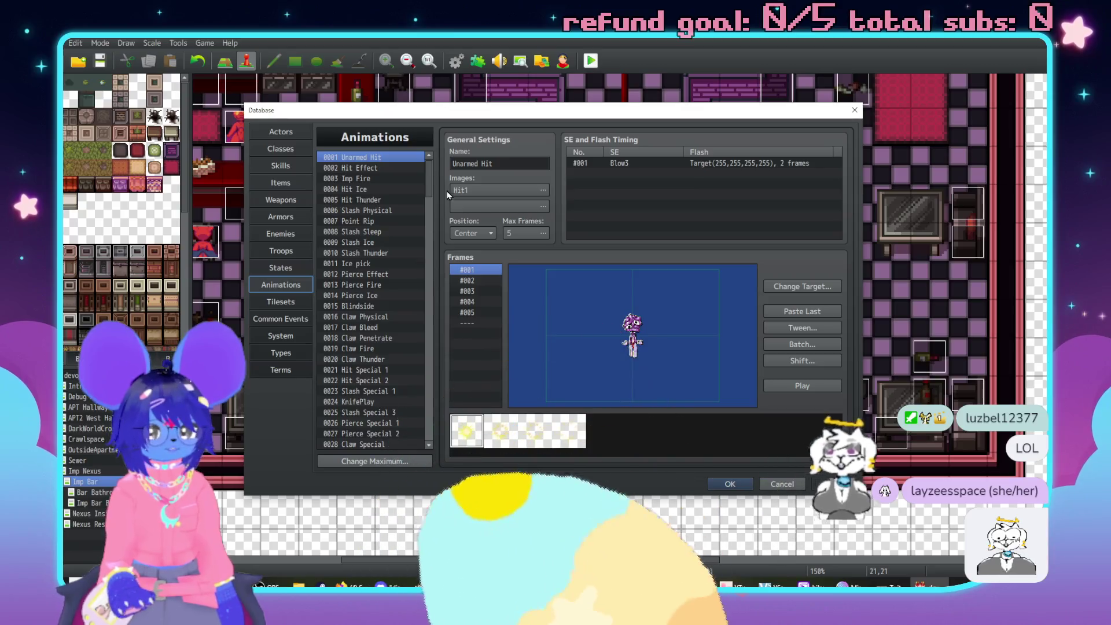
Name skill 0196 'Big FP Suck' and give it the 0057 Vampiric Suck animation.
drag(432, 189, 430, 440)
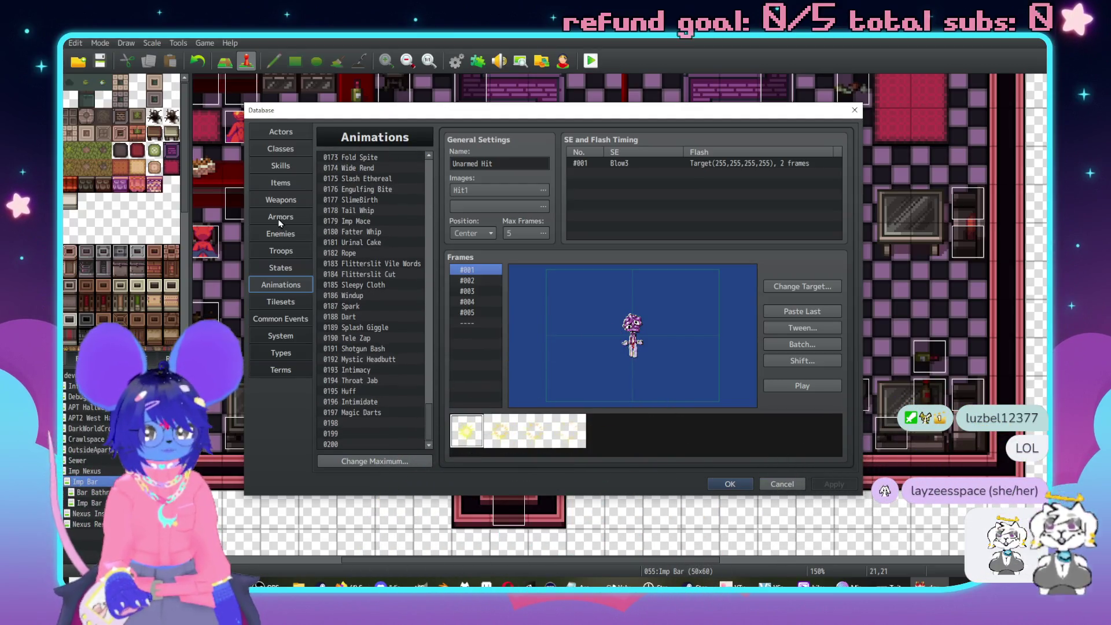
click(281, 165)
scroll(385, 373, down, 1)
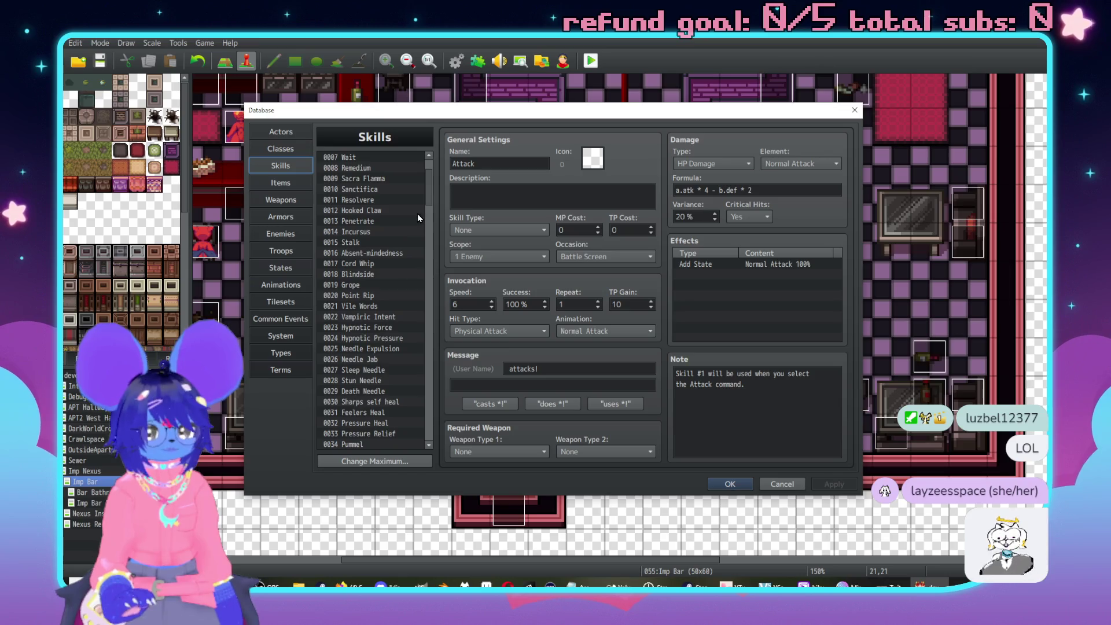
drag(429, 184, 433, 425)
click(355, 402)
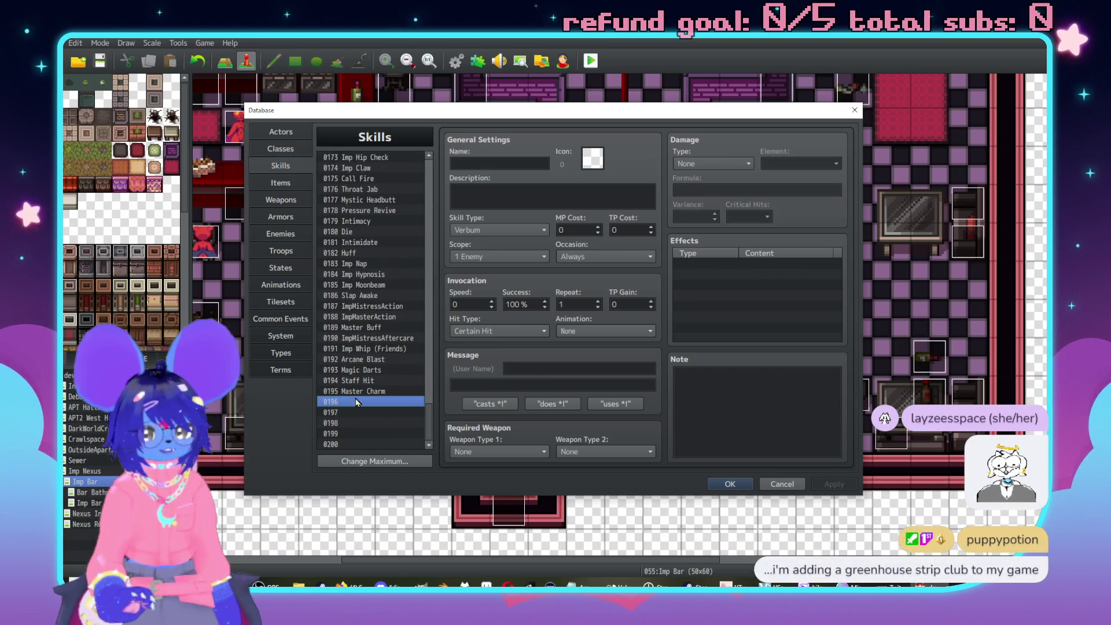
click(479, 165)
text(Big FP Suck)
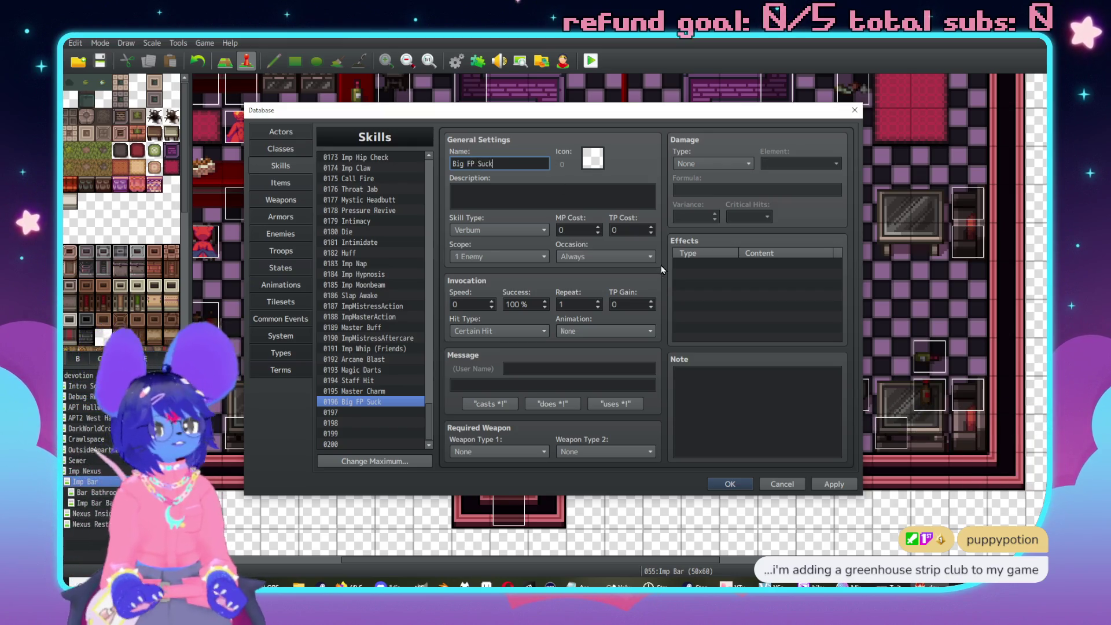
click(642, 257)
click(620, 331)
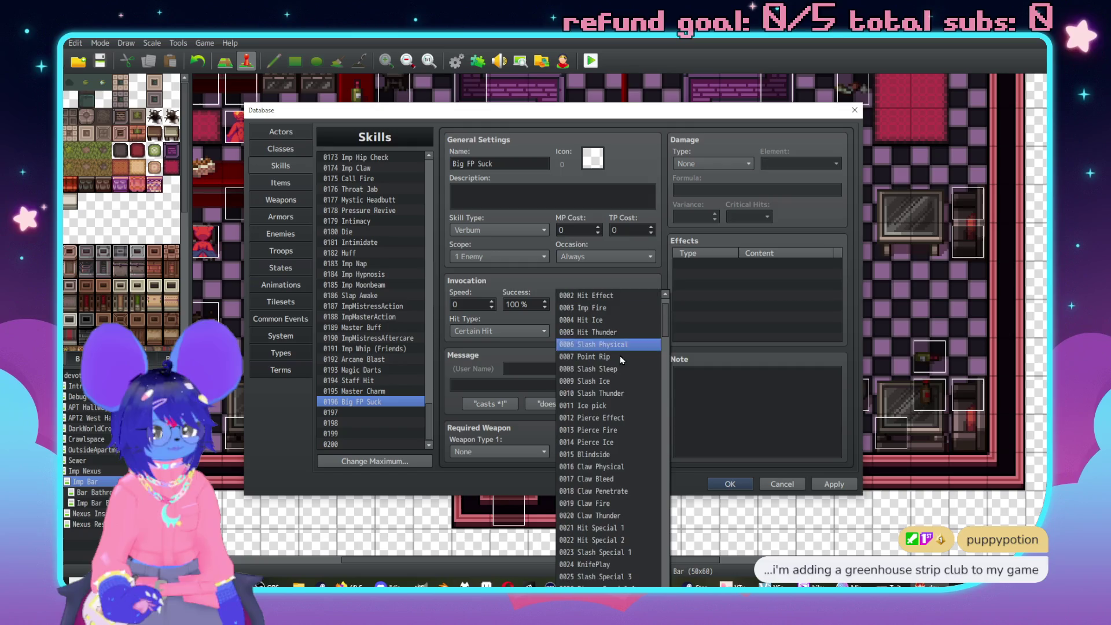
scroll(587, 384, down, 11)
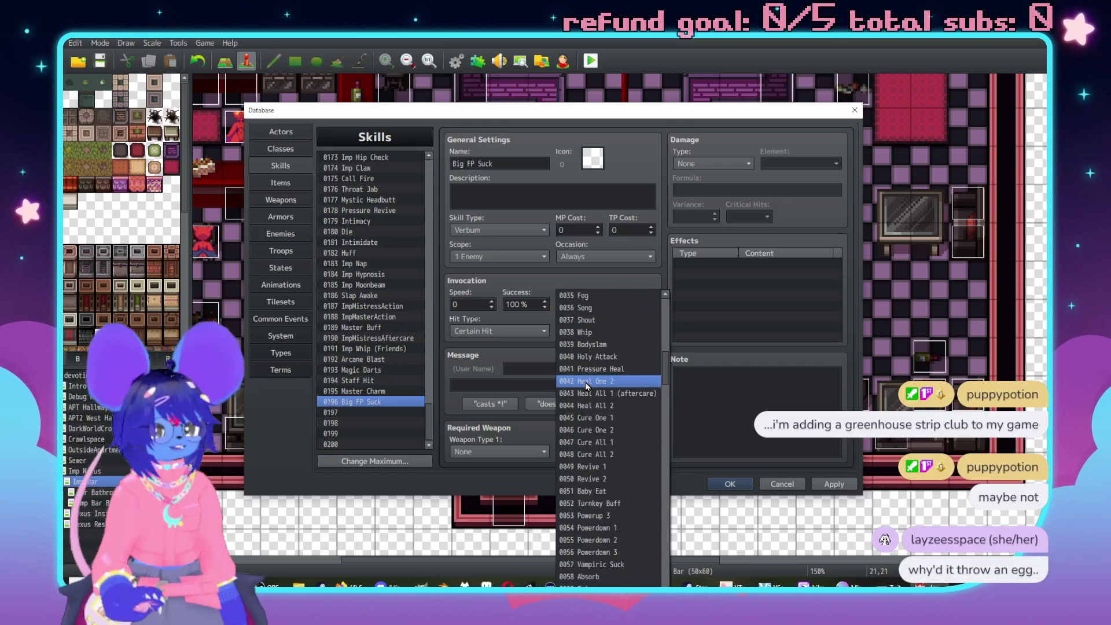
scroll(587, 384, down, 3)
click(596, 417)
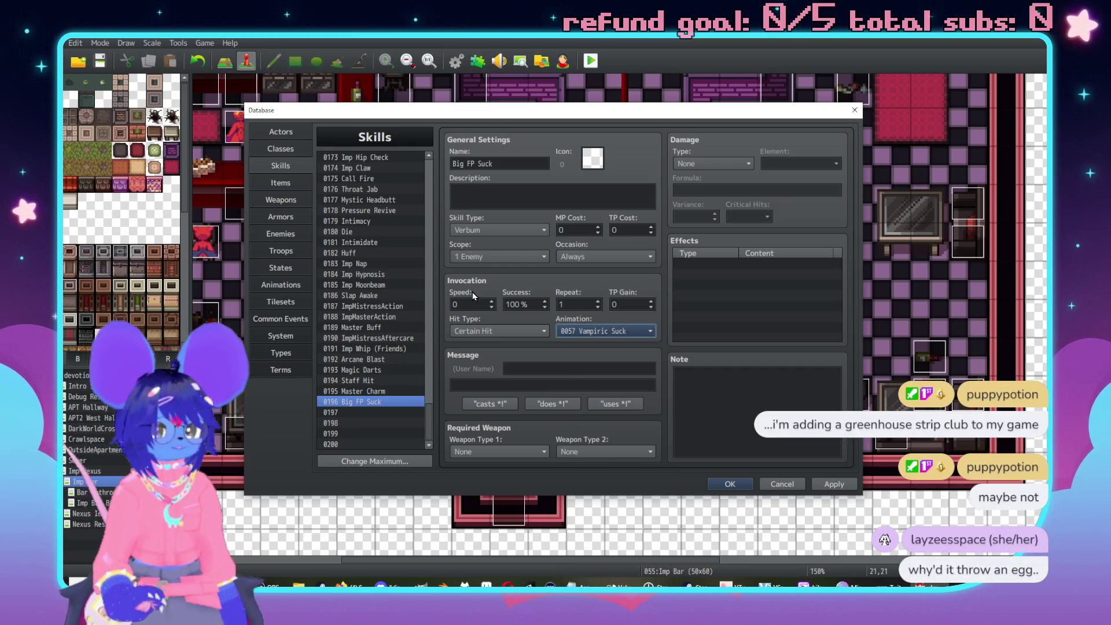
Make it a Magical Attack dealing MP Drain 50, Ethereal element, skill type None.
click(498, 331)
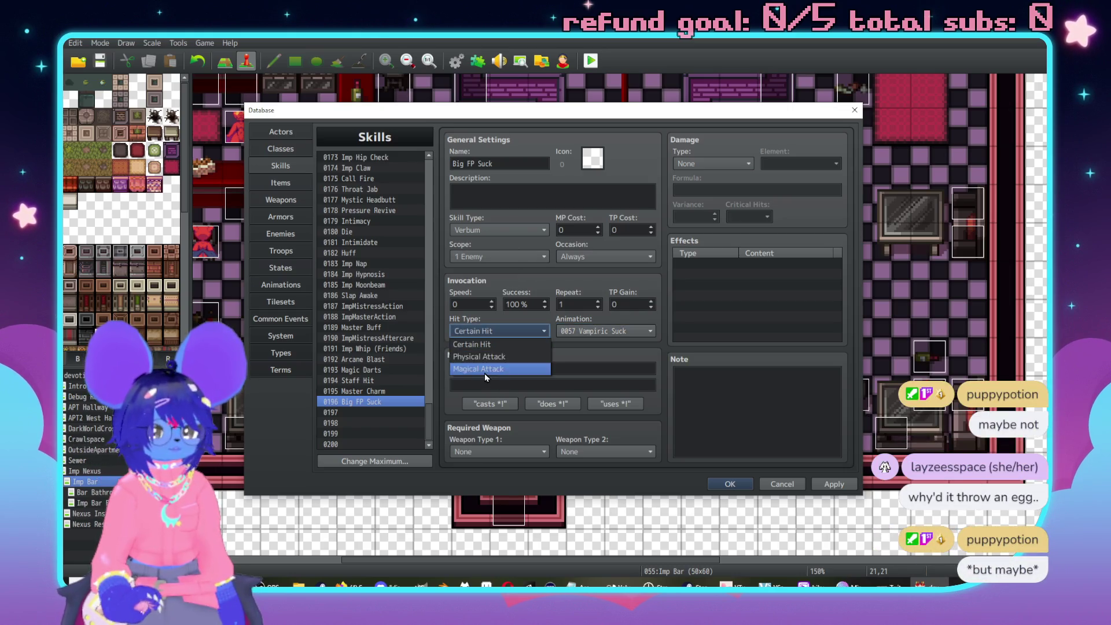
click(484, 369)
click(713, 164)
click(709, 253)
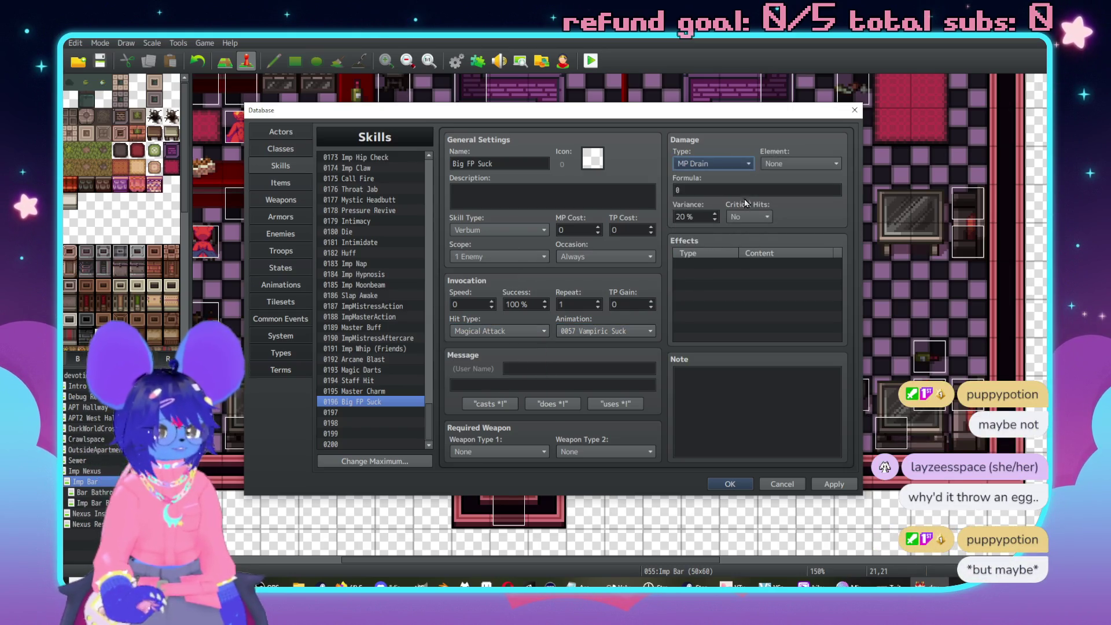
key(Tab)
key(Tab)
text(50)
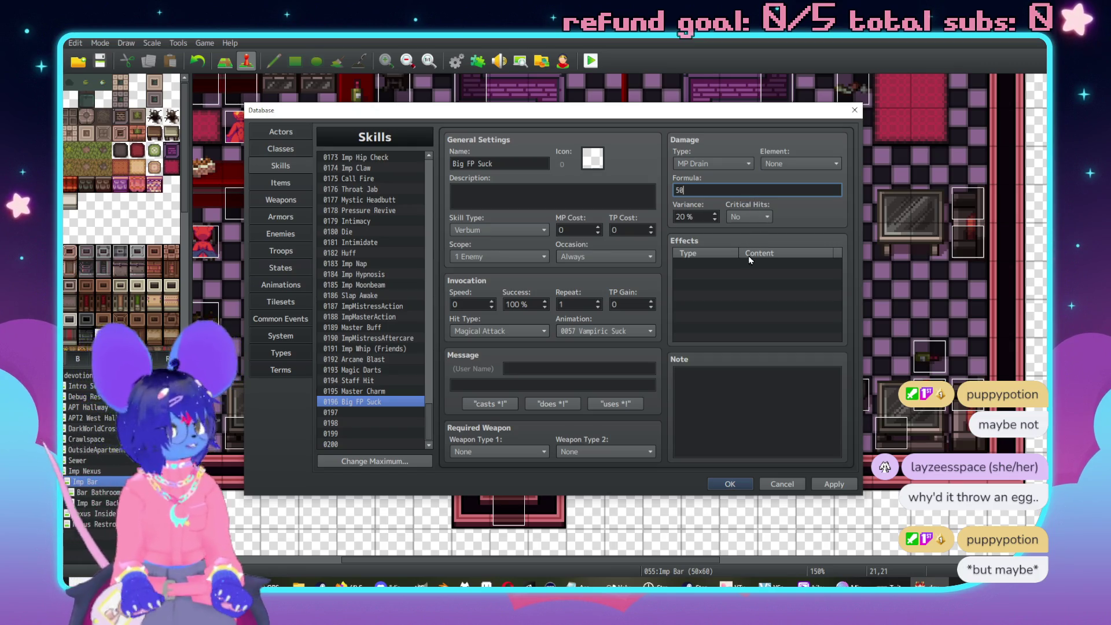
click(788, 160)
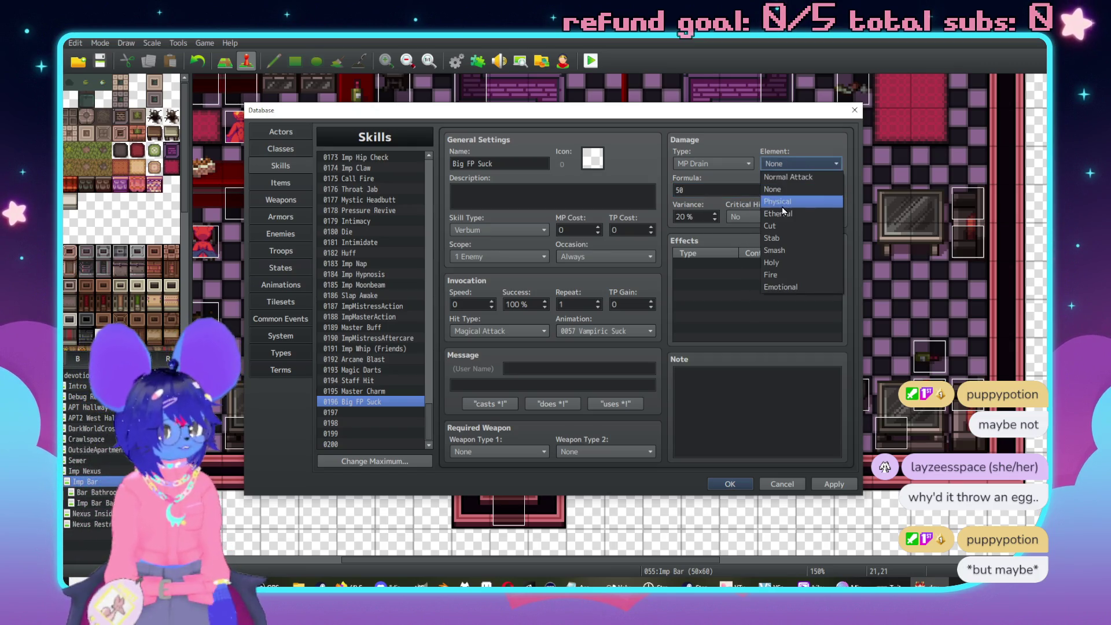
key(Escape)
key(Down)
click(475, 231)
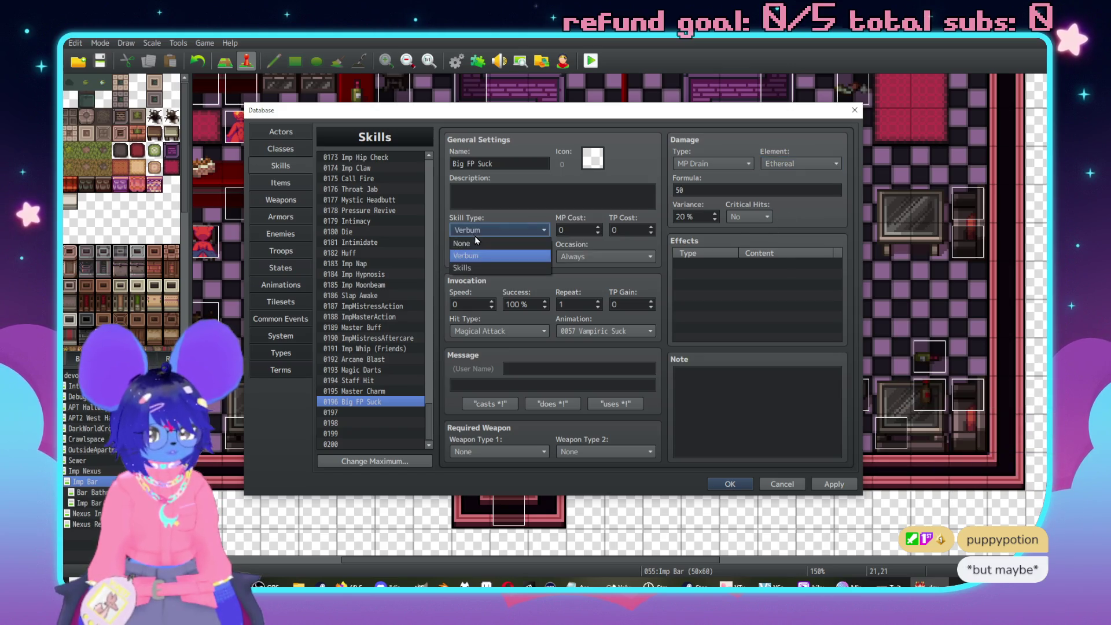
click(491, 244)
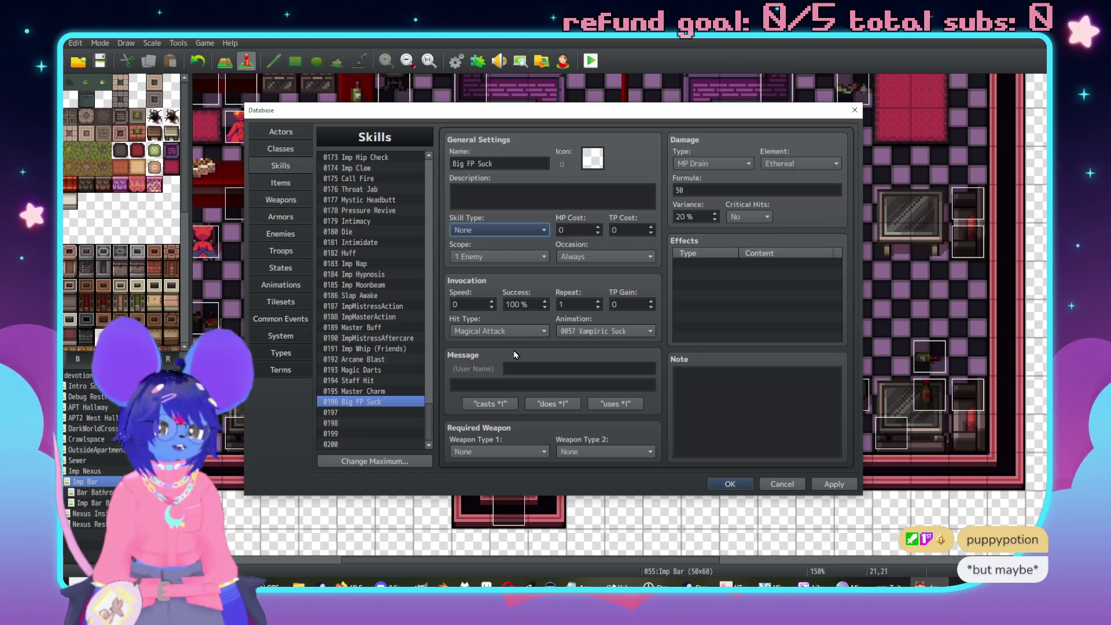
Set the battle message to 'sucks your psychic energy!', apply, and start a new effect.
click(565, 369)
text(sucks your psychic energy!)
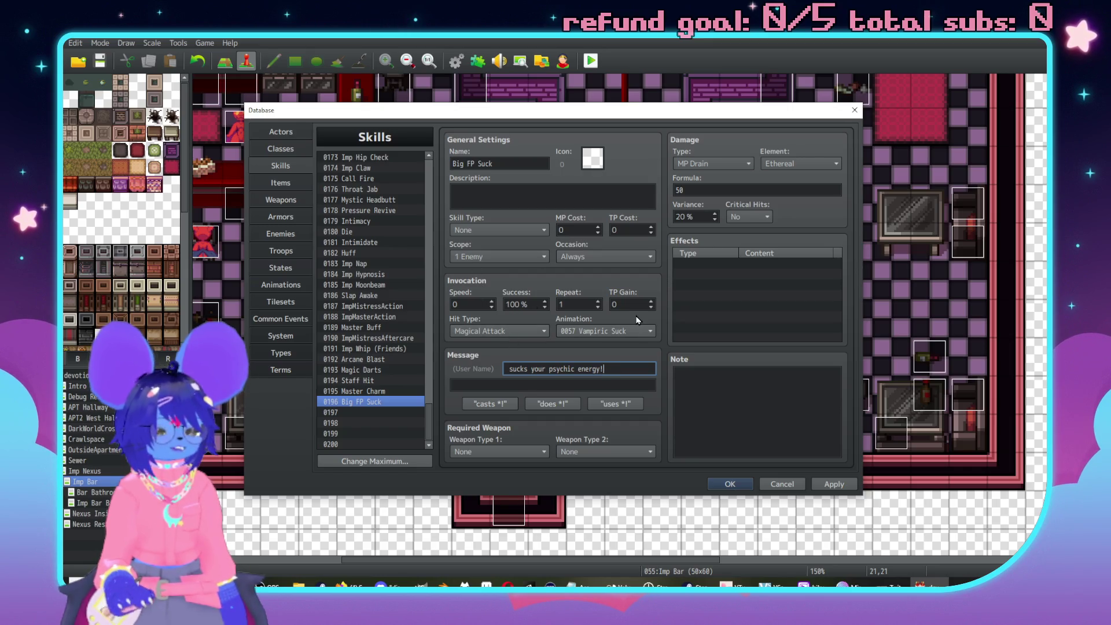
click(849, 487)
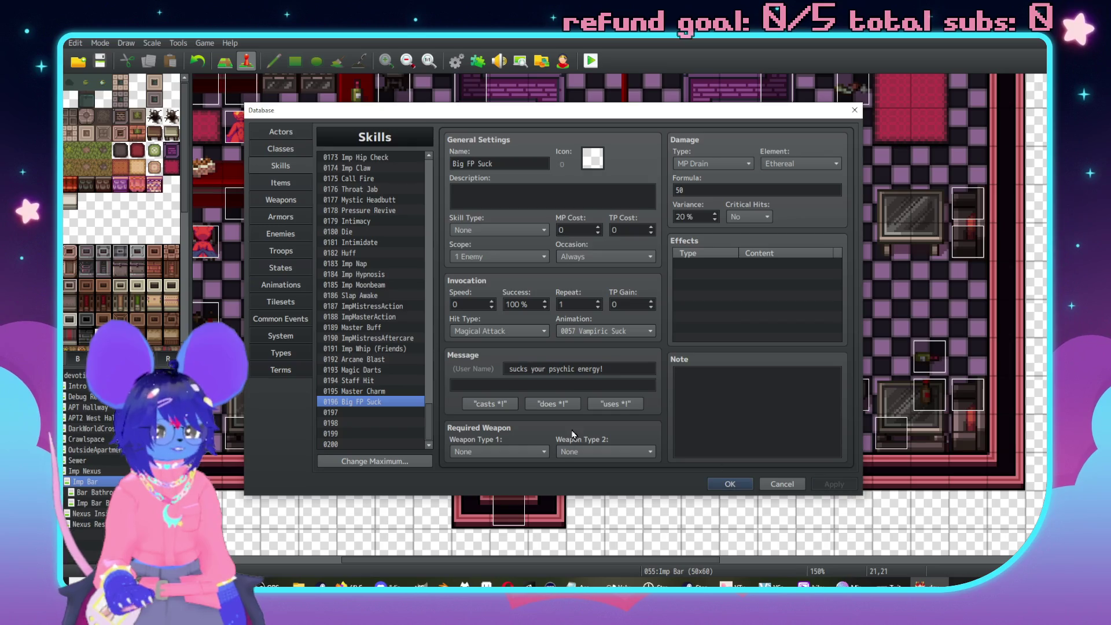
double_click(724, 263)
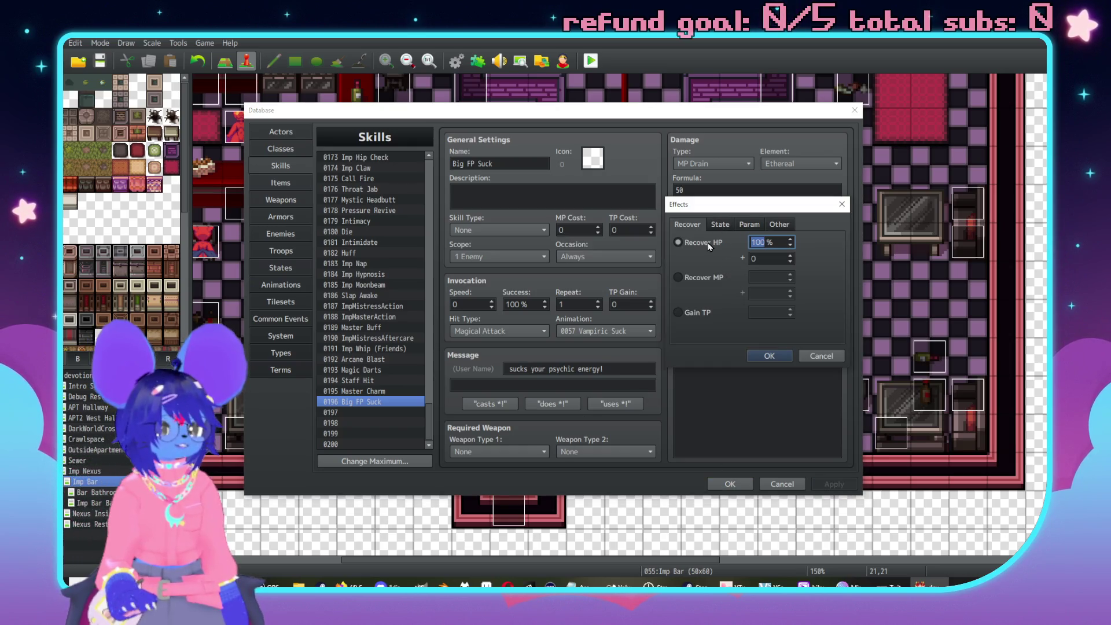
Add an effect inflicting the 0005 Revolted state at 35% chance.
click(722, 230)
click(793, 242)
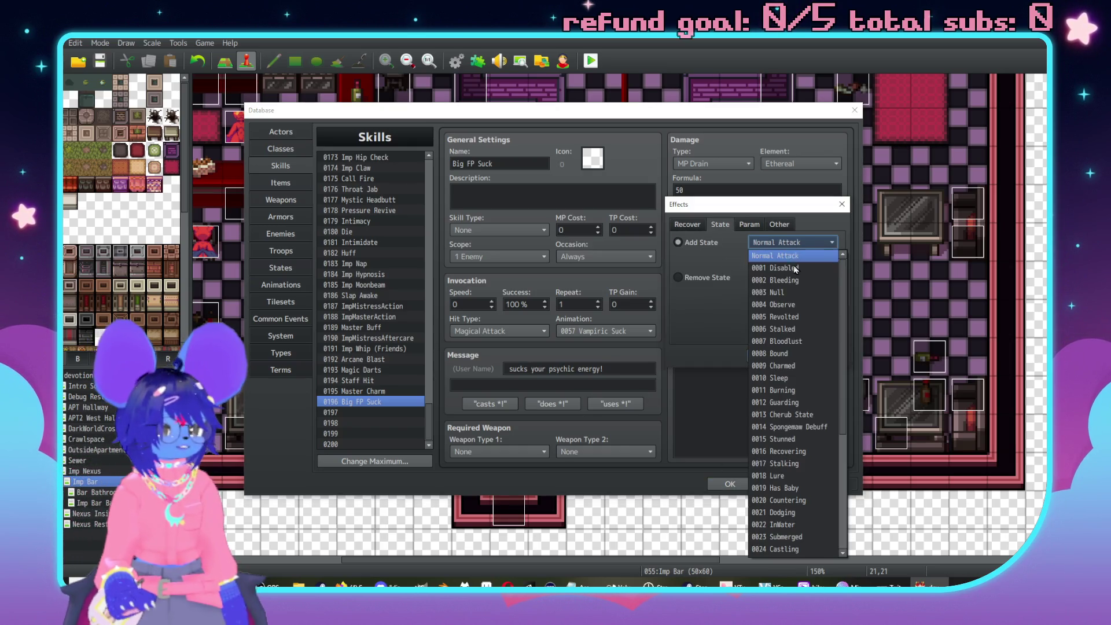
click(787, 301)
key(Tab)
text(25)
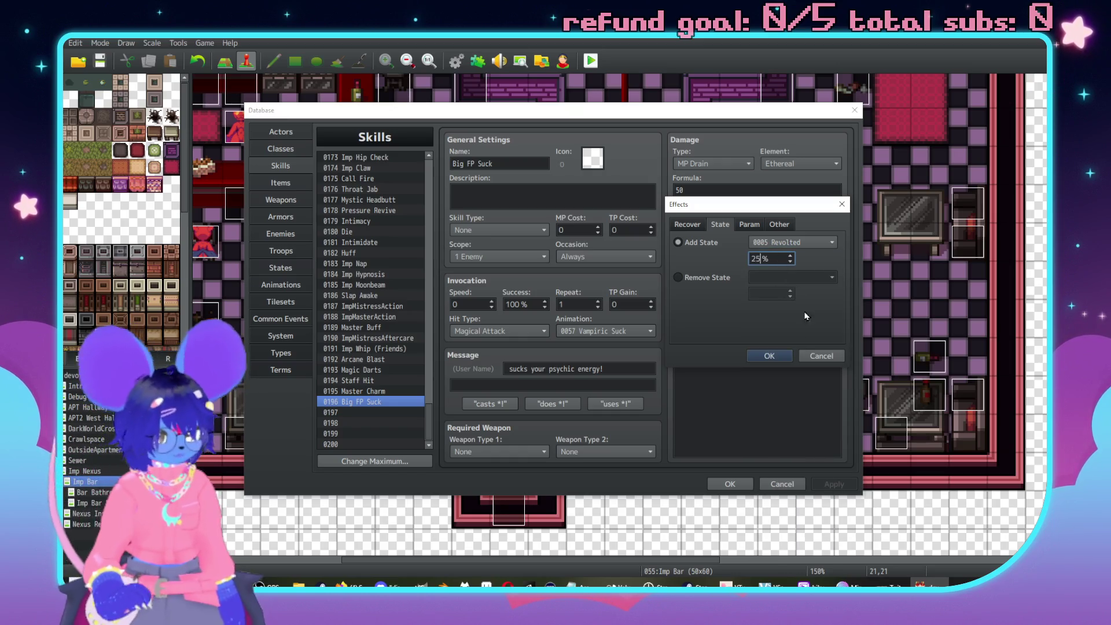
key(BackSpace)
key(BackSpace)
text(35)
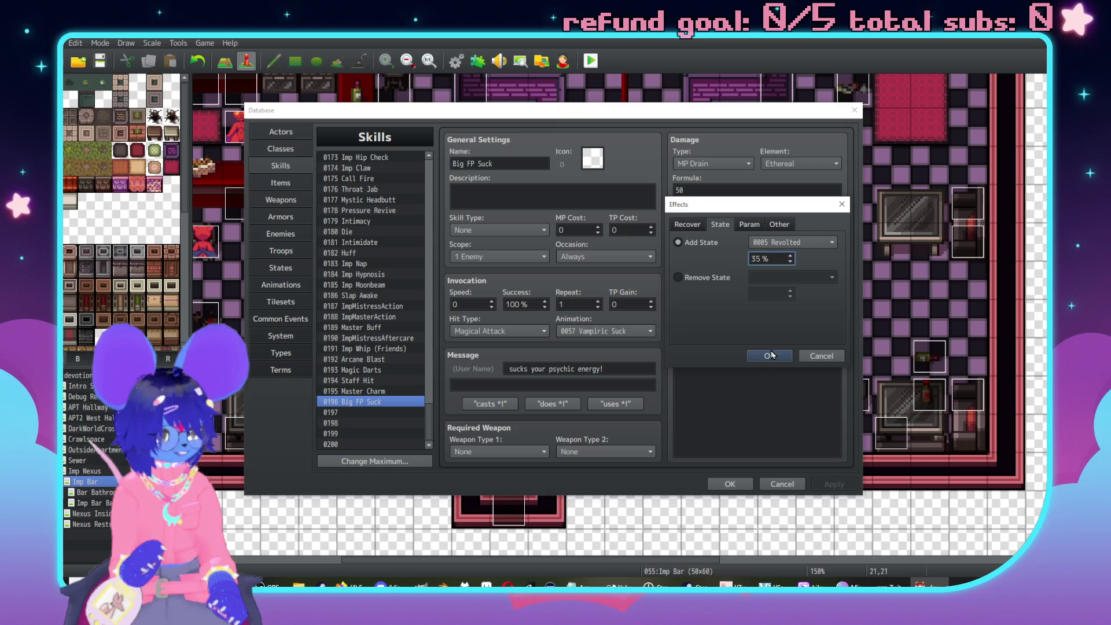
key(Return)
Apply and close the database, check an event without changes, then reopen the database.
click(834, 486)
click(726, 484)
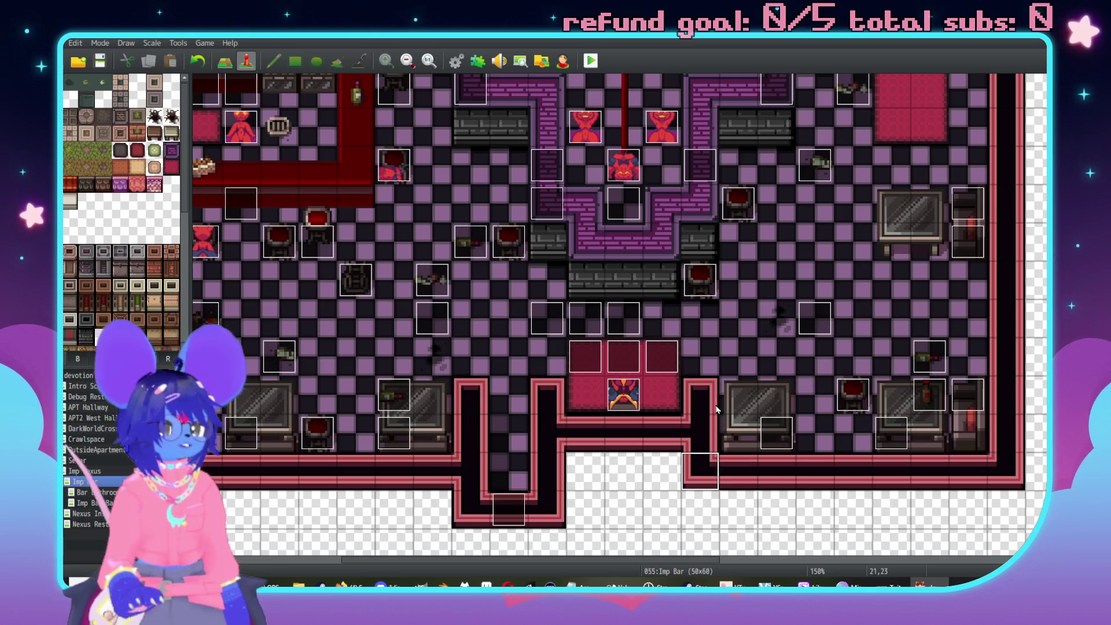
double_click(632, 390)
click(746, 484)
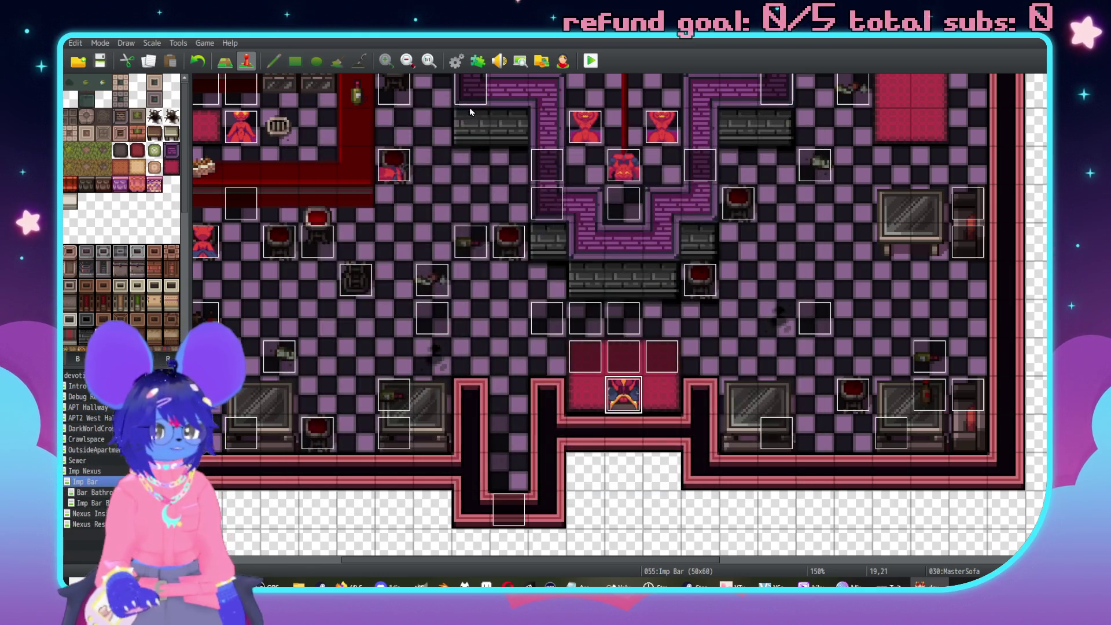
click(178, 43)
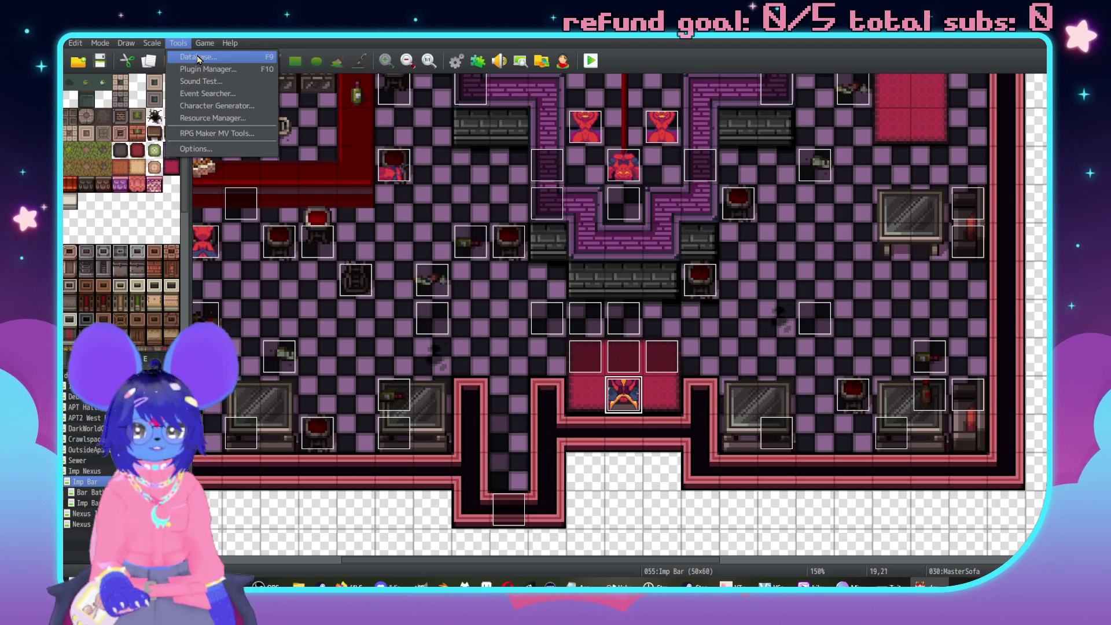
click(197, 53)
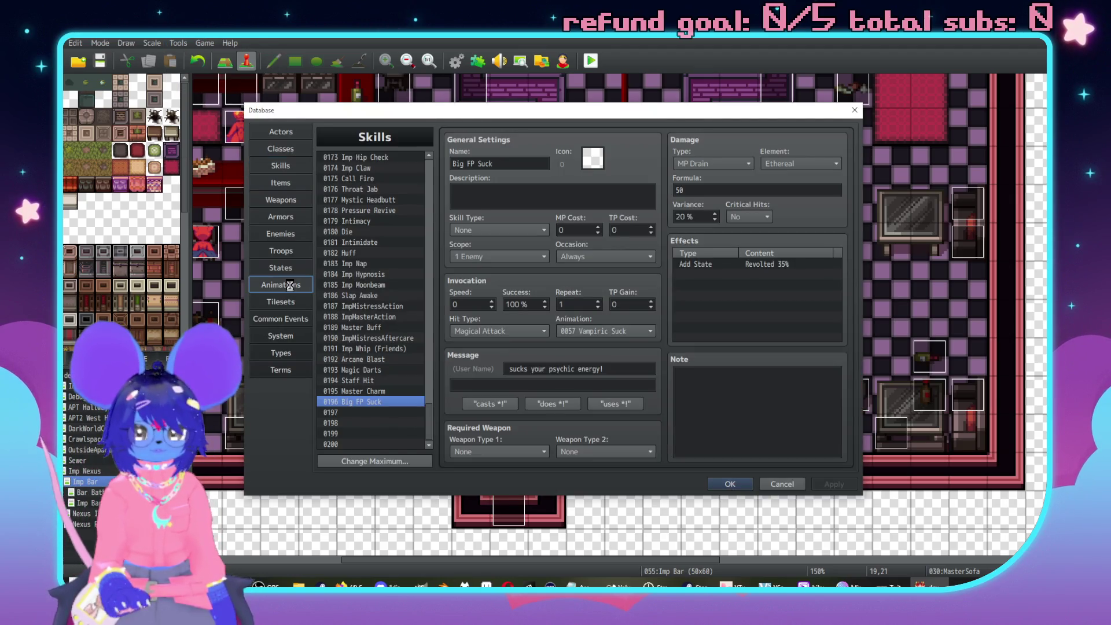
Name animation slot 0198 'Arcane Blast'.
click(280, 285)
drag(429, 173, 421, 459)
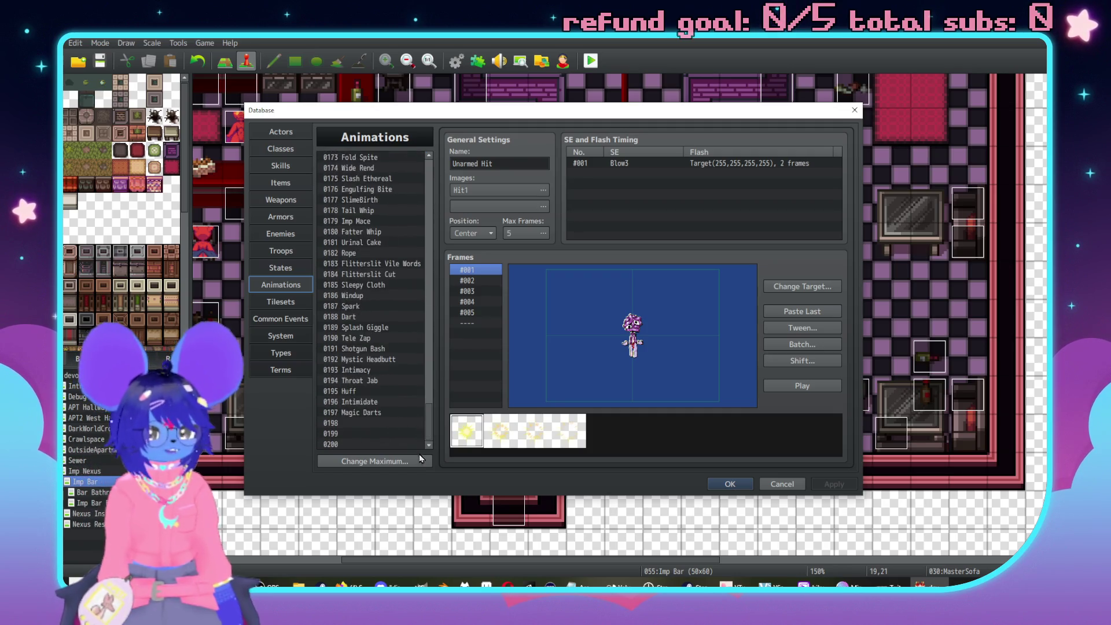
click(366, 426)
click(481, 164)
text(A)
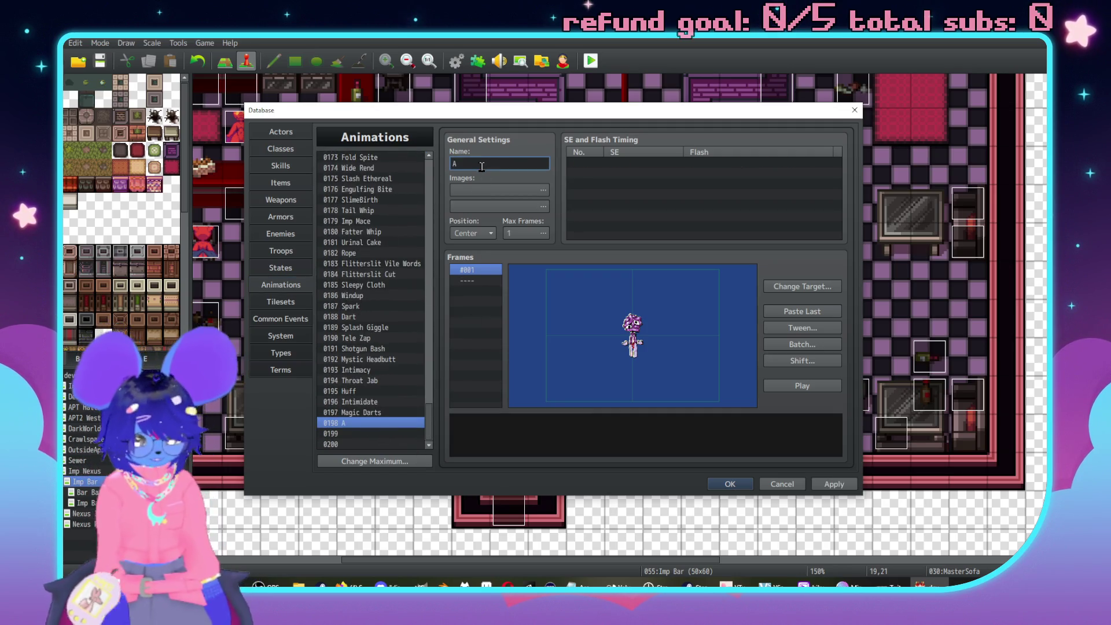
text(rcane Blast)
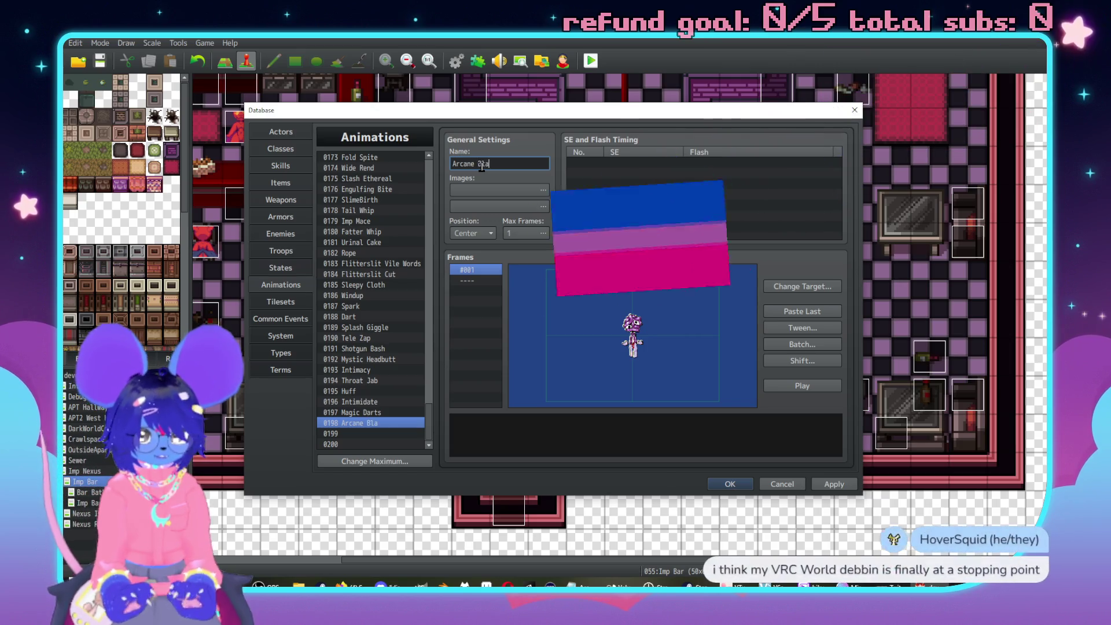
Use the Holy5 image sheet for it and shift its hue toward pink.
click(527, 191)
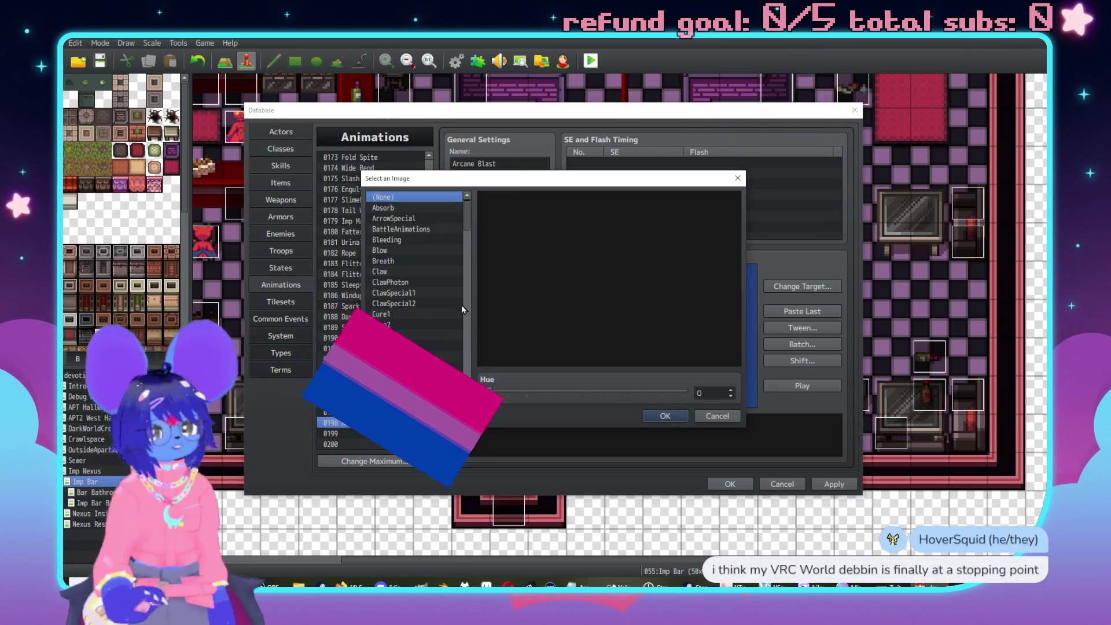
scroll(461, 304, down, 10)
scroll(418, 277, up, 7)
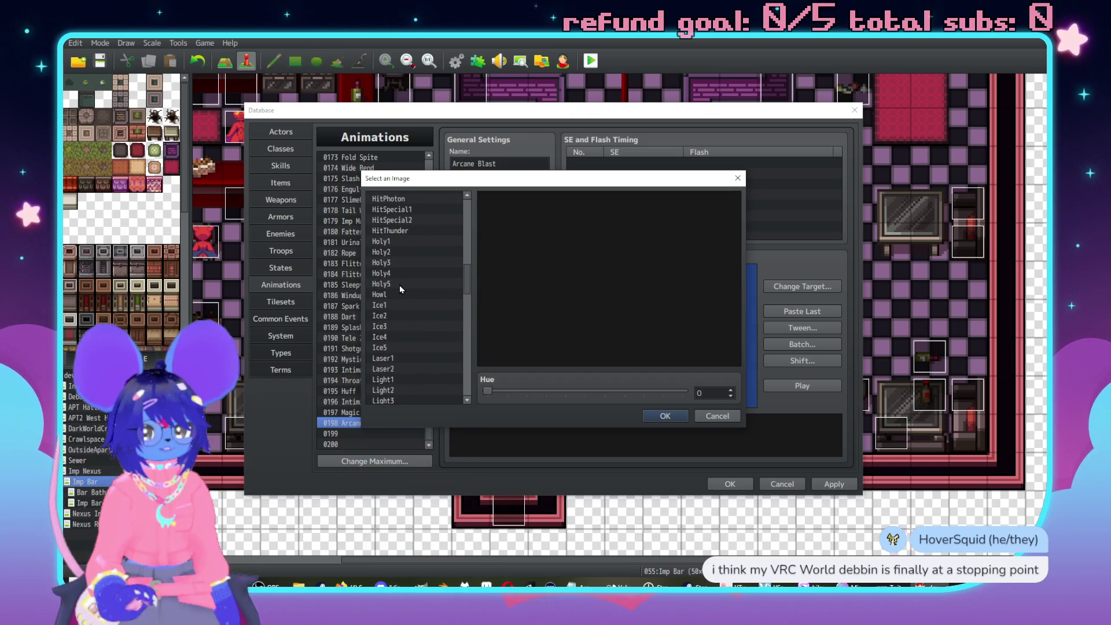
double_click(382, 284)
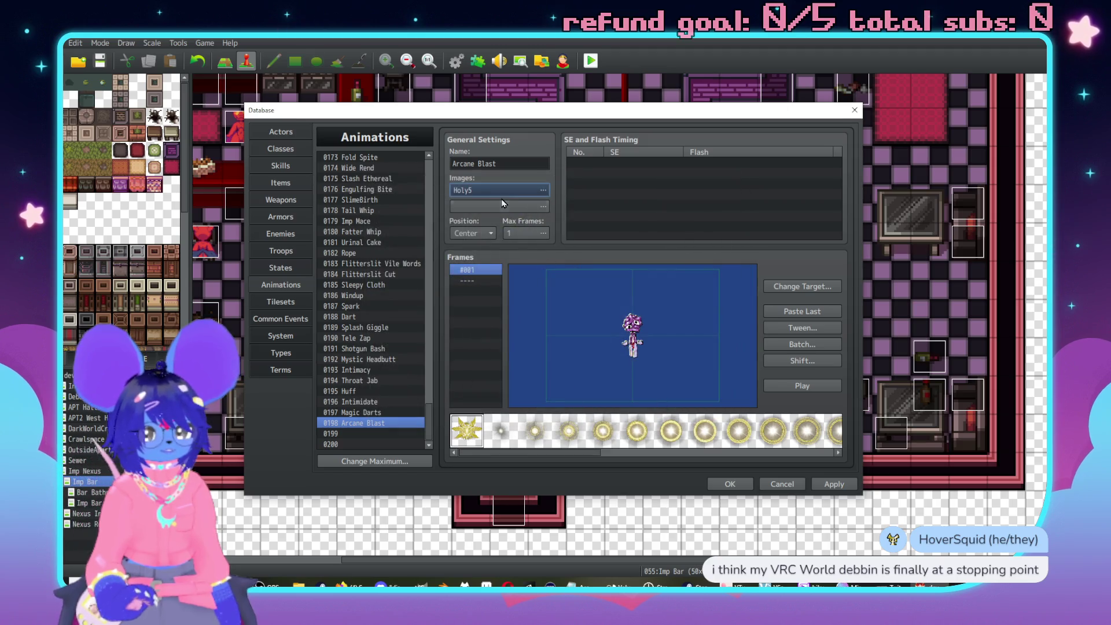
click(499, 189)
drag(486, 391, 608, 397)
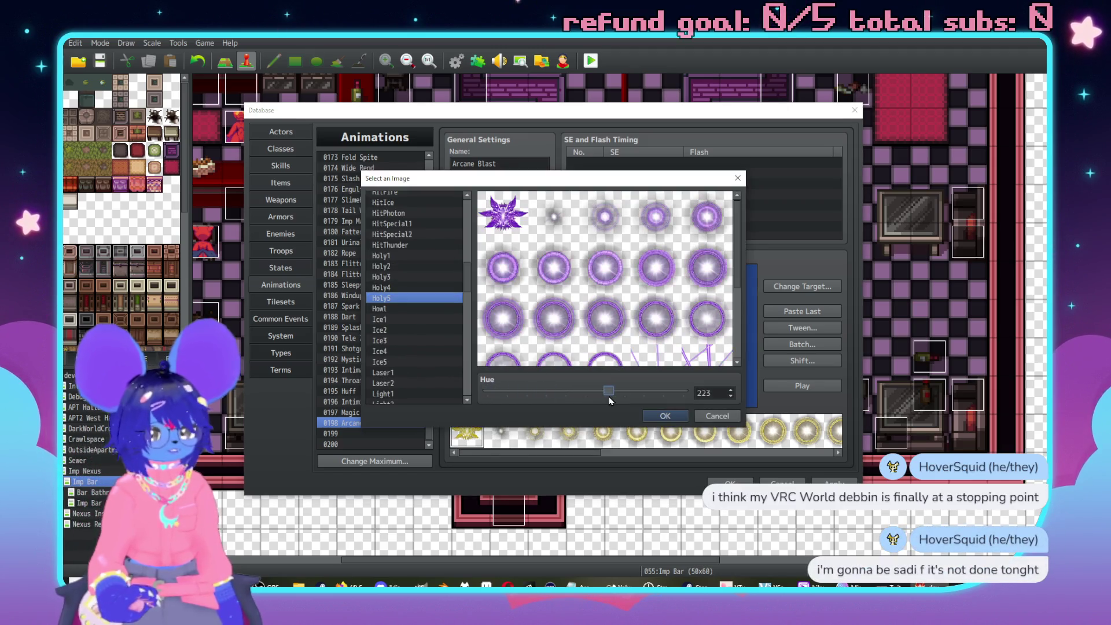
Place a Holy5 cell on frame #001 and centre it at X 0, Y 0.
click(660, 416)
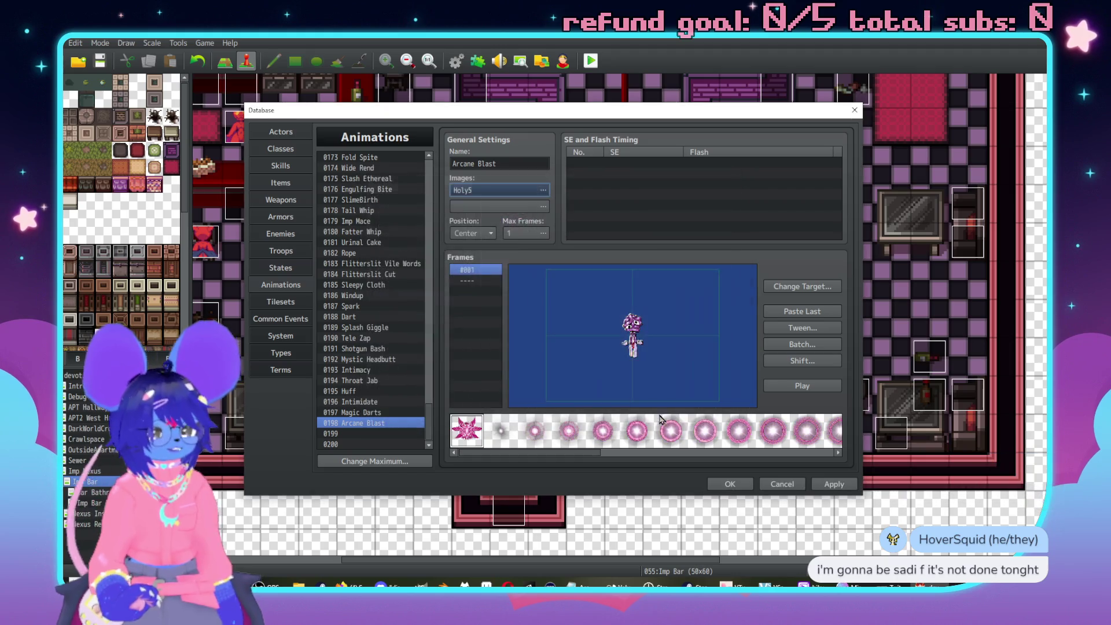
click(496, 435)
click(627, 333)
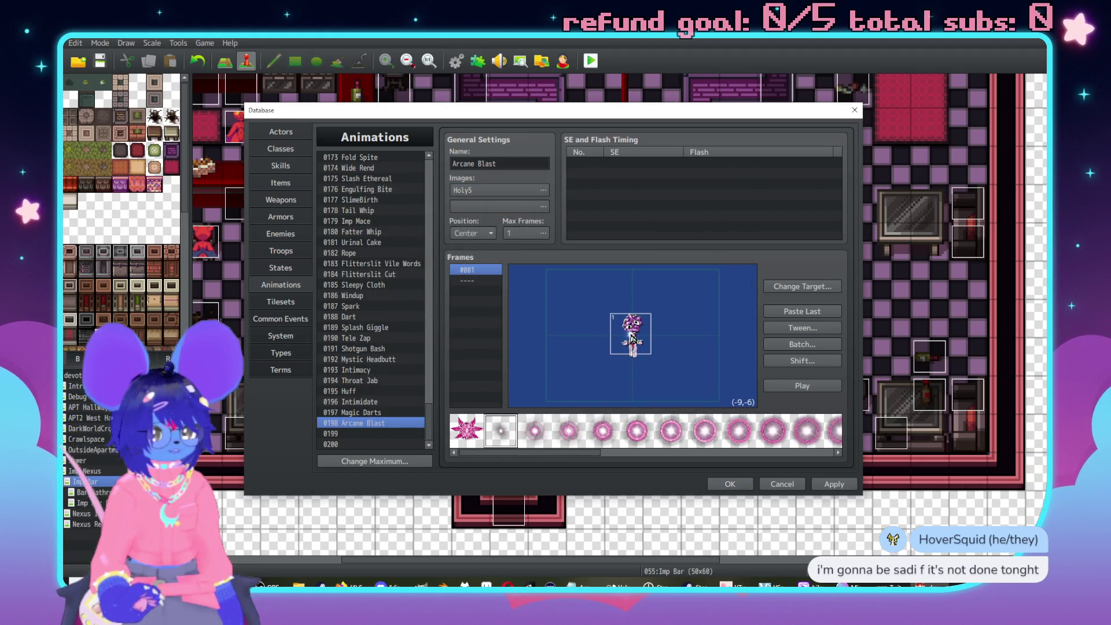
right_click(631, 334)
click(664, 354)
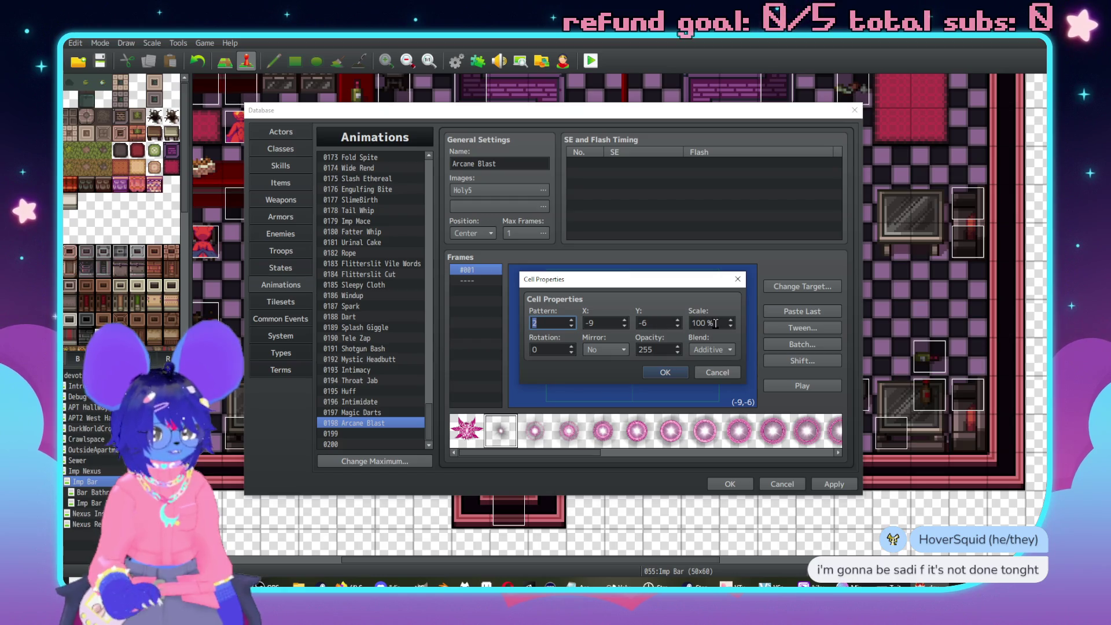
double_click(607, 326)
text(2)
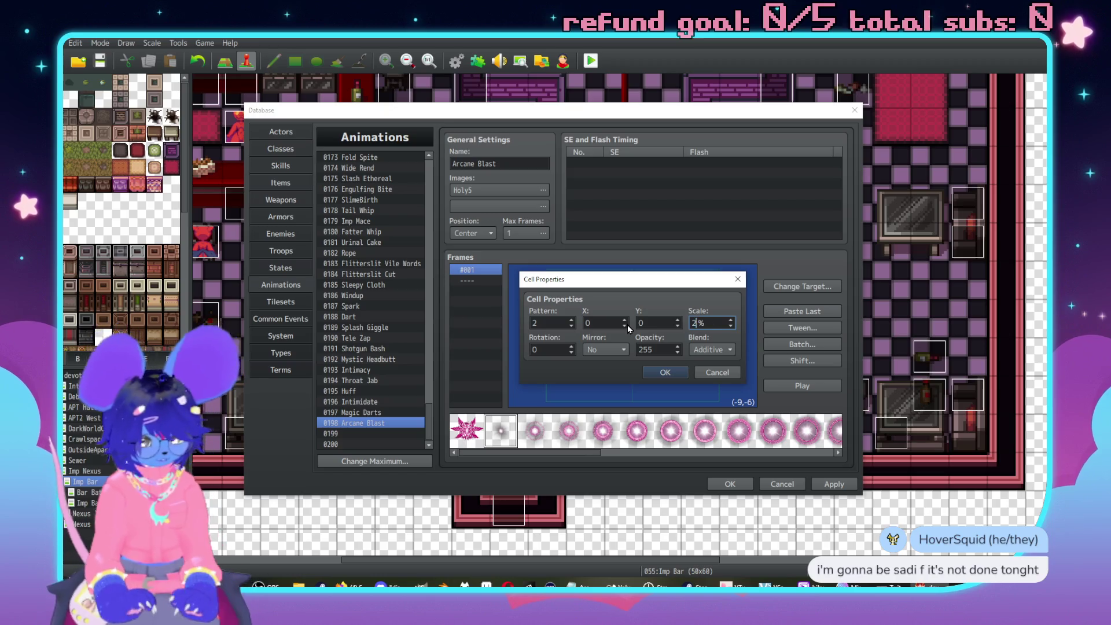
key(Return)
Change the preview target to the spiralqueen image.
click(800, 287)
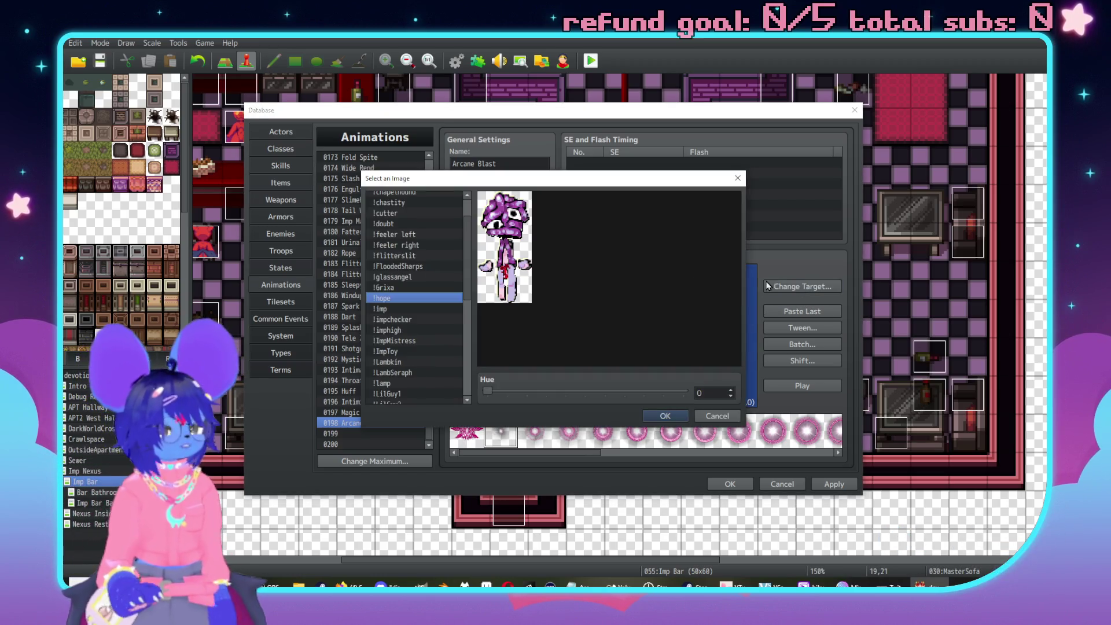
scroll(437, 321, down, 8)
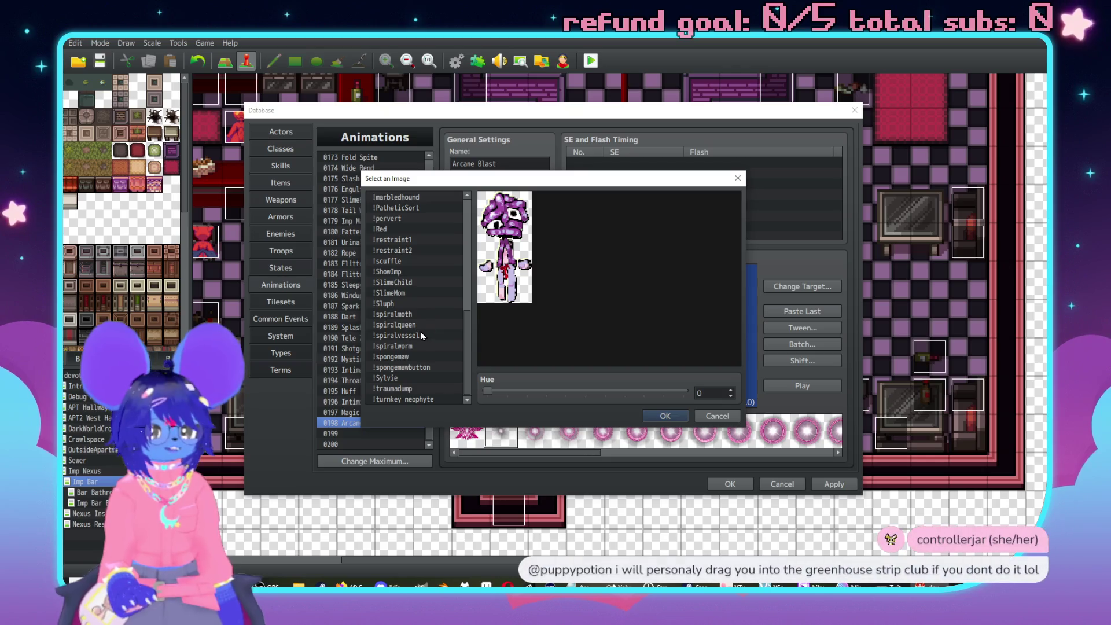
click(419, 325)
double_click(419, 331)
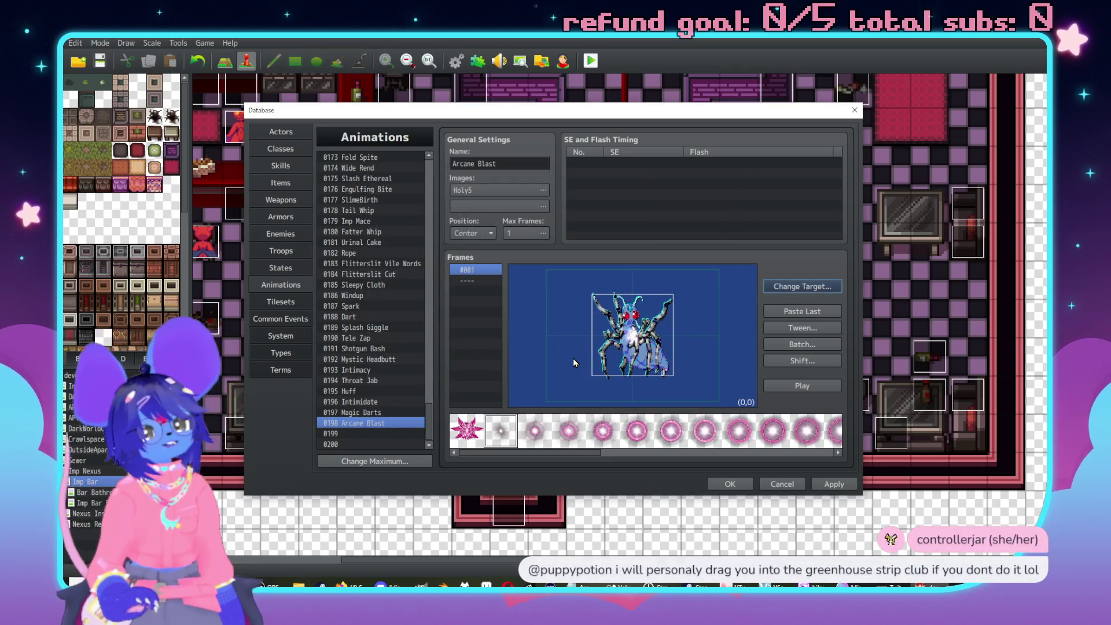
Add new frames until the animation has 16.
click(465, 278)
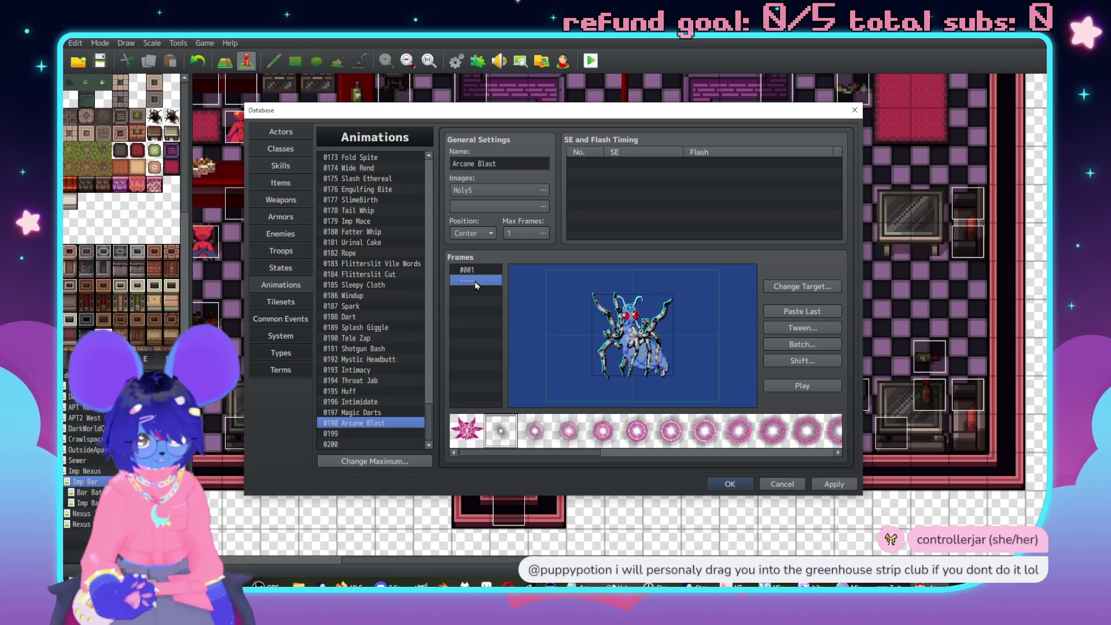
right_click(475, 283)
click(496, 288)
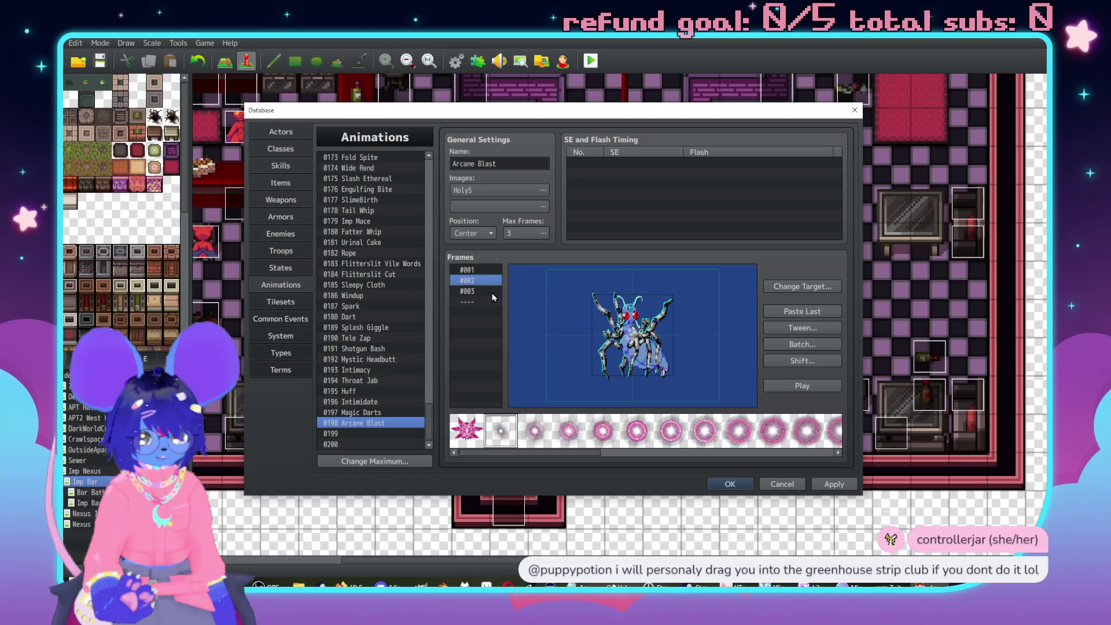
key(Insert)
key(Insert)
key(Insert)
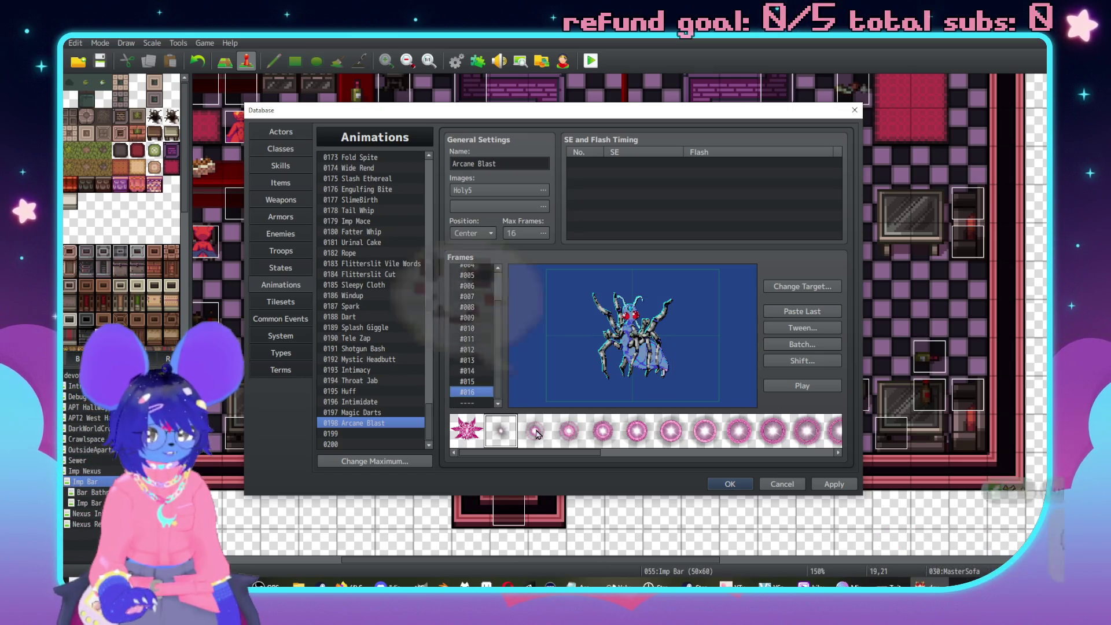
Place a ring cell on frame 16 with scale 600%, opacity 15, and X/Y 0.
drag(538, 454, 694, 454)
click(627, 431)
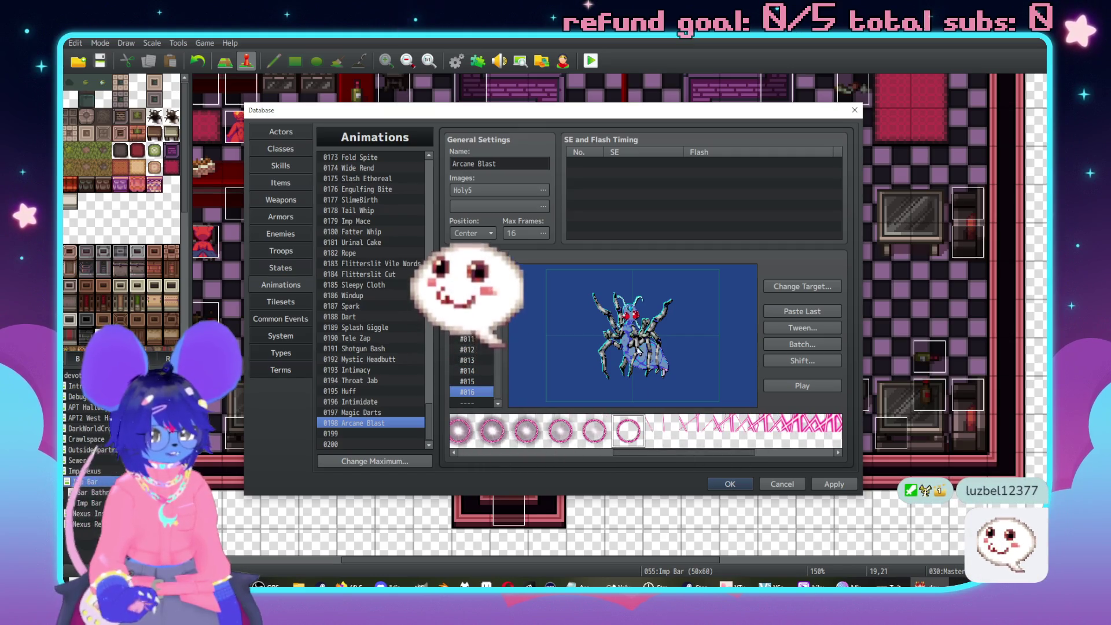
click(637, 328)
right_click(637, 327)
click(666, 446)
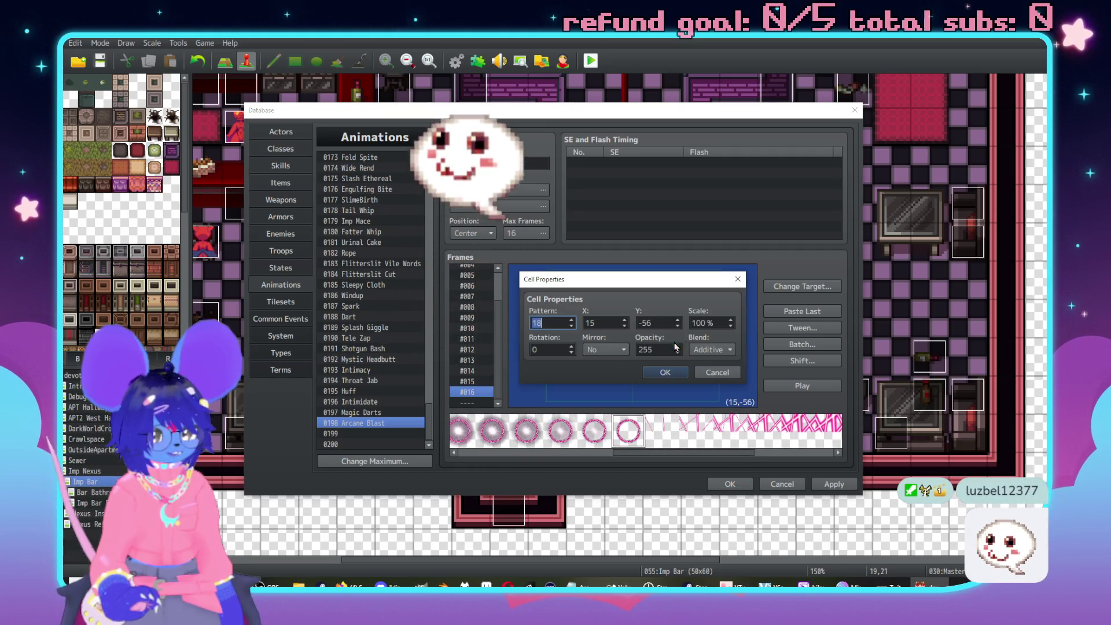
click(714, 325)
text(300)
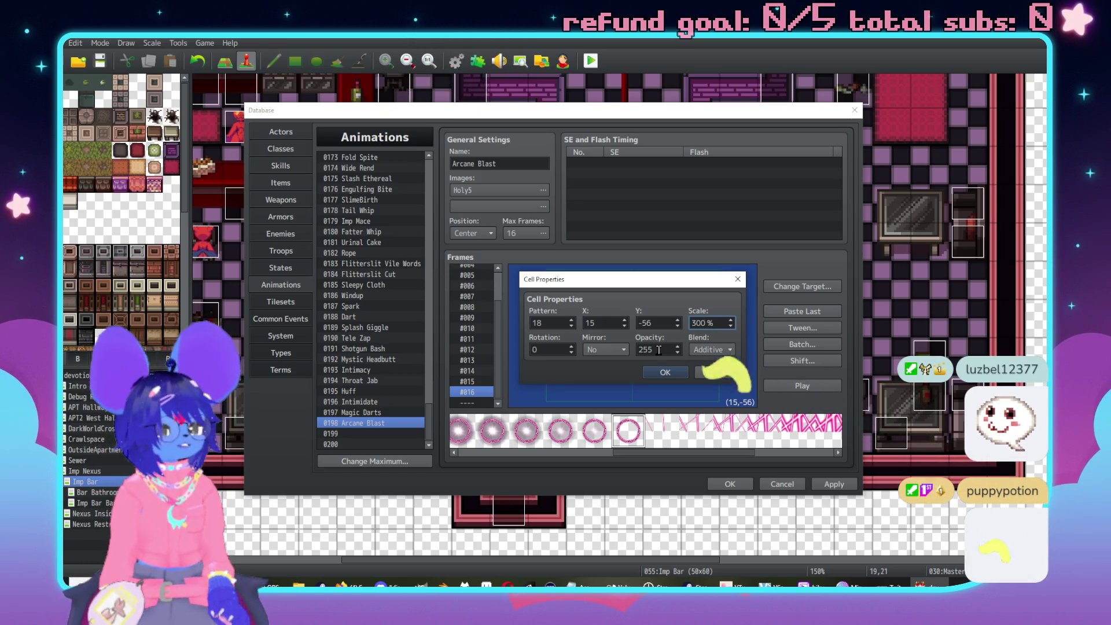
key(BackSpace)
key(BackSpace)
key(BackSpace)
text(600)
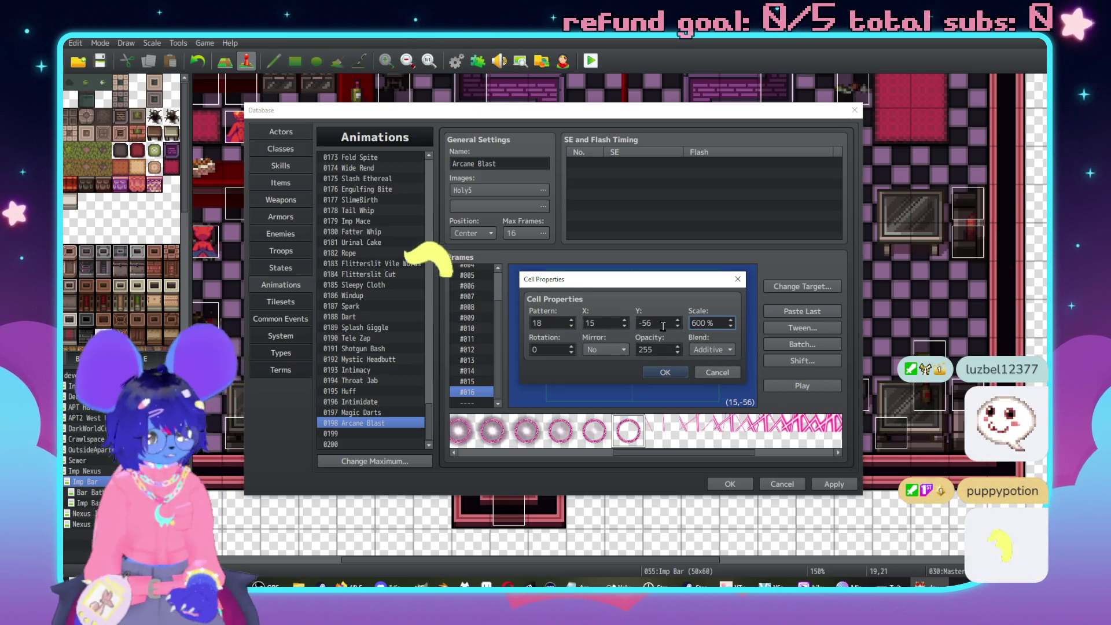
double_click(657, 349)
text(15)
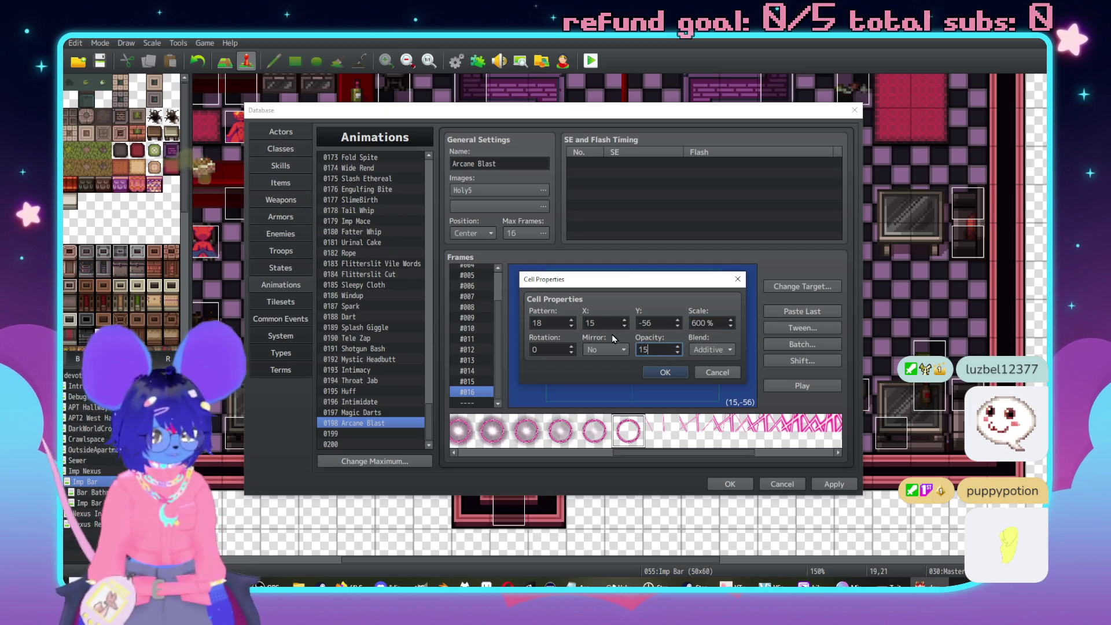
double_click(606, 323)
text(0)
key(Tab)
text(0)
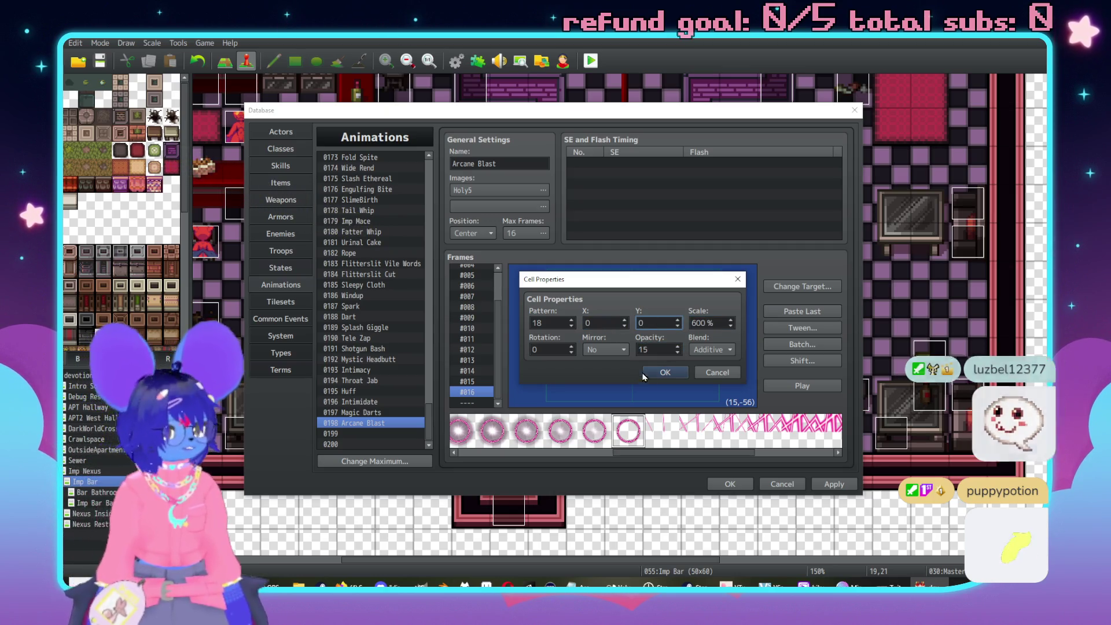
click(672, 369)
Tween frames 1–16 and preview the animation, checking frames #005–#007.
click(810, 328)
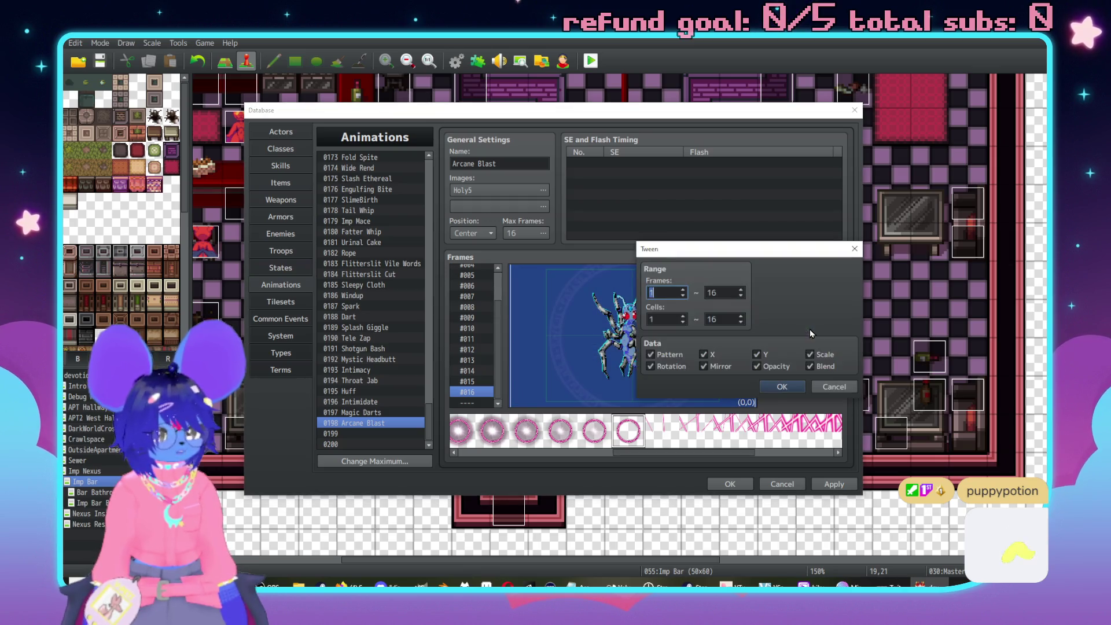
click(790, 387)
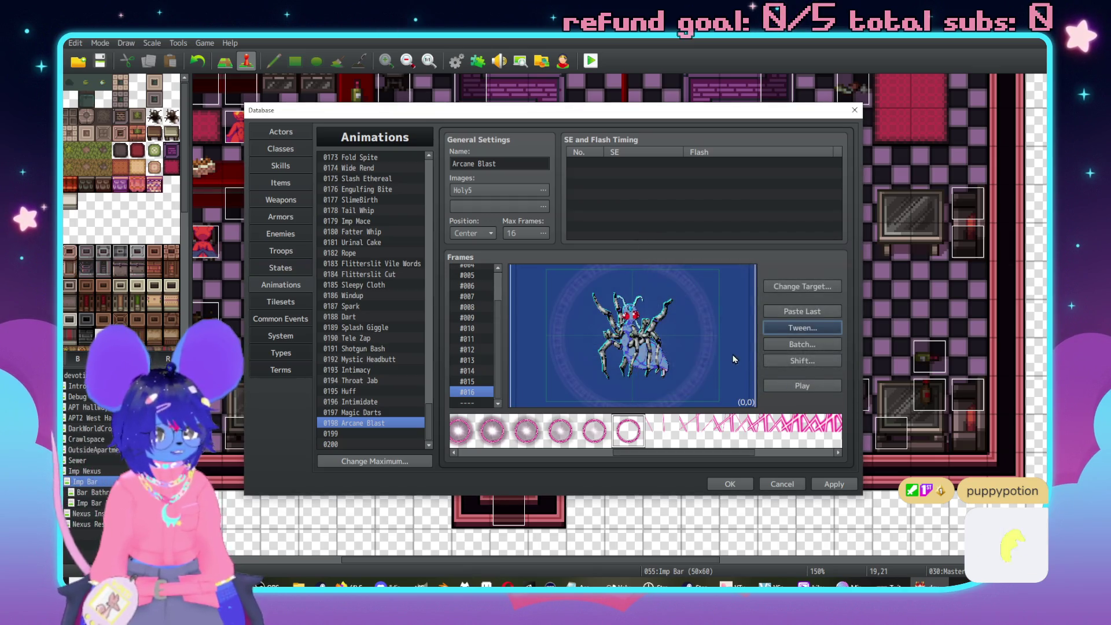
scroll(476, 341, up, 1)
click(473, 334)
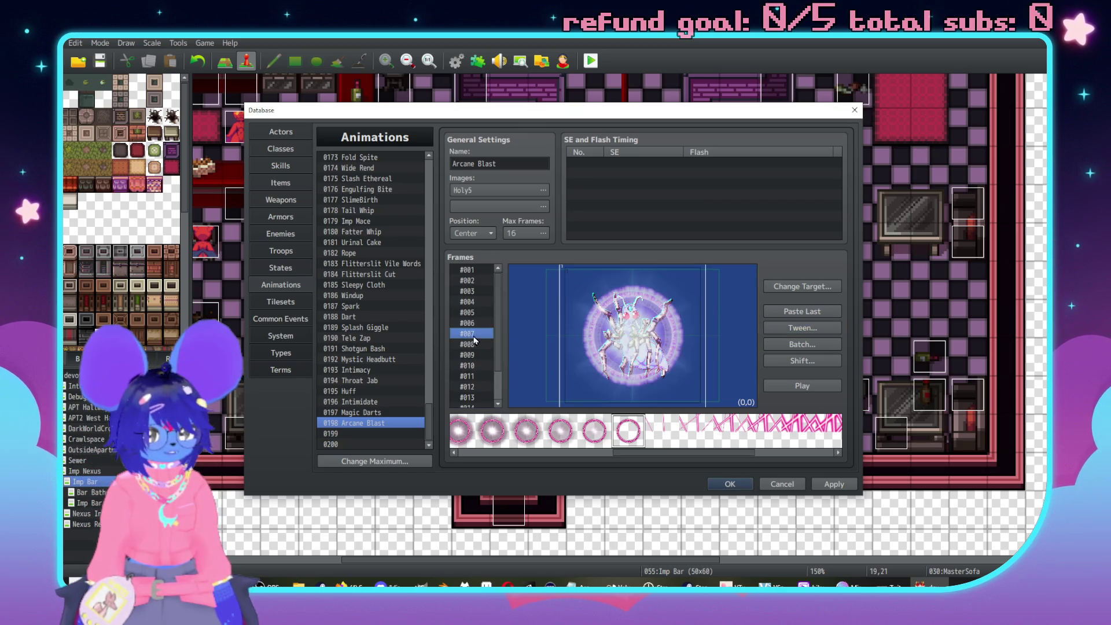
click(835, 387)
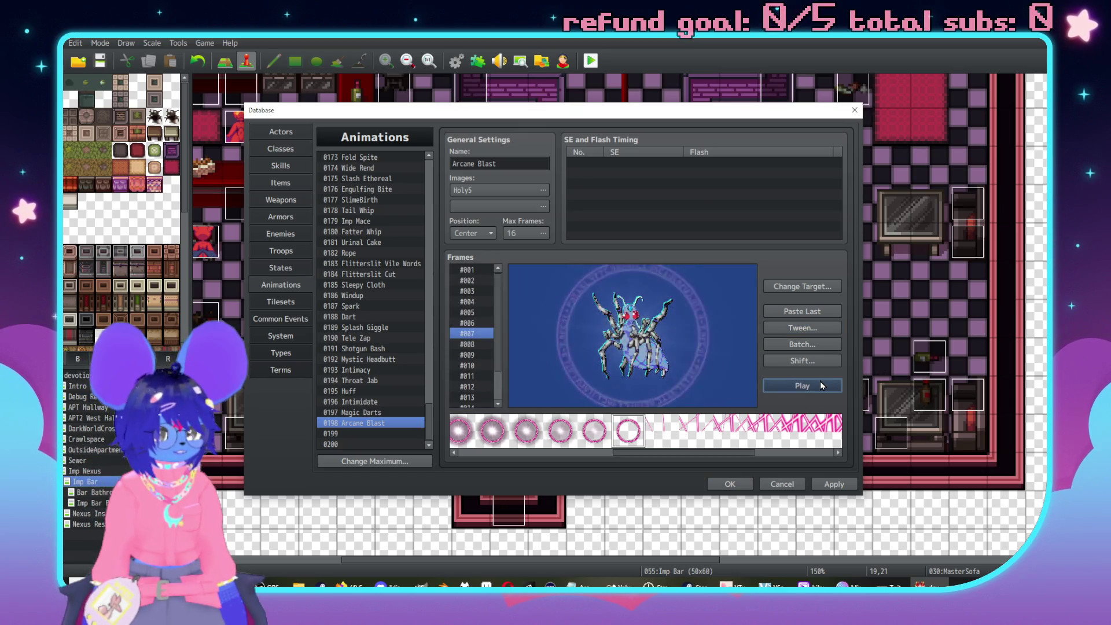
click(486, 324)
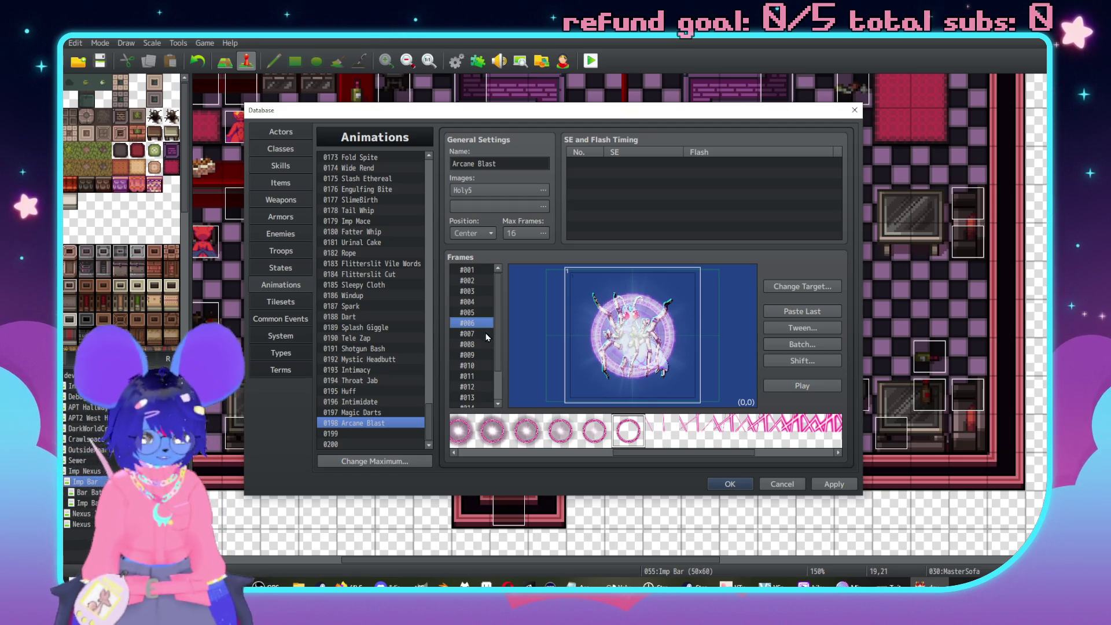
click(479, 312)
click(479, 324)
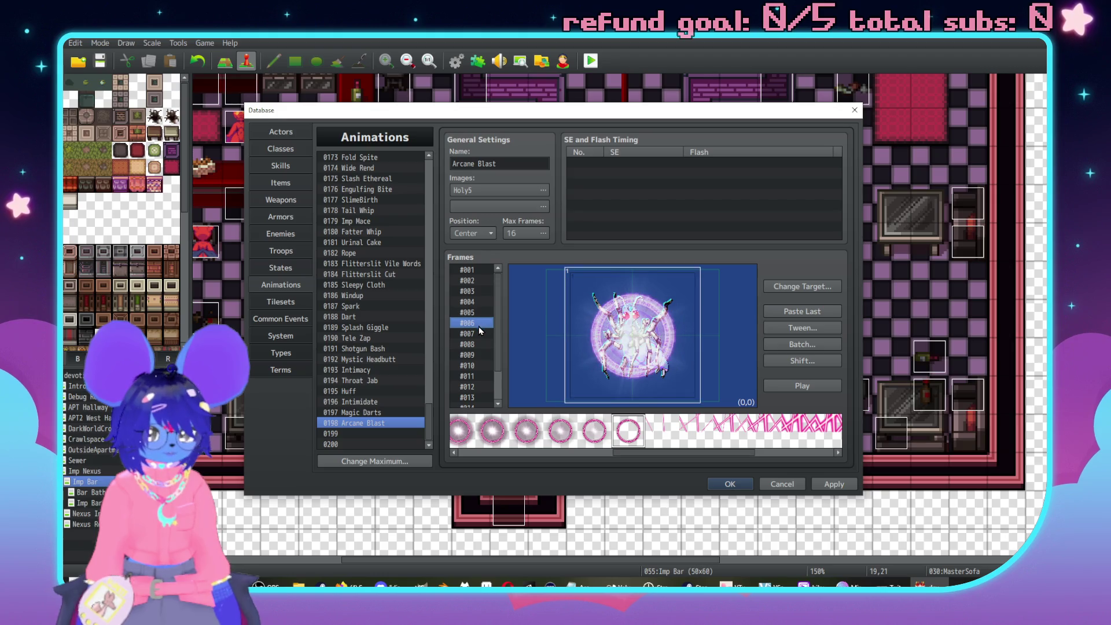
click(836, 390)
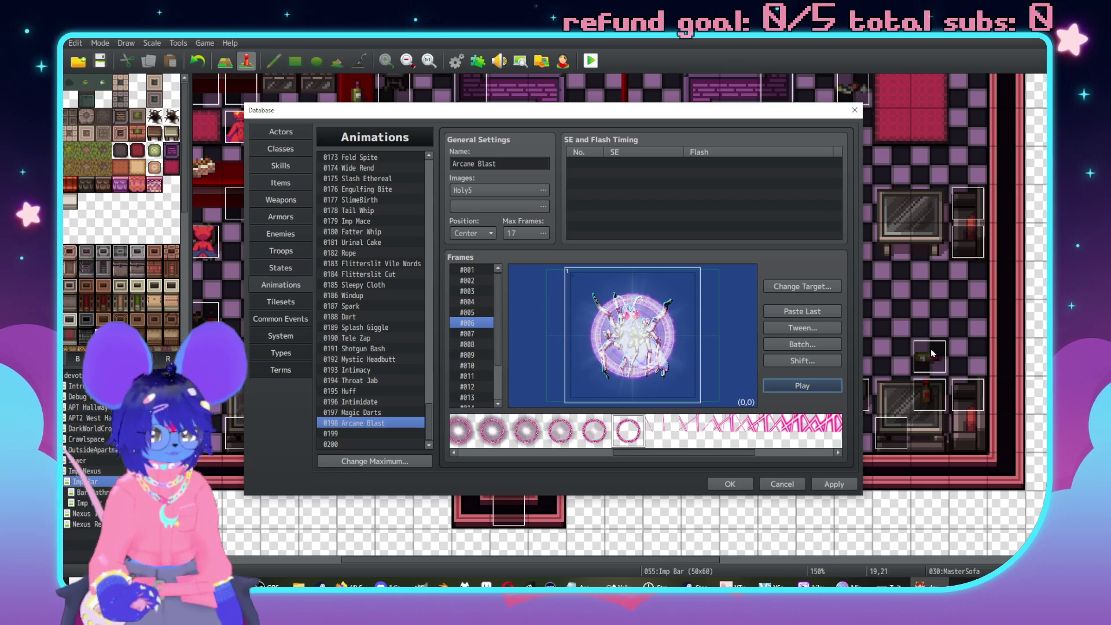
click(808, 387)
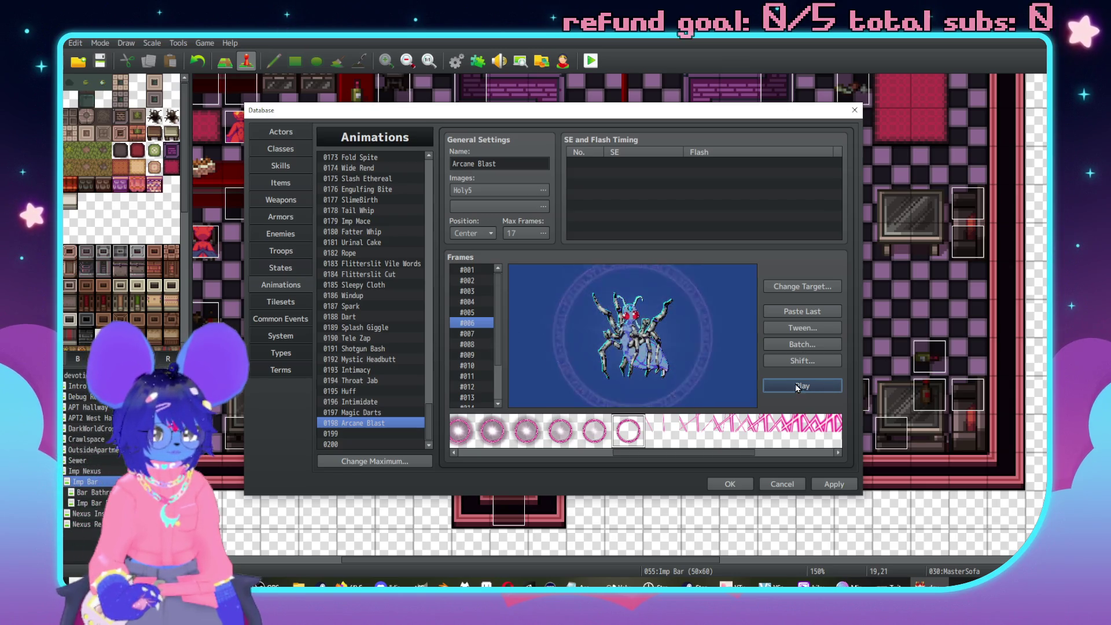
Set frame 6's ring to 300% scale, tween frames 1–6, and preview.
double_click(639, 330)
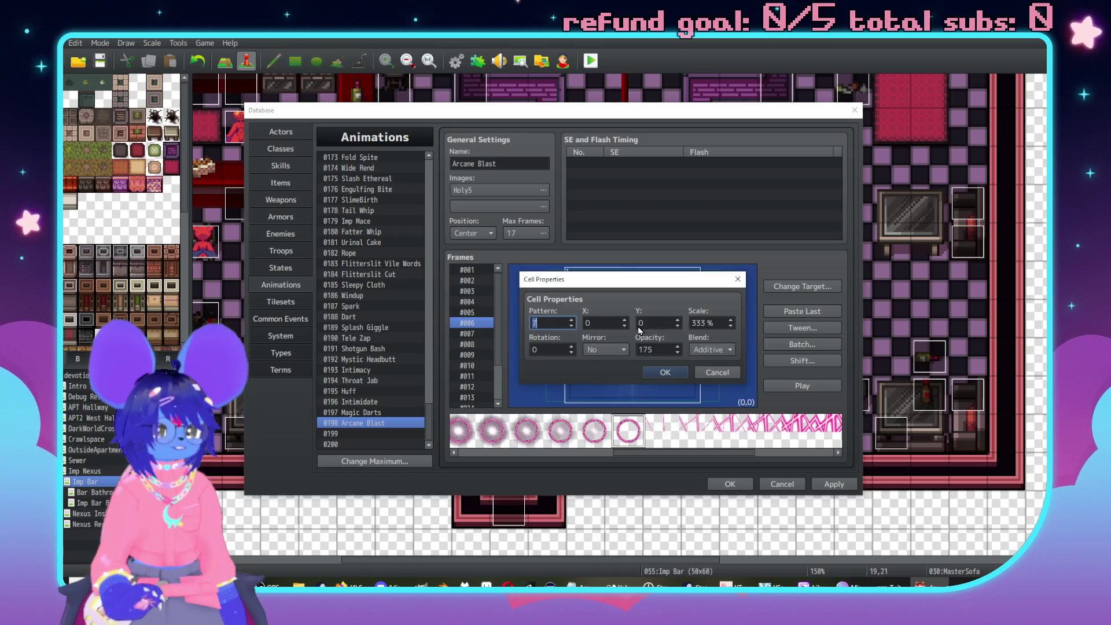
click(730, 320)
text(300)
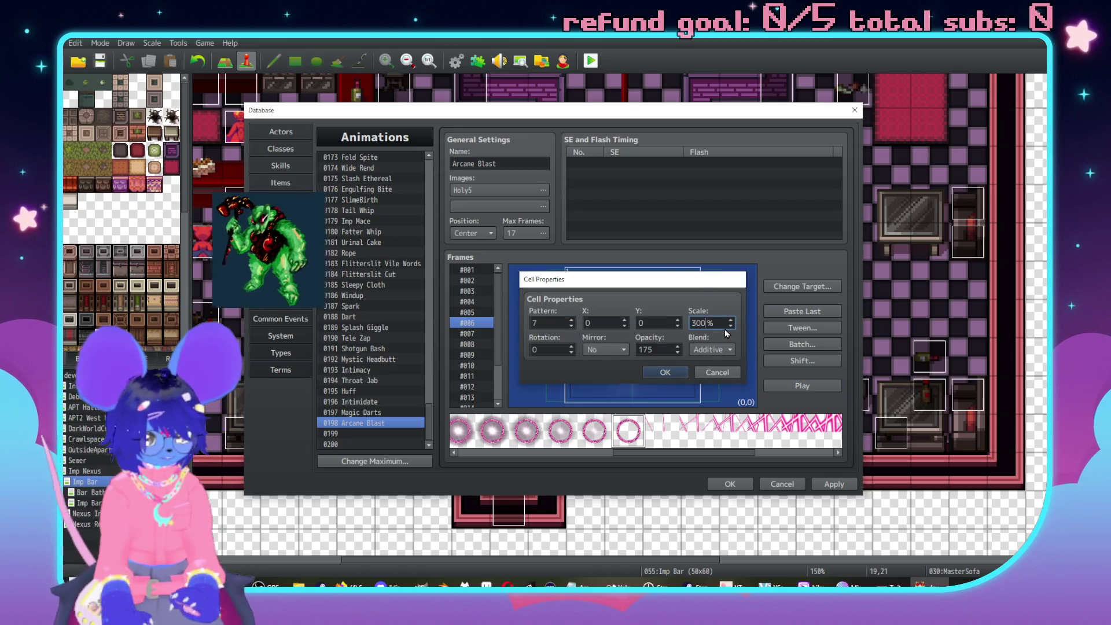
key(Return)
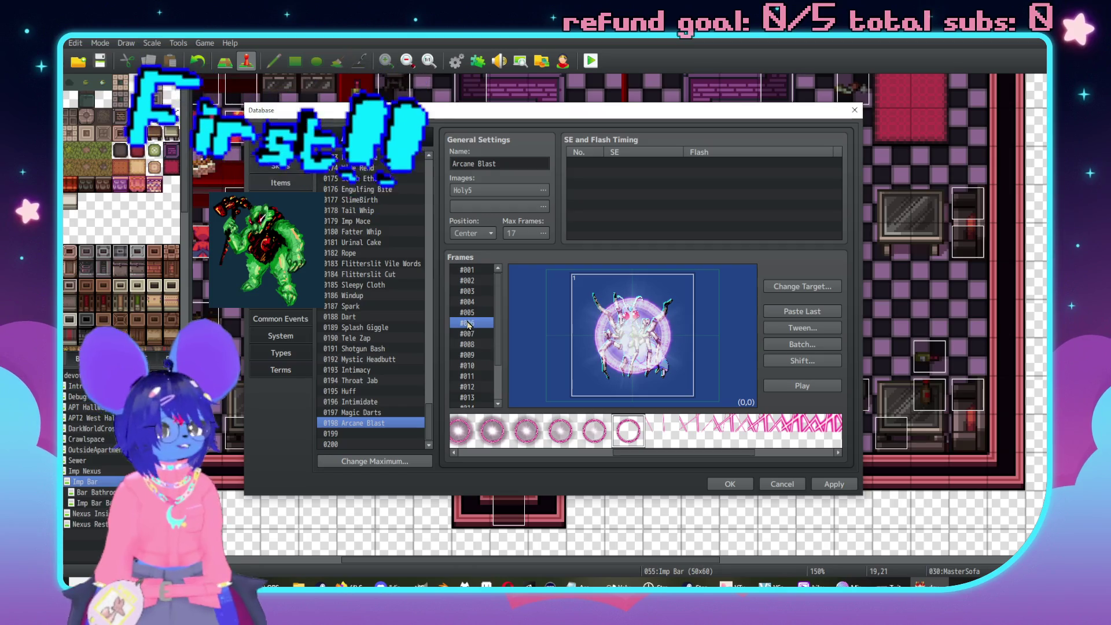
click(802, 328)
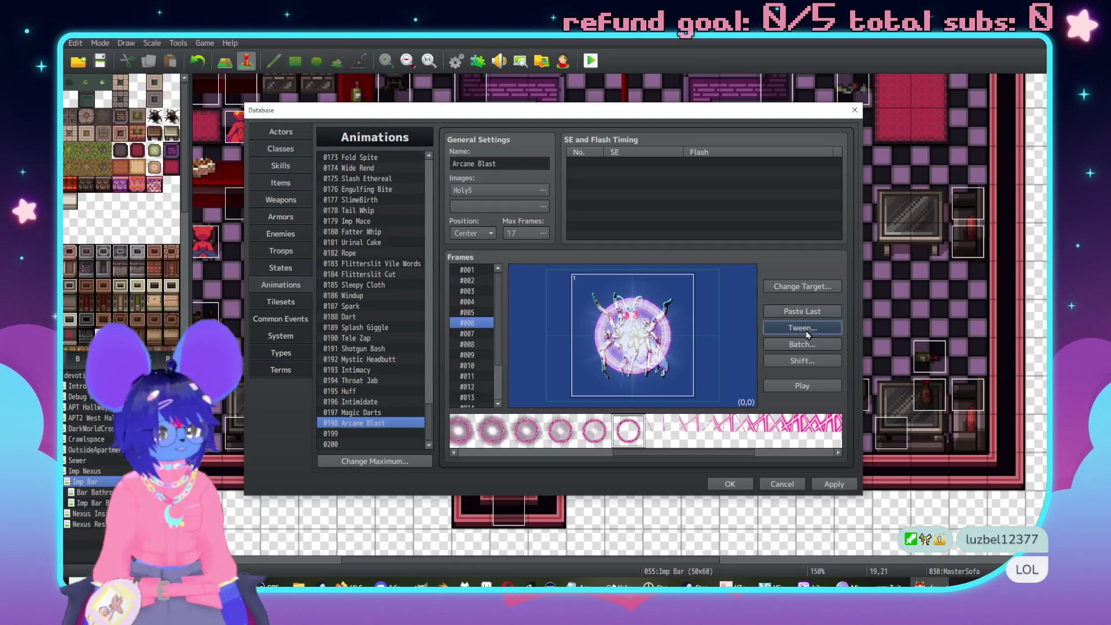
double_click(719, 294)
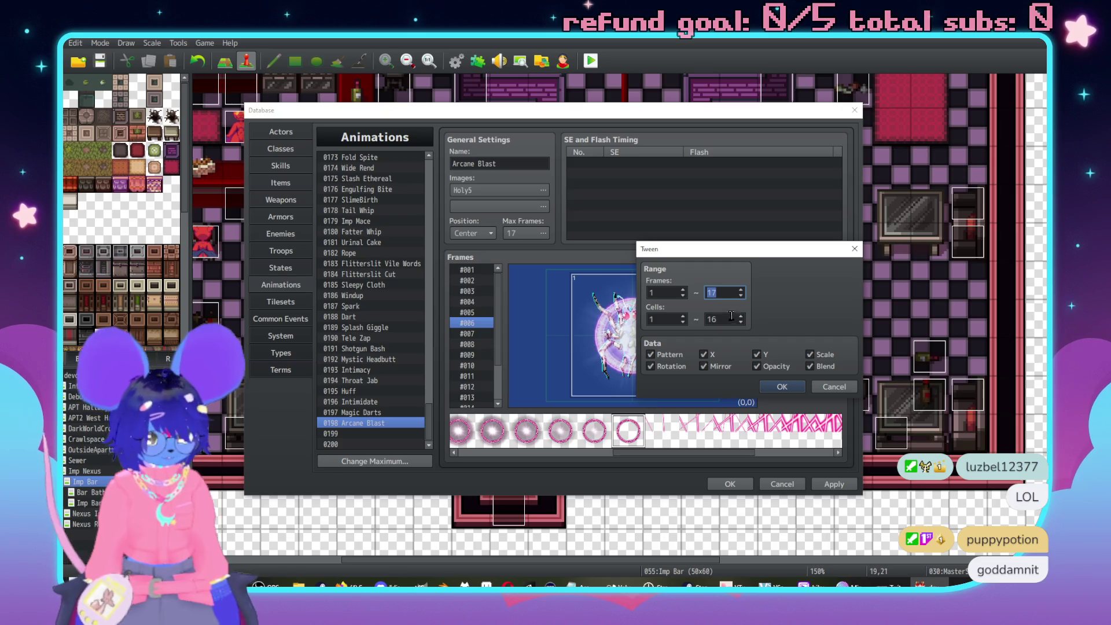
double_click(732, 316)
text(6)
double_click(733, 290)
text(1)
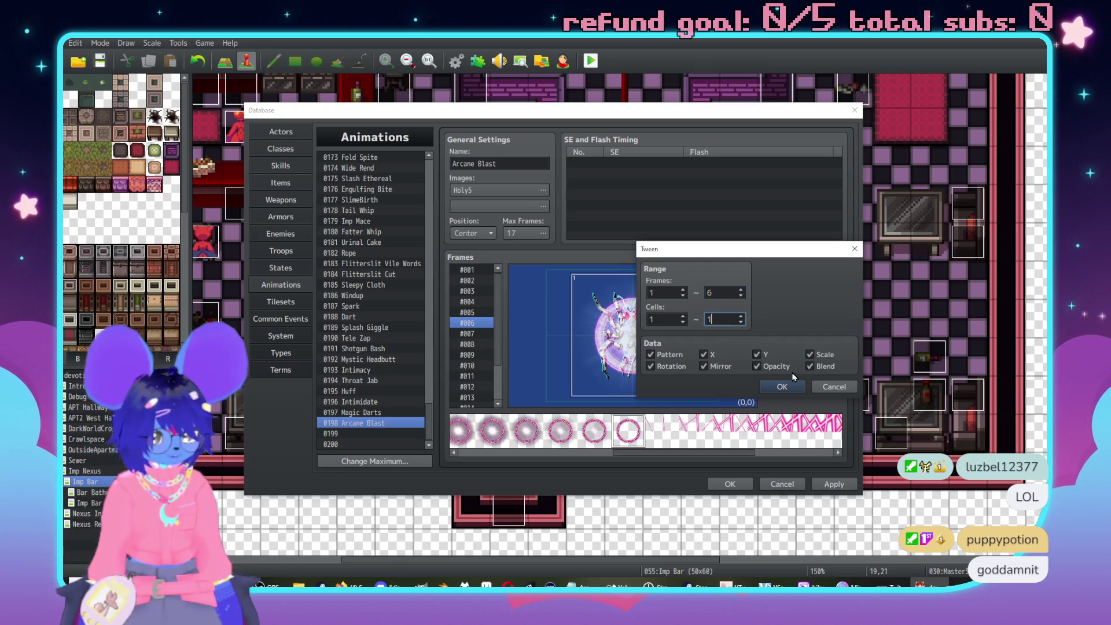
click(781, 386)
click(804, 386)
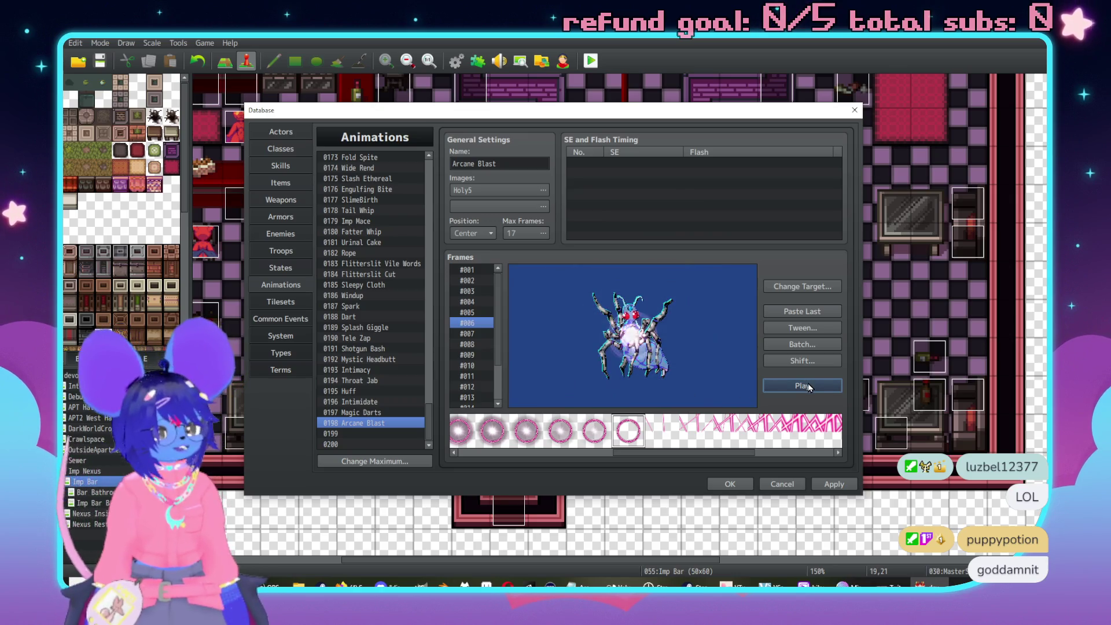
Remove the surplus frames so the animation ends at #012, then preview.
click(475, 342)
key(Up)
key(Up)
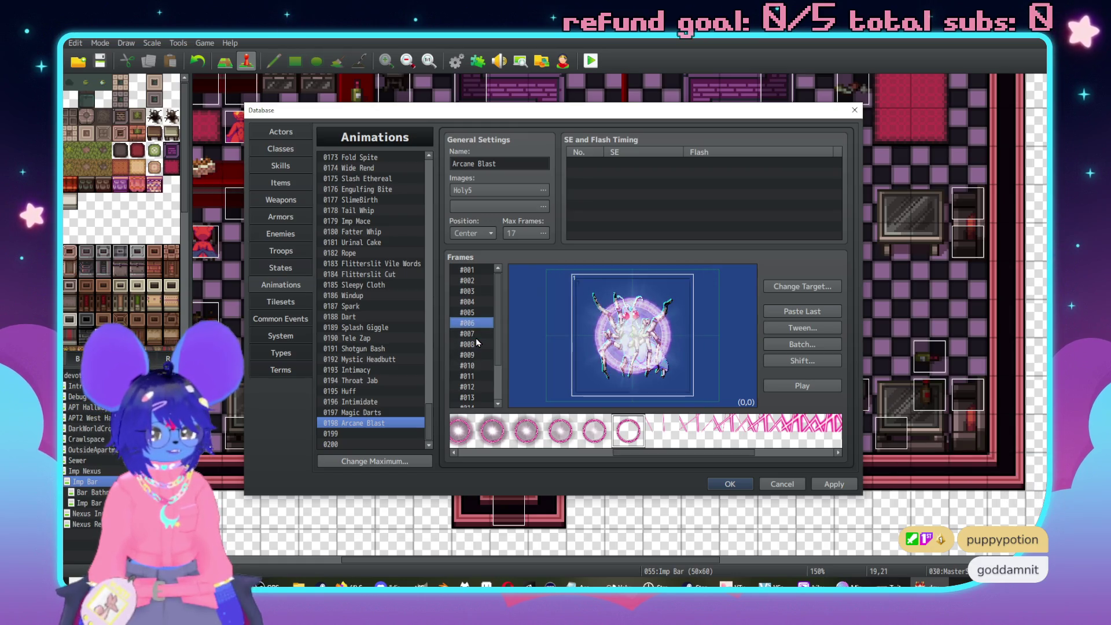
key(Down)
key(Down)
key(Down)
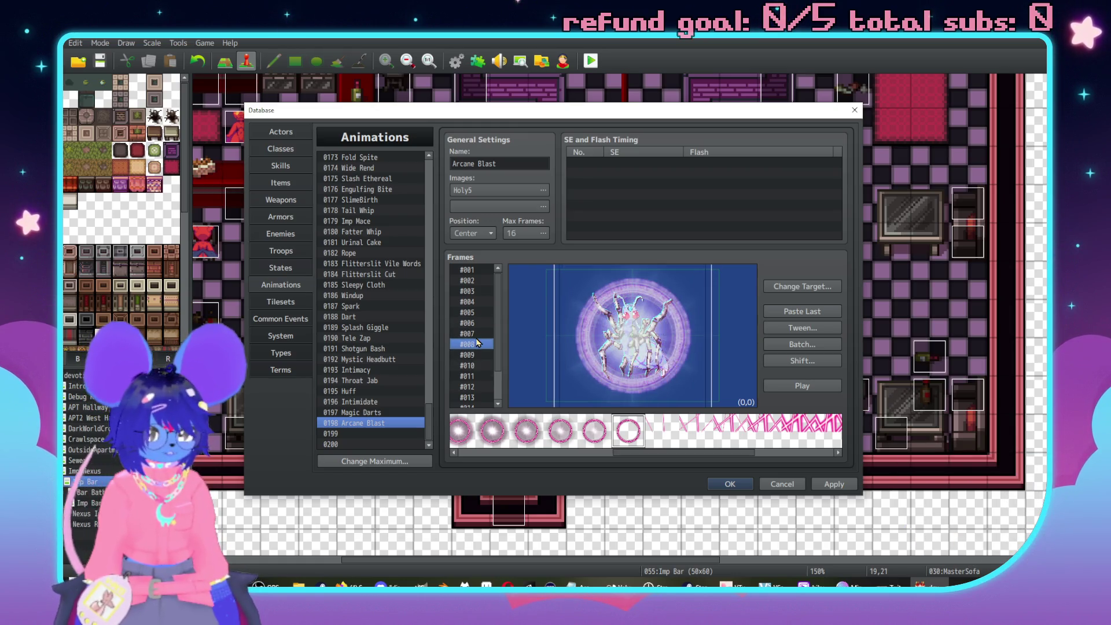
key(Down)
key(Down)
key(Down)
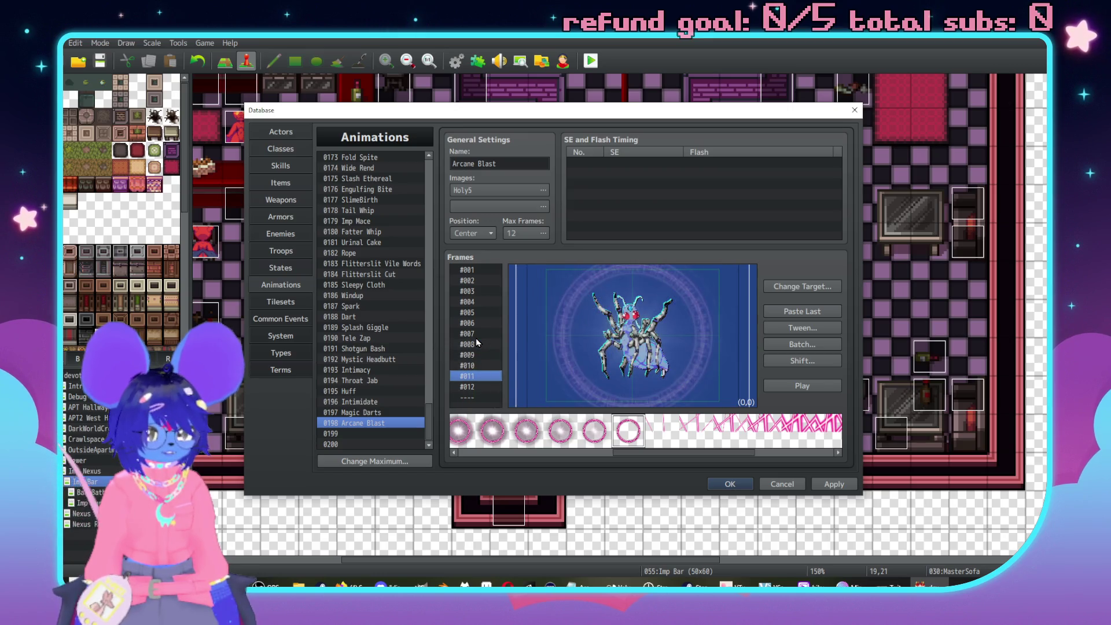
click(823, 384)
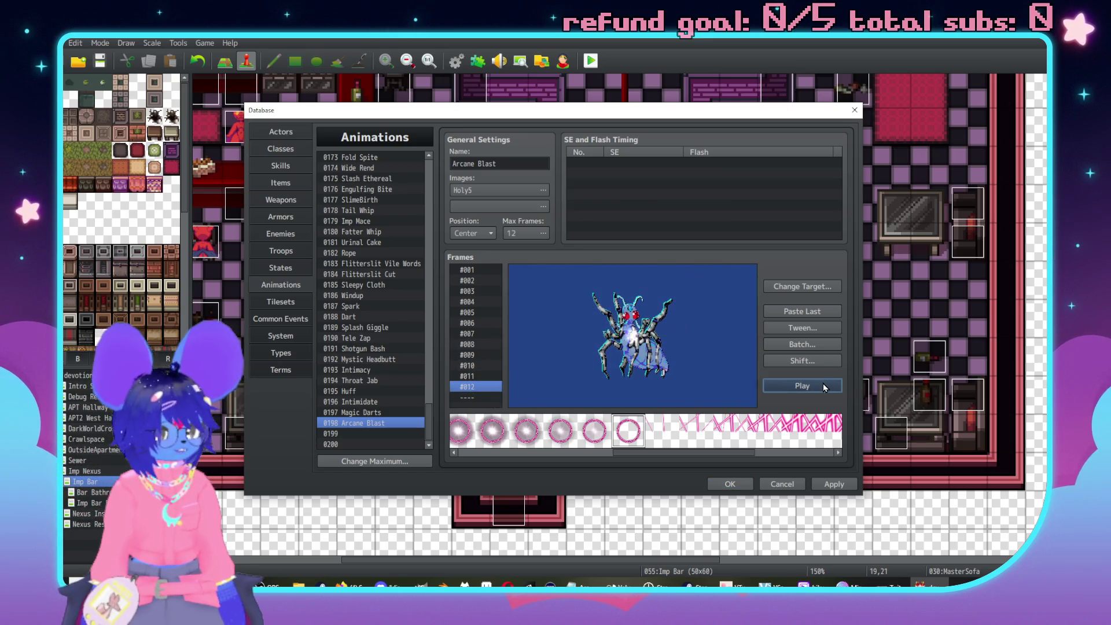
Scale the ring in final frame #012 up to 760% and preview.
double_click(600, 349)
double_click(718, 325)
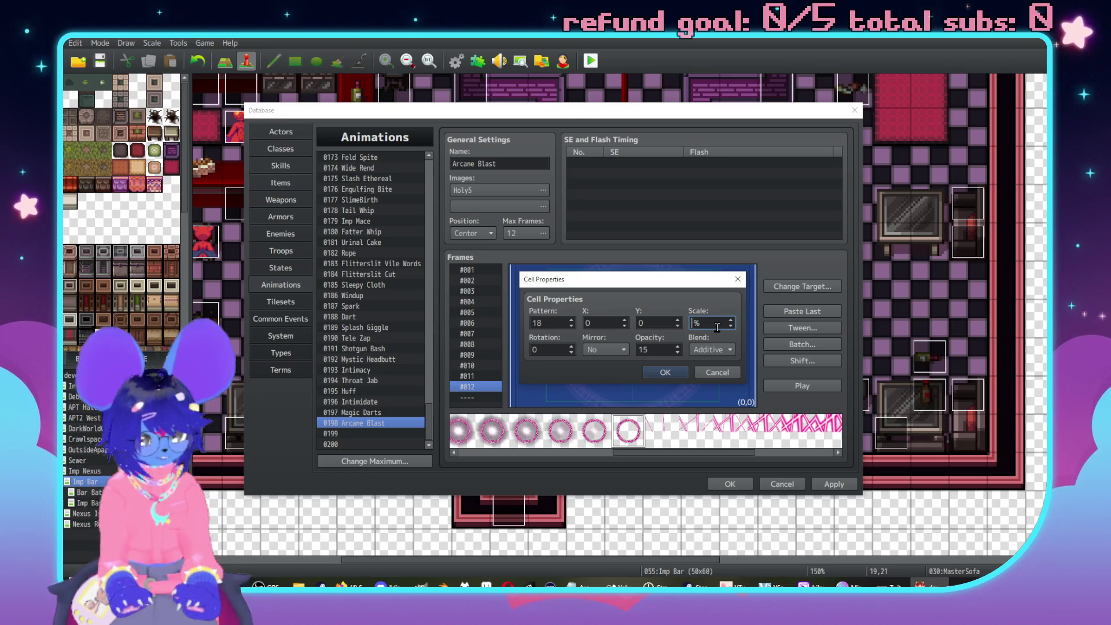
text(760)
key(Return)
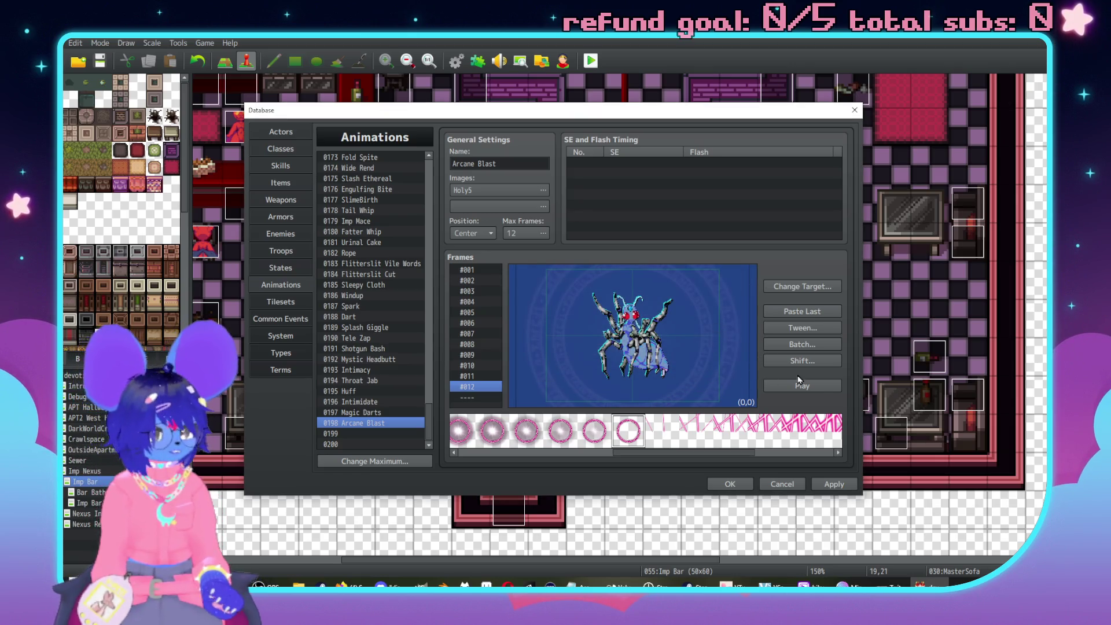
click(820, 386)
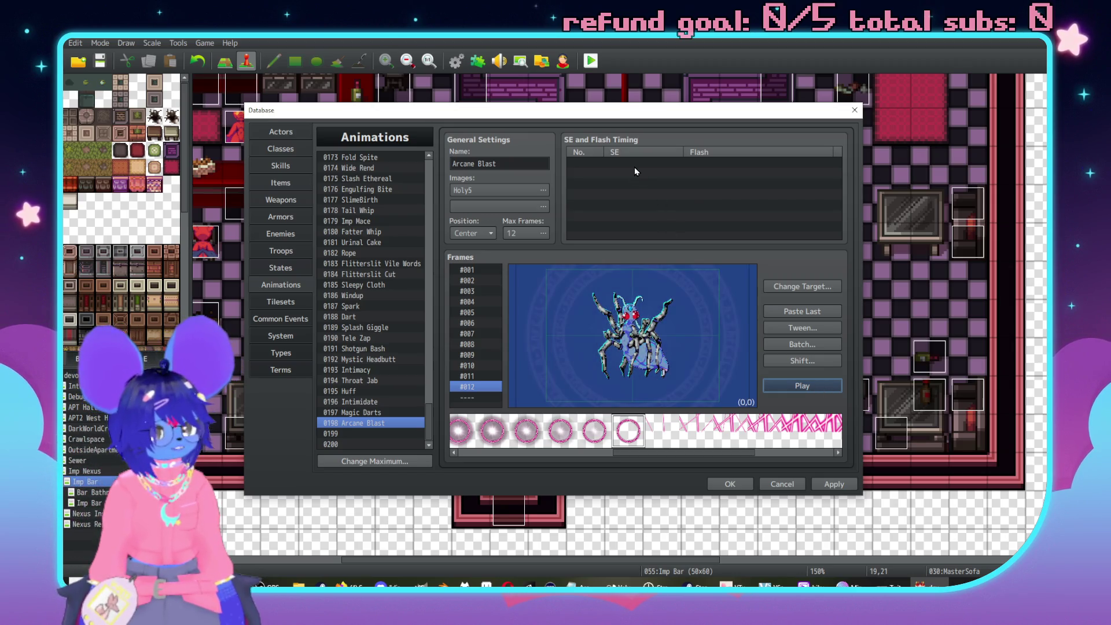
Step through frames #004–#008 and replay the whole animation.
click(475, 271)
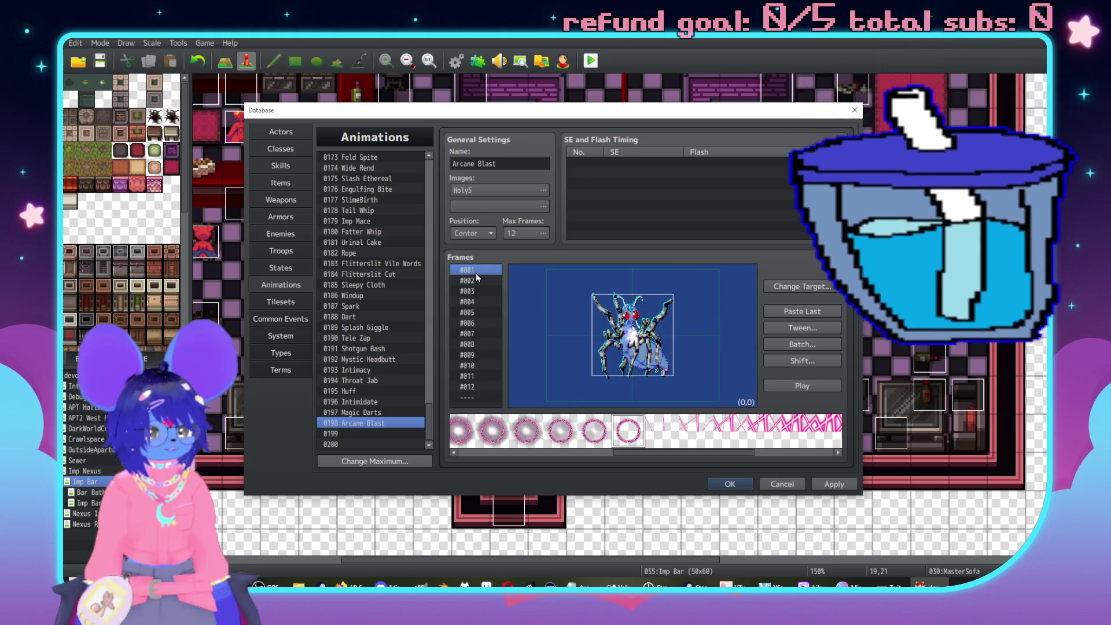
key(Down)
key(Down)
key(Down)
key(Down)
key(Down)
key(Down)
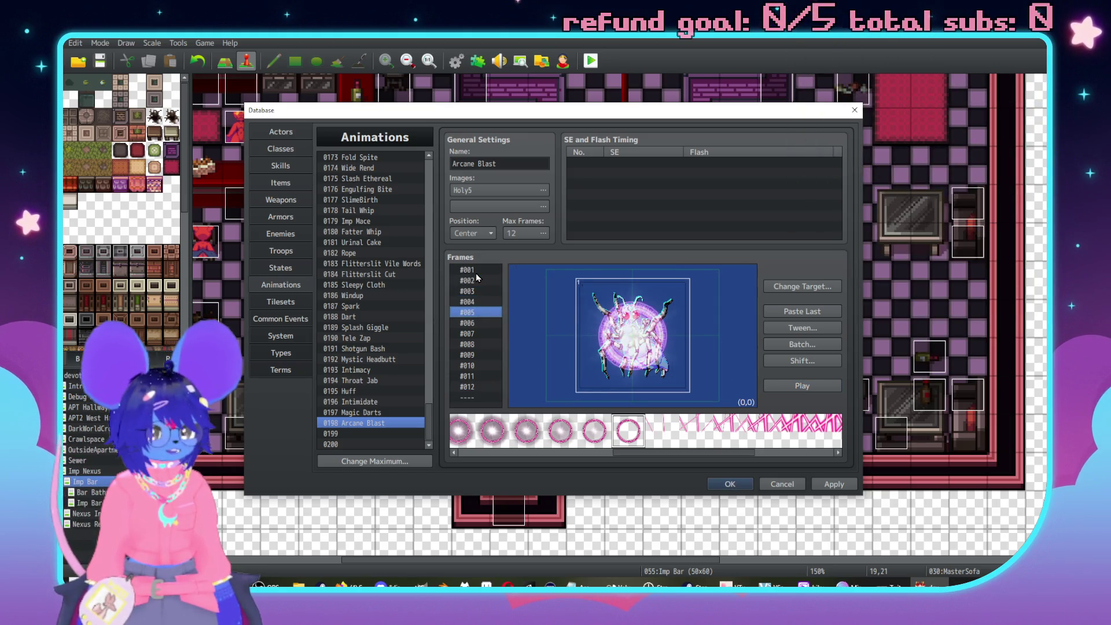
key(Down)
key(Down)
key(Down)
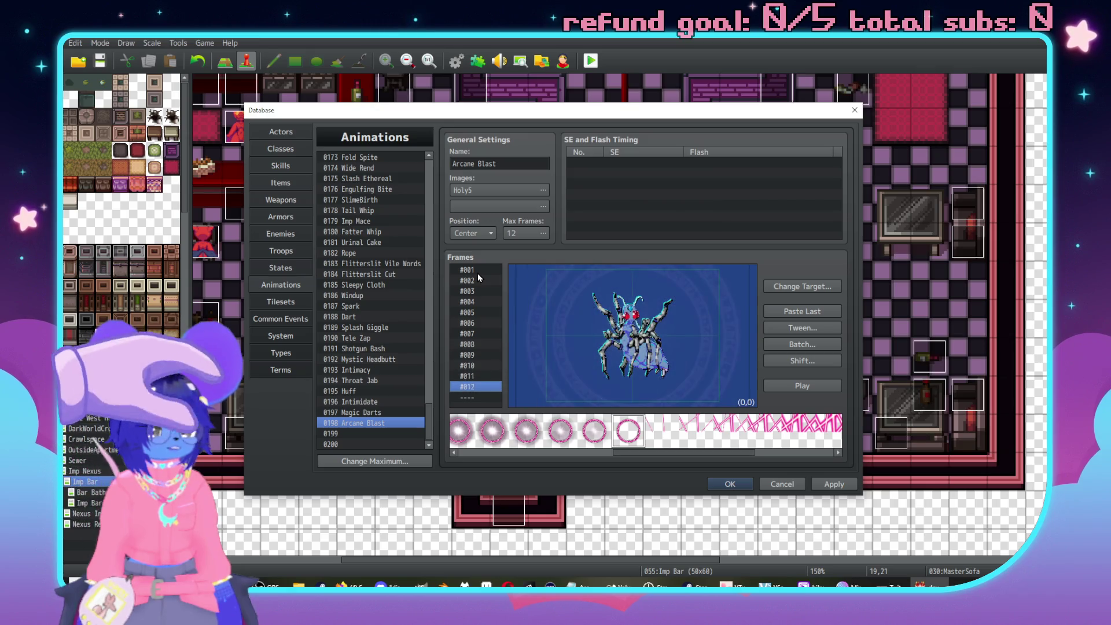
key(Up)
key(Up)
key(Up)
key(Up)
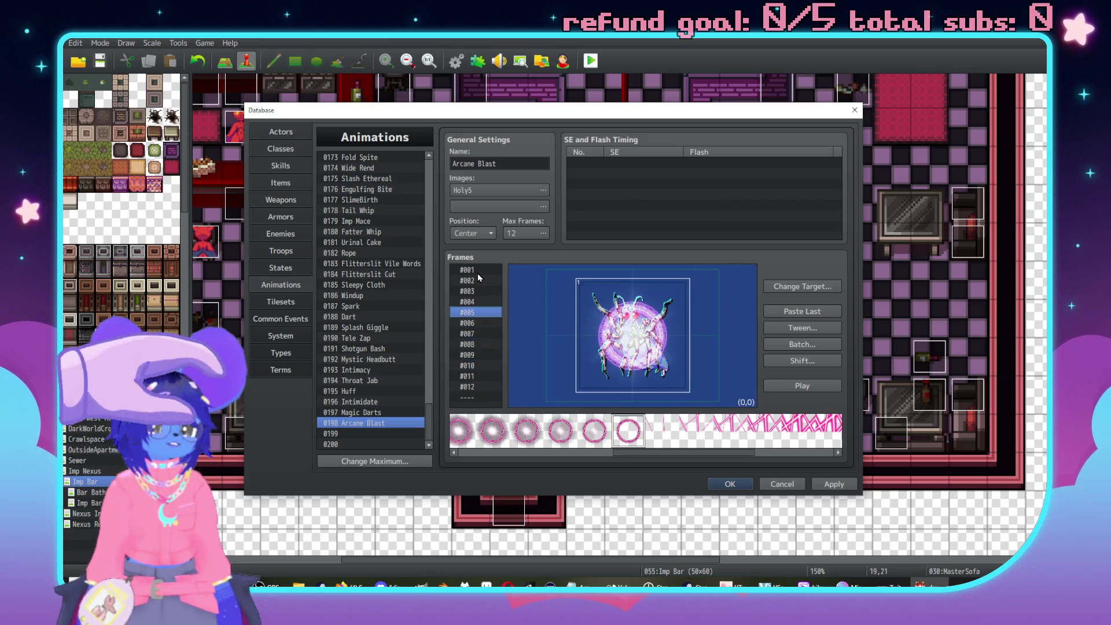
key(Down)
key(Up)
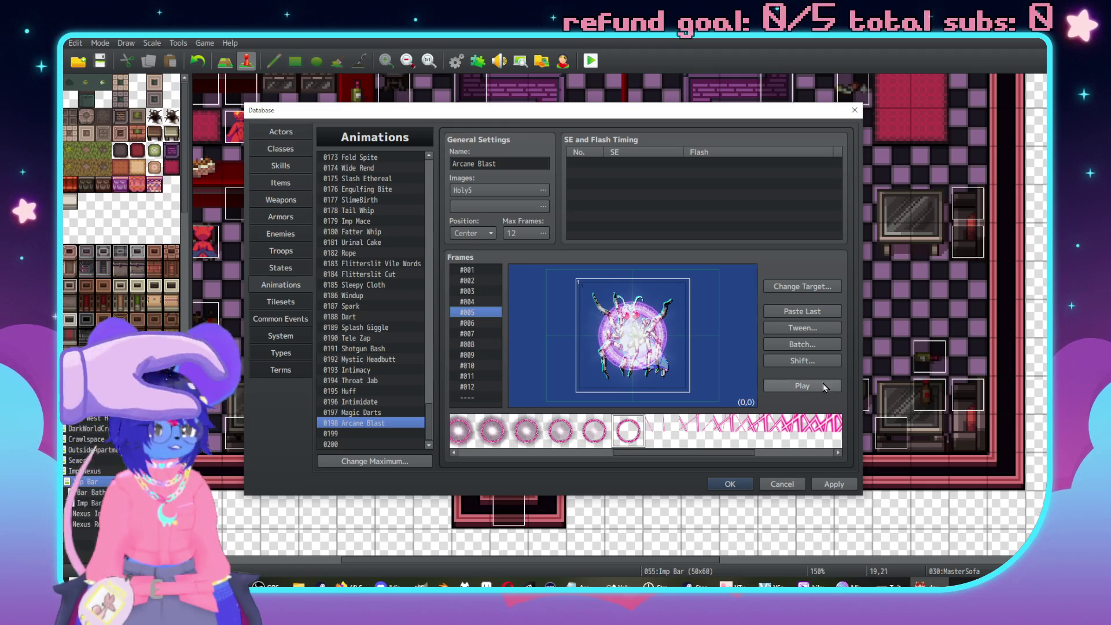
click(831, 389)
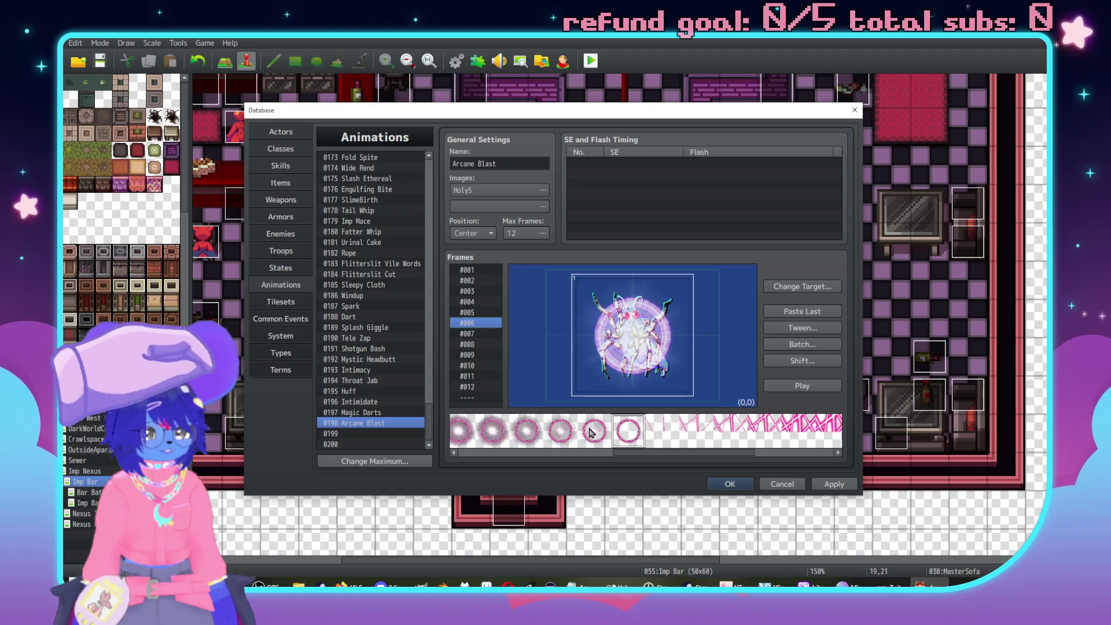
Raise Max Frames to 13 and review frames #006–#007 in preview.
drag(697, 453, 518, 462)
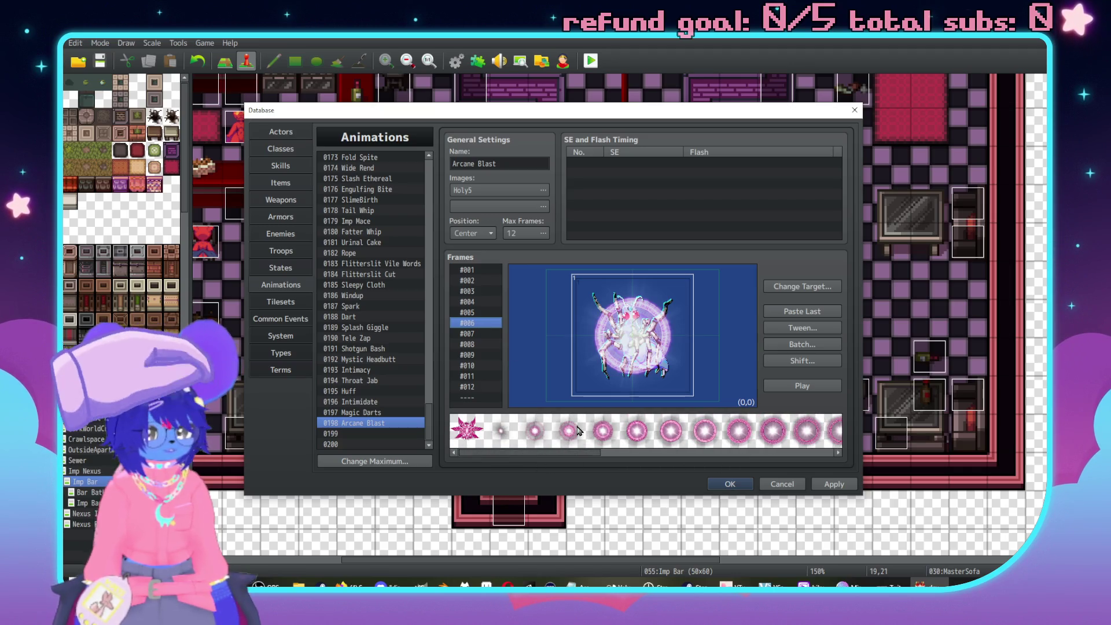
click(472, 334)
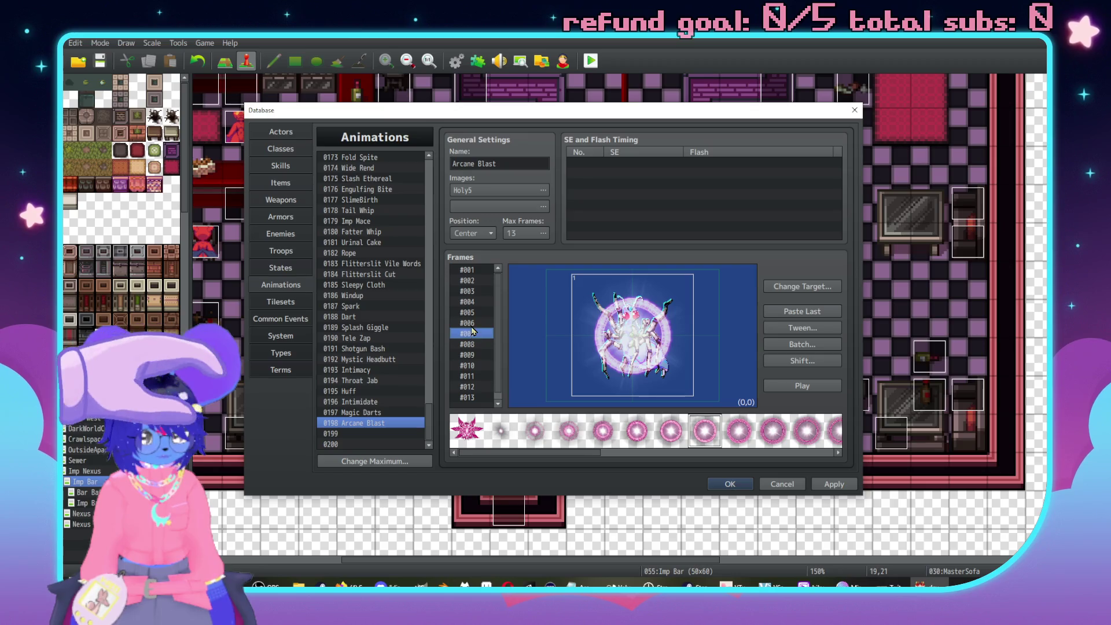
click(469, 323)
click(814, 386)
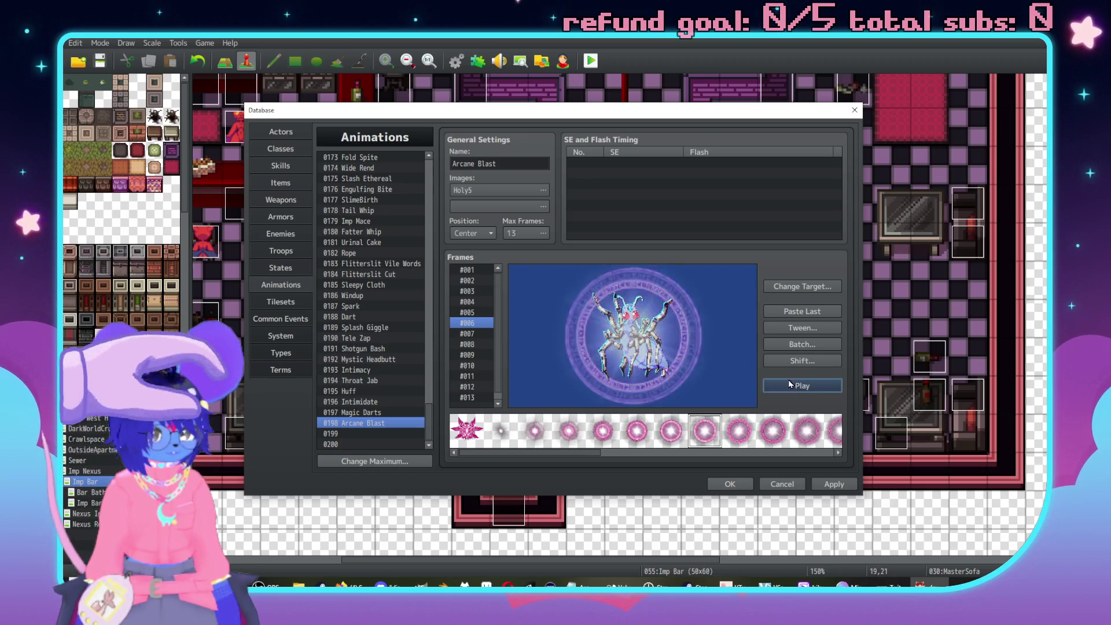
double_click(573, 324)
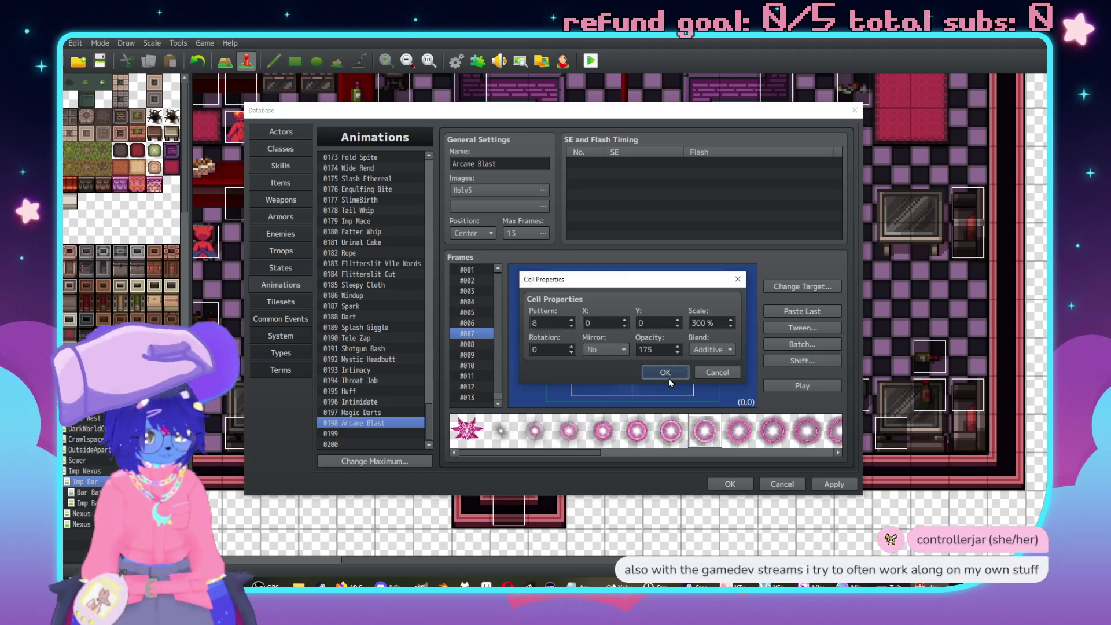
click(652, 373)
click(818, 386)
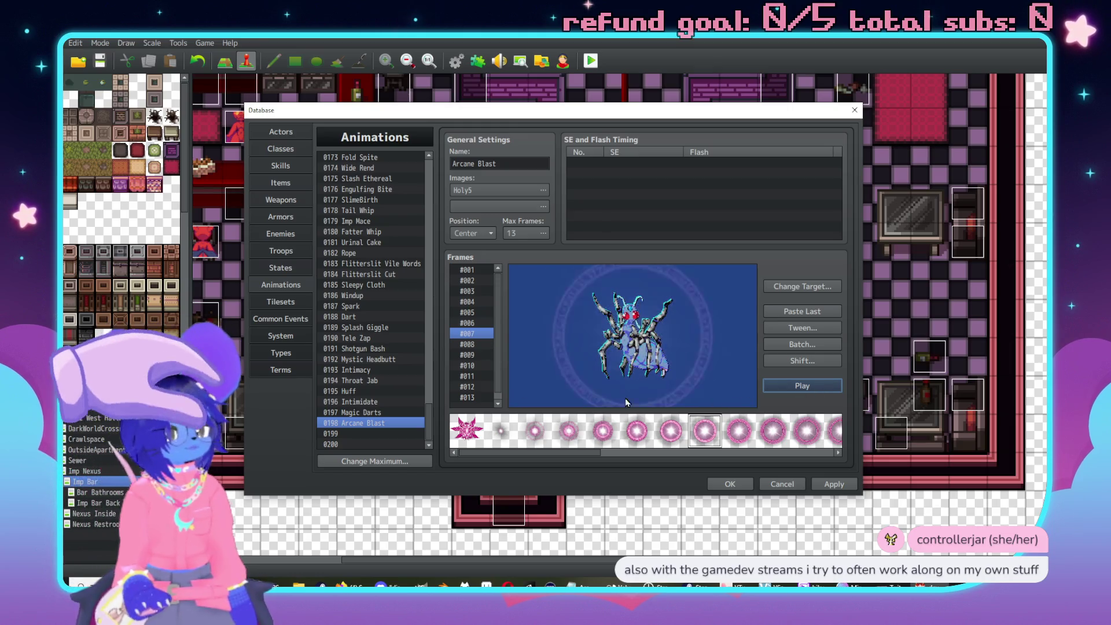
Shrink frame #007's ring to 280% scale and replay the animation several times.
double_click(661, 349)
double_click(714, 323)
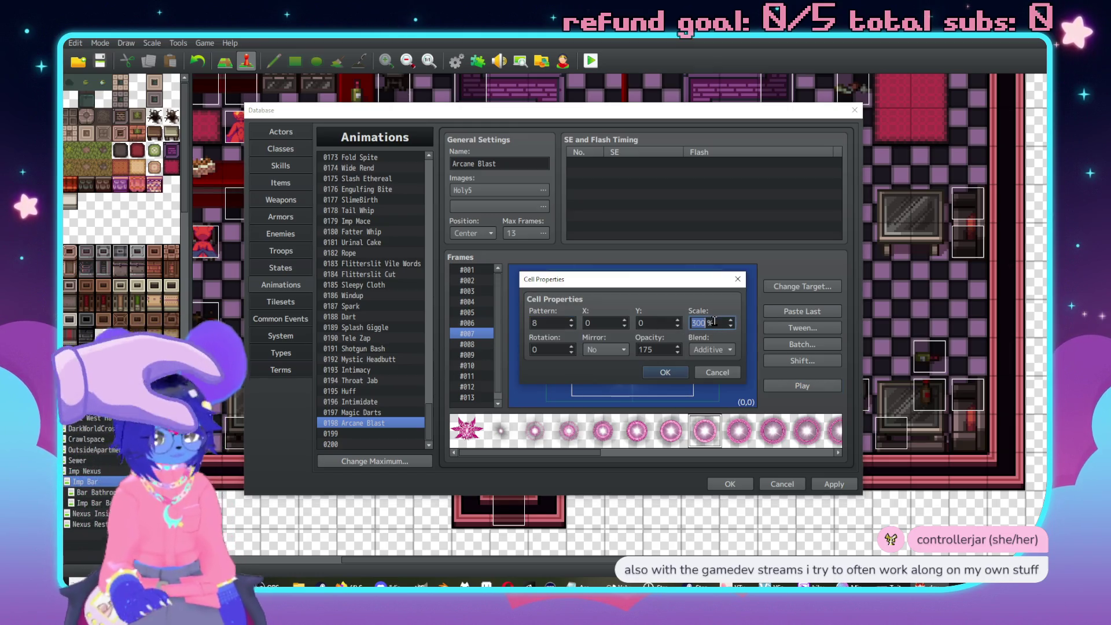
key(Return)
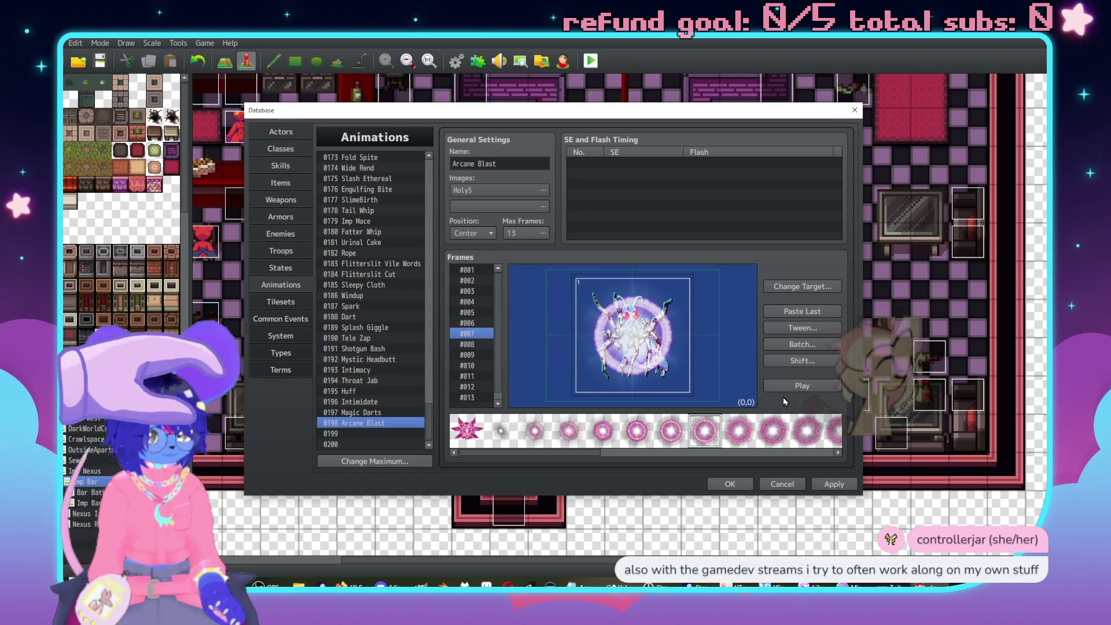
click(799, 386)
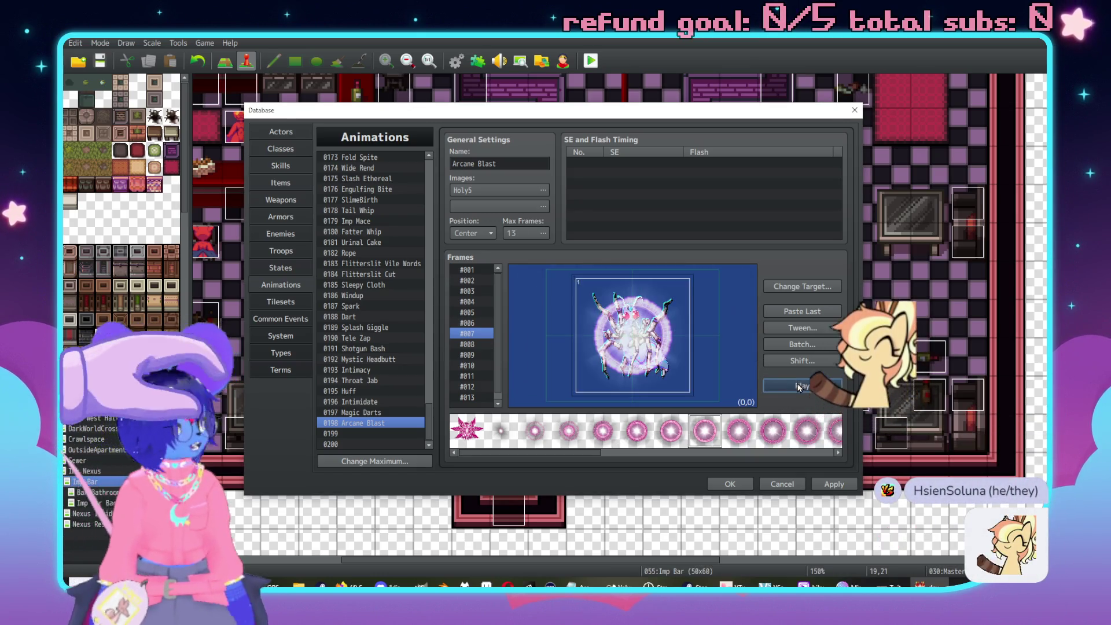
click(799, 385)
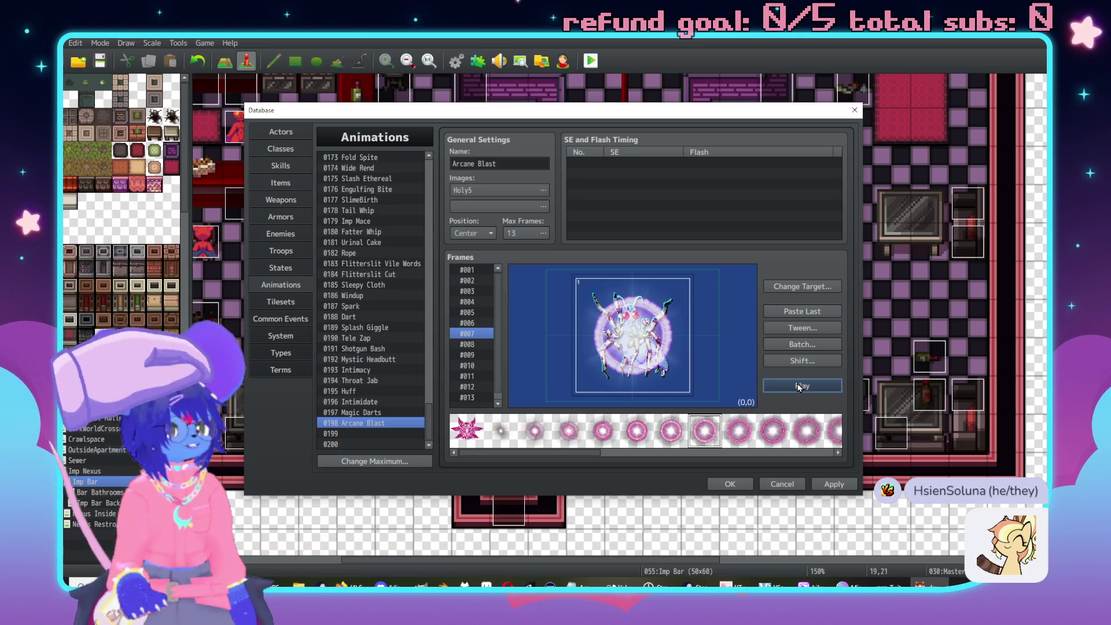
click(799, 385)
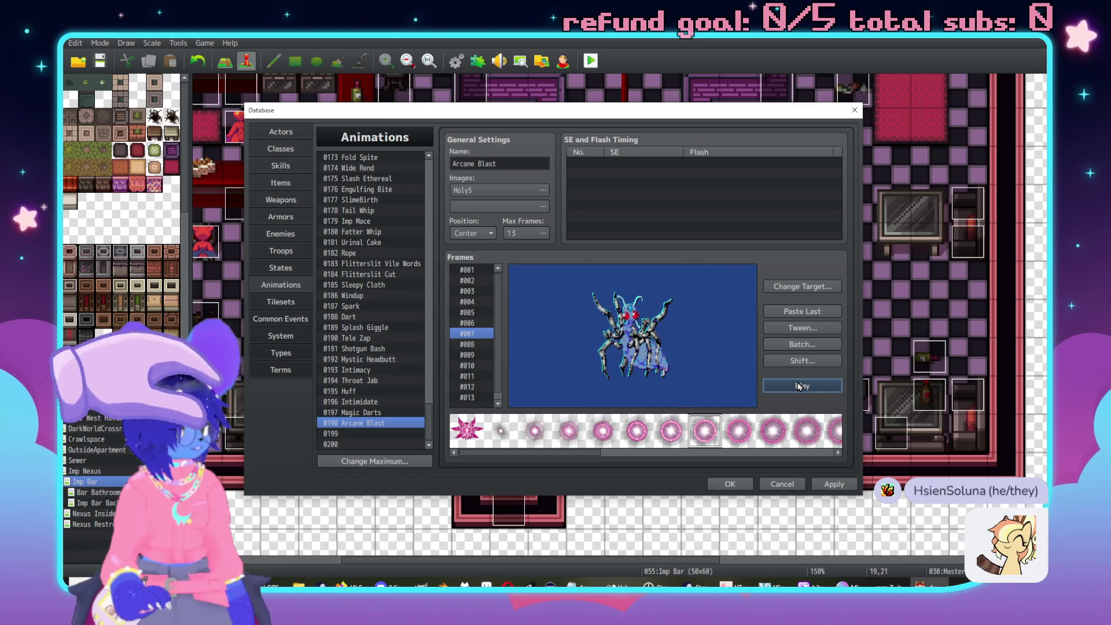
click(799, 385)
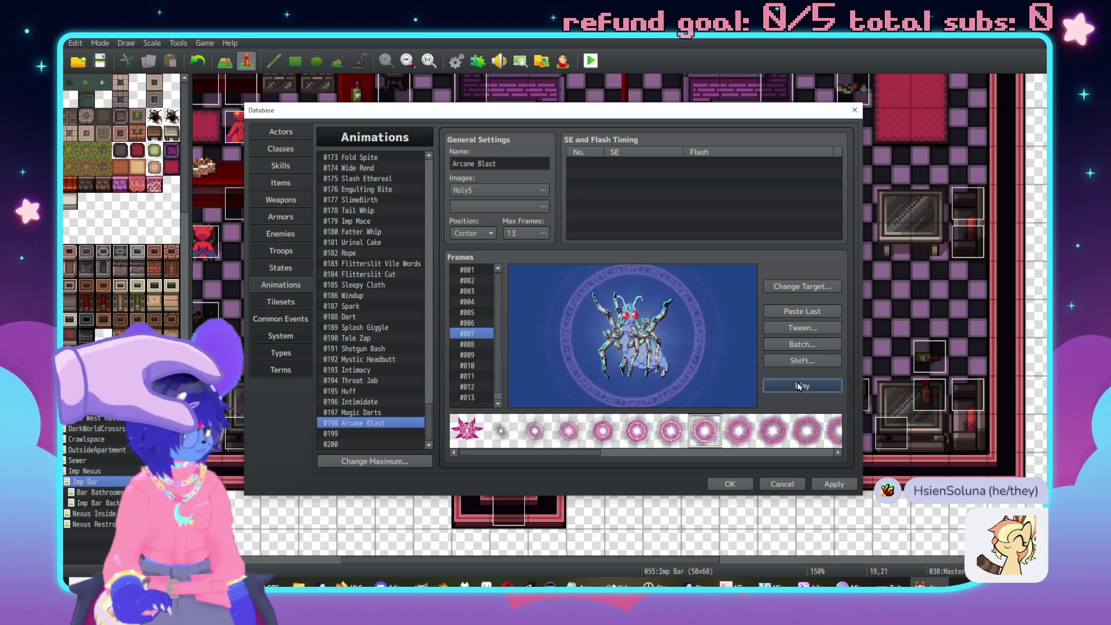
click(799, 385)
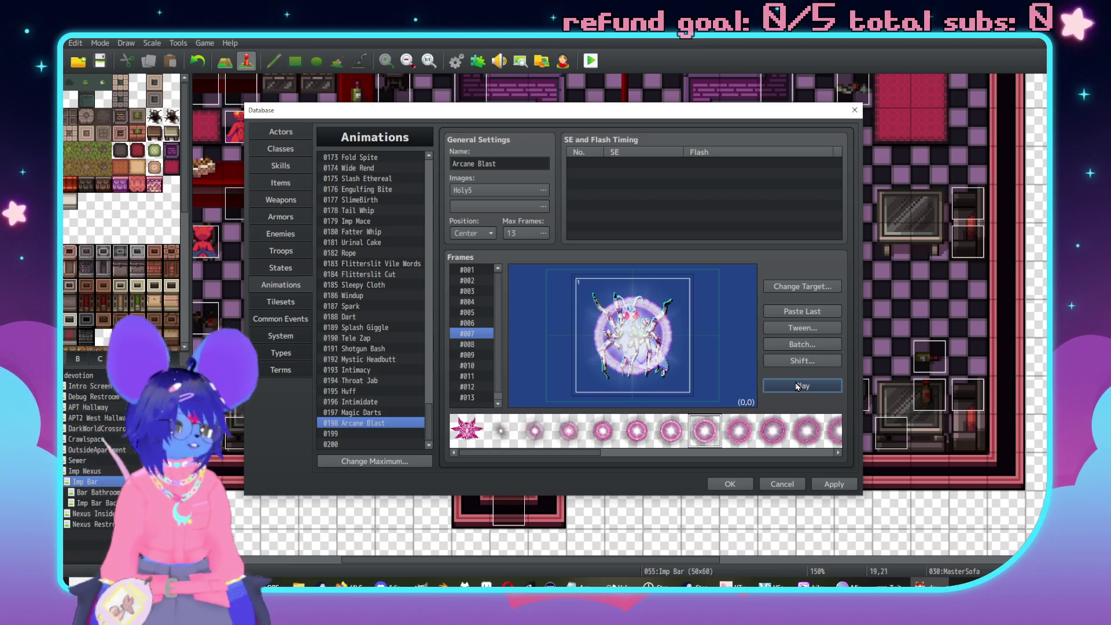
click(795, 382)
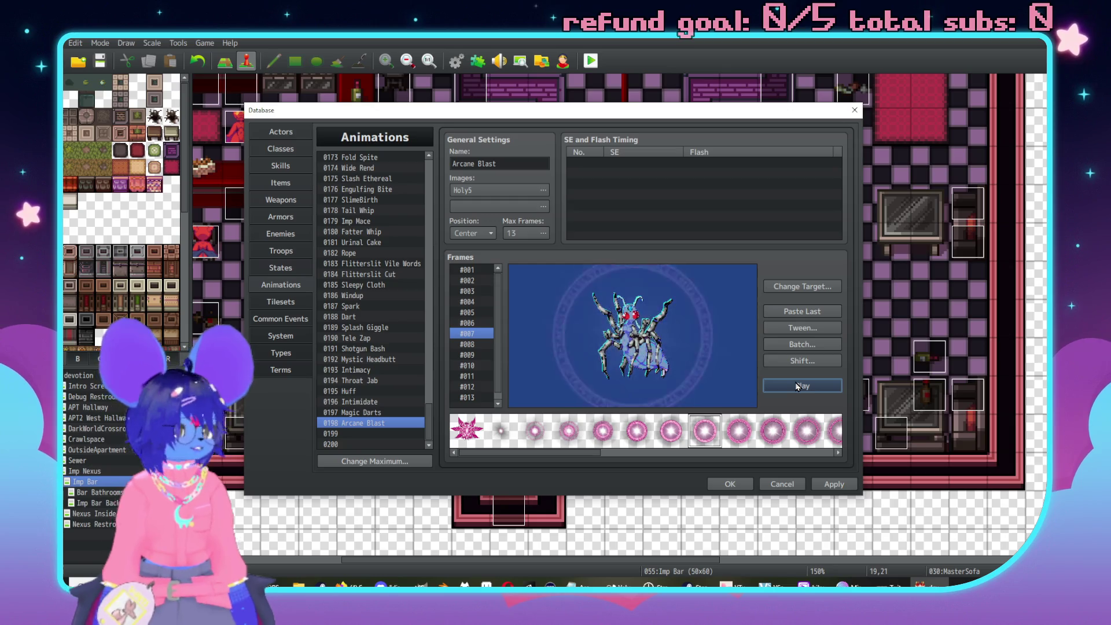
Add Wind5 at frame 1 with pitch 150% and volume 60%, then preview.
double_click(712, 208)
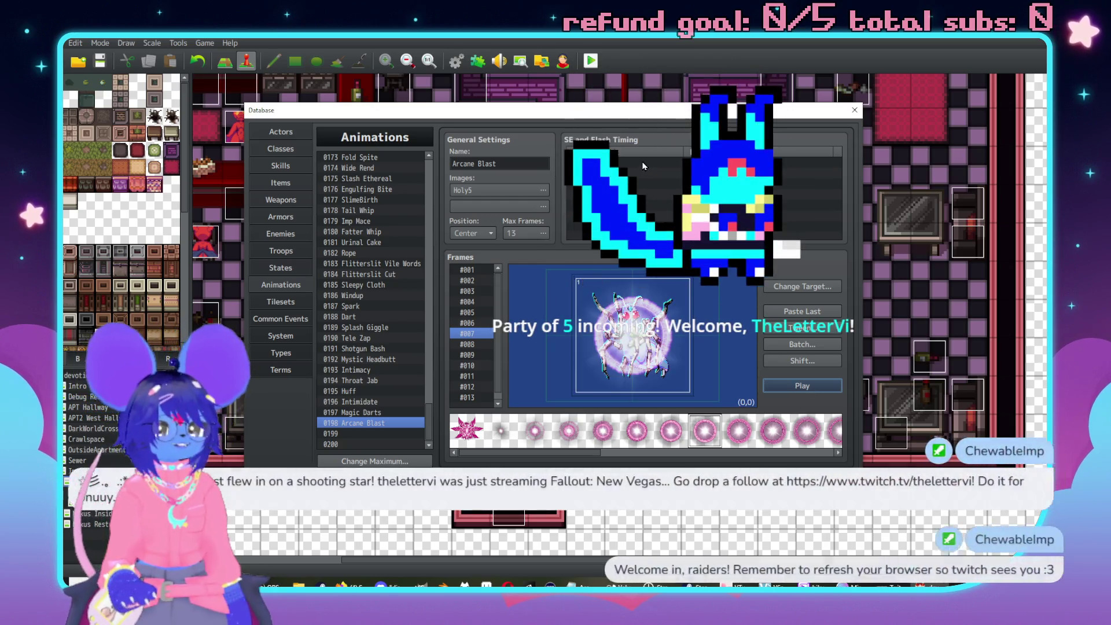
click(711, 145)
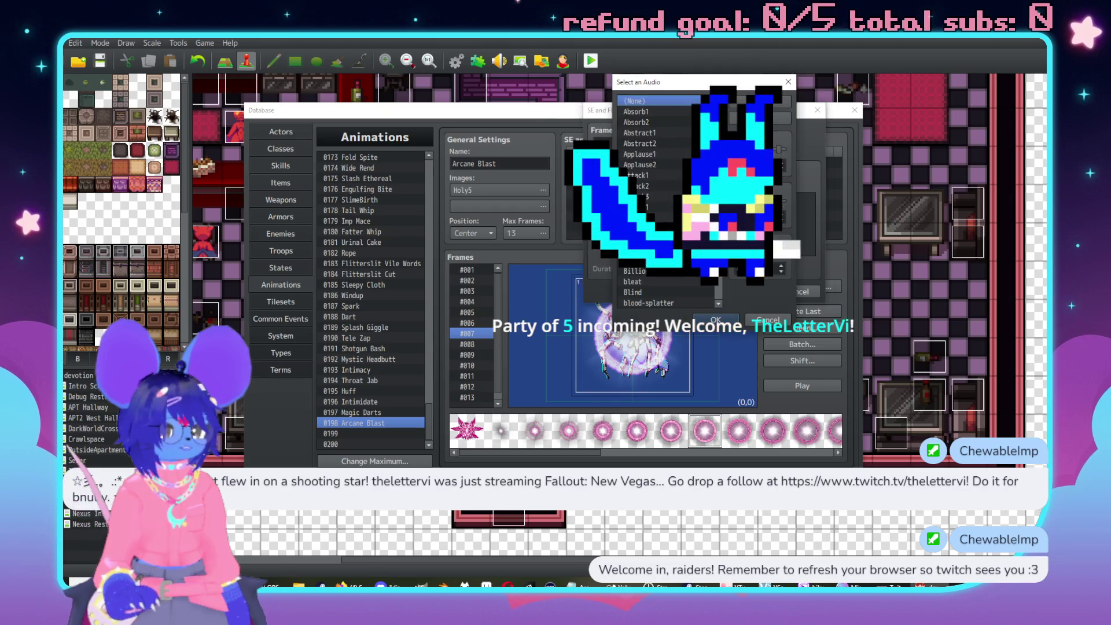
scroll(723, 122, down, 10)
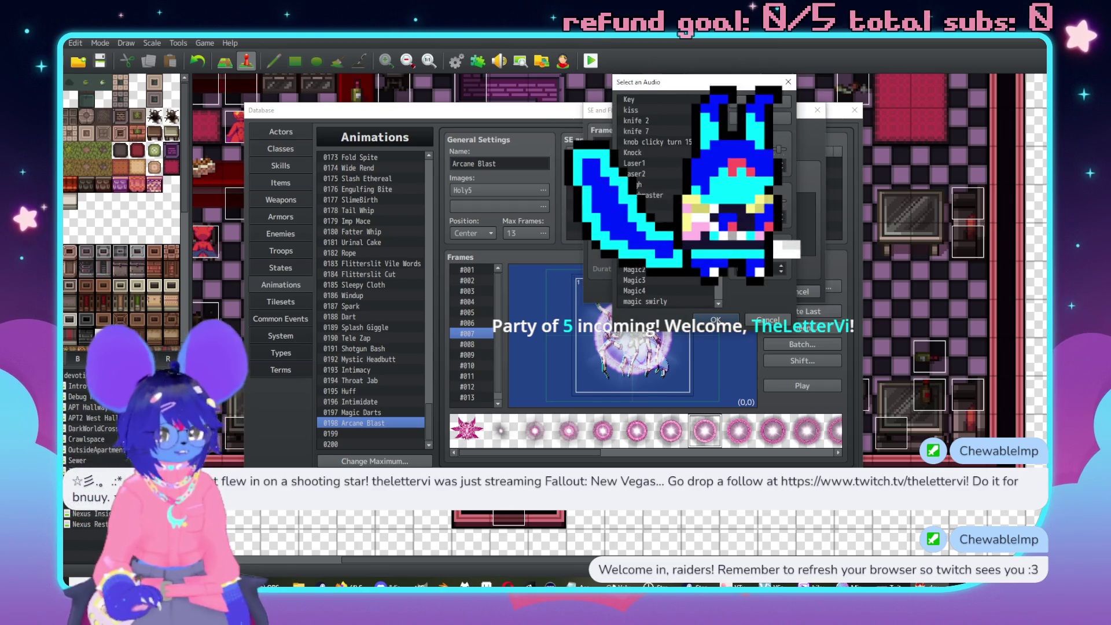
scroll(718, 284, down, 10)
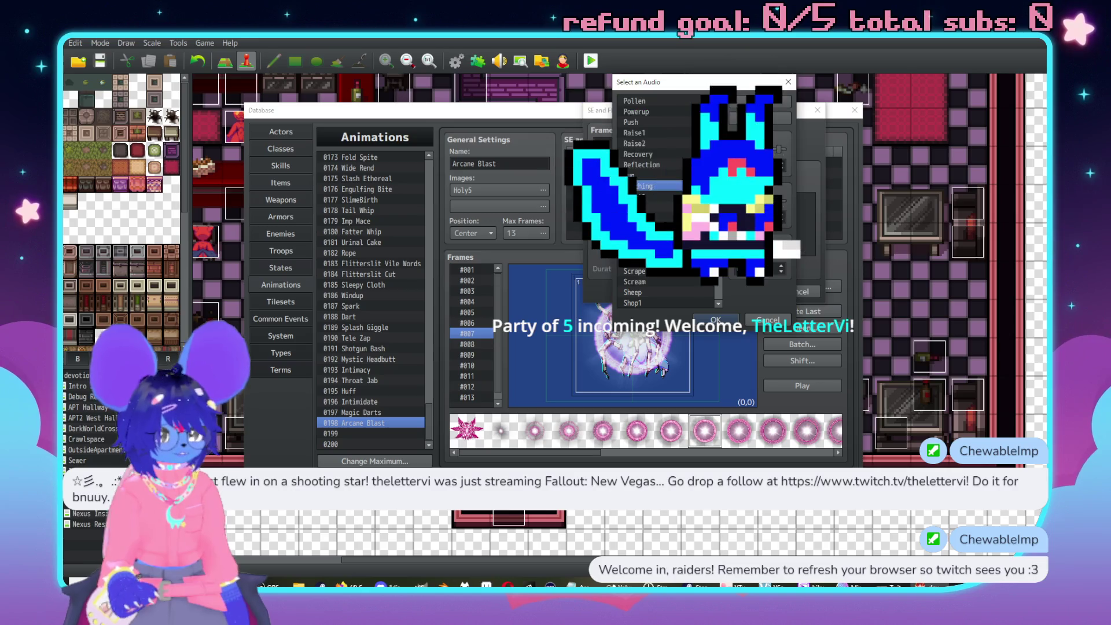
scroll(646, 253, down, 6)
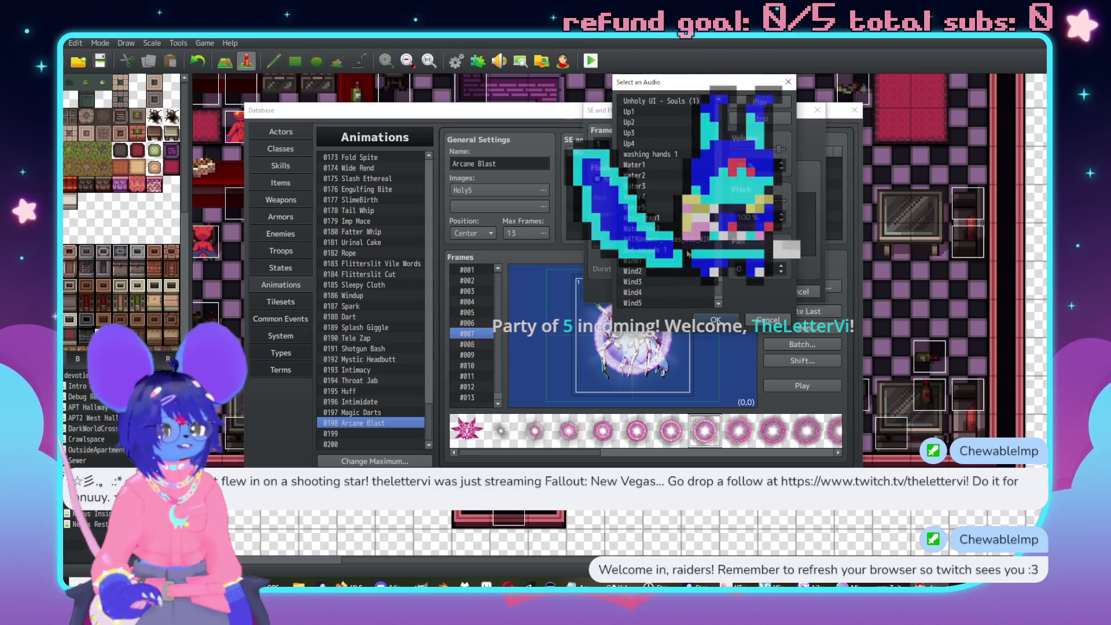
click(646, 251)
click(768, 105)
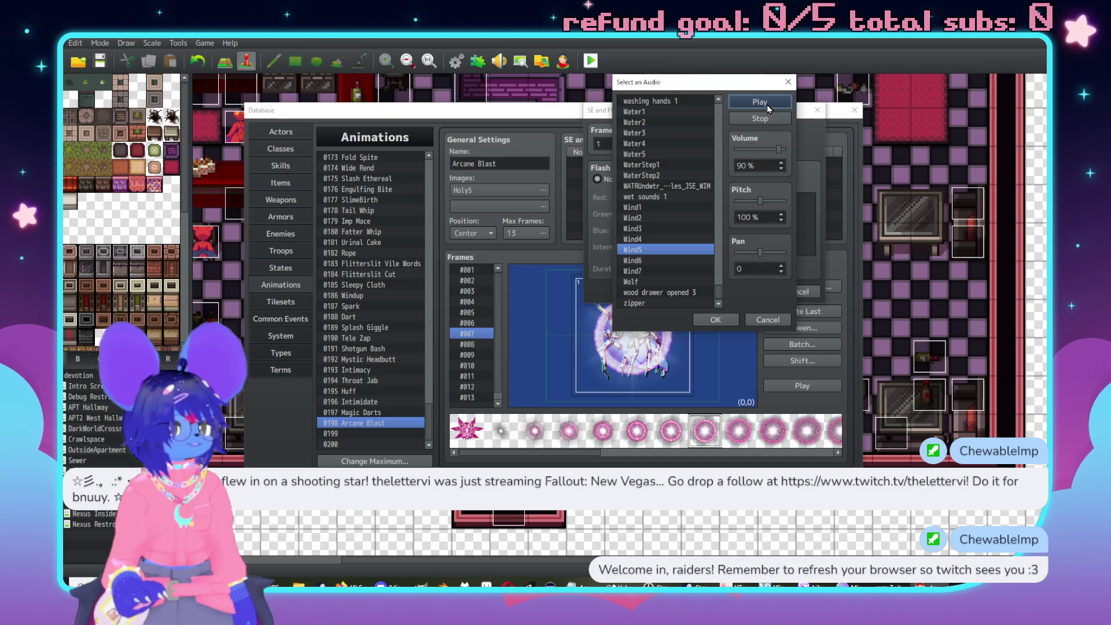
drag(760, 201, 816, 191)
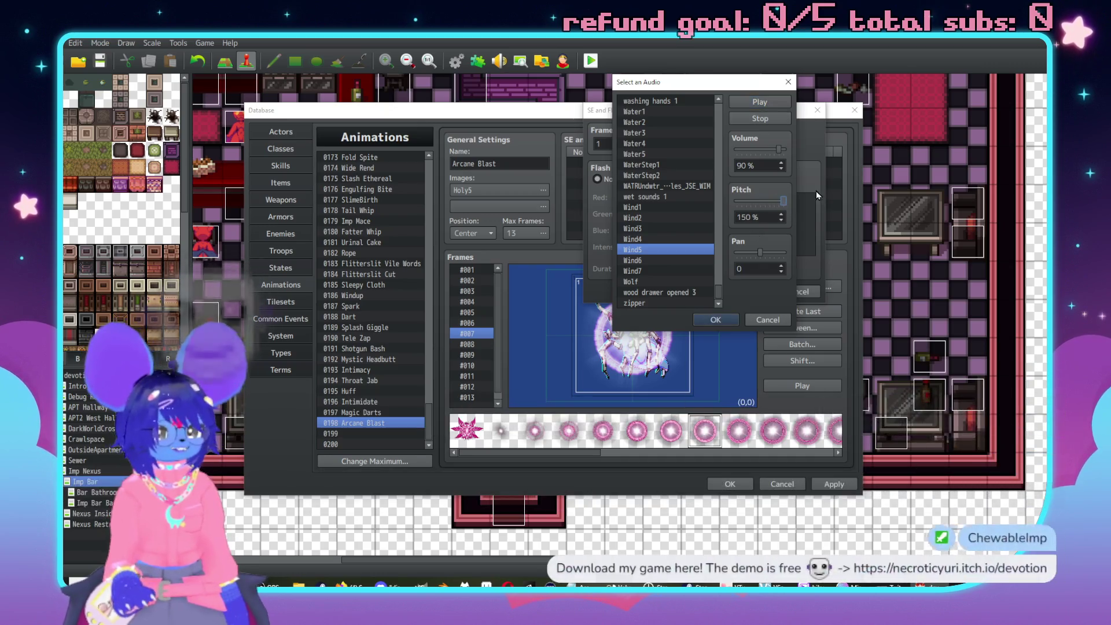
drag(762, 153, 765, 150)
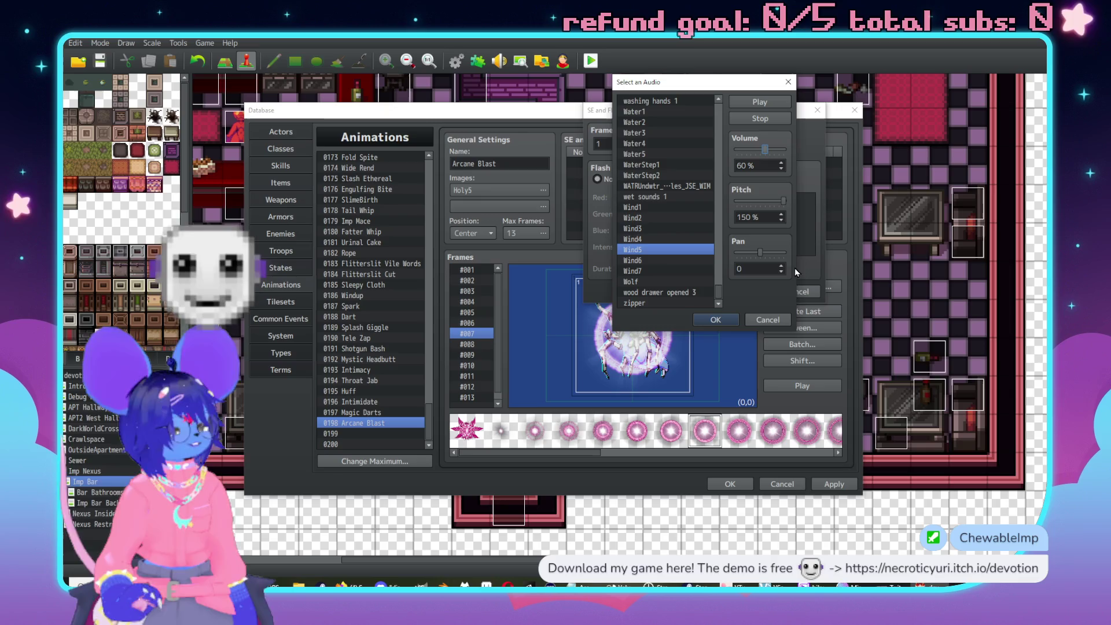
click(723, 322)
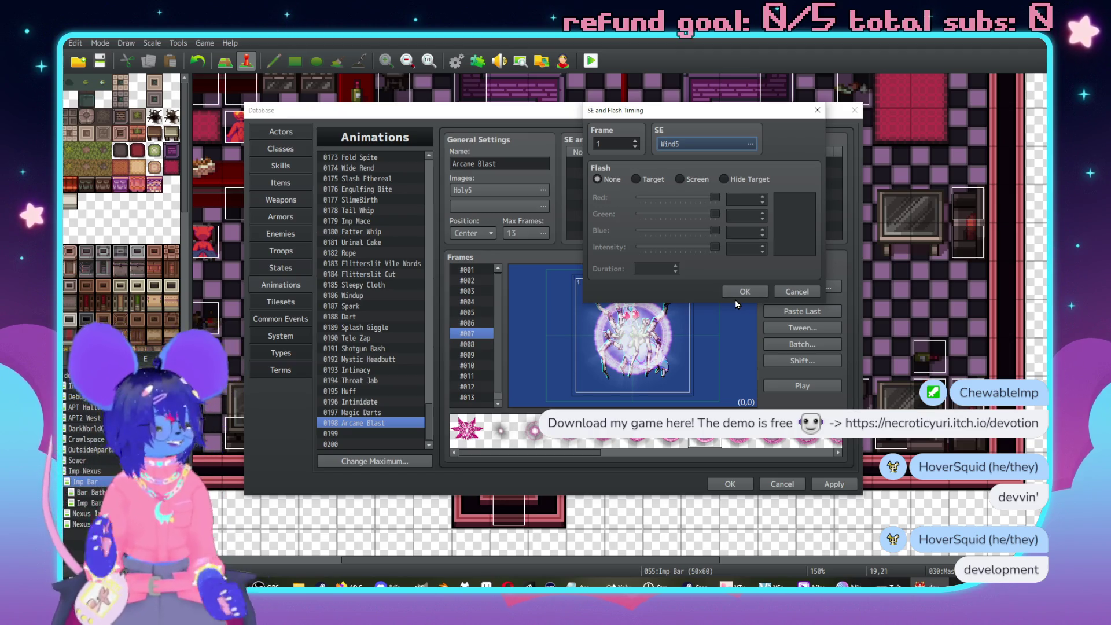
click(732, 294)
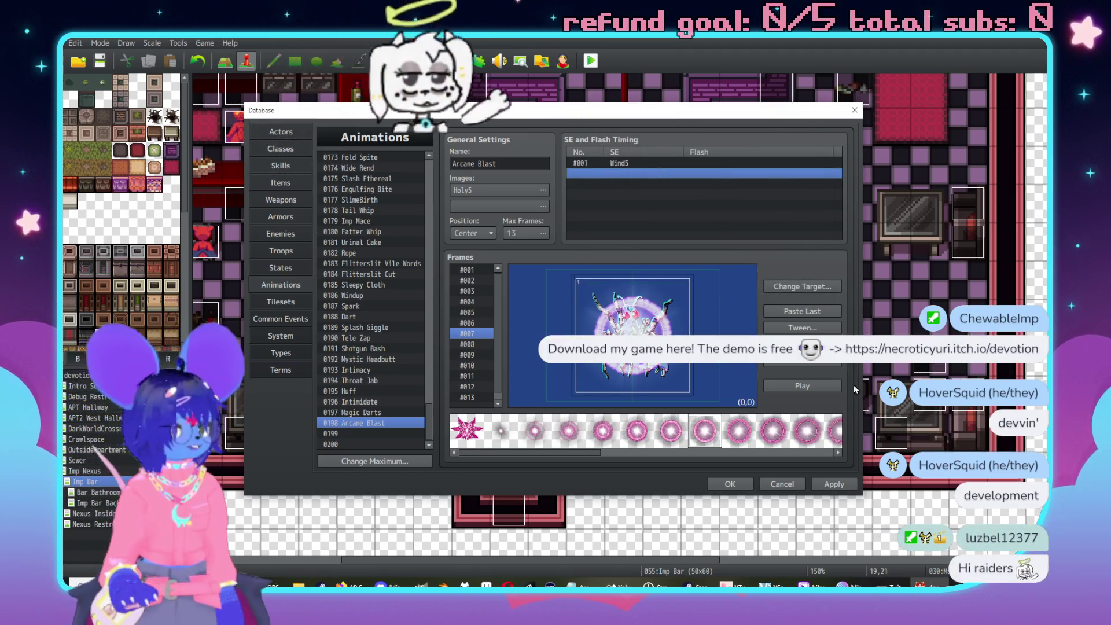
click(808, 382)
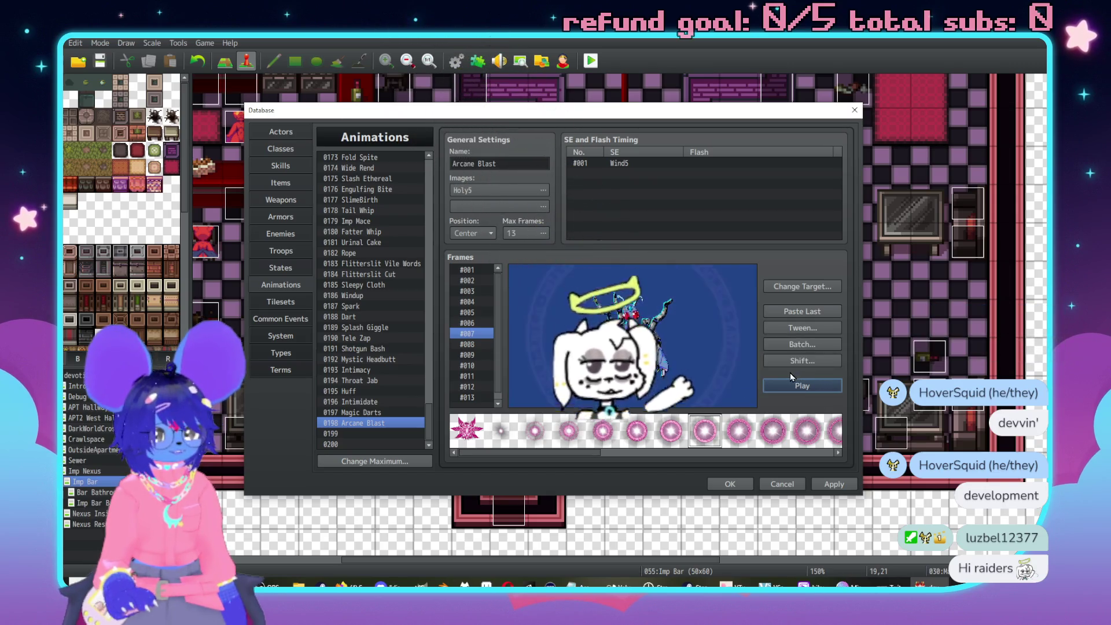
Reopen the Wind5 entry, re-accept its sound settings, and preview the animation.
double_click(627, 164)
click(706, 149)
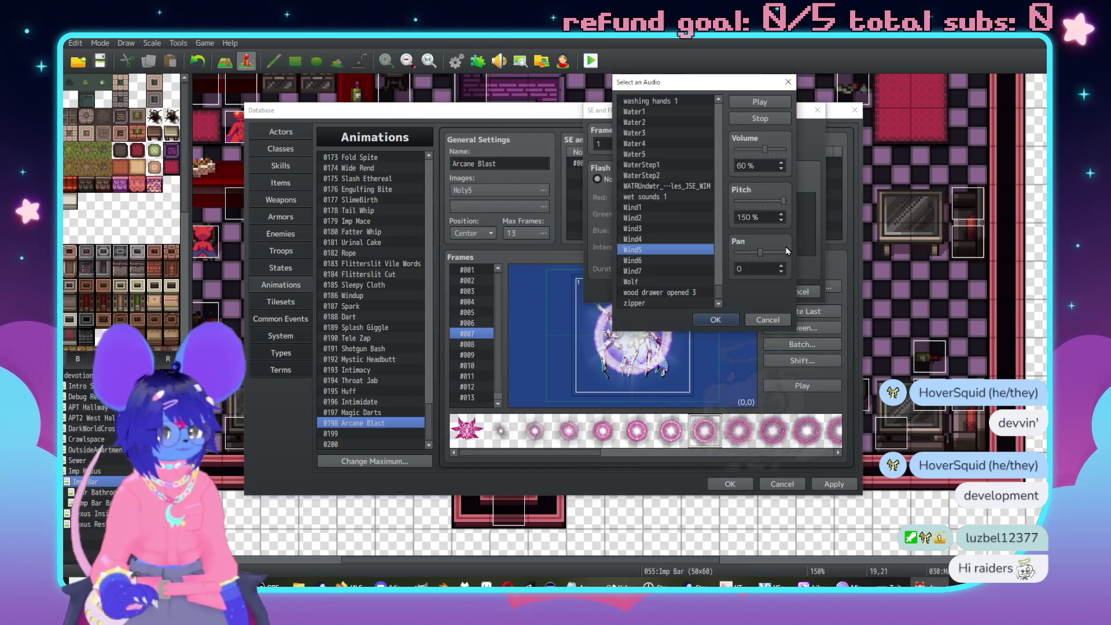
click(716, 319)
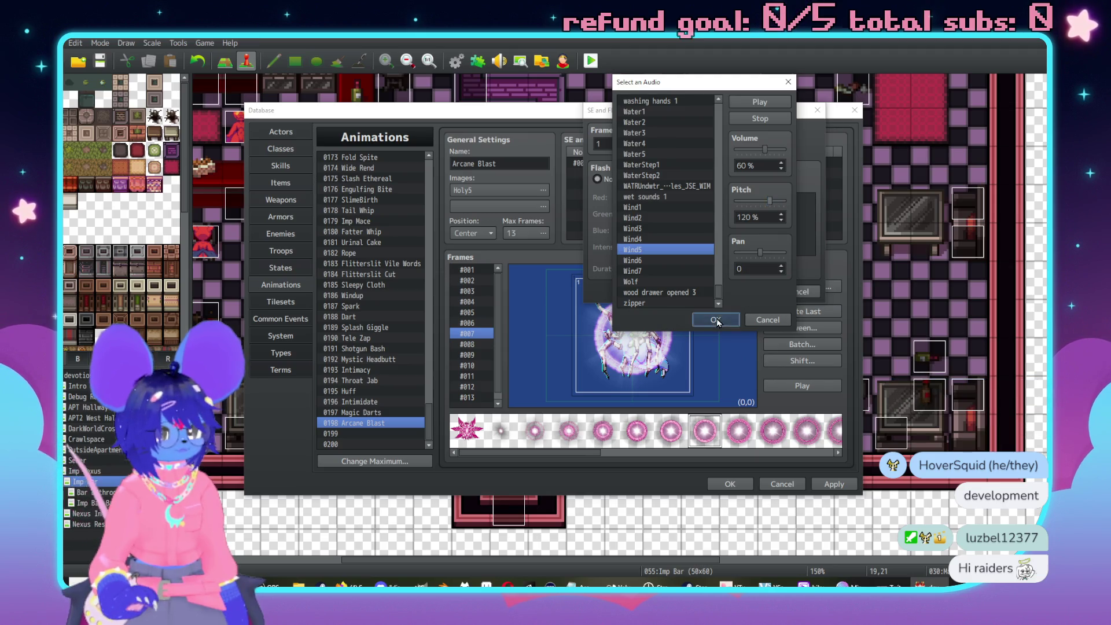
click(745, 291)
click(794, 394)
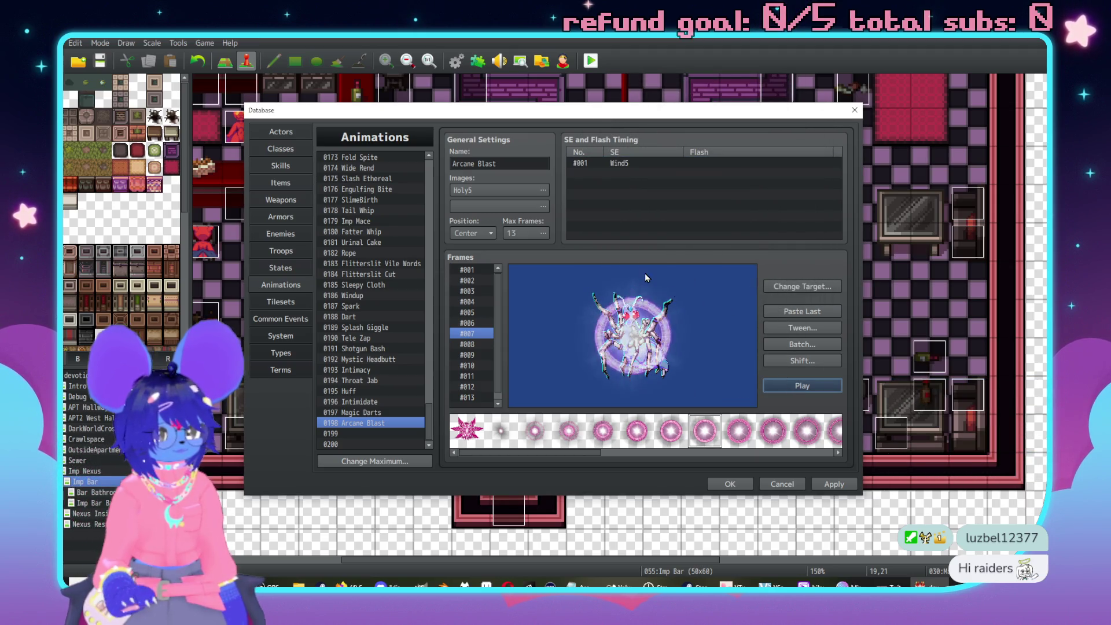
Start a new timing entry at frame 6 and audition the water sounds.
click(602, 174)
double_click(602, 175)
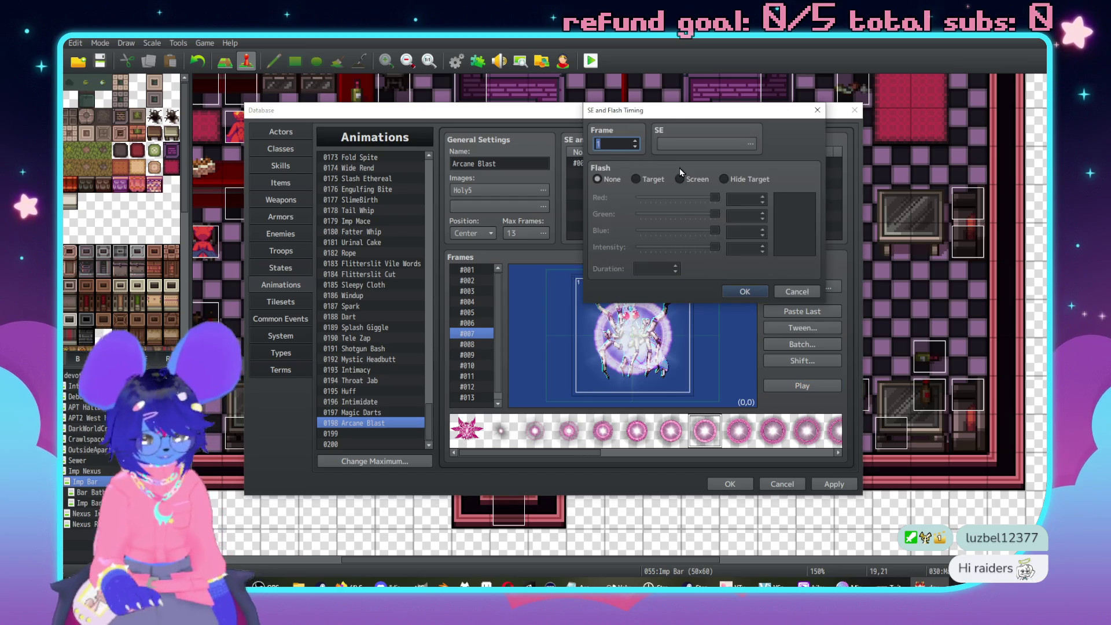
text(6)
click(751, 143)
scroll(671, 243, down, 2)
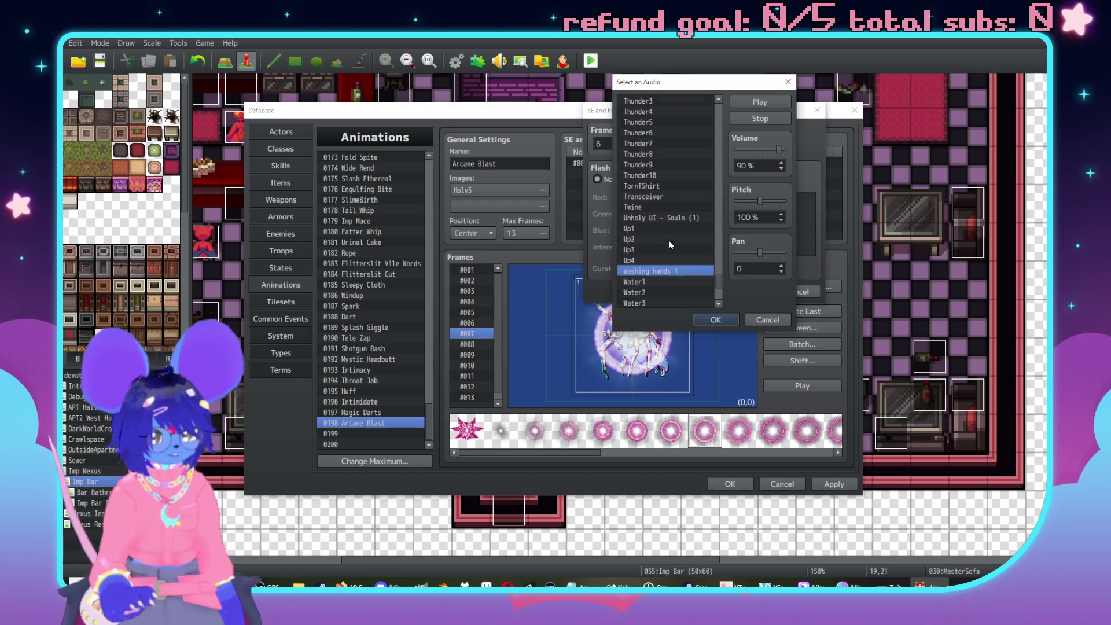
scroll(670, 244, down, 3)
click(664, 229)
click(760, 103)
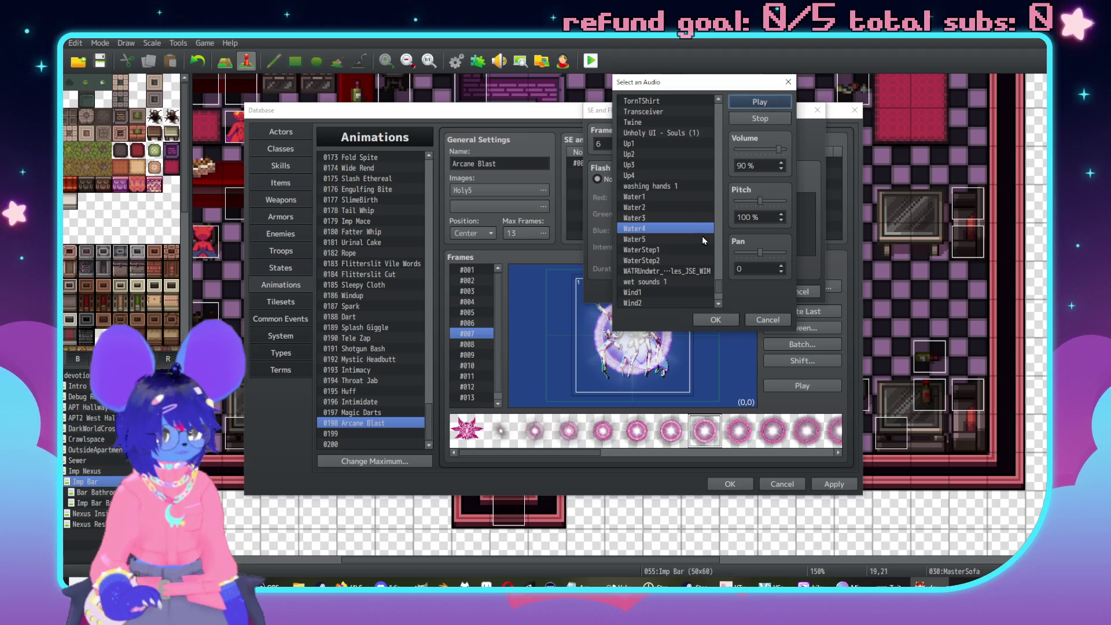
Choose Water3 at 130% pitch for frame 6 and preview both sounds.
click(671, 217)
click(749, 102)
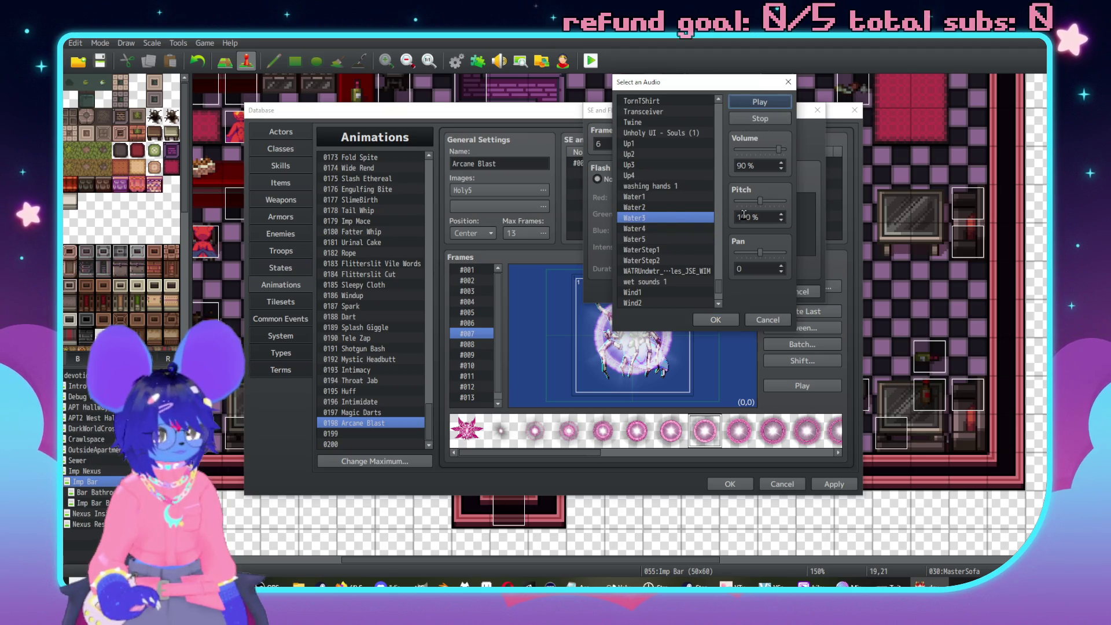
drag(755, 202, 774, 203)
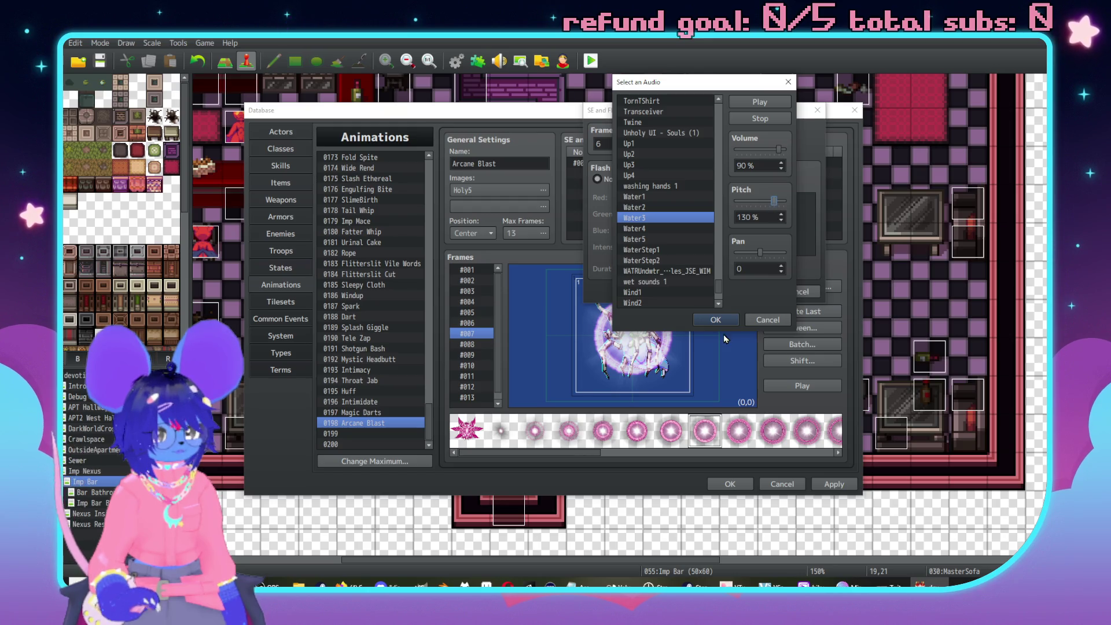
click(716, 319)
key(Return)
click(802, 386)
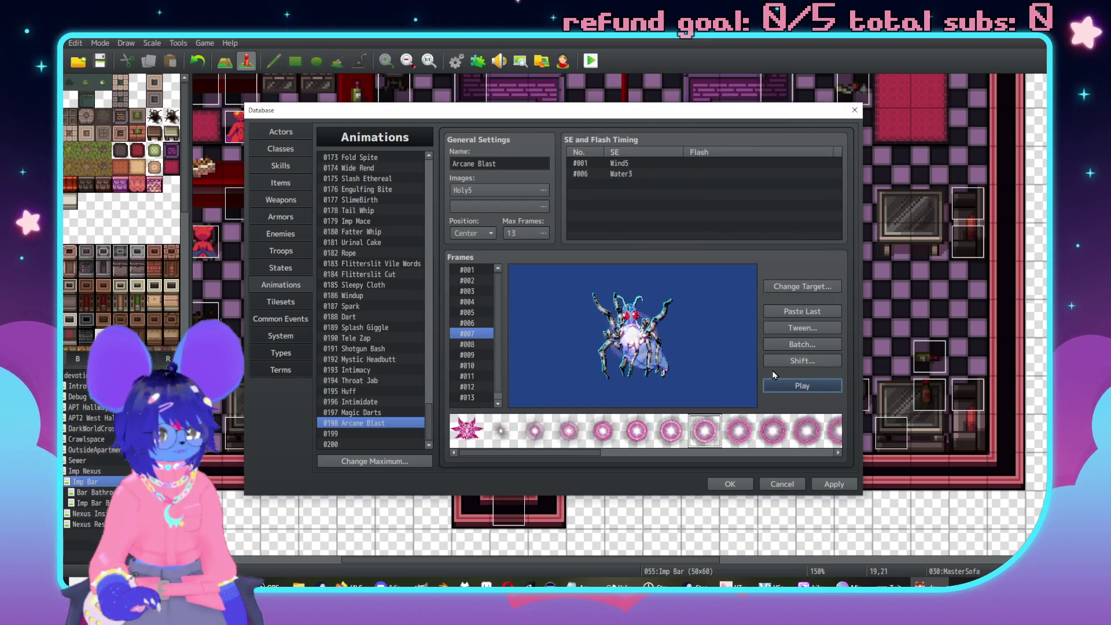
Move the Water3 entry to frame 5 and preview the animation.
double_click(614, 173)
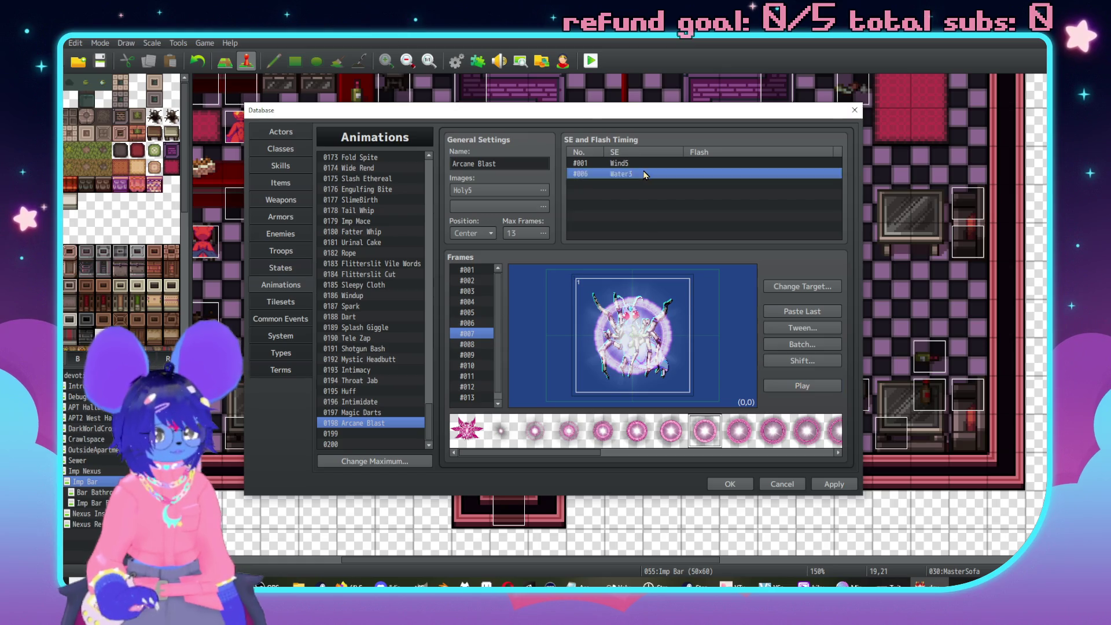
text(5)
click(744, 291)
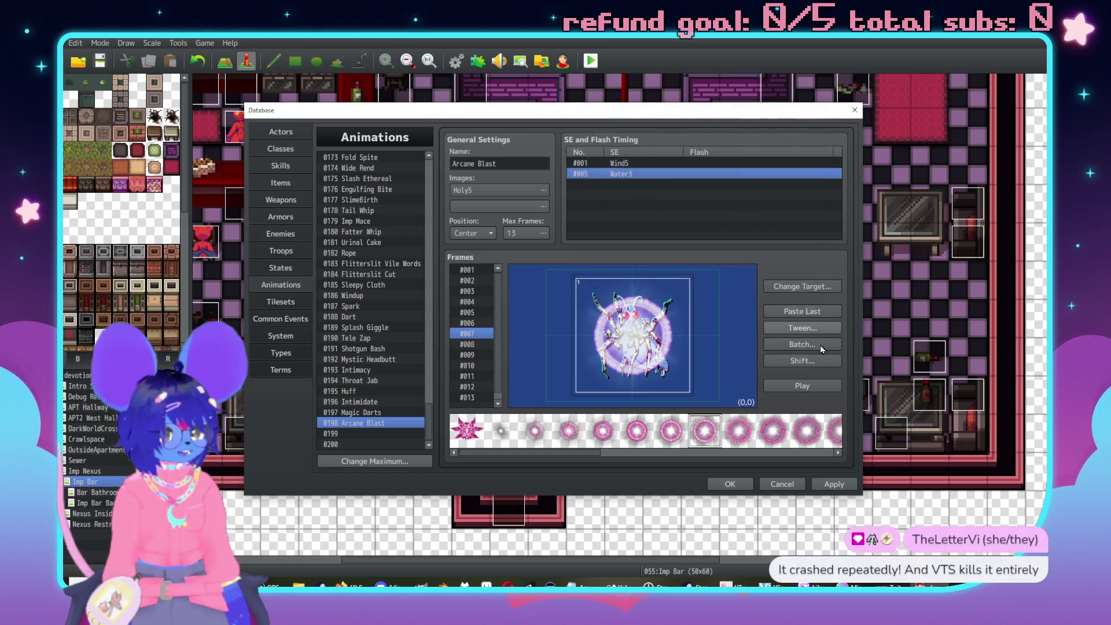
click(813, 386)
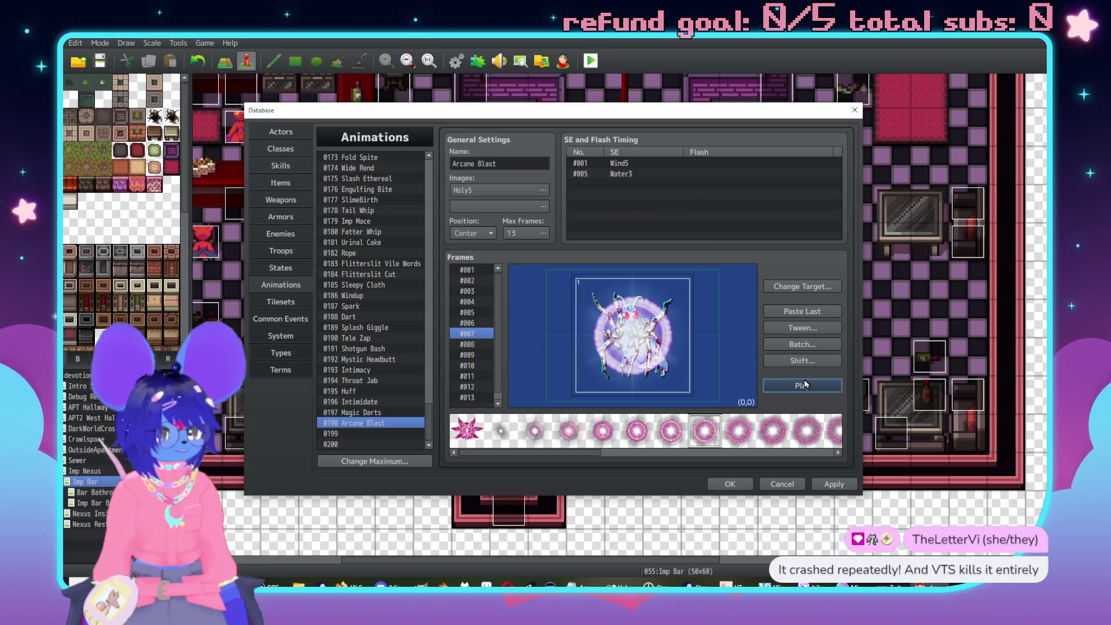
Give the frame 5 entry a pink screen flash (255/153/204) with intensity 119.
double_click(633, 172)
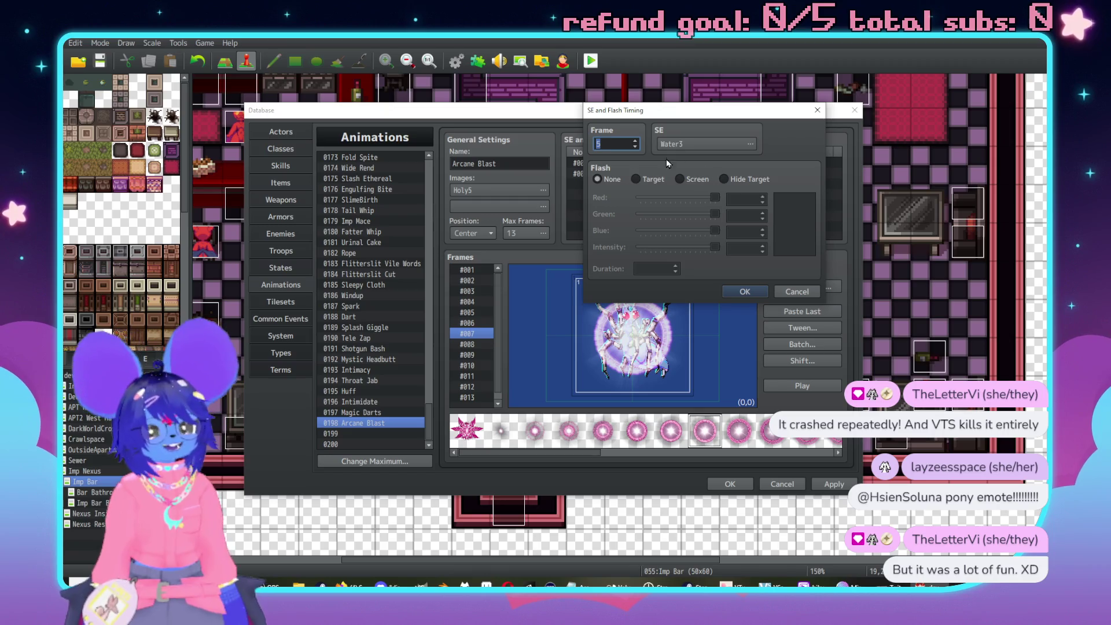
click(685, 180)
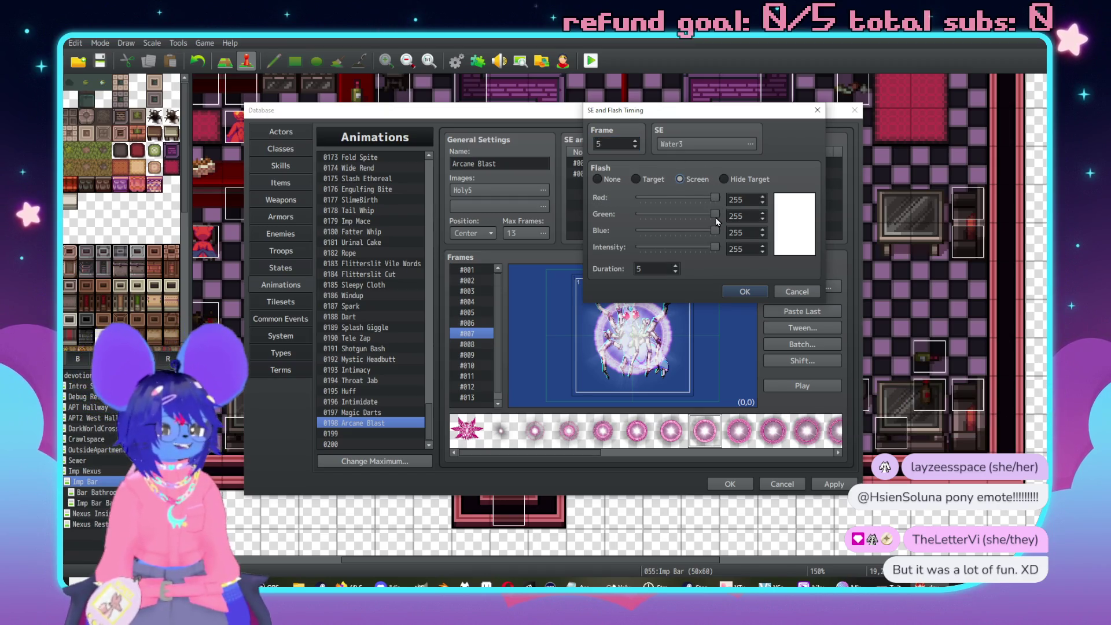
mouse_move(715, 247)
mouse_down()
mouse_move(638, 257)
mouse_move(742, 257)
mouse_up()
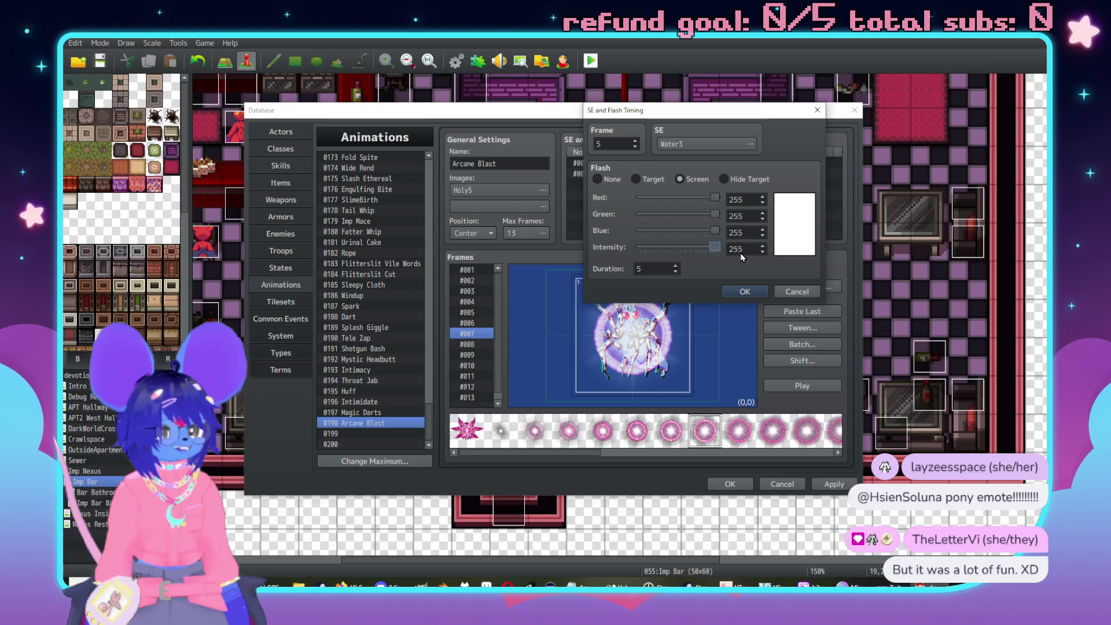
drag(715, 214, 689, 219)
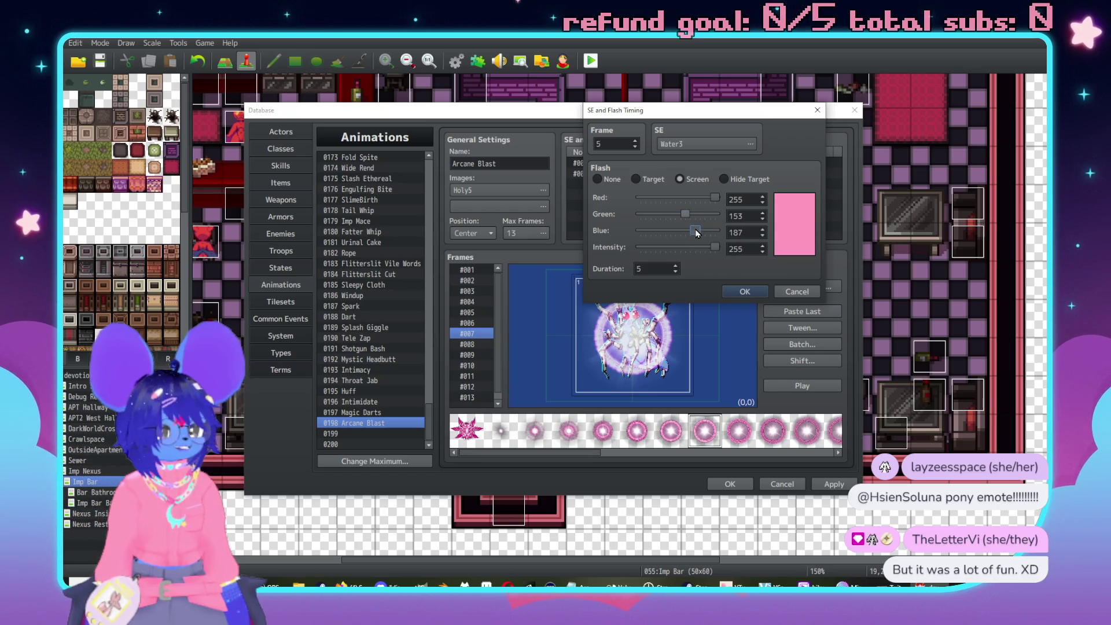
drag(716, 249, 678, 250)
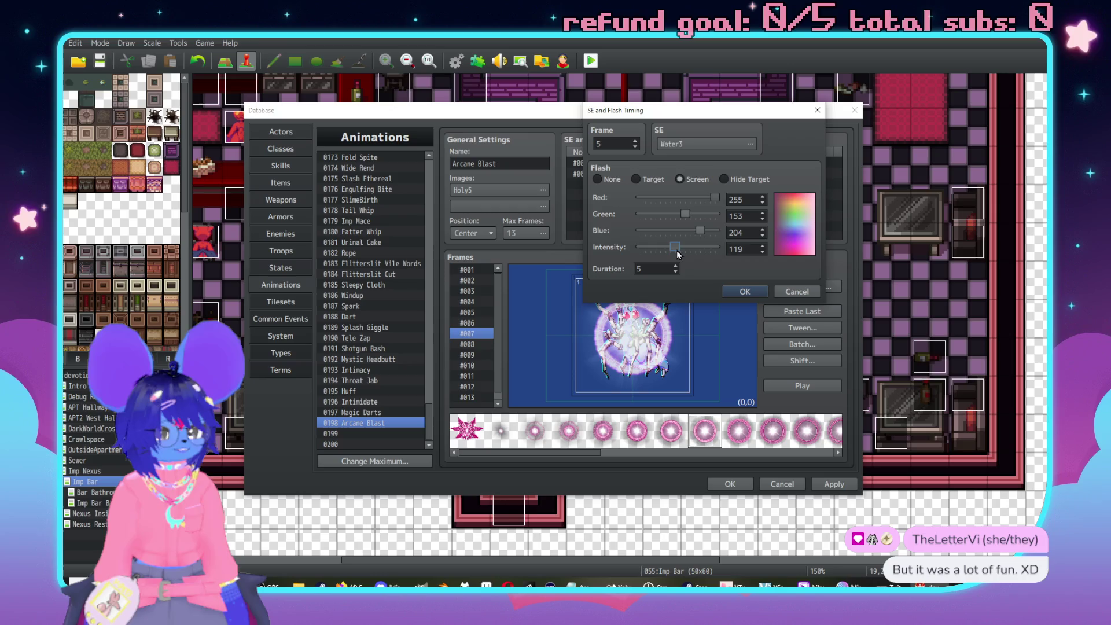
click(731, 293)
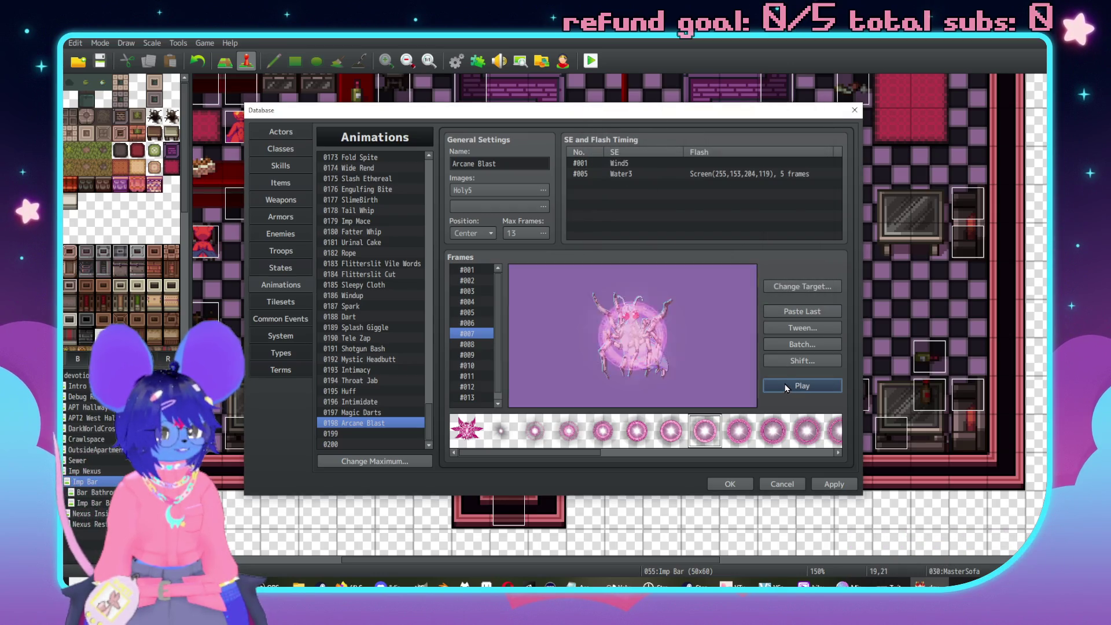
Reopen and check the frame 5 Water3 entry, keeping it unchanged.
double_click(637, 173)
click(781, 293)
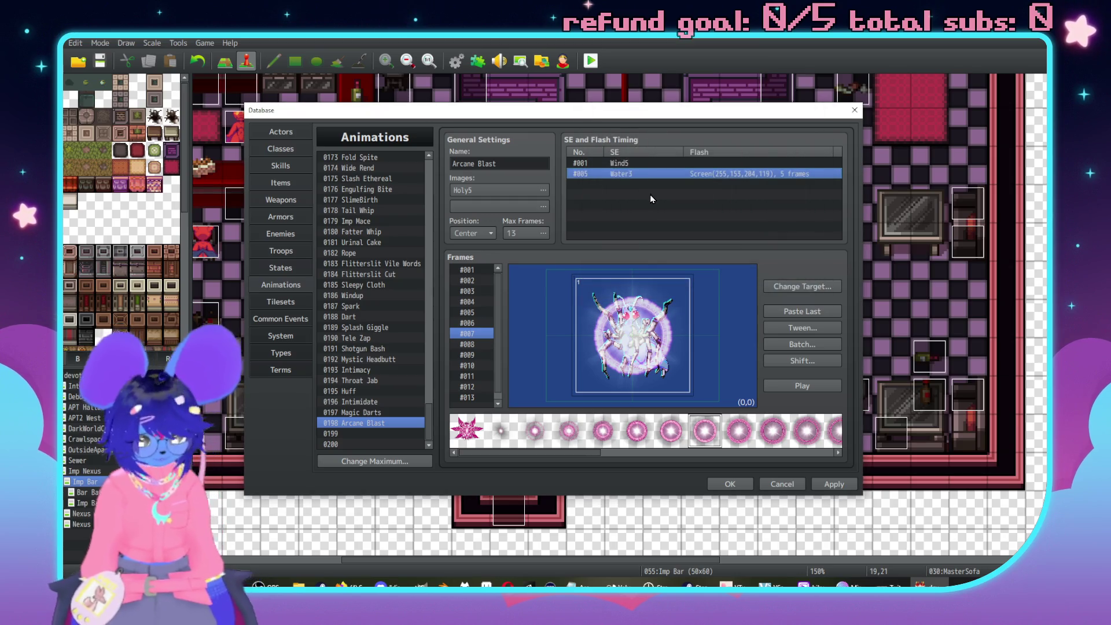
double_click(647, 174)
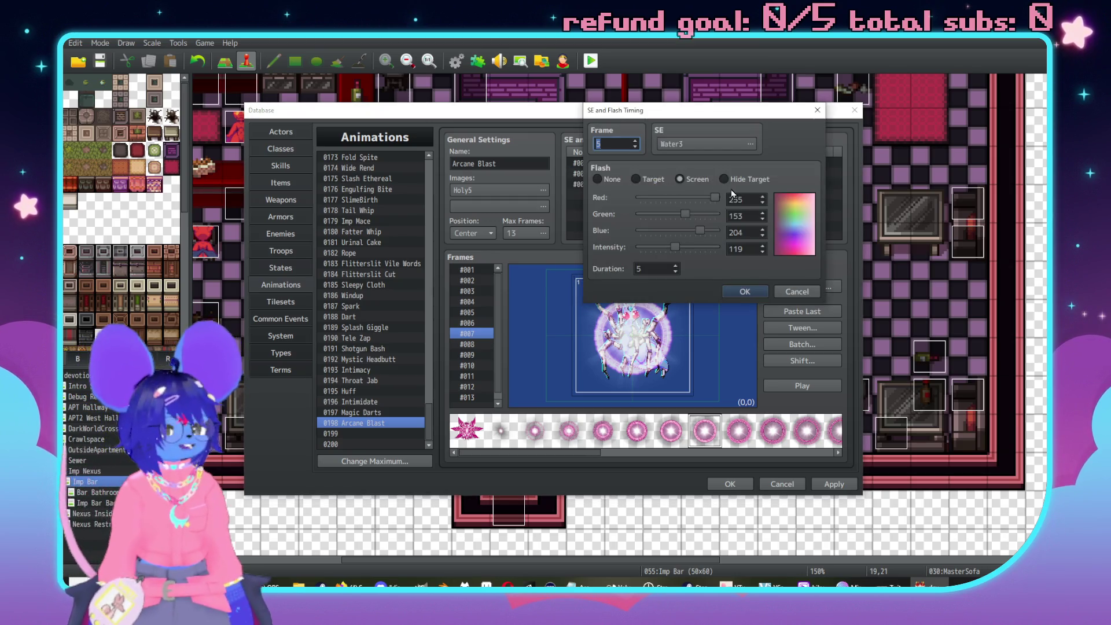
click(744, 292)
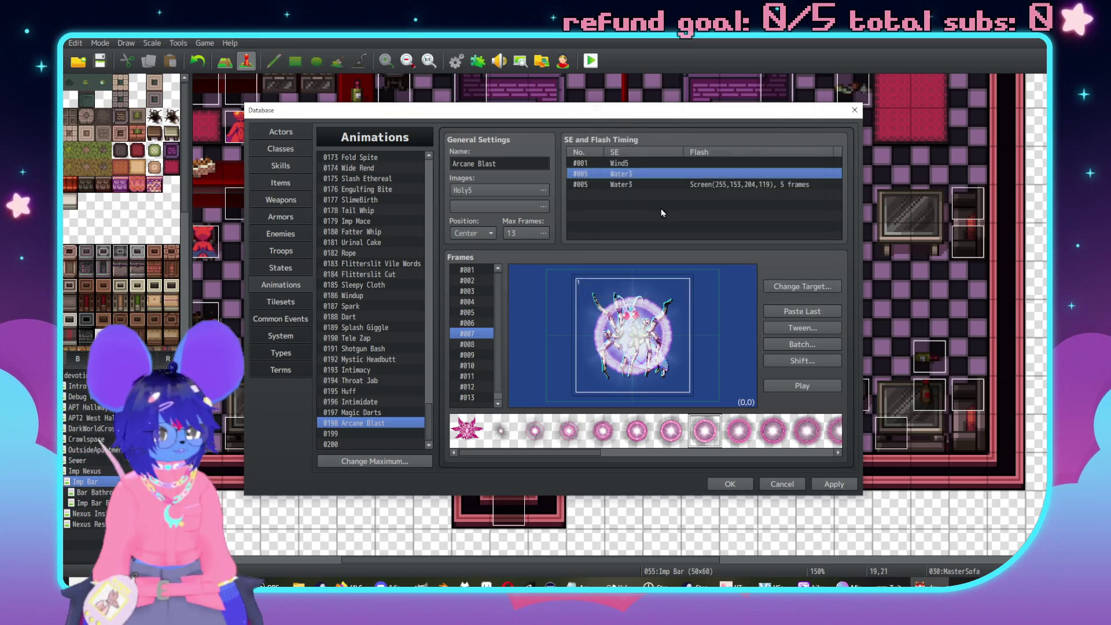
Add a flash-only timing entry with no sound effect and preview it.
double_click(673, 188)
click(676, 145)
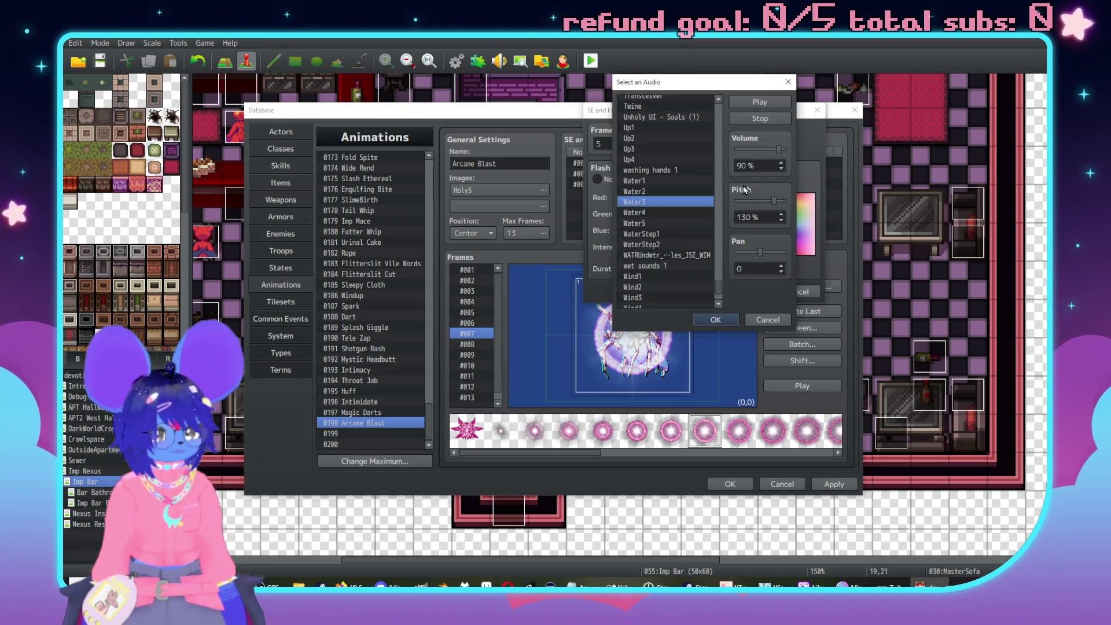
scroll(716, 161, up, 10)
scroll(716, 161, up, 10)
click(677, 101)
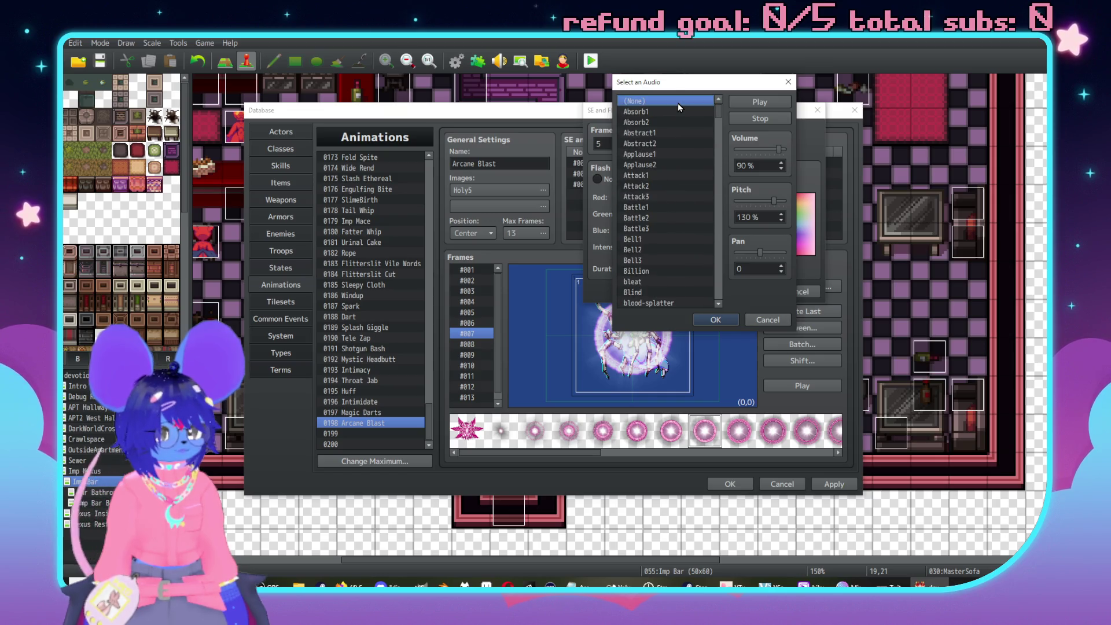
click(717, 317)
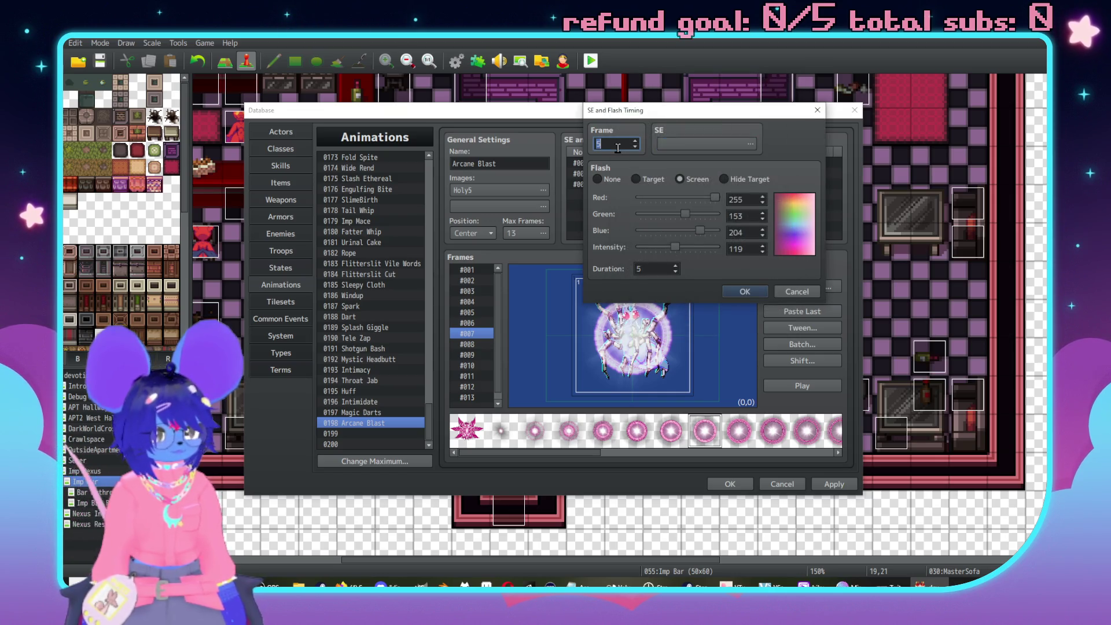
click(613, 148)
text(6)
click(745, 292)
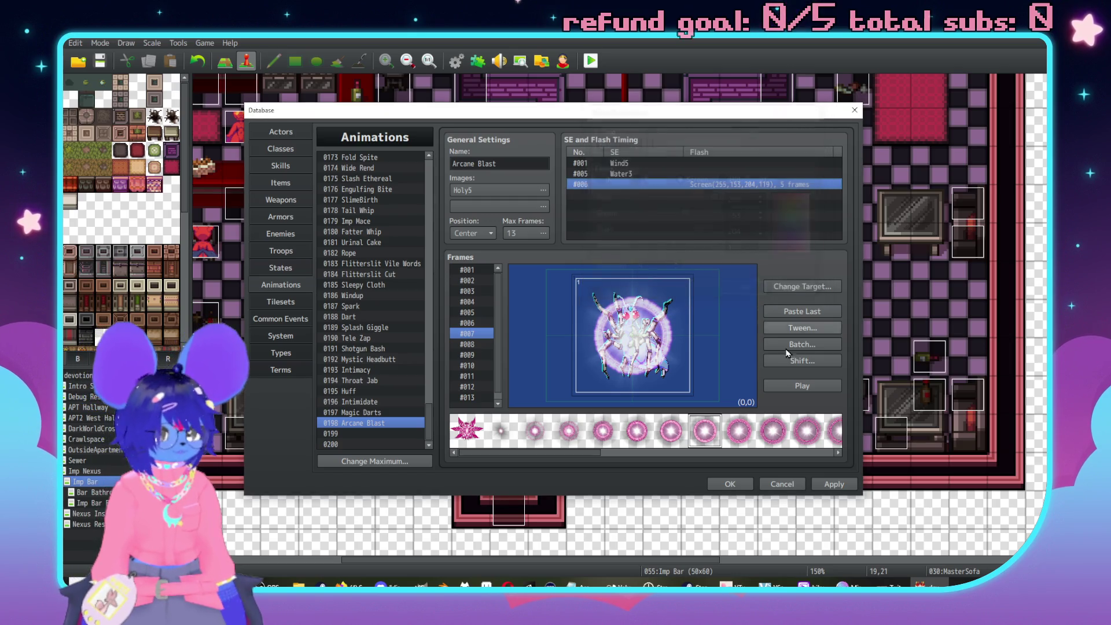
click(794, 387)
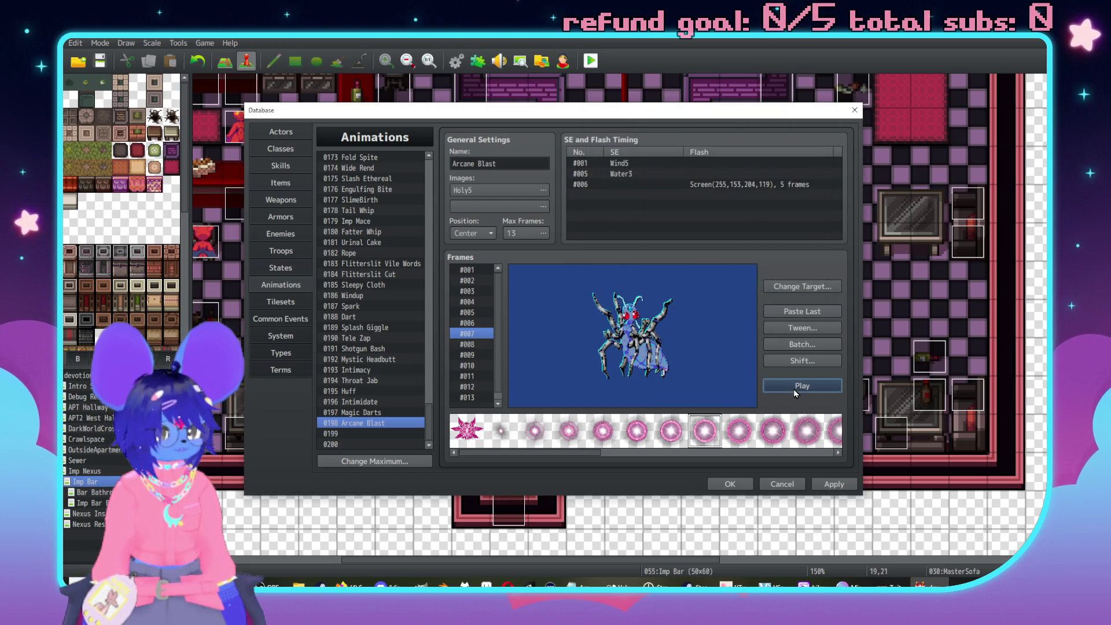
Move the pink 255/153/204/119 screen flash entry to frame 8 and preview.
double_click(639, 177)
click(798, 290)
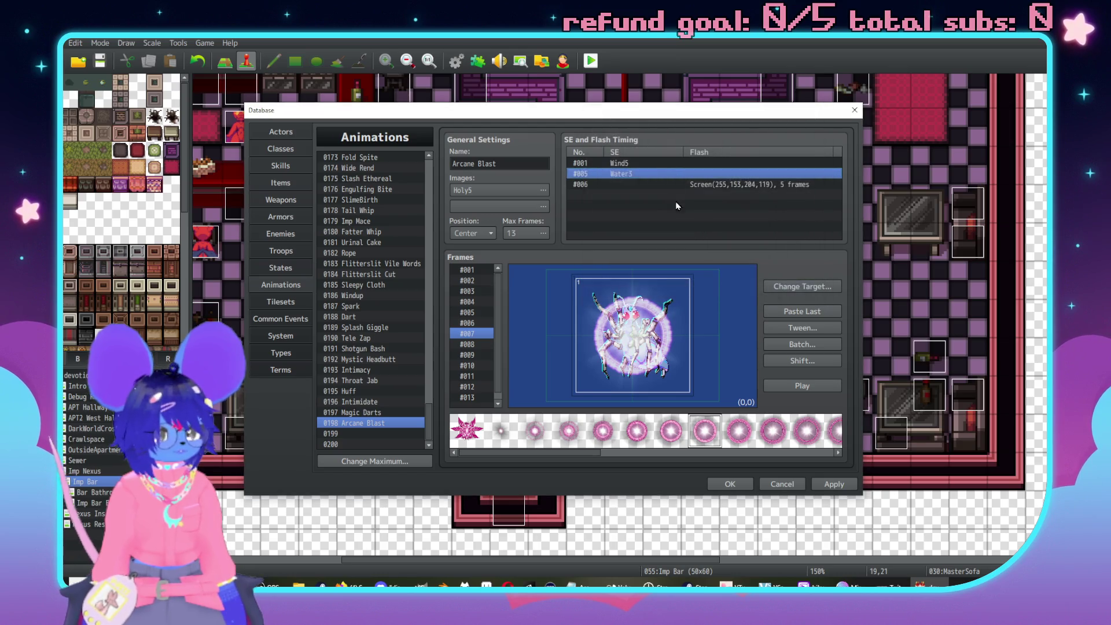
double_click(664, 184)
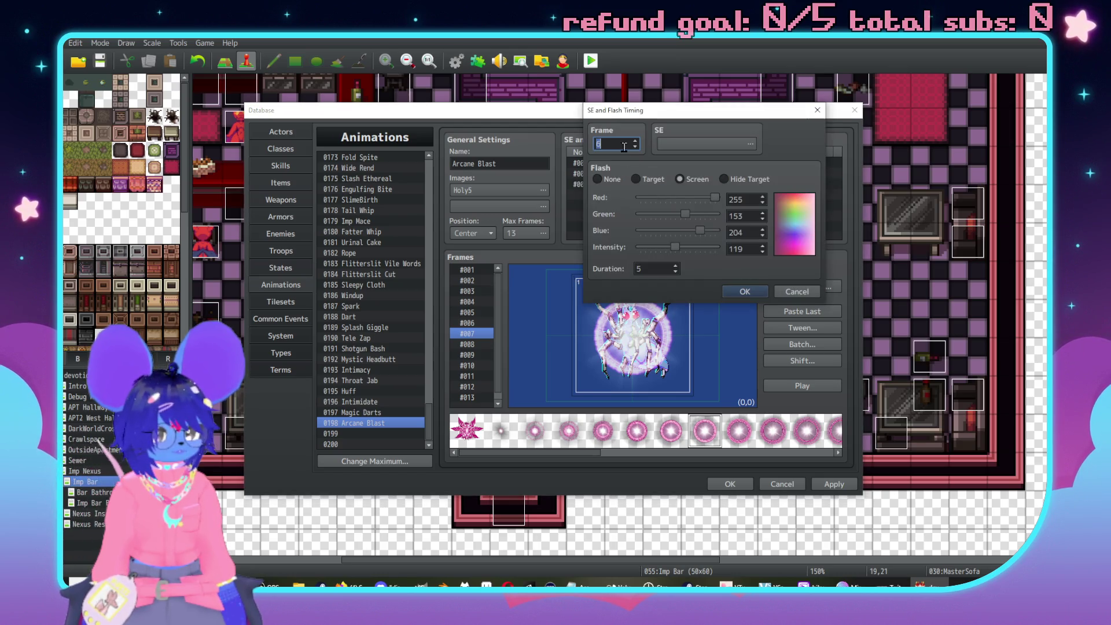
click(737, 292)
click(794, 386)
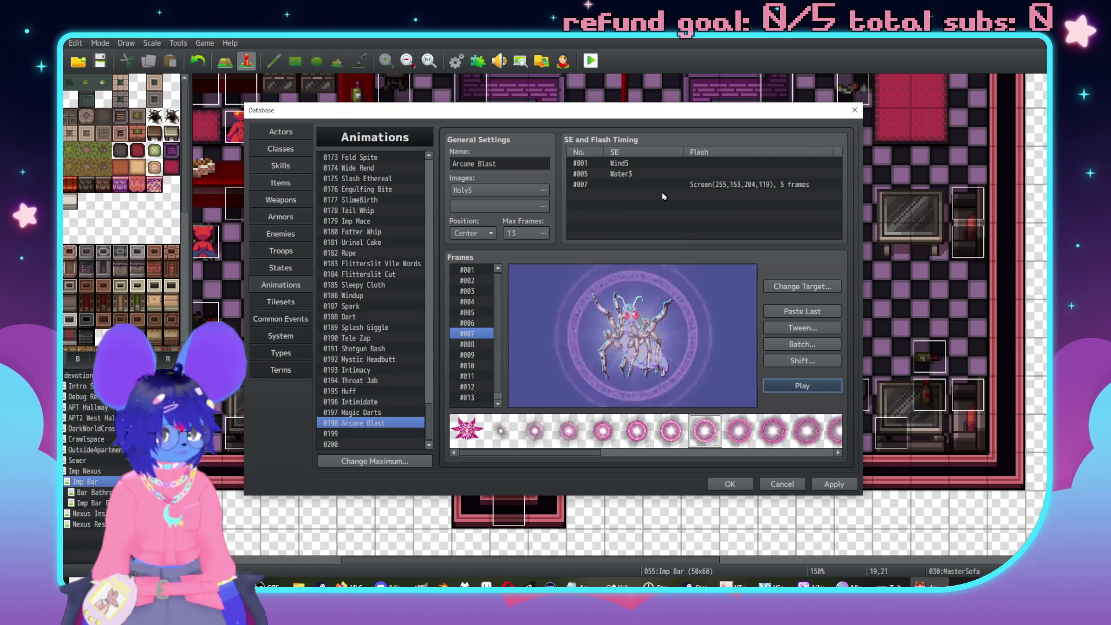
double_click(693, 181)
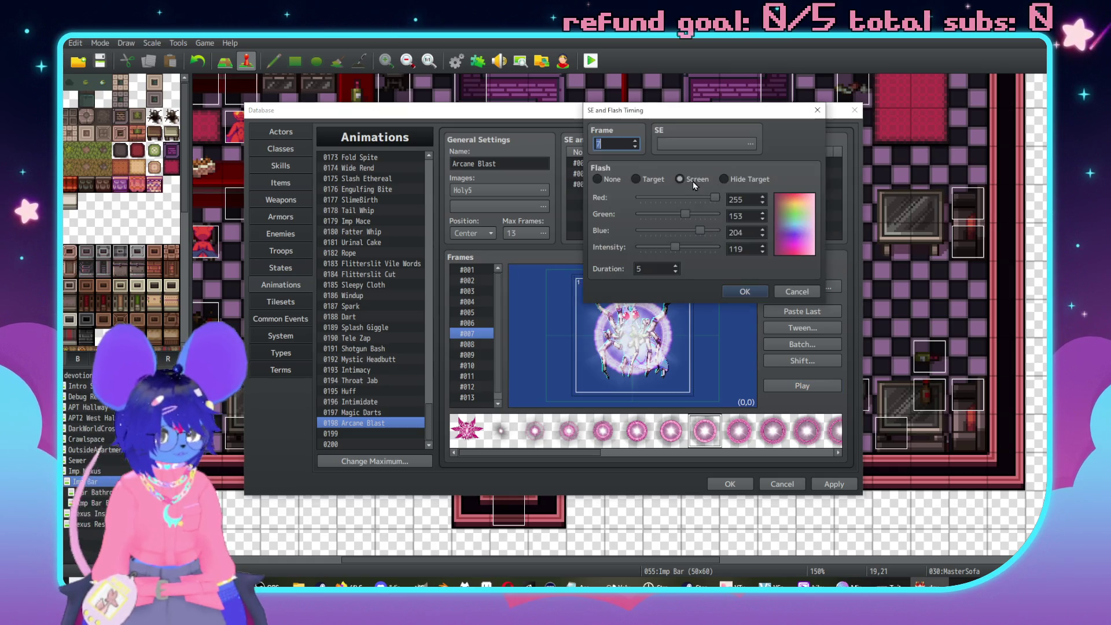
click(738, 291)
click(790, 383)
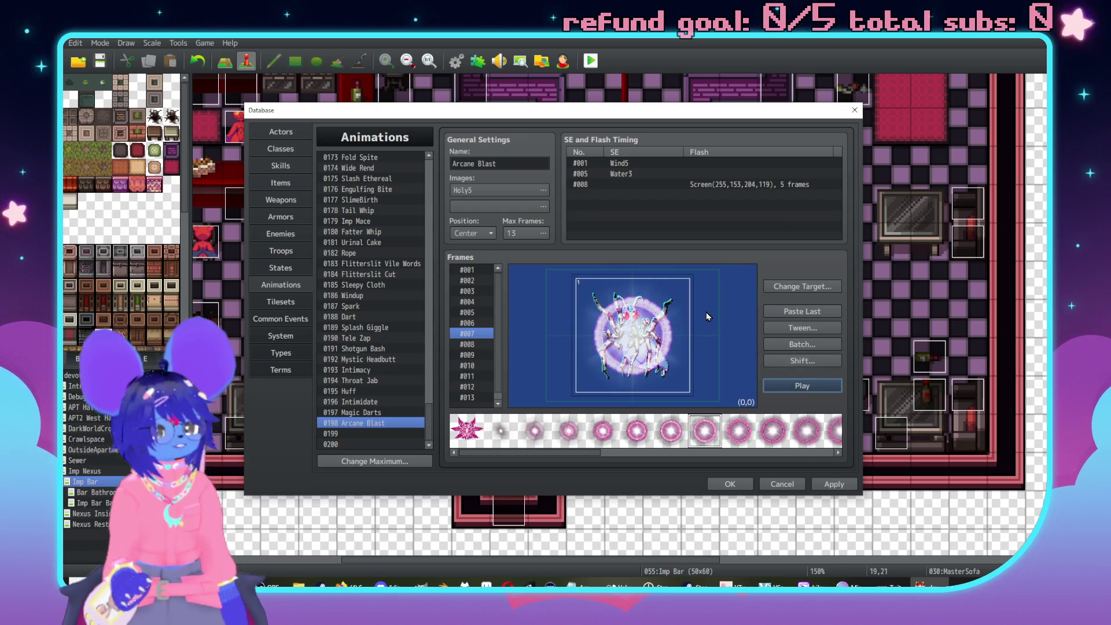
Pick Cure2 as the second image sheet, hue-shifted toward pink, alongside Holy5.
click(476, 281)
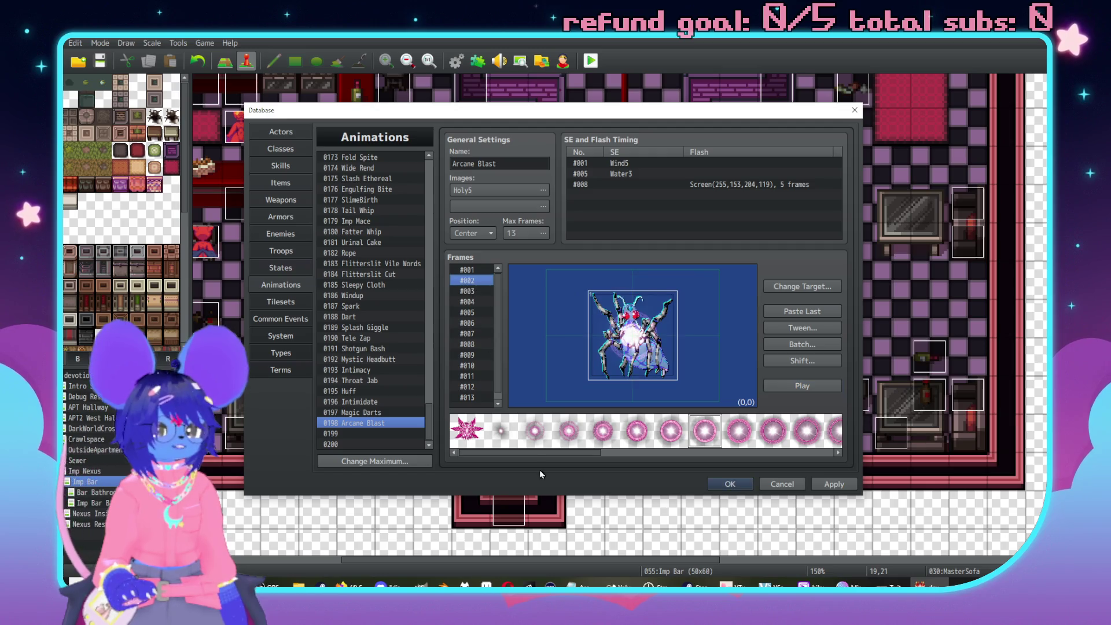
click(471, 207)
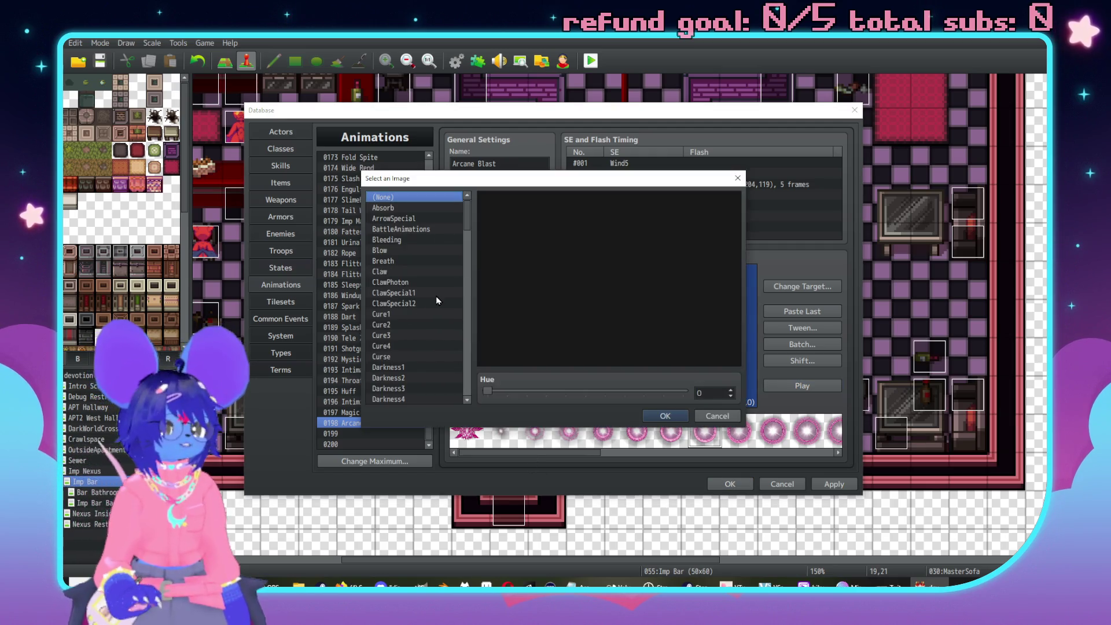
click(402, 218)
key(Down)
key(Down)
key(Down)
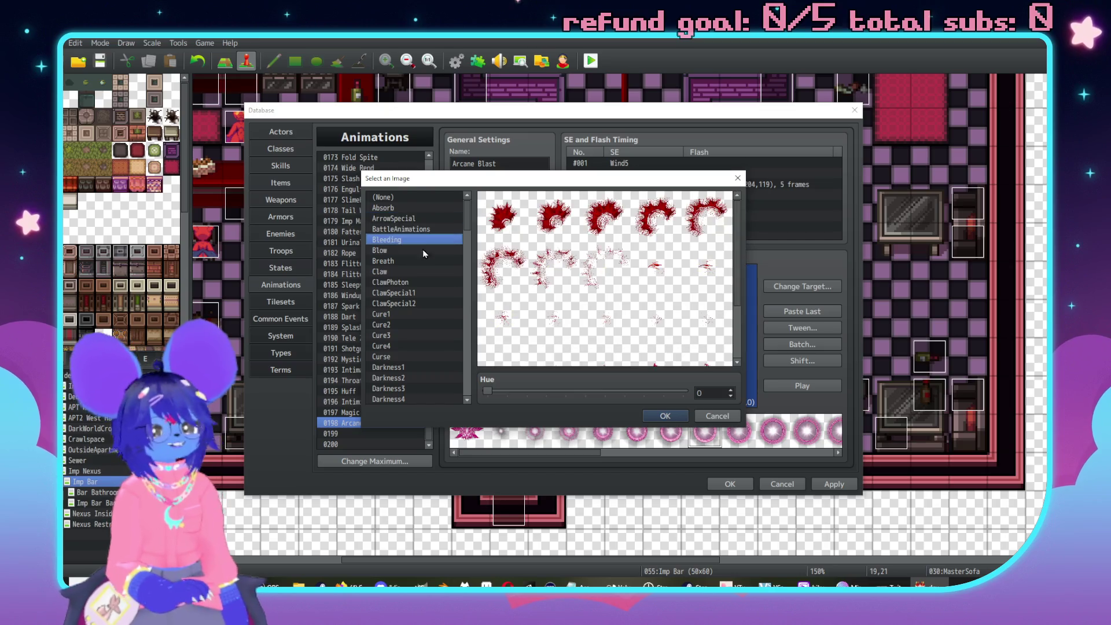
key(Down)
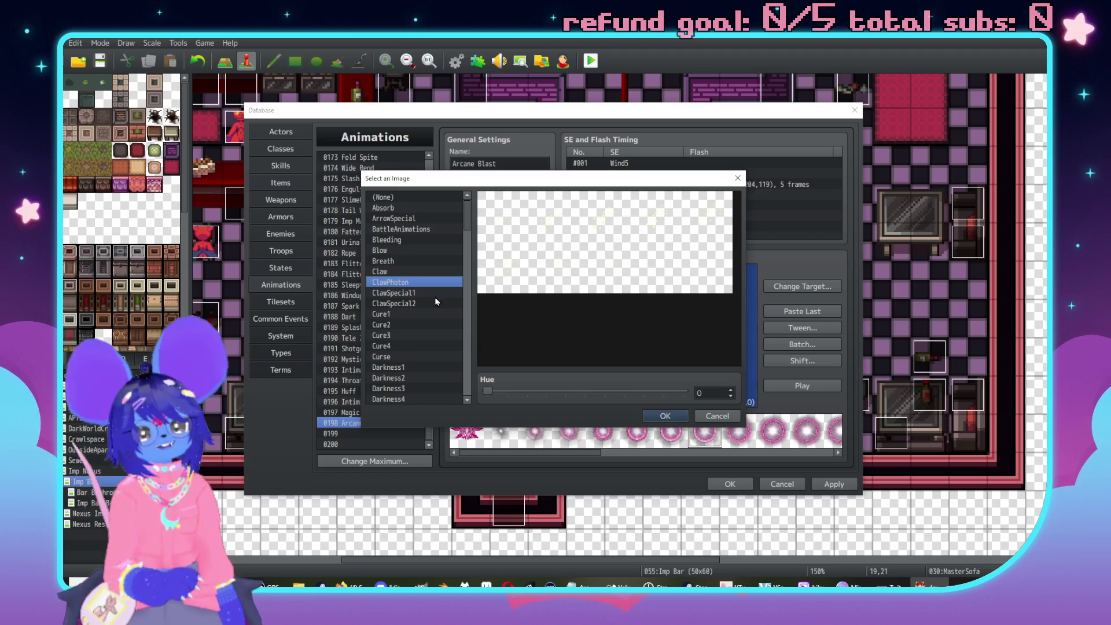
key(Down)
key(Down)
key(Down)
key(Up)
key(Up)
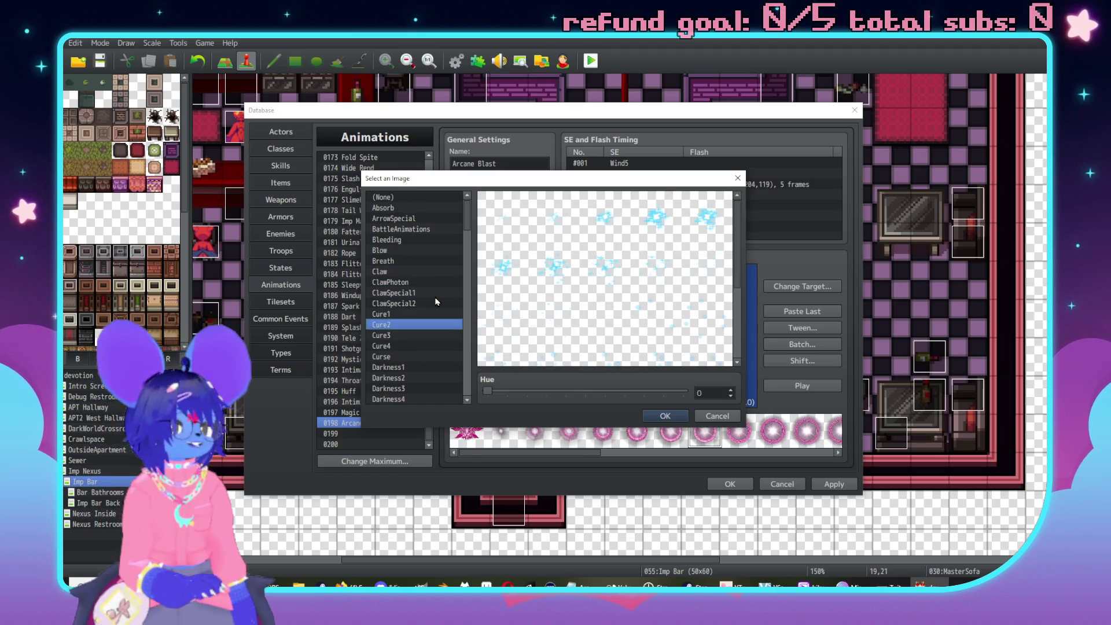
key(Down)
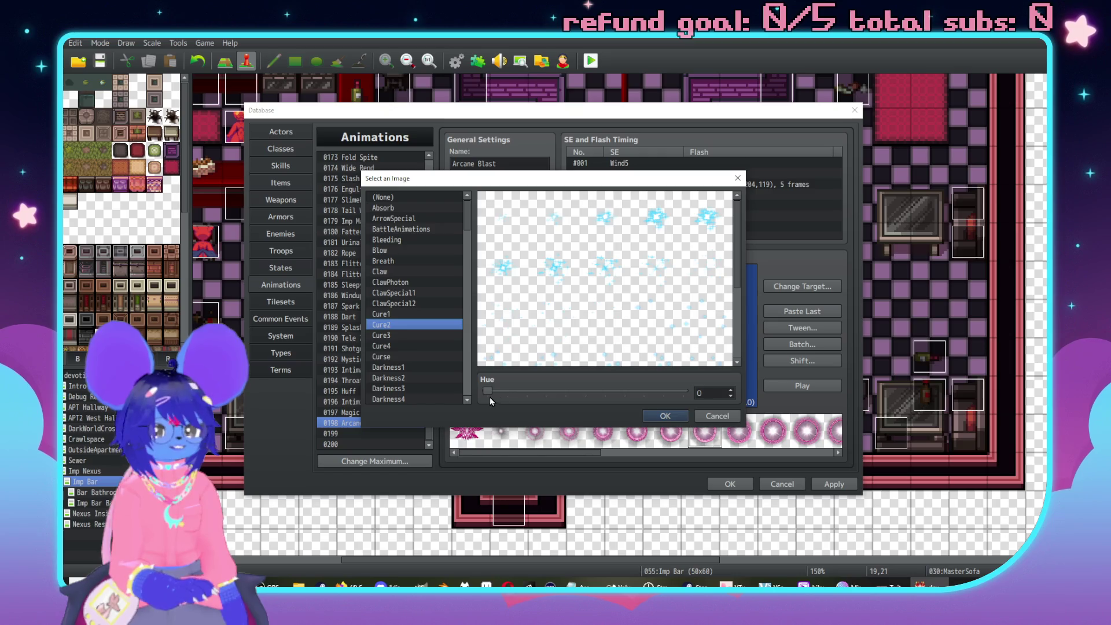
mouse_move(489, 397)
mouse_down()
mouse_move(591, 391)
mouse_move(553, 399)
mouse_up()
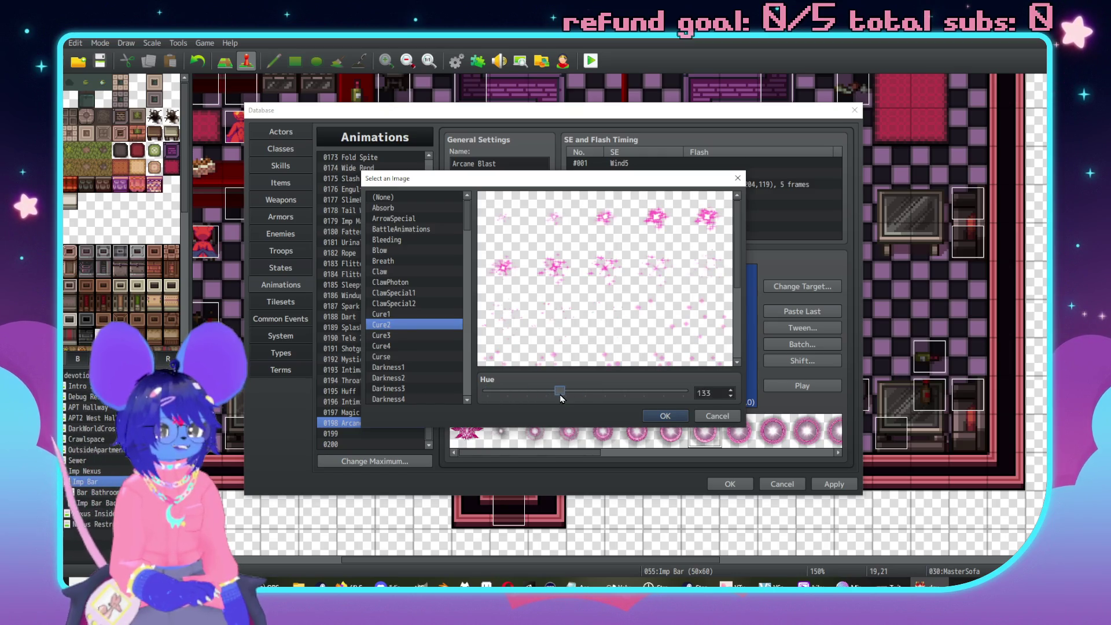
click(664, 417)
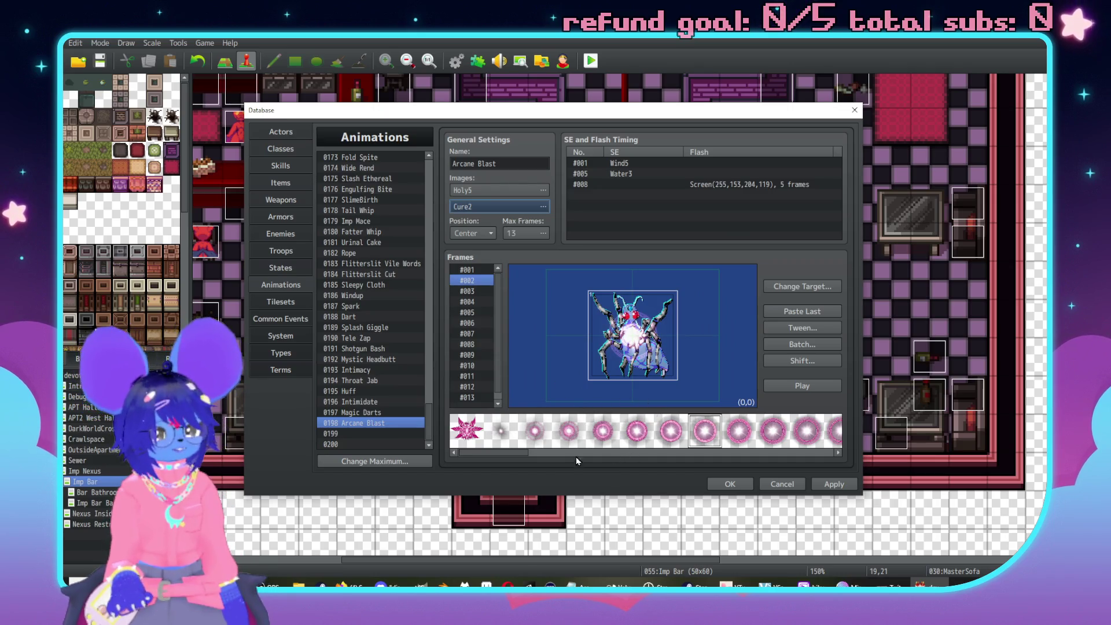
Place a Cure2 sparkle cell on frame 2 at position (230,-160).
drag(515, 454, 697, 458)
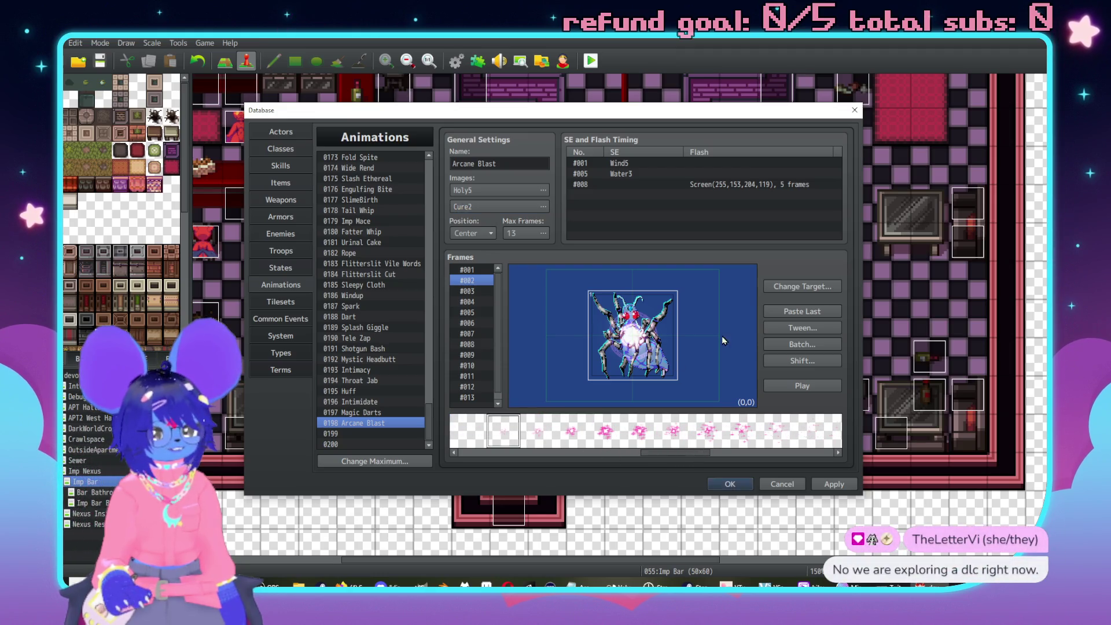
click(703, 309)
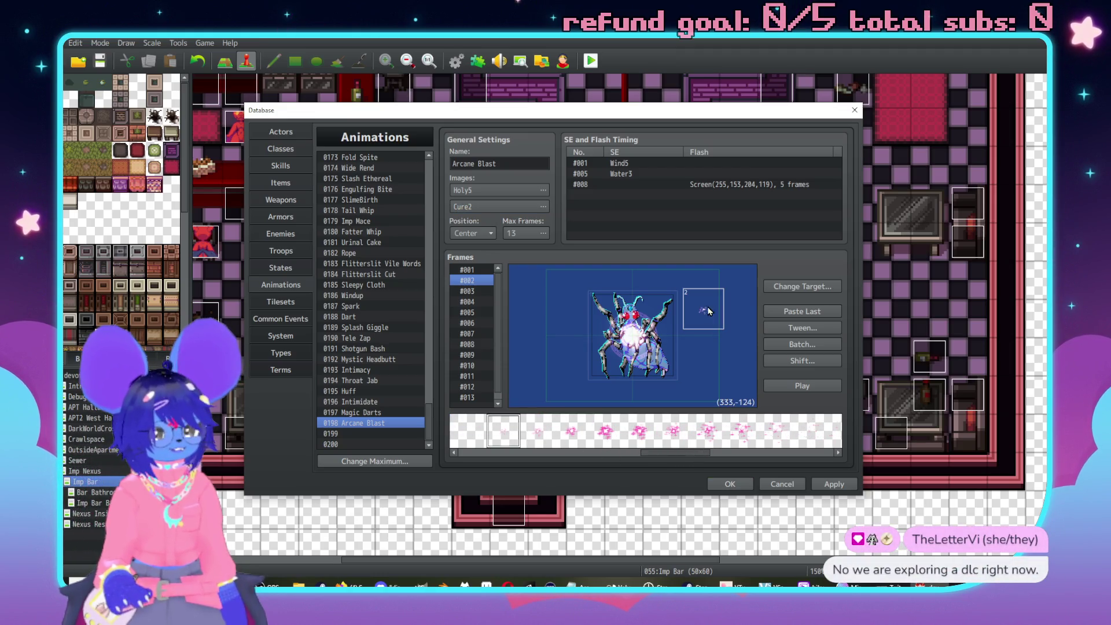
drag(709, 310, 694, 304)
double_click(693, 304)
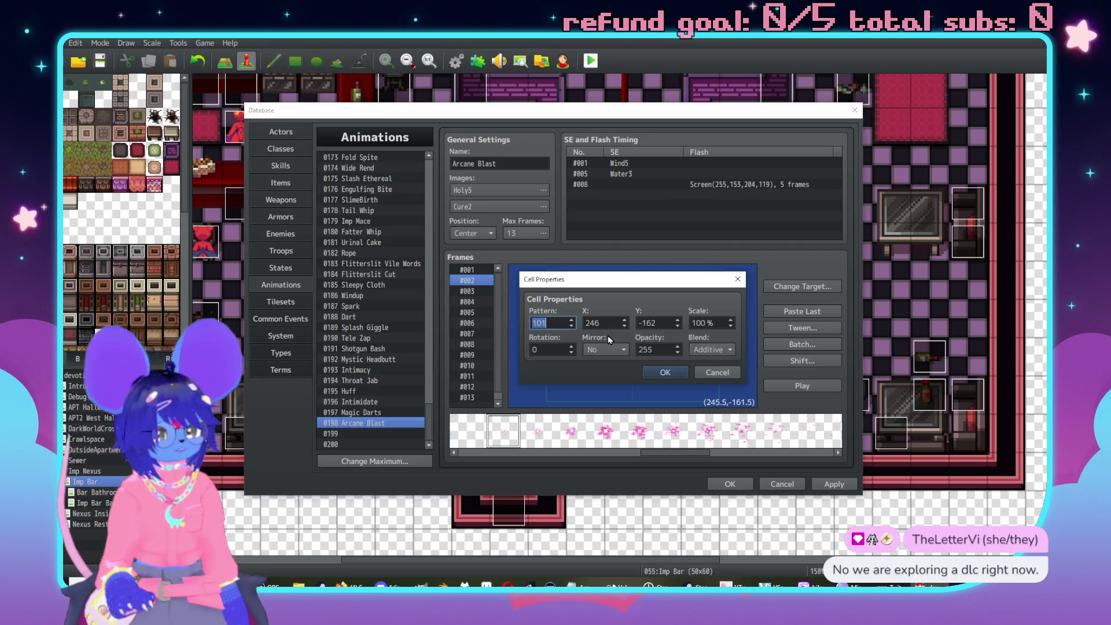
text(0)
key(Tab)
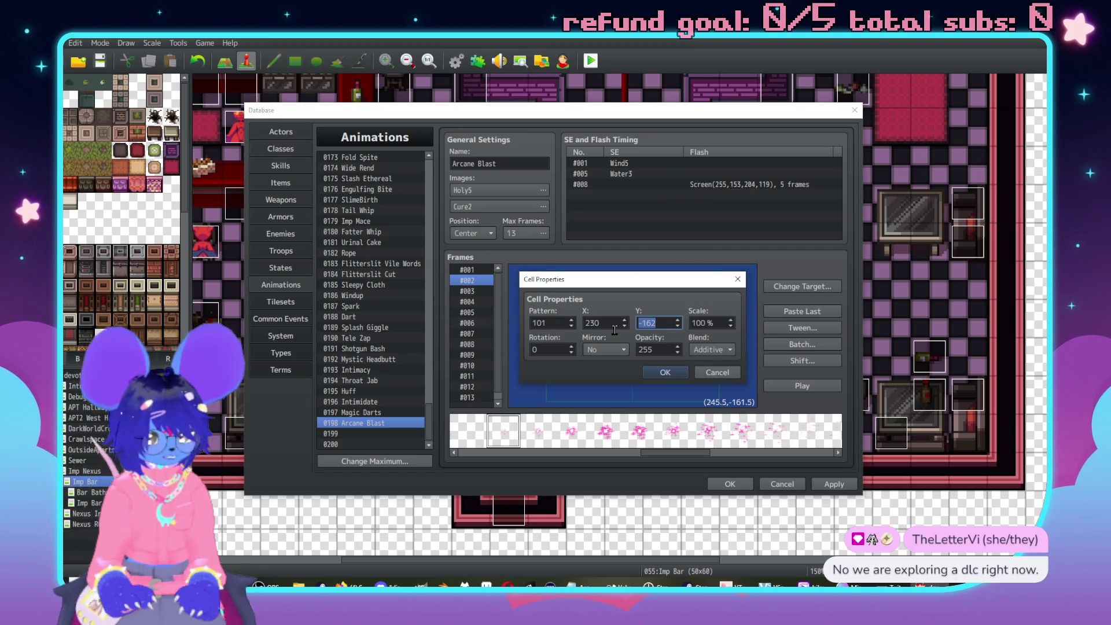
text(-160)
key(Return)
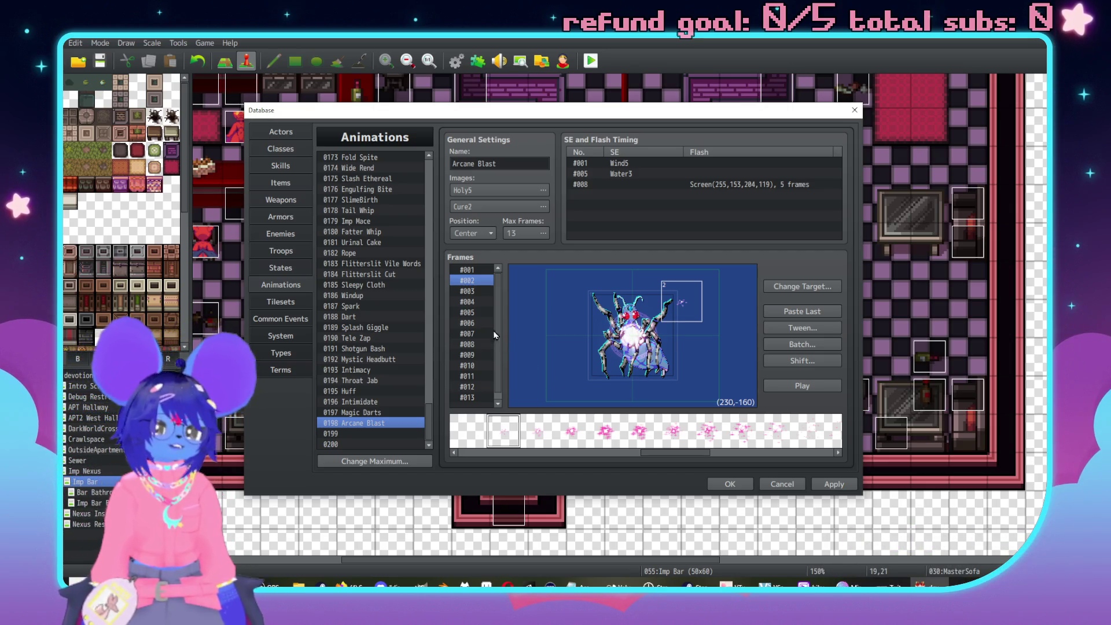
Add a sparkle cell on frame 11 and set its position to (230,-112).
scroll(472, 317, down, 1)
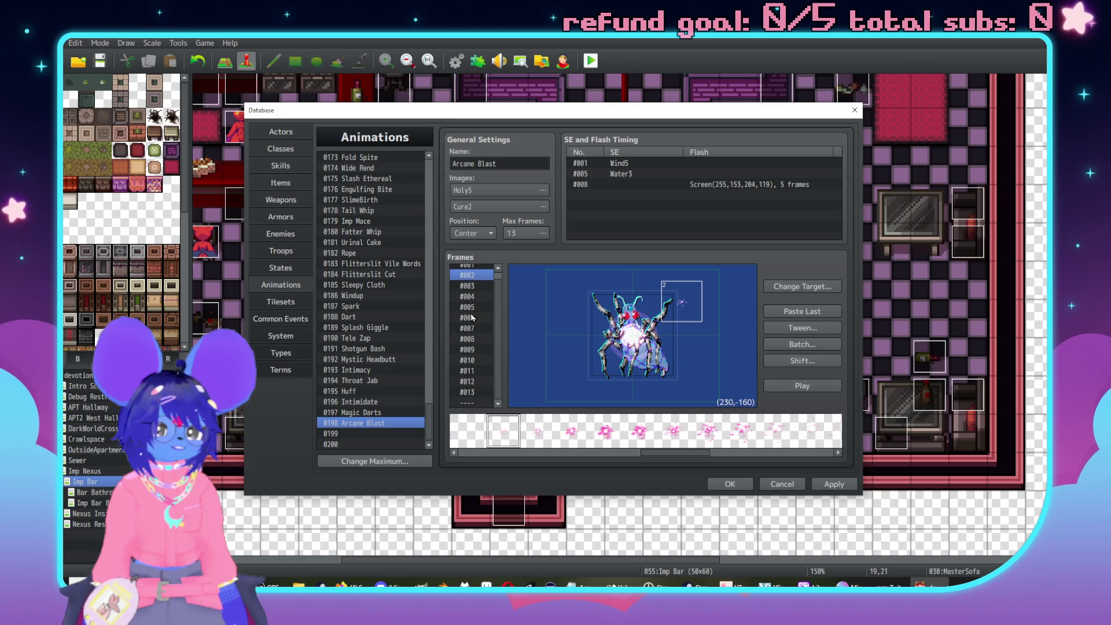
click(471, 372)
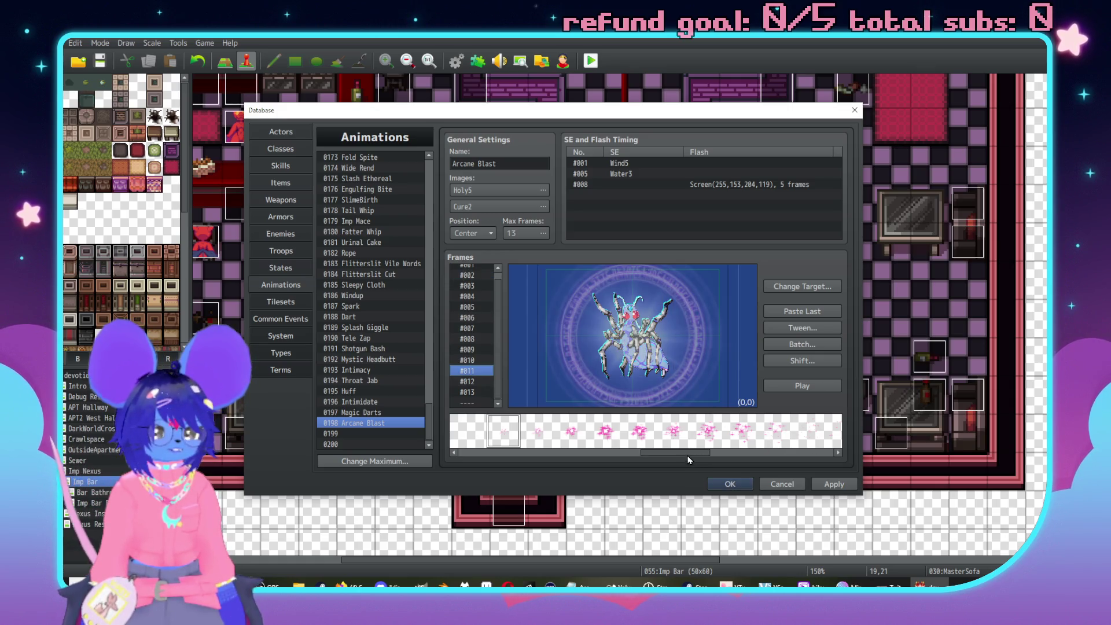
drag(688, 457, 720, 456)
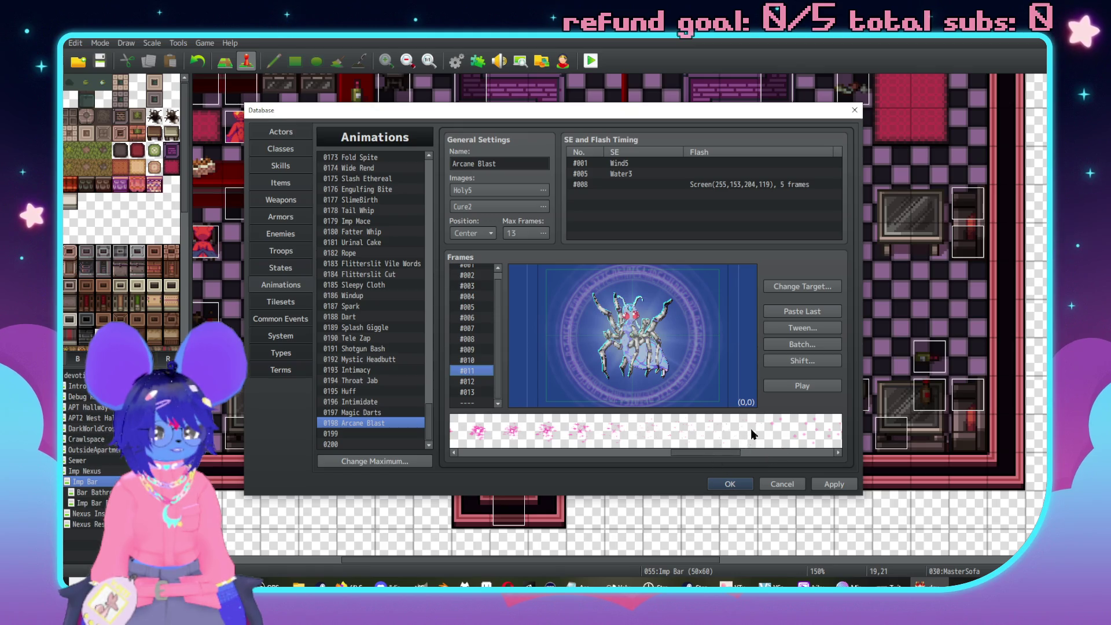
click(742, 327)
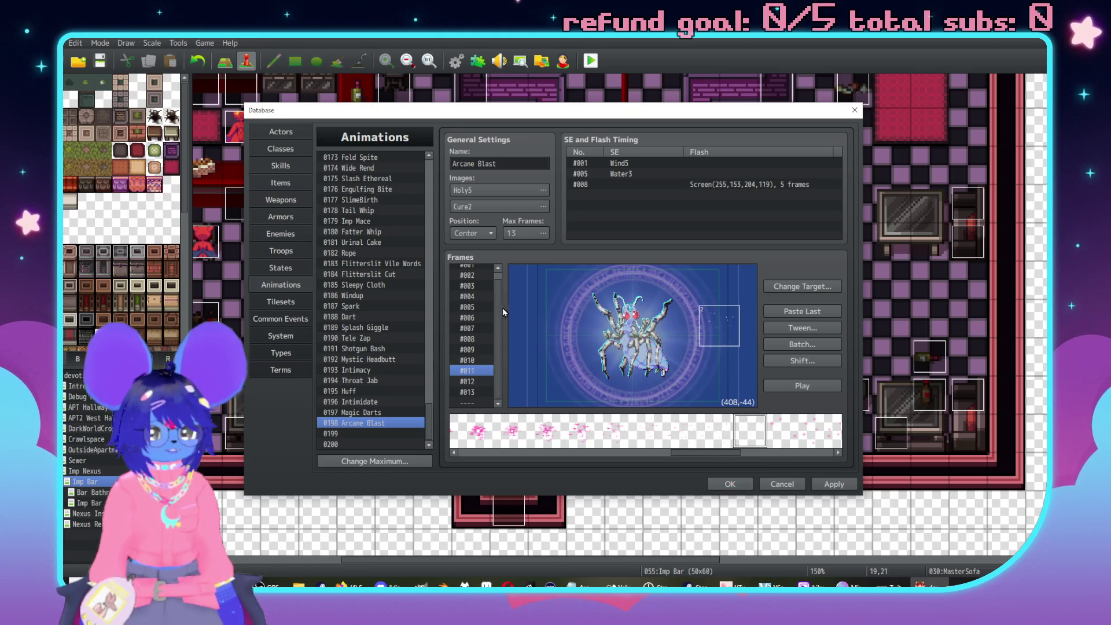
click(472, 276)
double_click(692, 302)
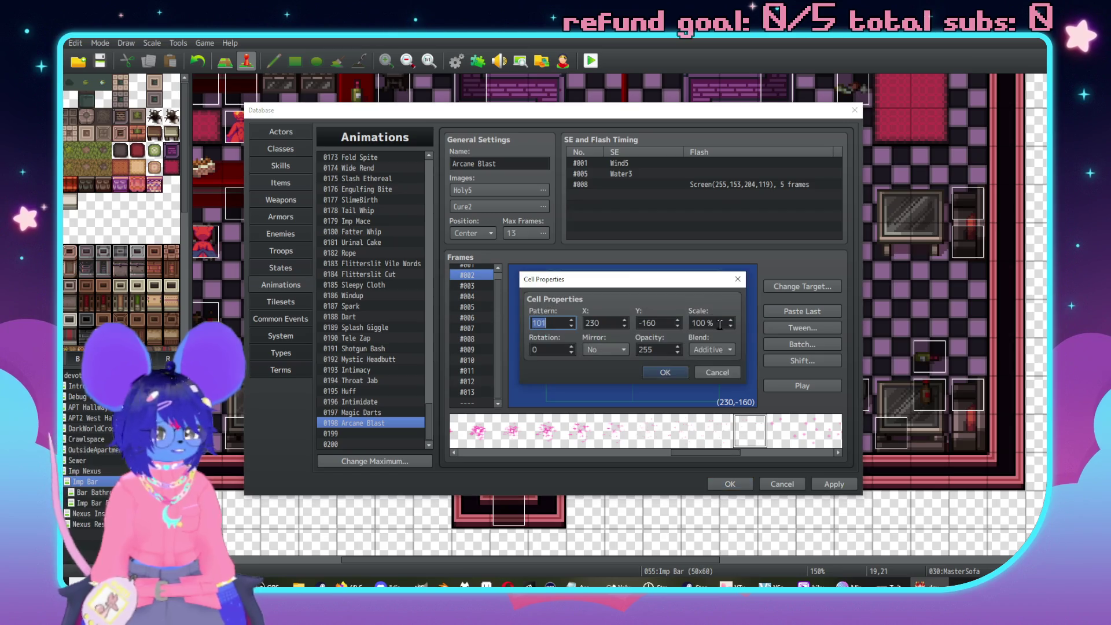
click(709, 375)
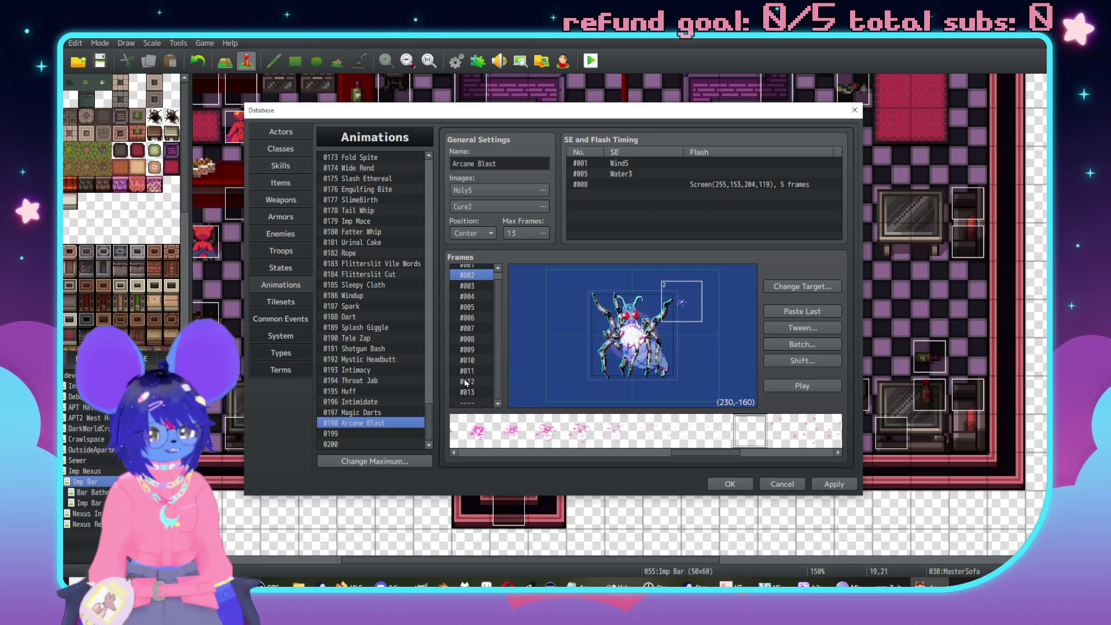
double_click(741, 327)
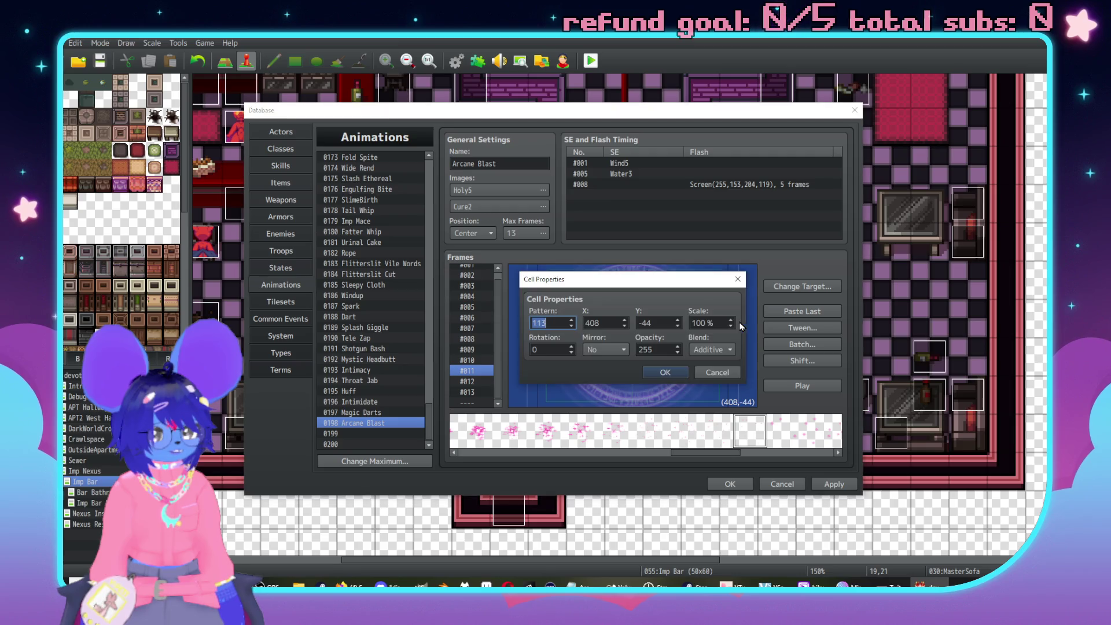
double_click(609, 322)
text(230)
key(Tab)
text(-160)
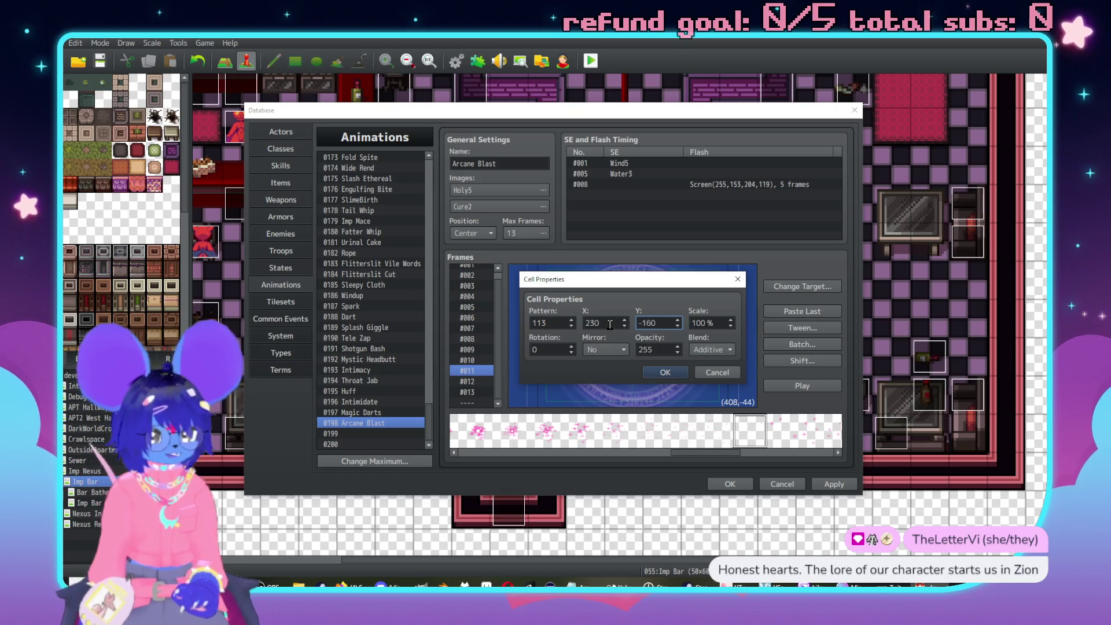
key(Return)
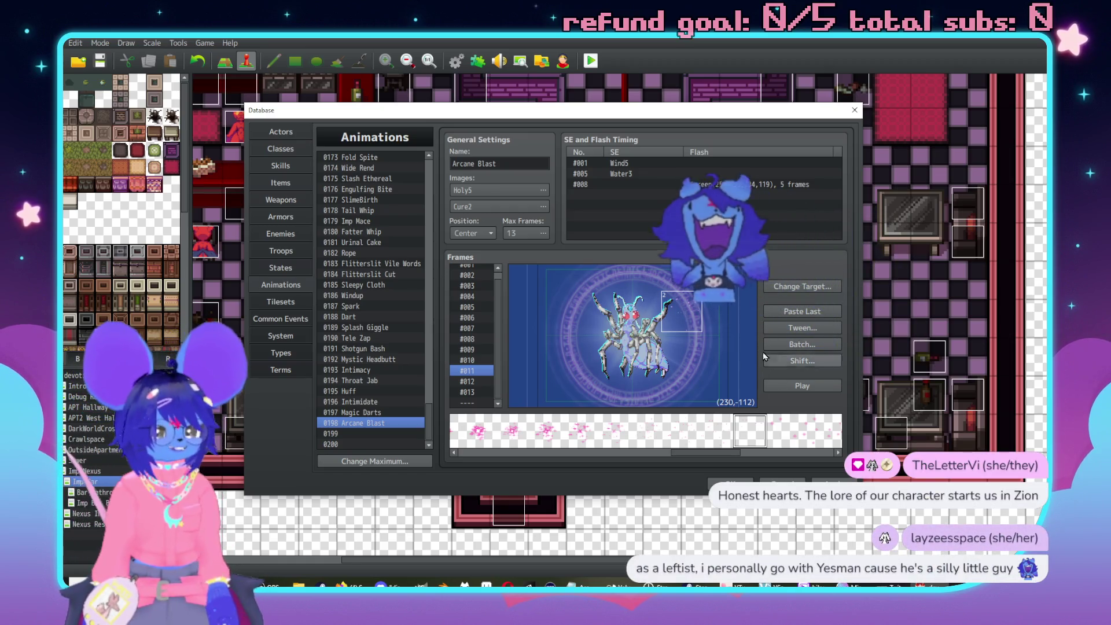
Set the frame 11 sparkle cell's opacity to 15.
right_click(699, 317)
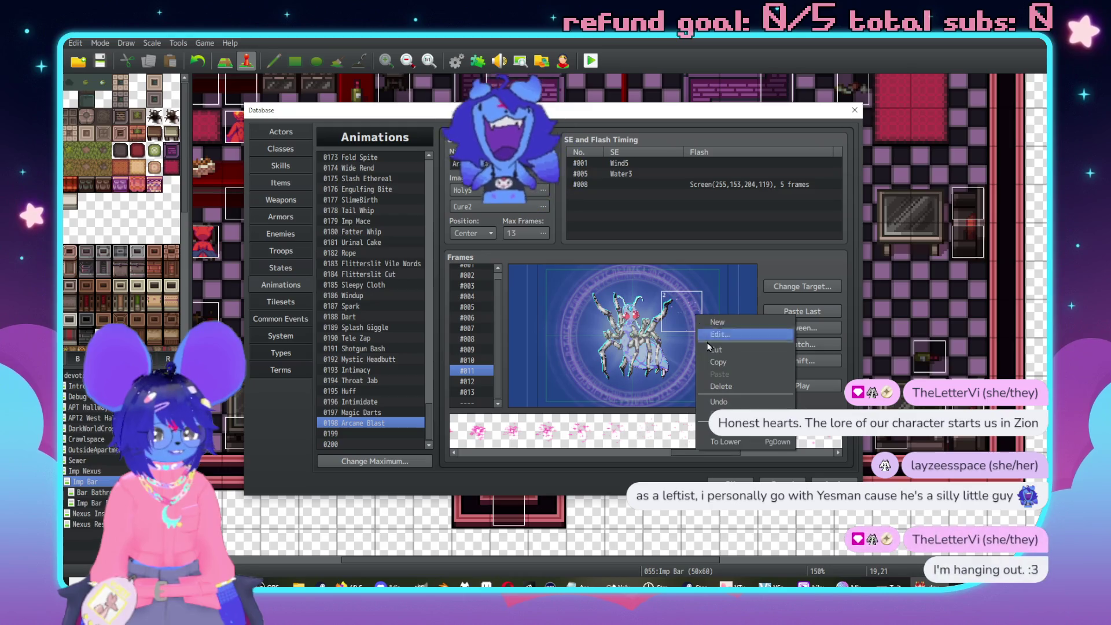
click(718, 335)
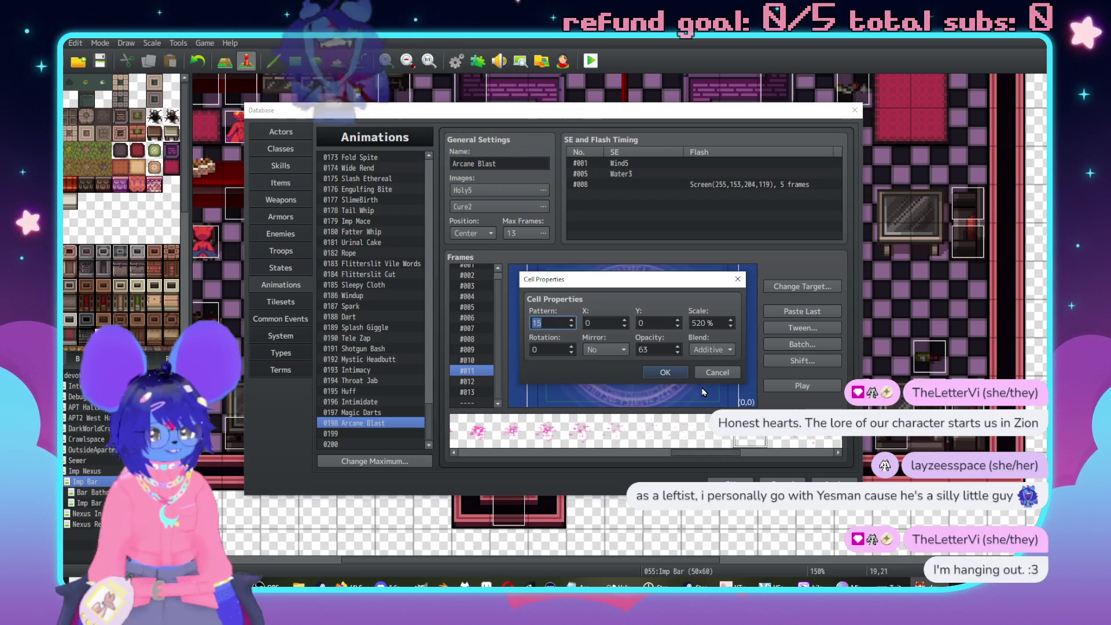
click(716, 373)
right_click(684, 311)
click(692, 323)
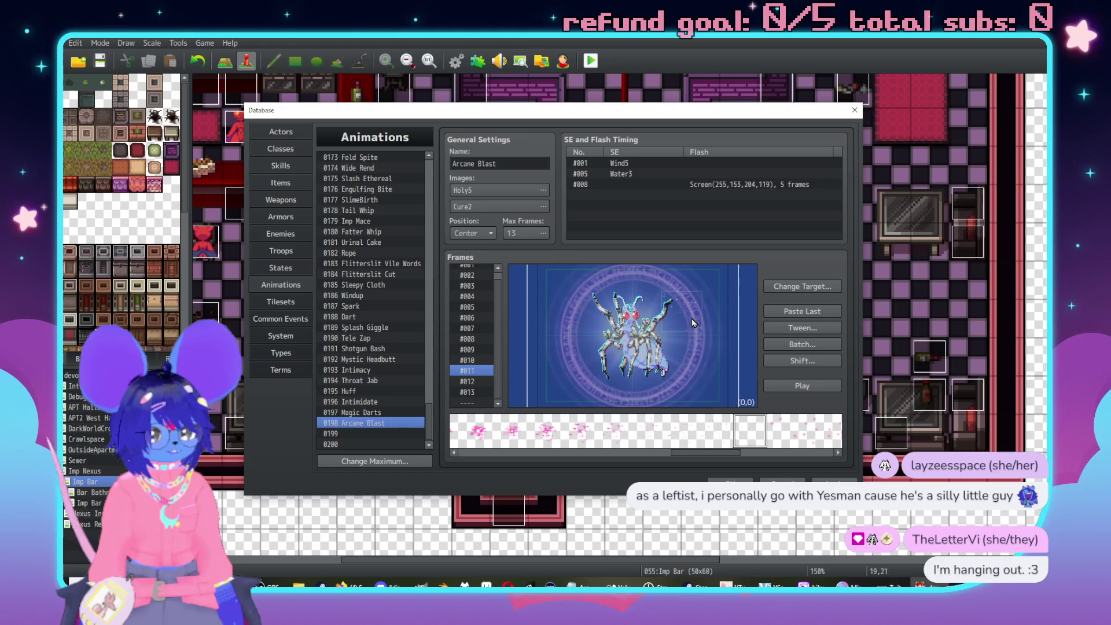
double_click(693, 322)
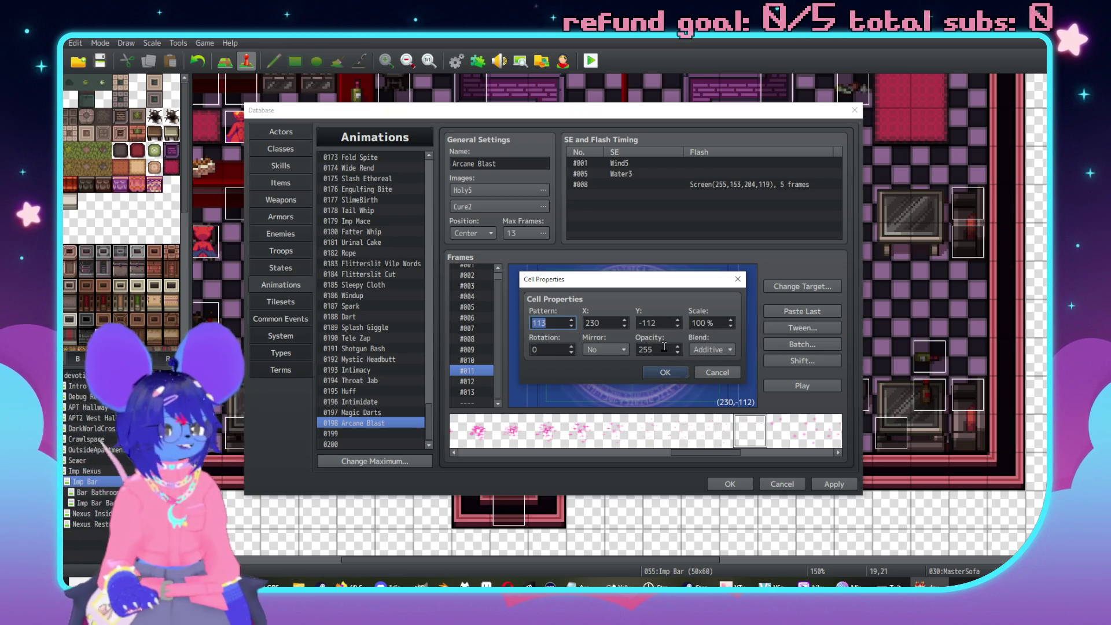
double_click(664, 347)
text(15)
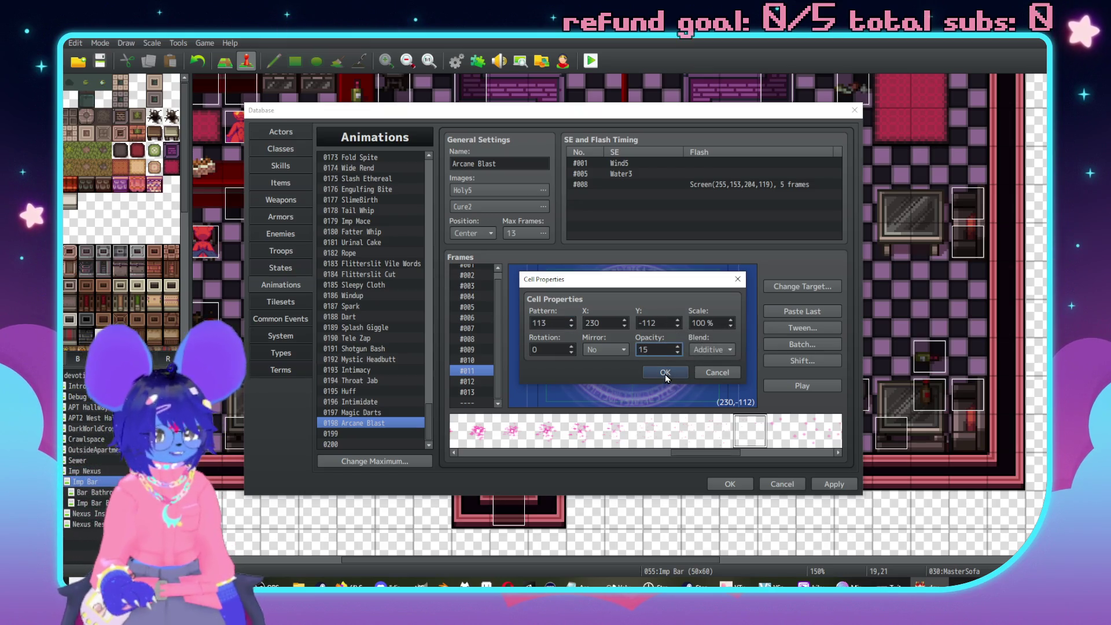
click(665, 374)
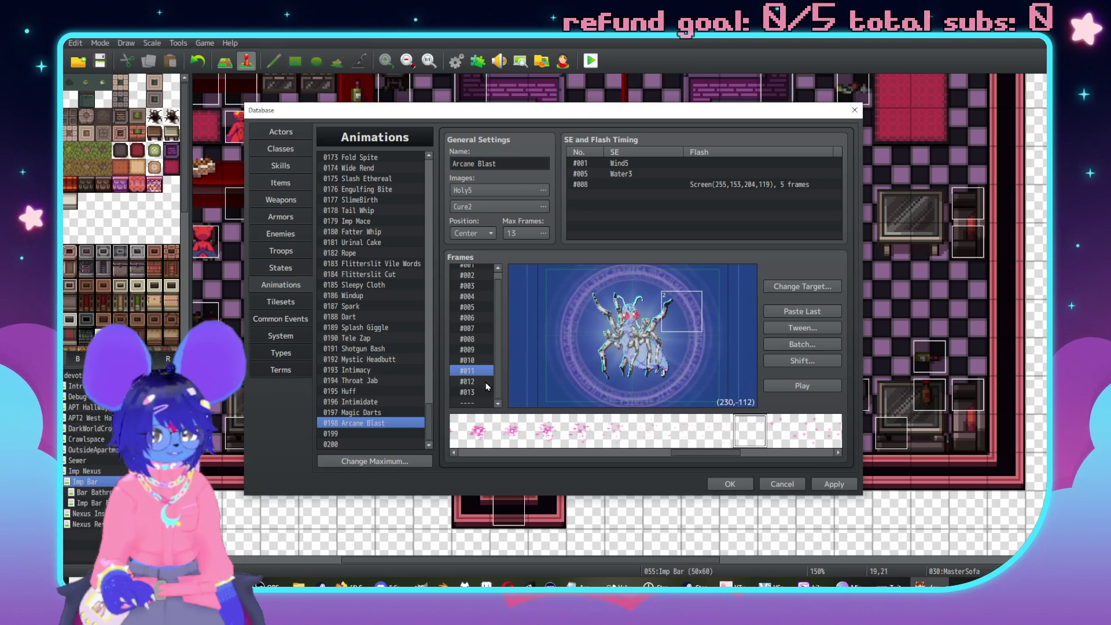
Tween the sparkle cell from frame 2 to frame 11 and play the preview.
click(808, 328)
double_click(720, 296)
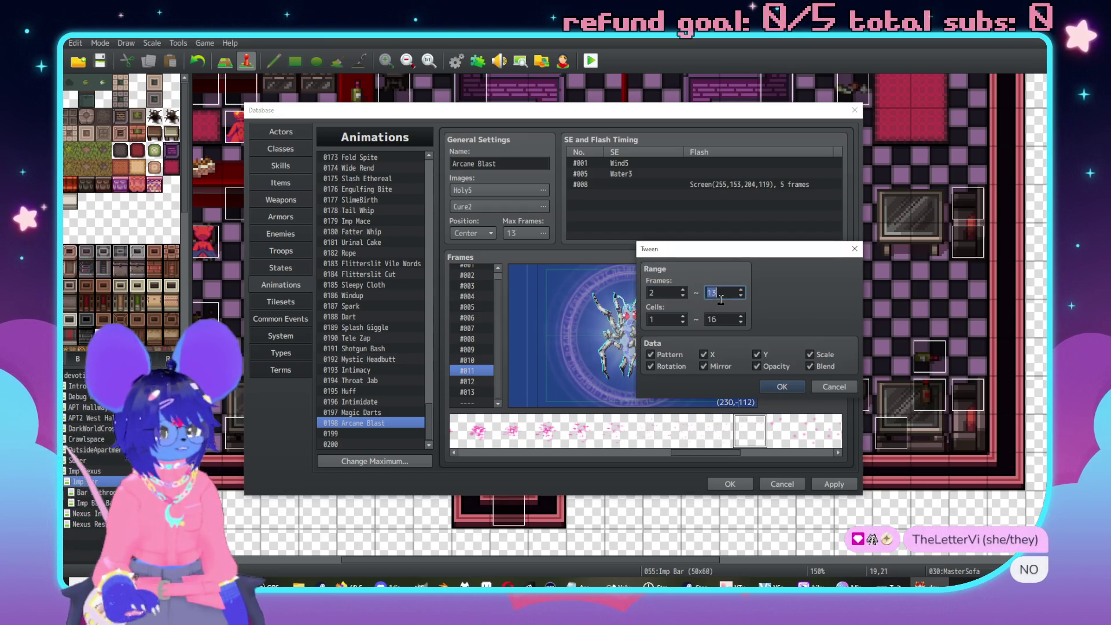
text(11)
key(Tab)
key(Tab)
text(2)
click(790, 386)
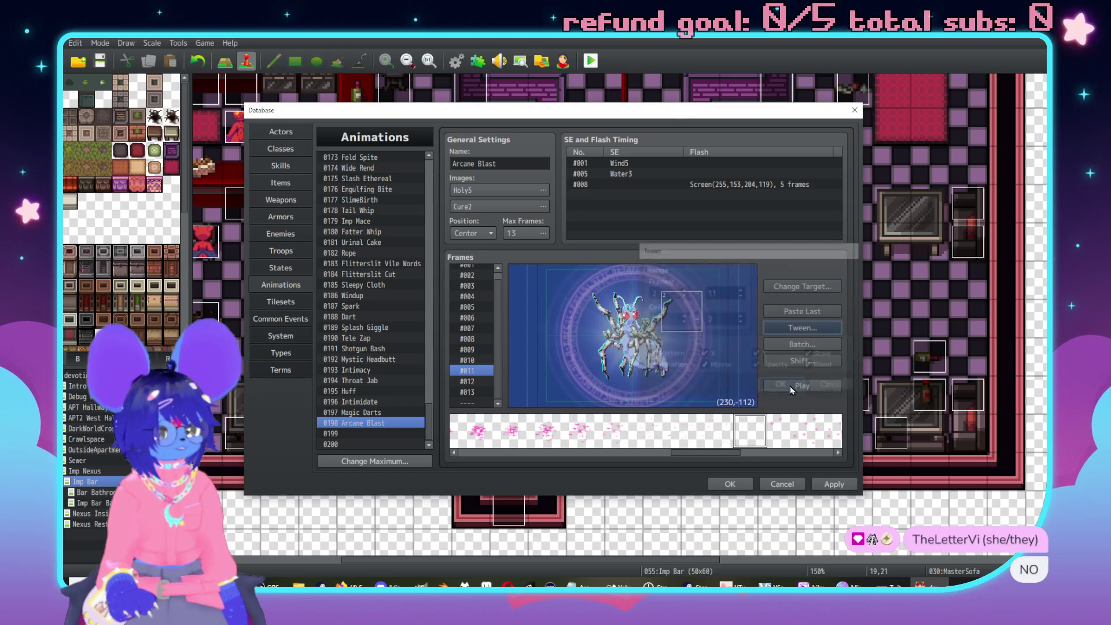
click(802, 387)
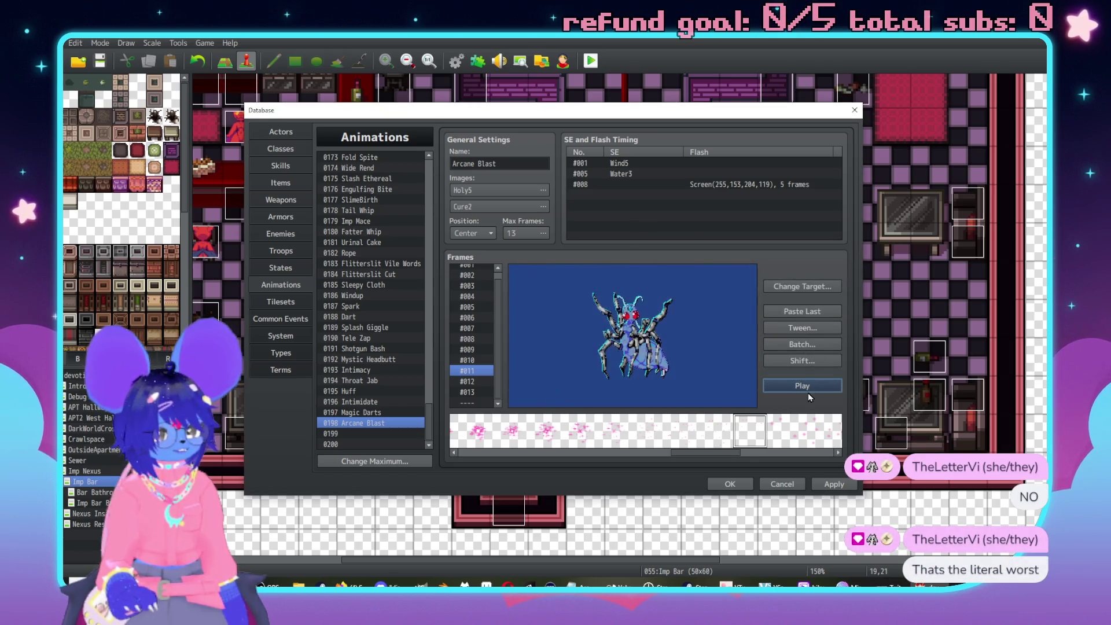
Preview the animation and inspect the drifting sparkle on frames #005 and #006.
click(472, 278)
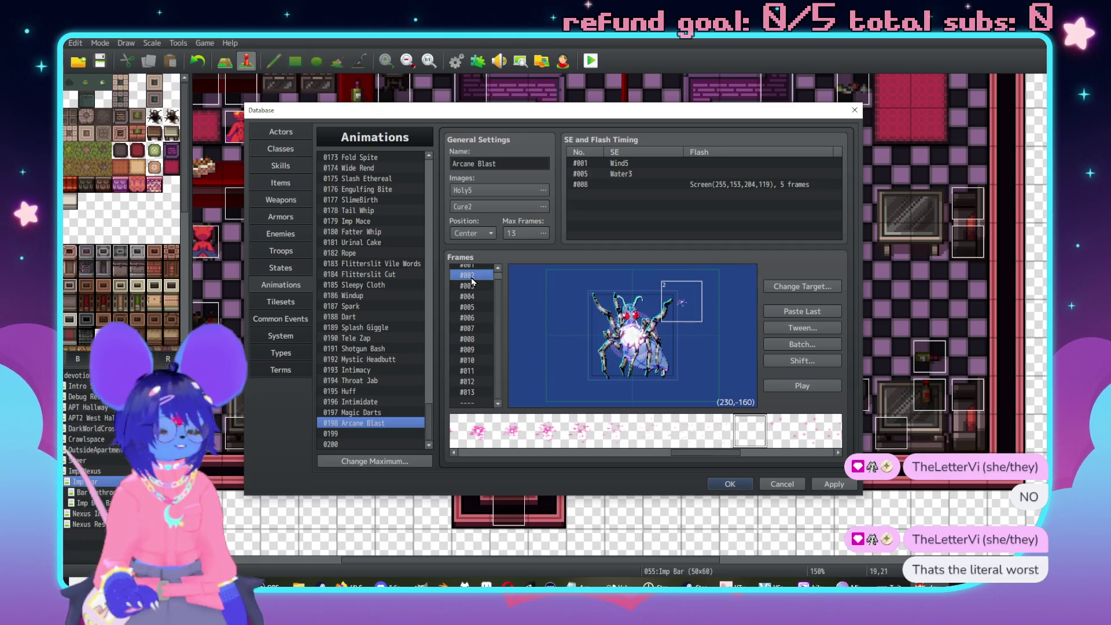
click(811, 382)
click(471, 310)
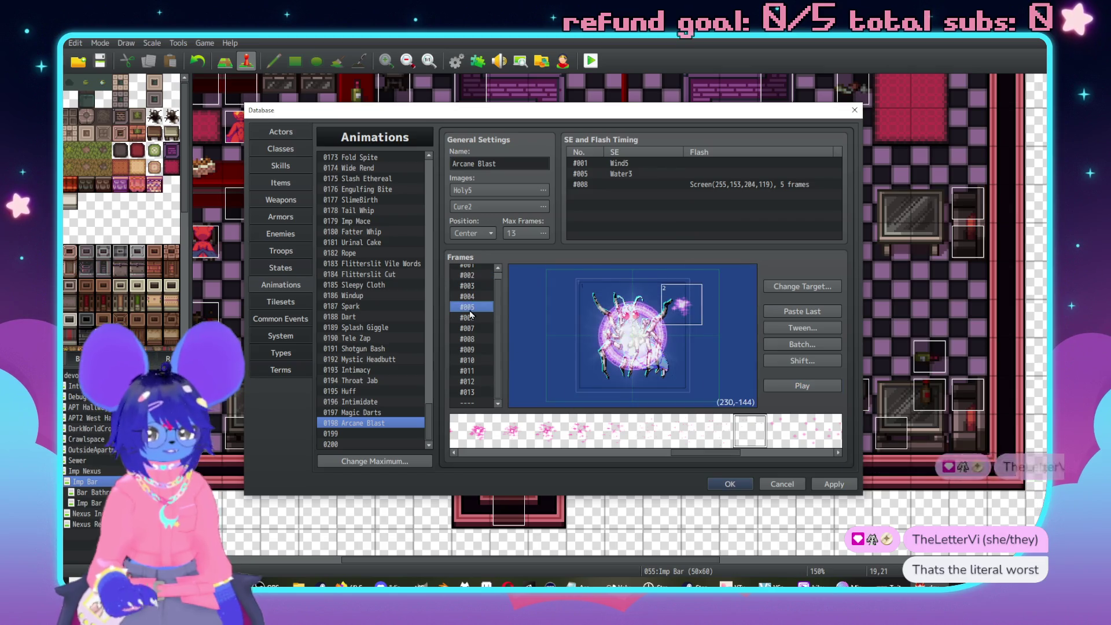
click(470, 316)
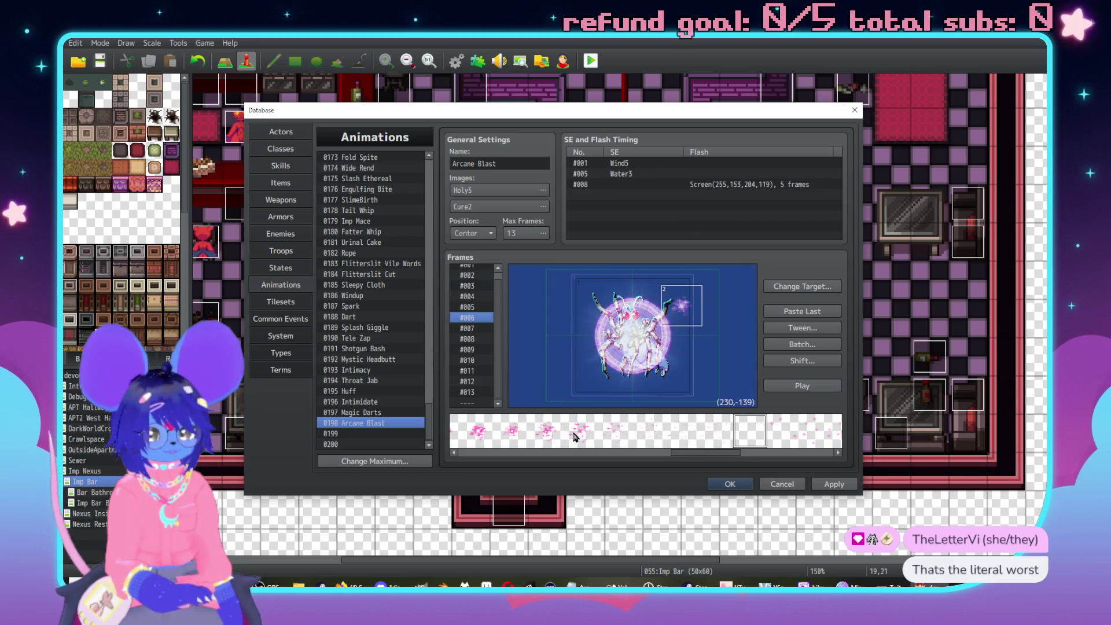
drag(689, 455, 663, 449)
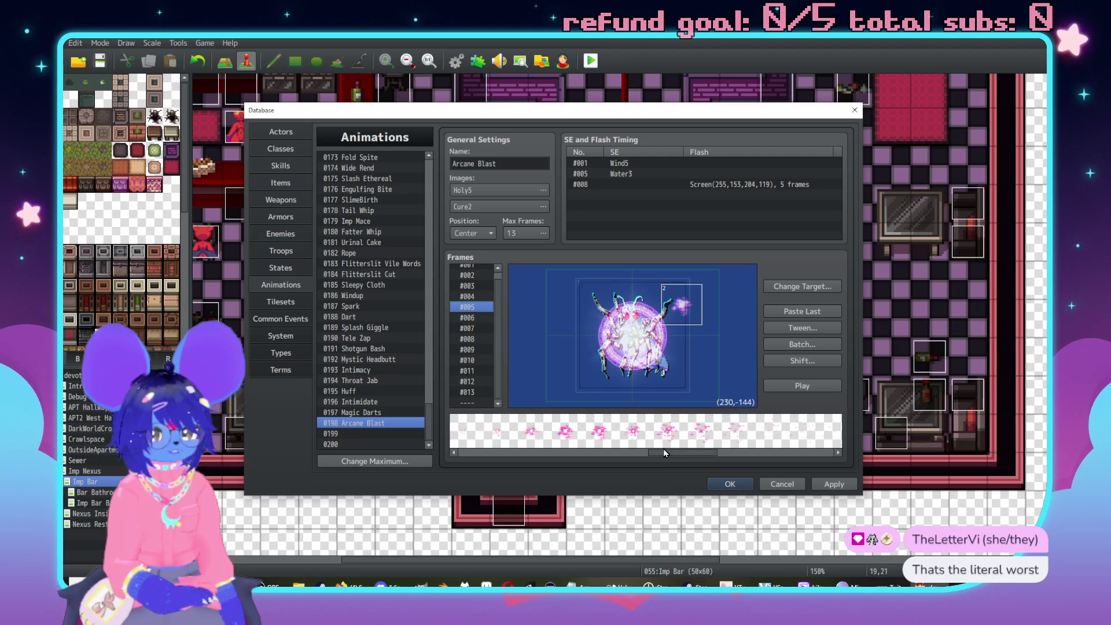
key(Up)
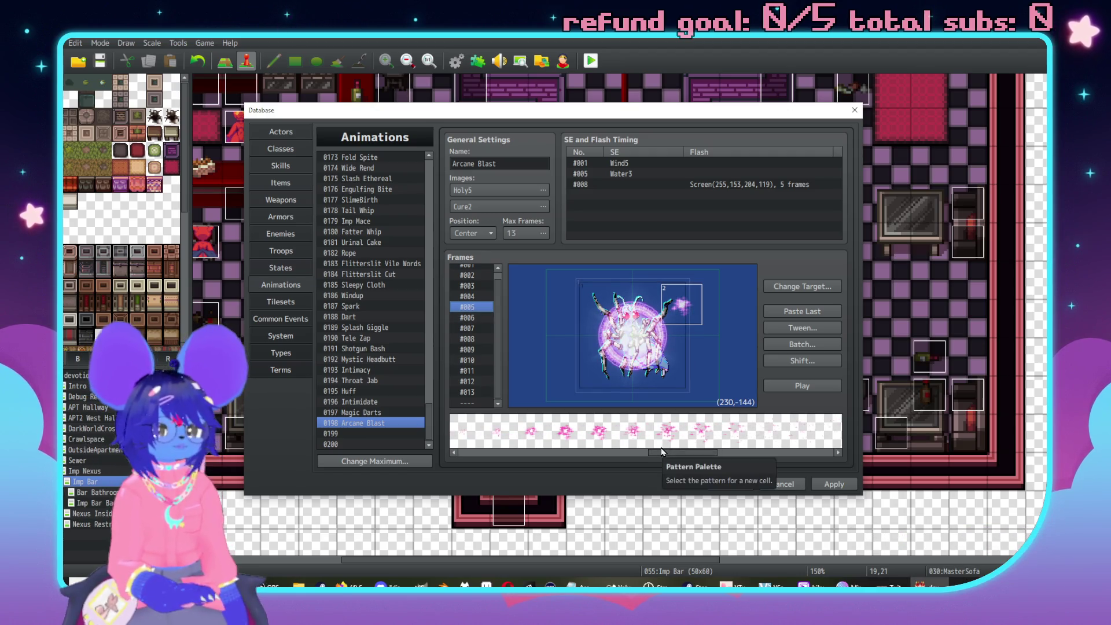
key(Down)
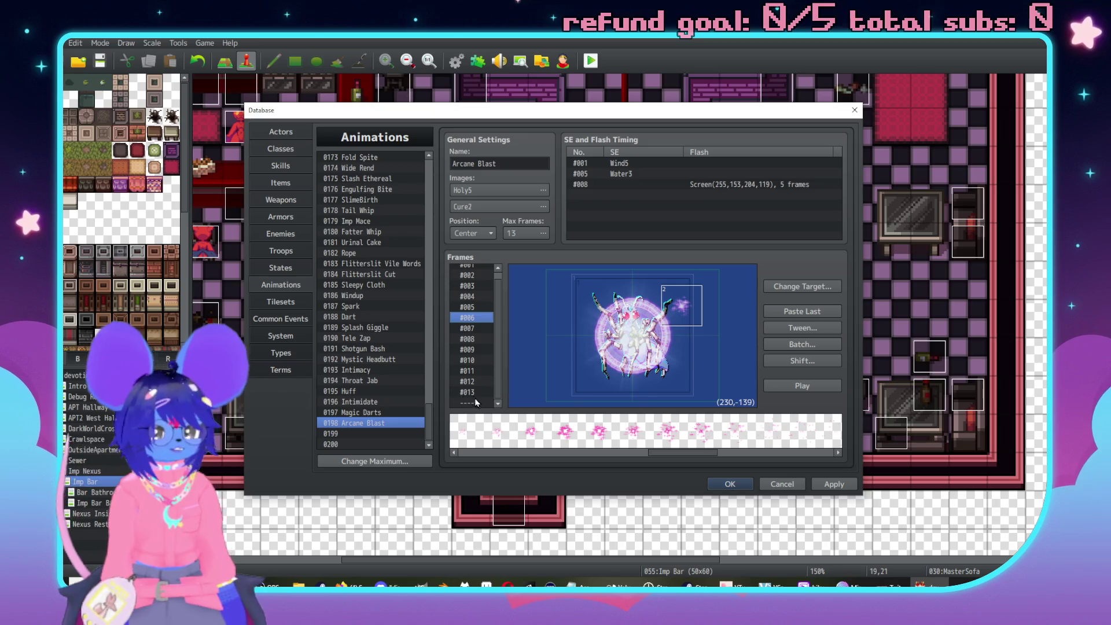
Add a new frame #014 to lengthen the animation.
right_click(478, 399)
click(498, 407)
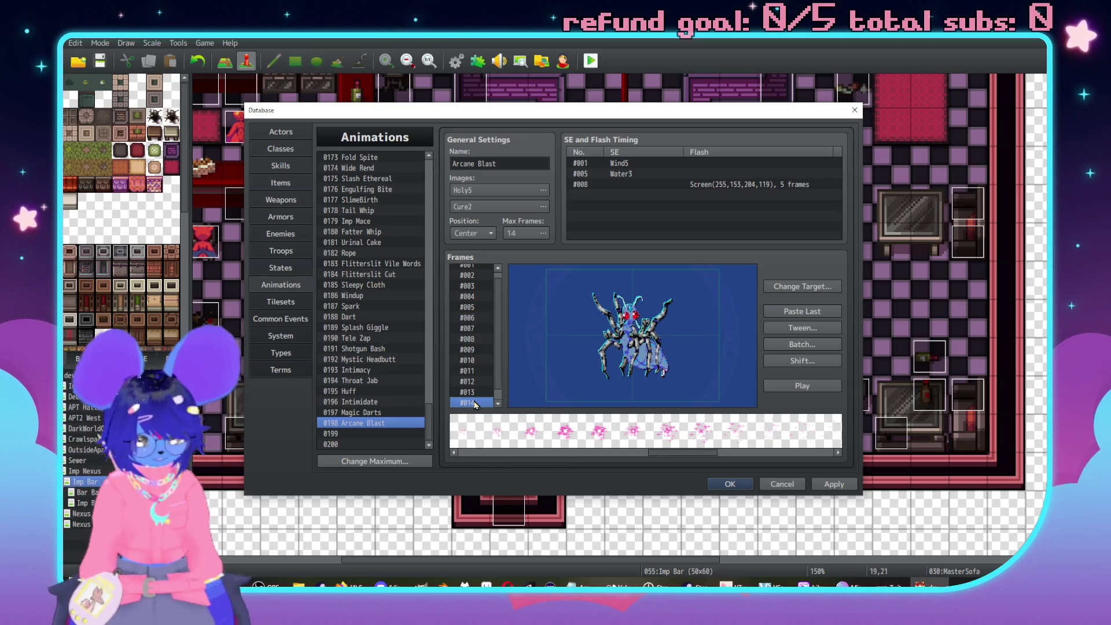
click(475, 316)
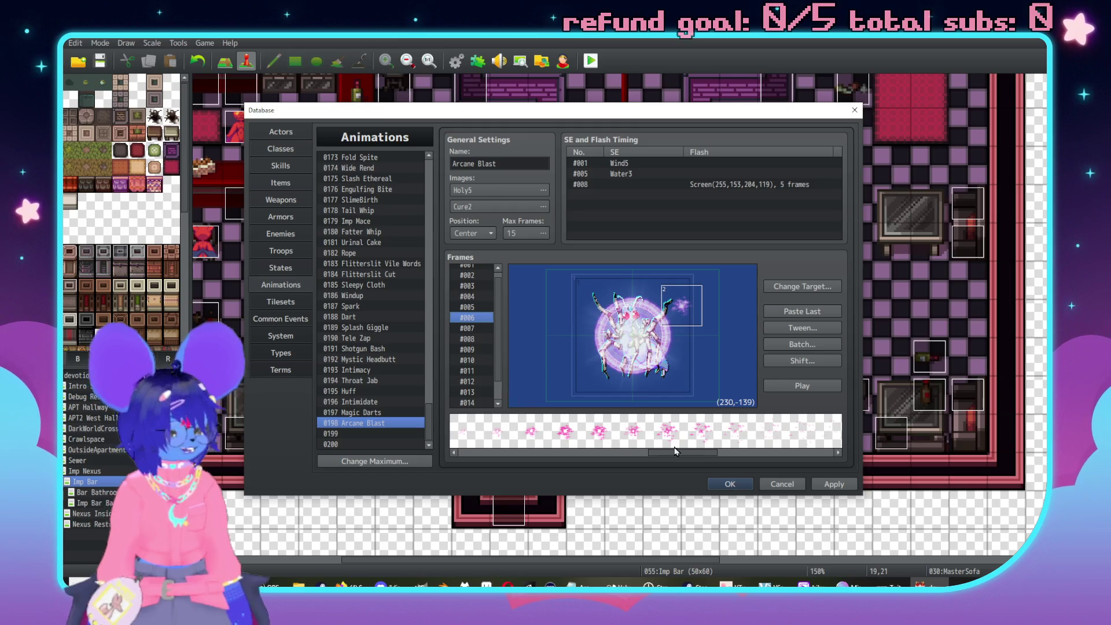
Add a pattern 101 sparkle cell to frame #006 at X -260, Y 69.
drag(704, 453, 680, 452)
click(582, 437)
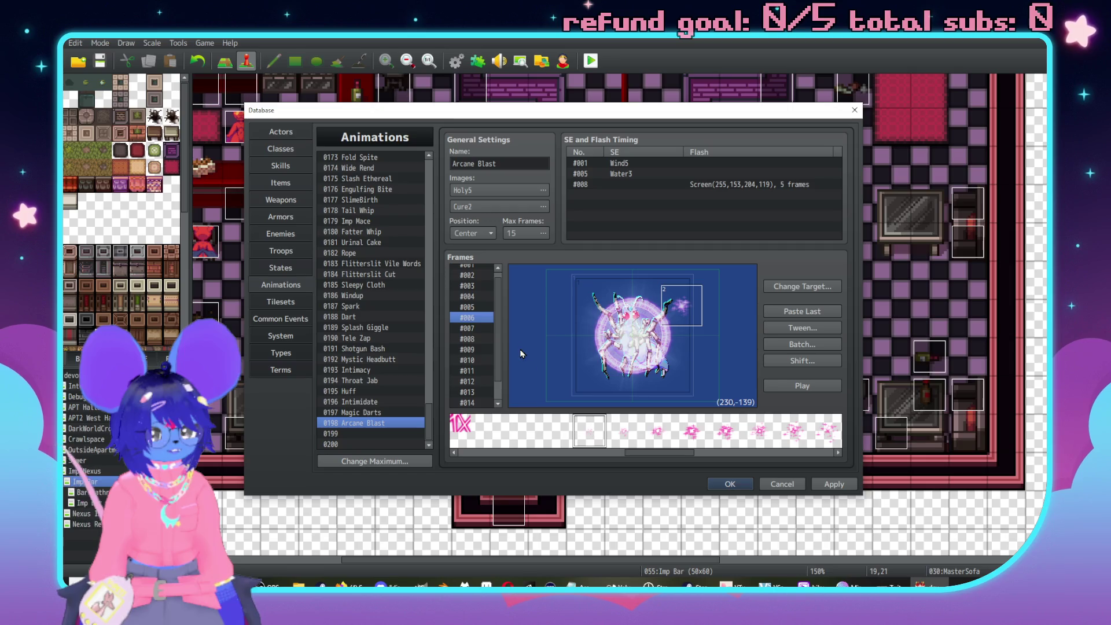
click(547, 340)
drag(559, 347, 581, 355)
double_click(560, 356)
click(607, 326)
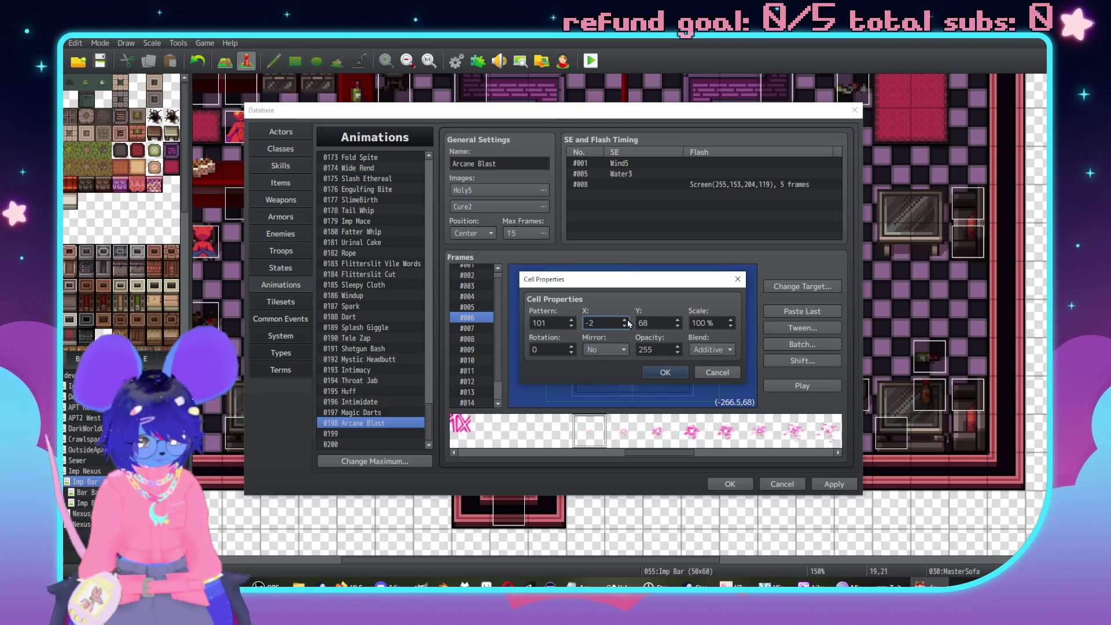
text(60)
key(Tab)
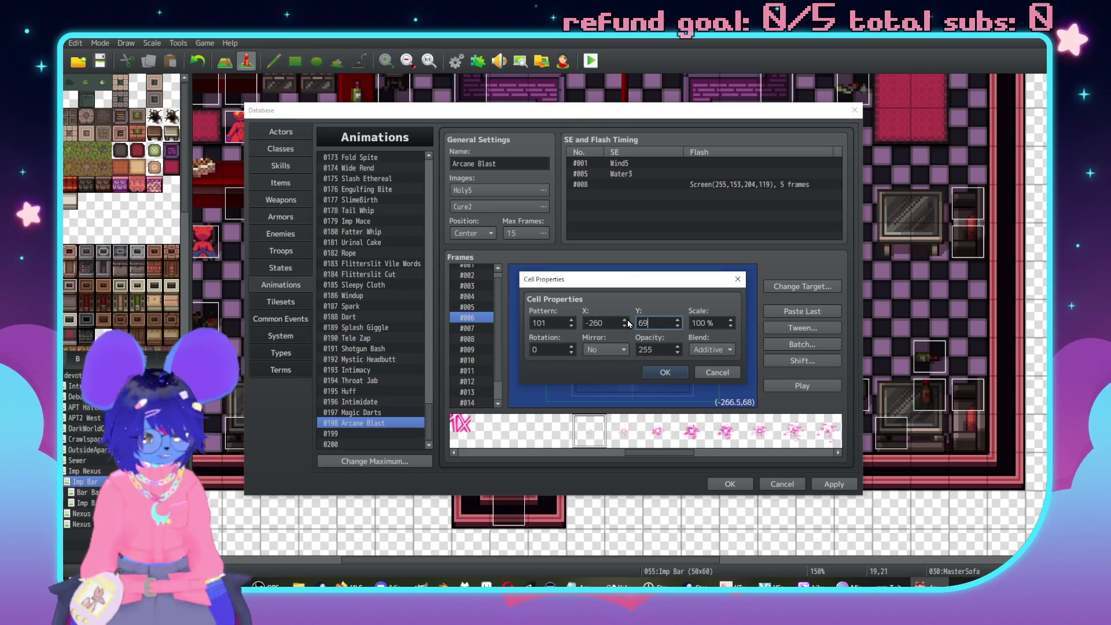
key(Return)
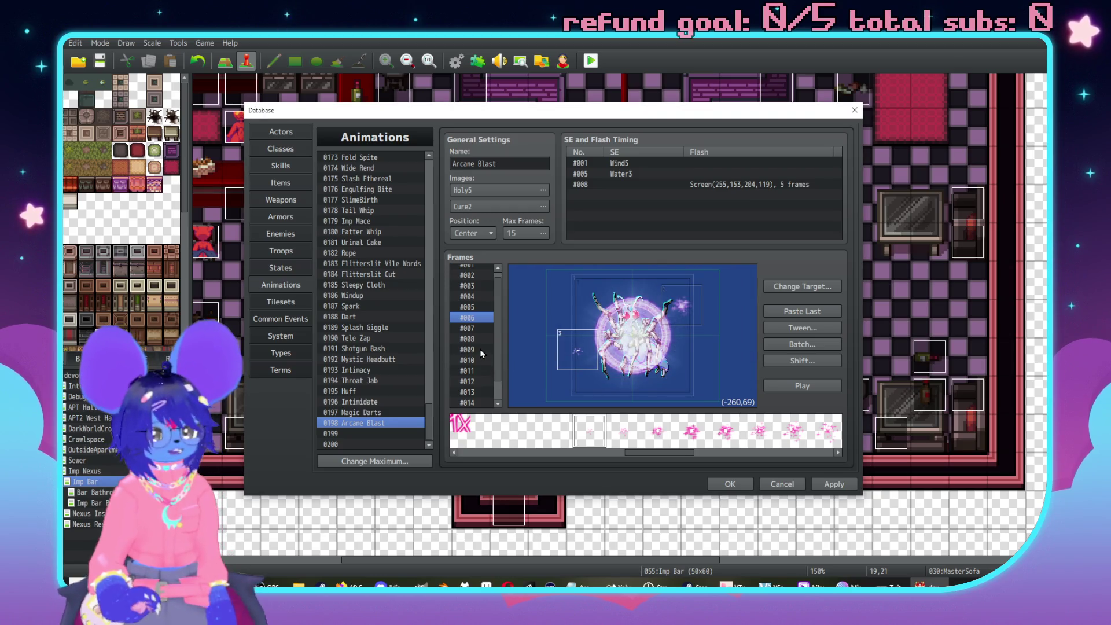
Change the Scale of the cell in frame #011.
scroll(469, 360, down, 1)
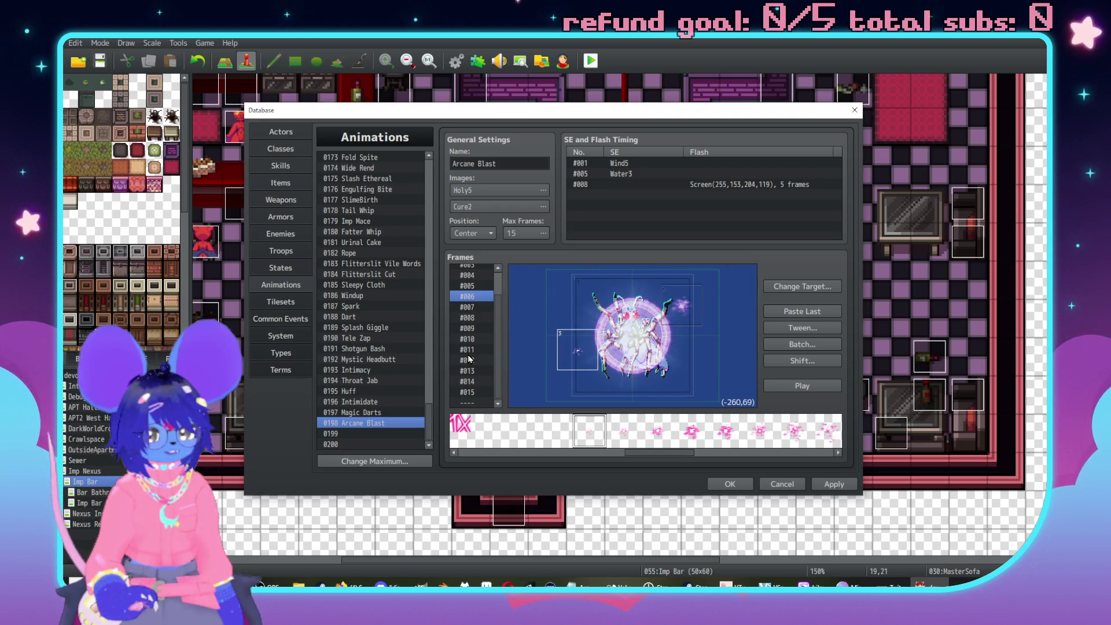
click(468, 351)
click(476, 340)
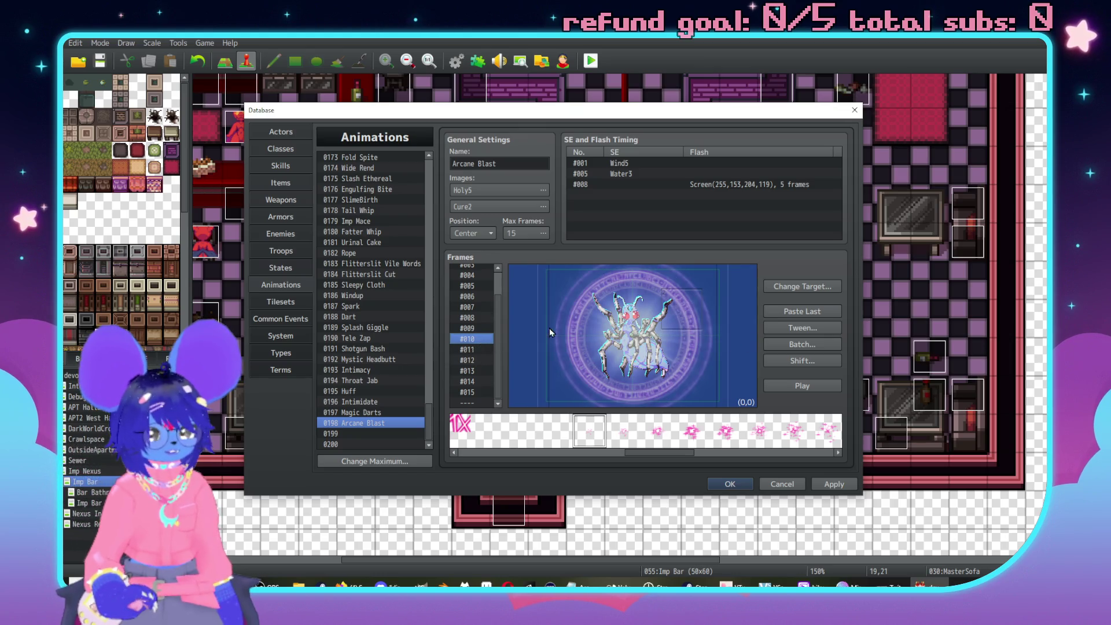
click(467, 350)
click(476, 370)
click(479, 341)
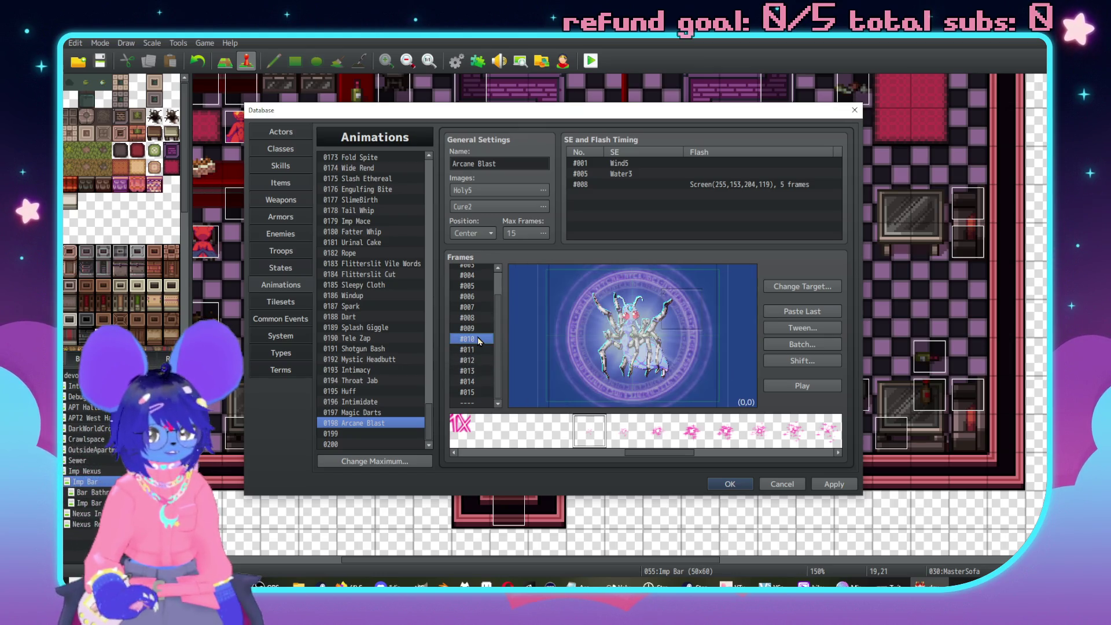
click(484, 352)
double_click(685, 307)
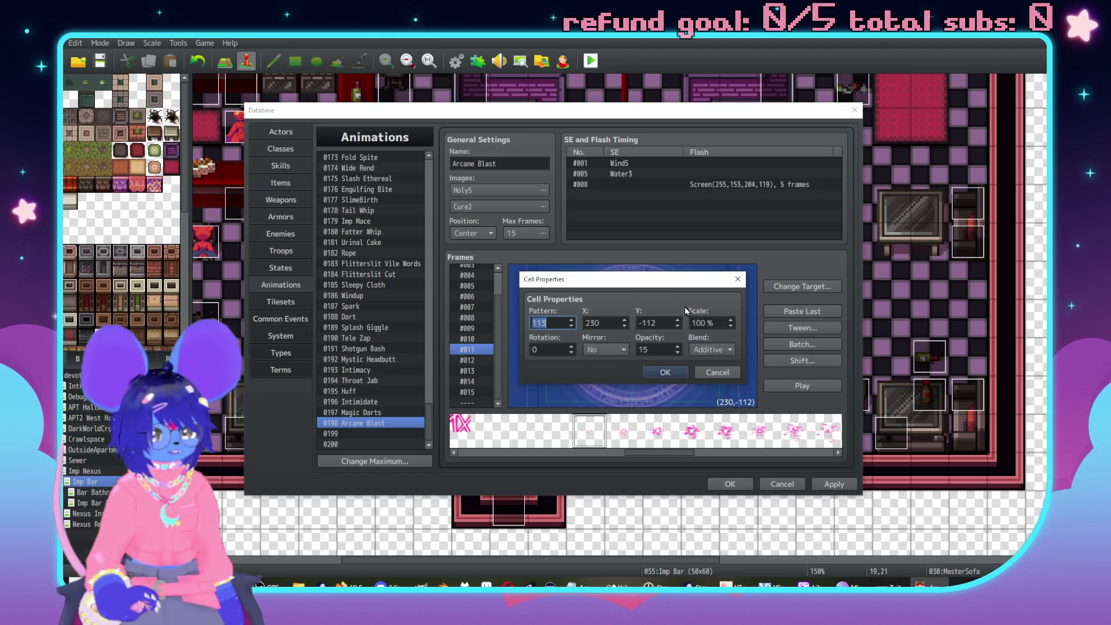
double_click(712, 321)
text(200)
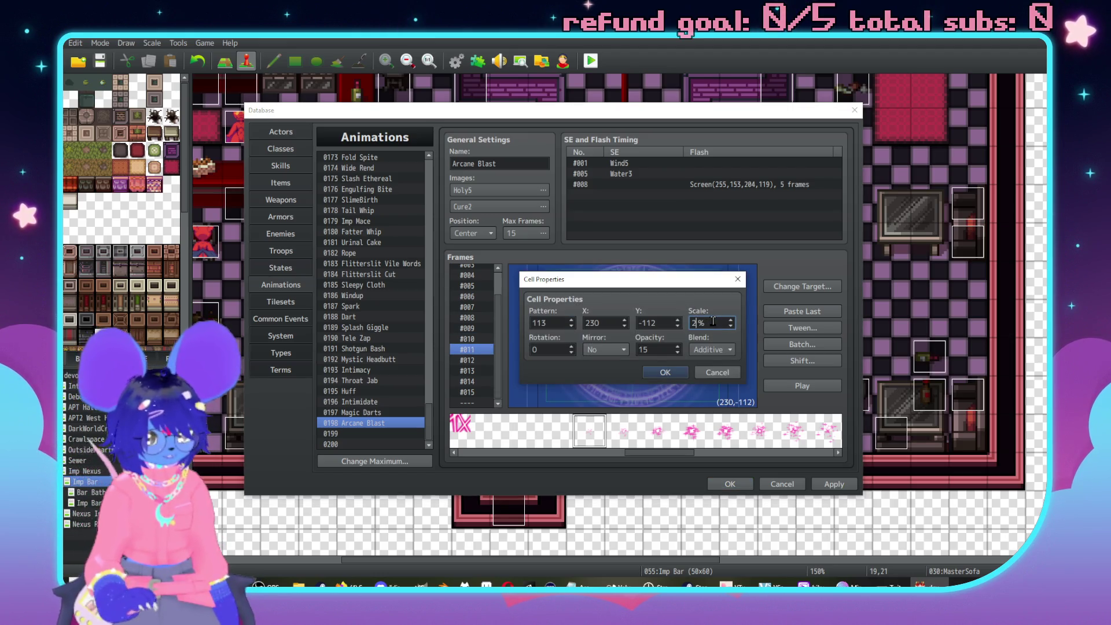
text(00)
key(Return)
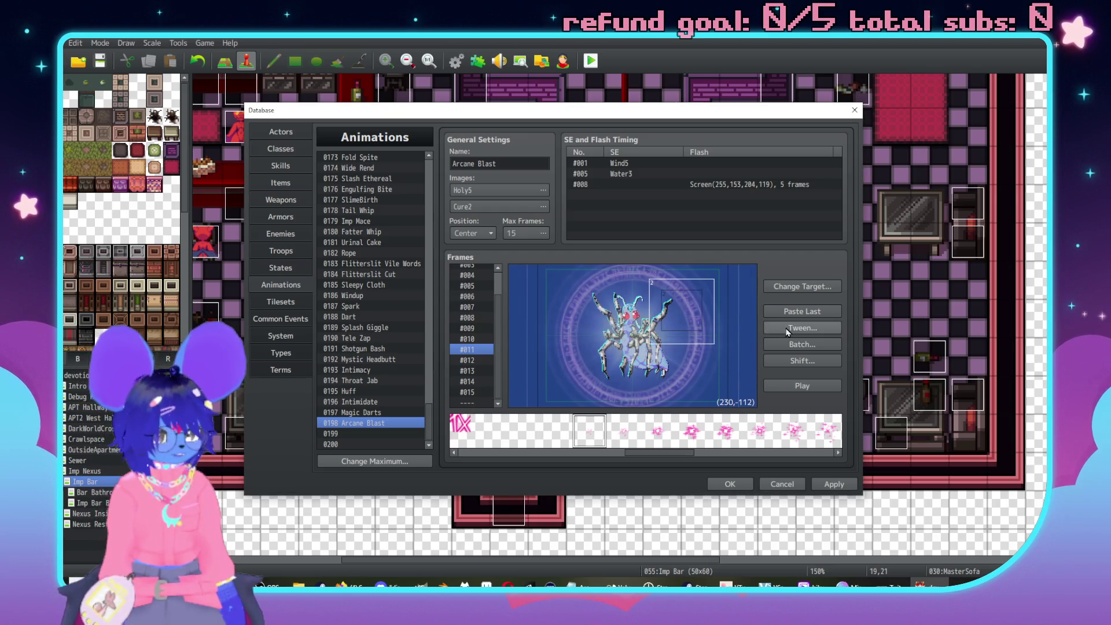
Tween the animation across frames 2 to 11.
click(804, 329)
text(2)
key(Tab)
text(11)
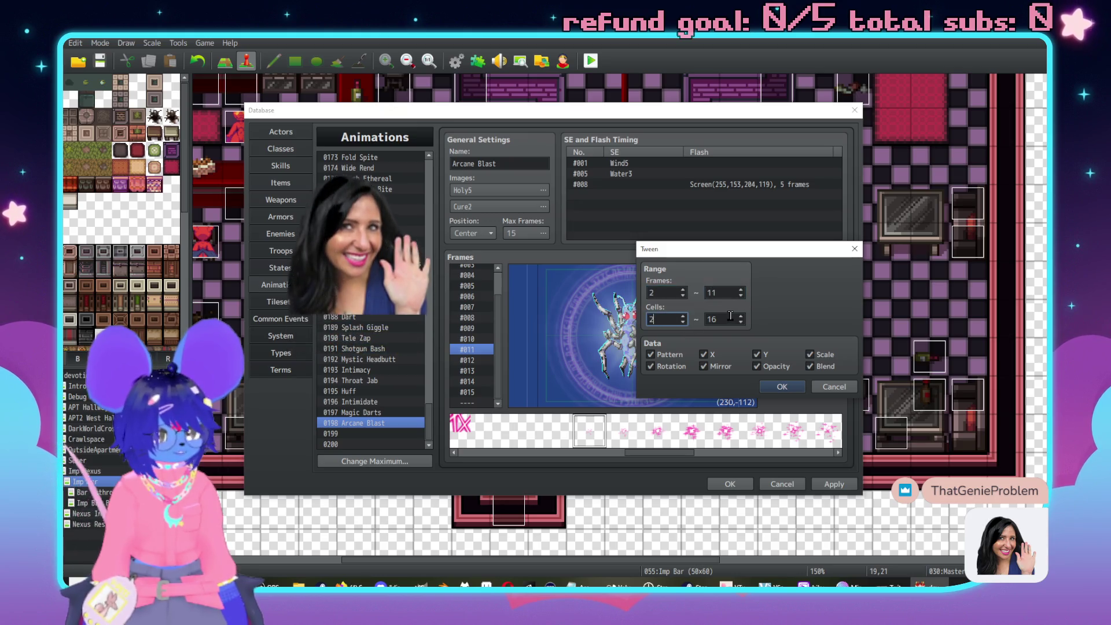
click(782, 387)
Check the added cell 3's values in frame #006 without changing them.
click(477, 322)
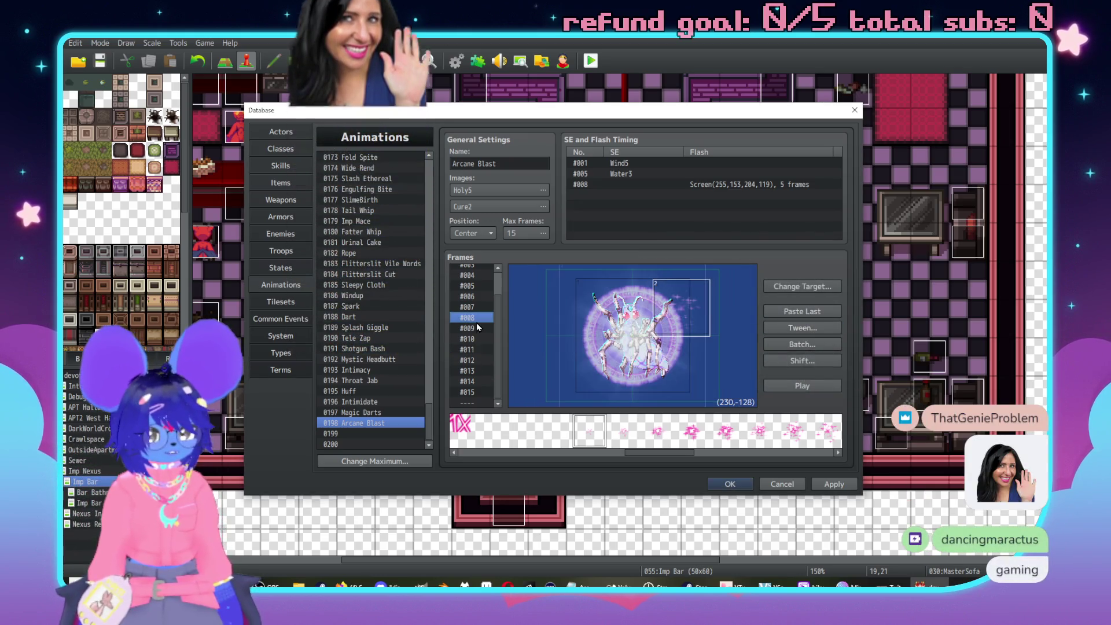
key(Up)
key(Up)
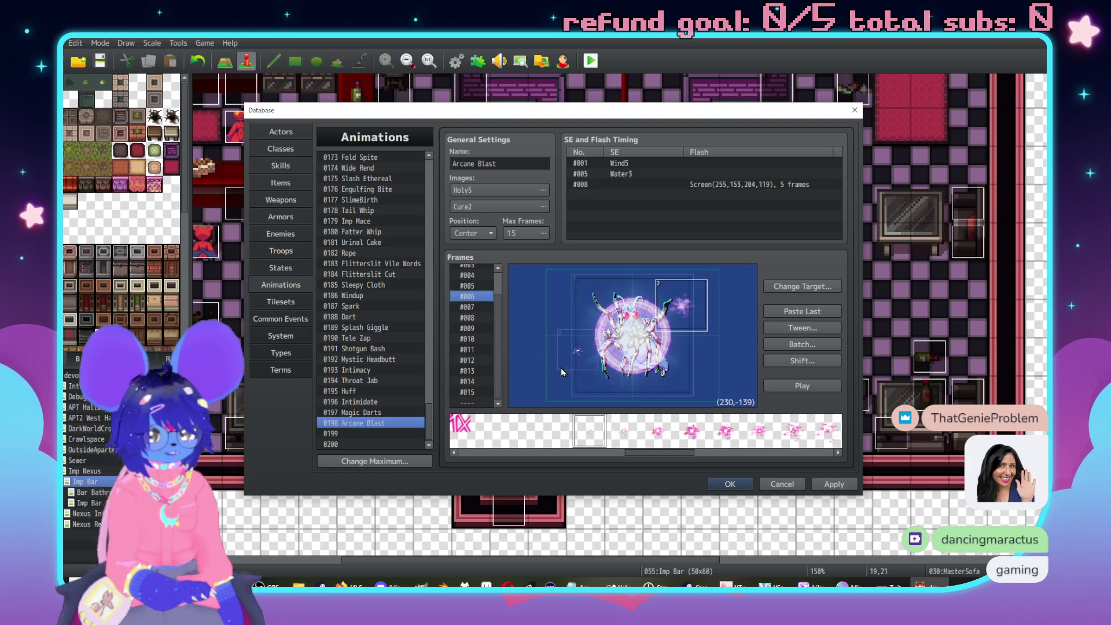
click(570, 359)
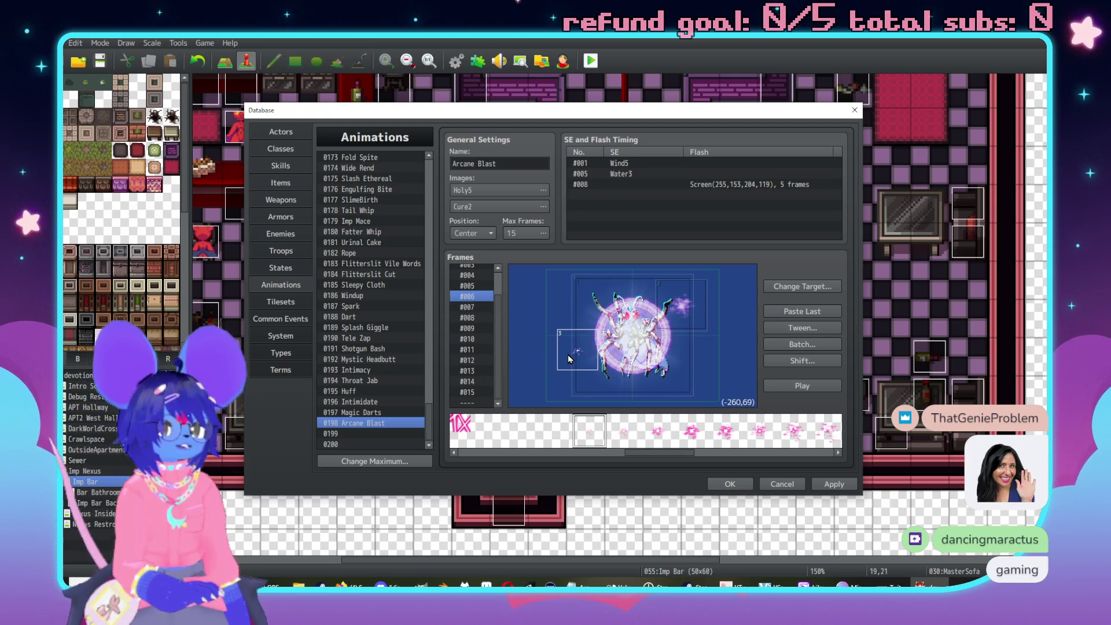
double_click(569, 359)
click(726, 374)
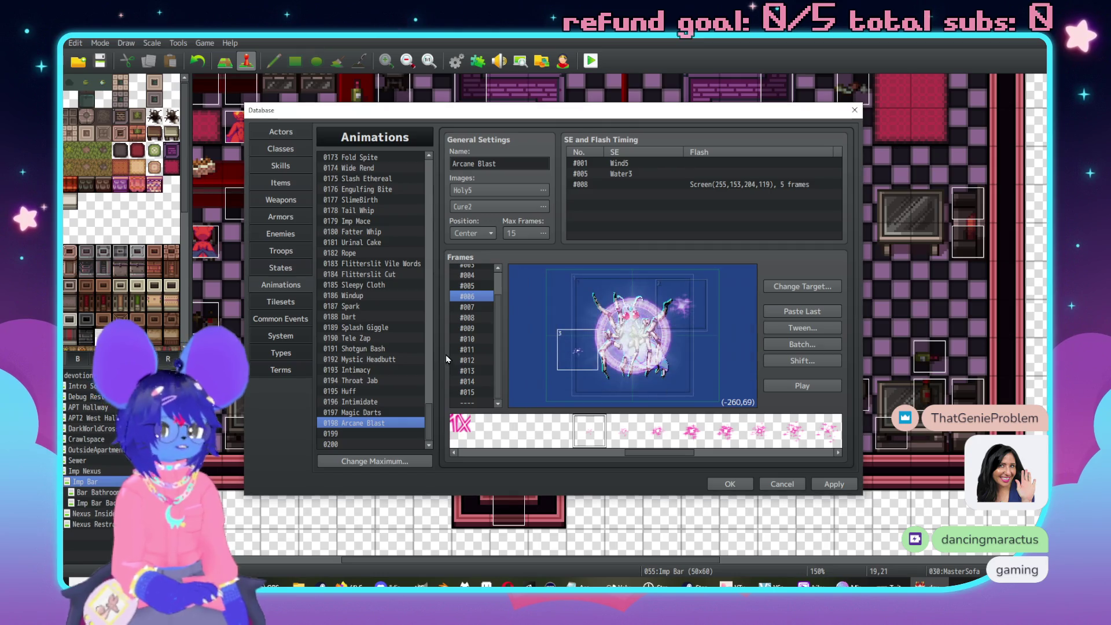
click(478, 391)
Add a sparkle cell to frame #015 with Y 69, opacity 15 and scale 2.
drag(685, 451, 716, 449)
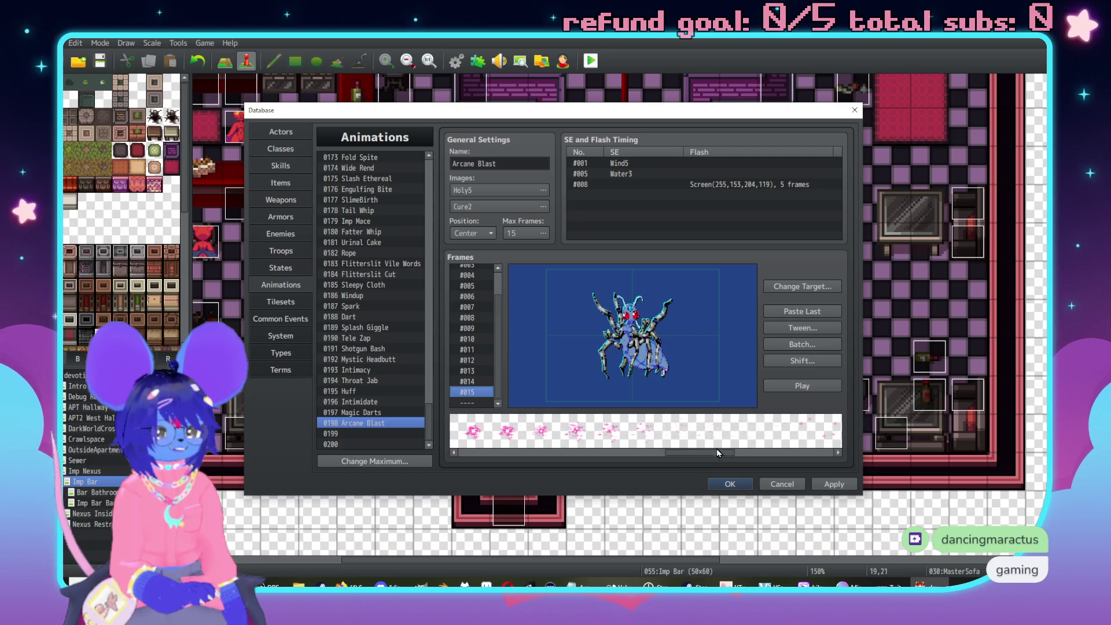
click(780, 434)
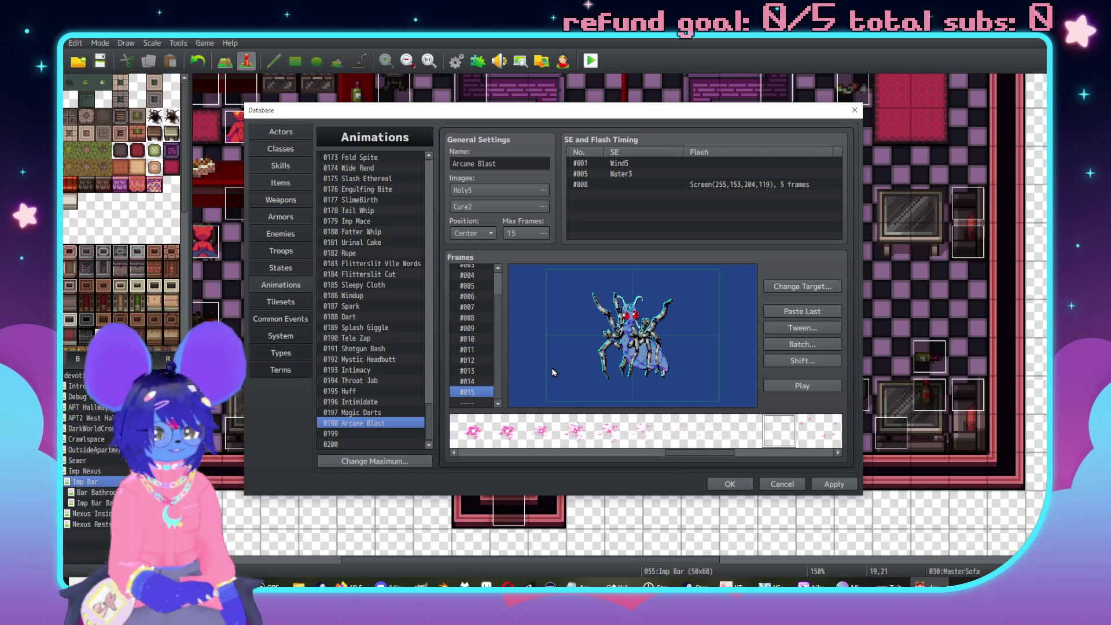
double_click(549, 370)
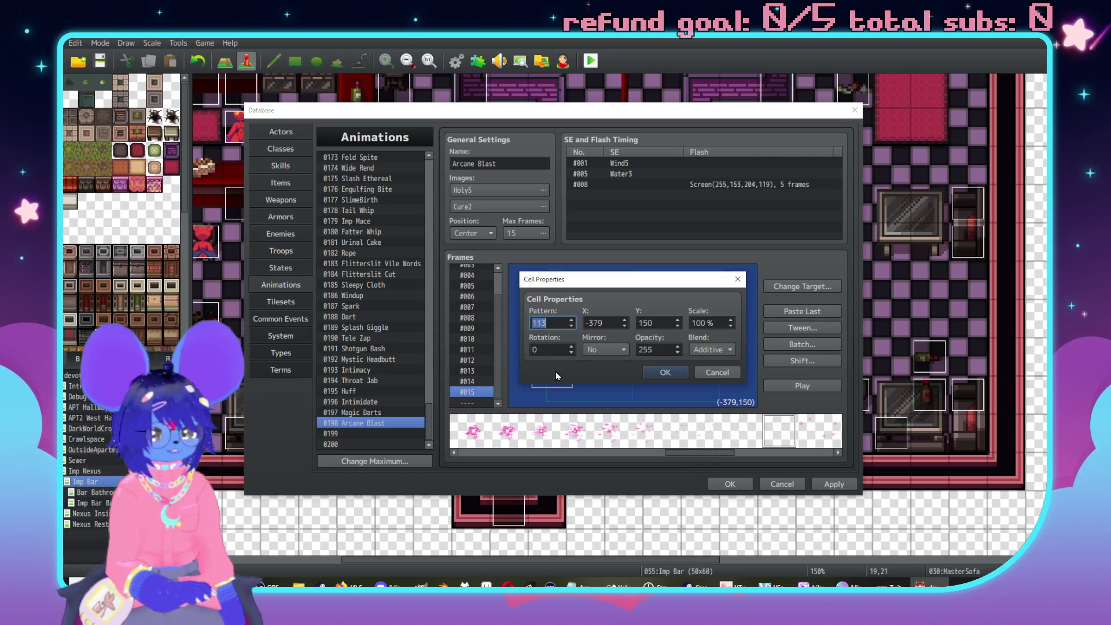
double_click(605, 323)
text(-260)
key(Tab)
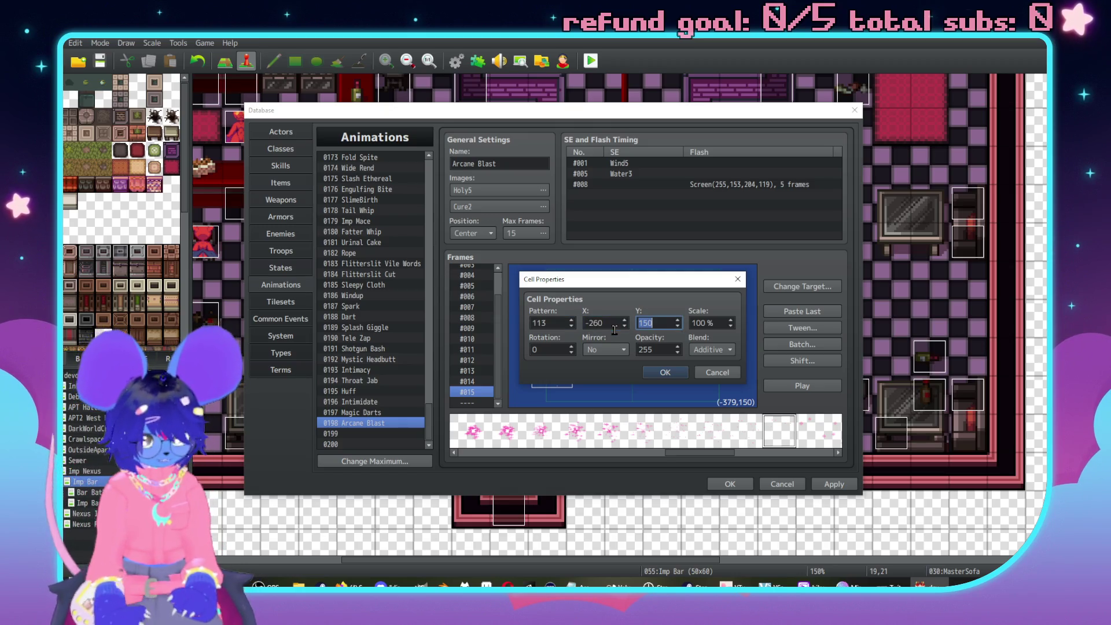
text(69)
double_click(665, 349)
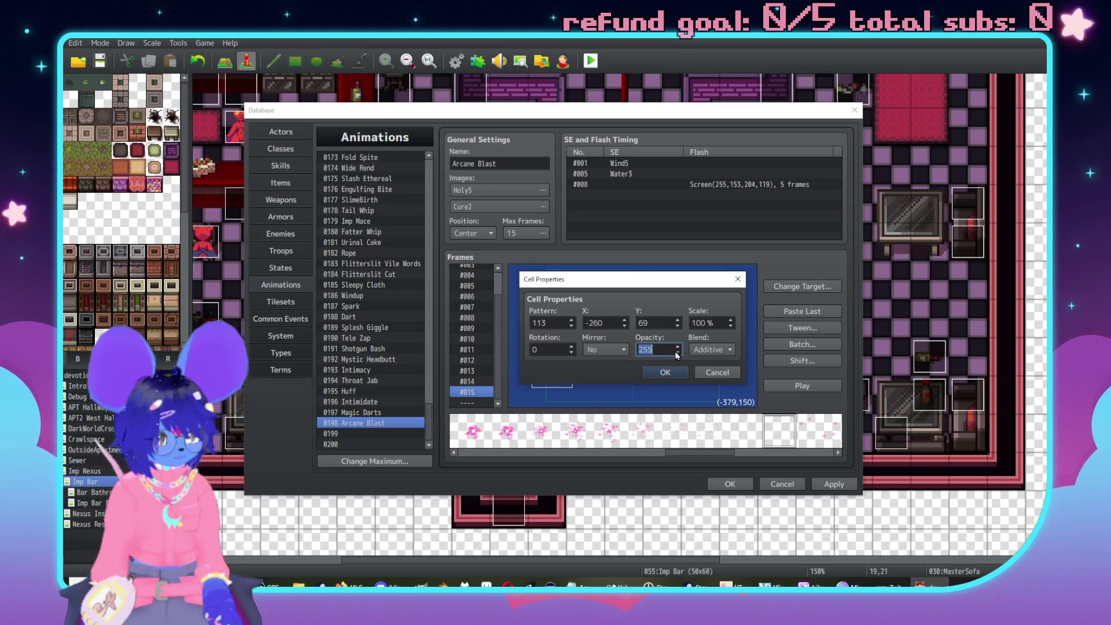
text(15)
double_click(710, 321)
text(26)
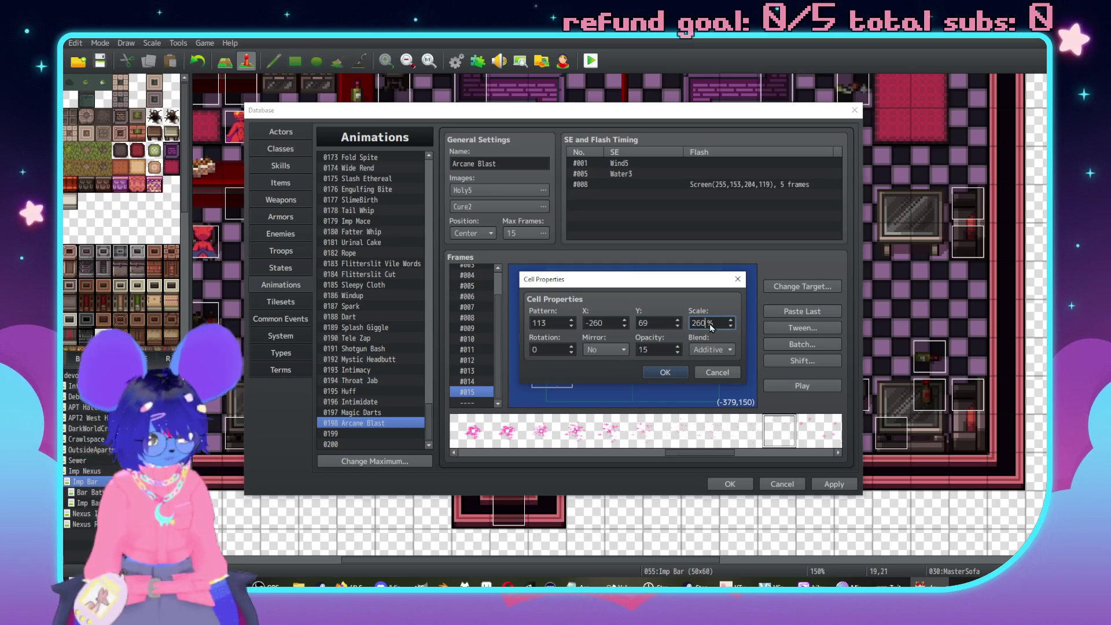
key(Return)
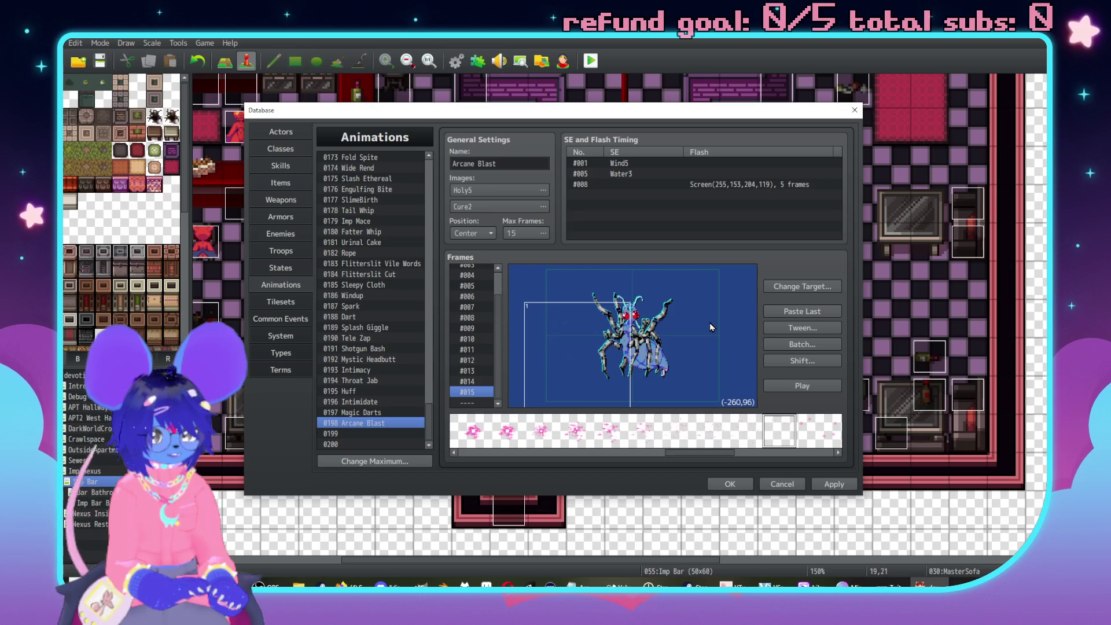
Renumber the frame #015 sparkle to cell 3 using To Lower.
click(815, 329)
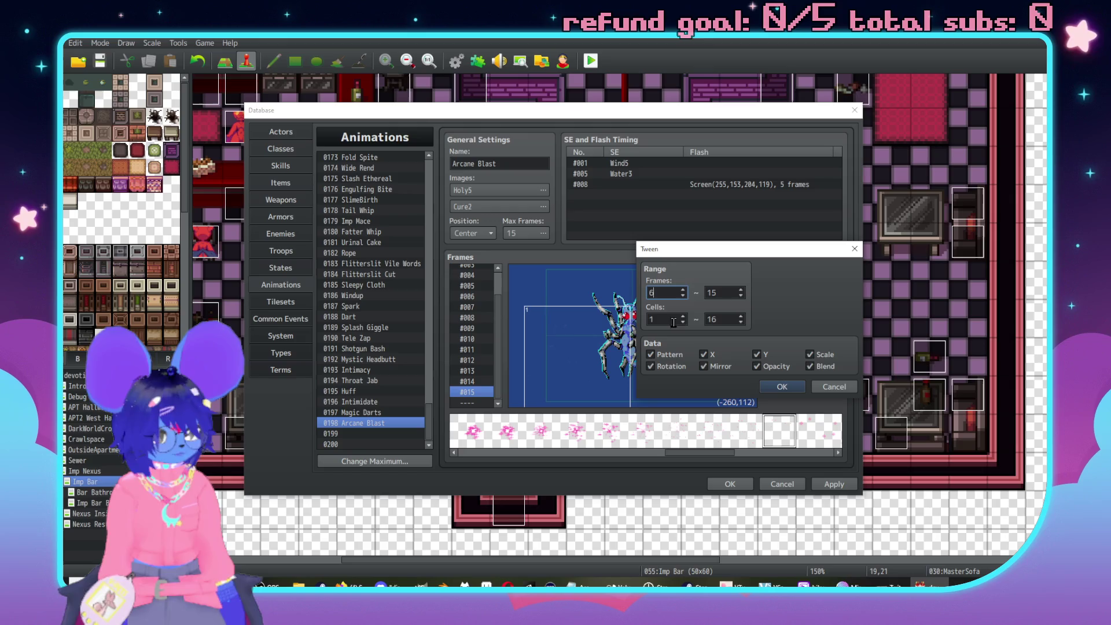
key(Tab)
text(3)
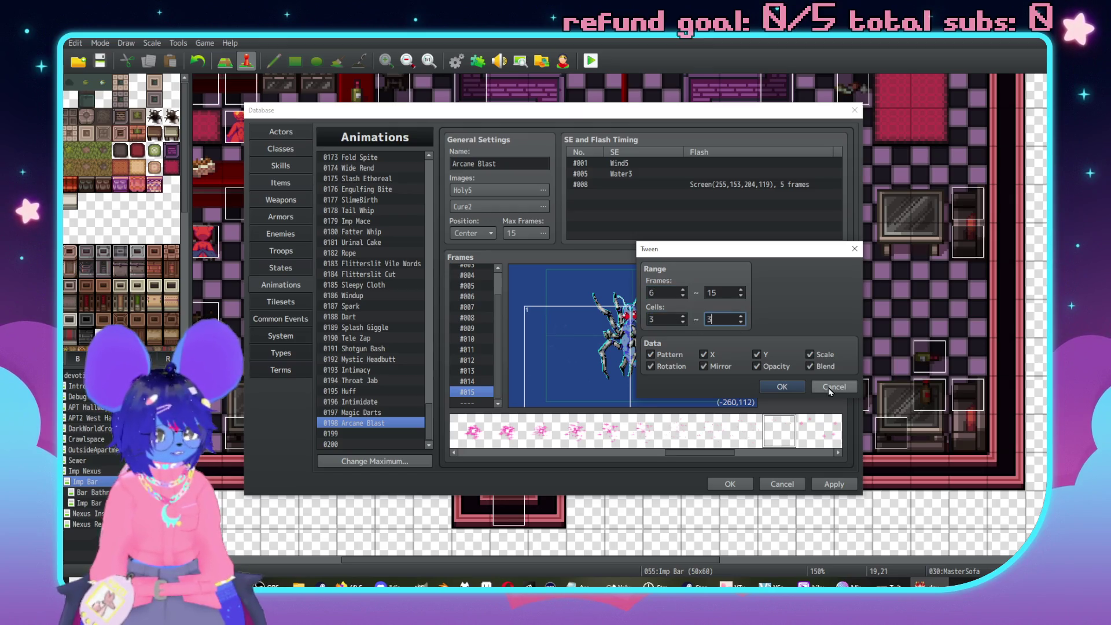
click(834, 386)
right_click(587, 366)
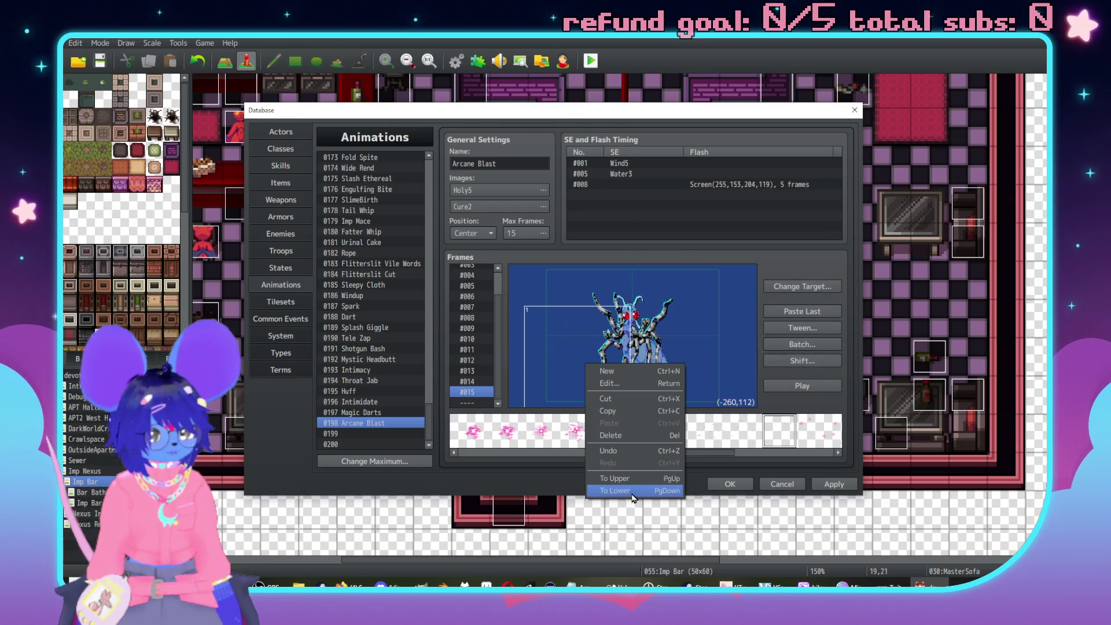
click(608, 490)
right_click(588, 388)
click(607, 502)
right_click(576, 374)
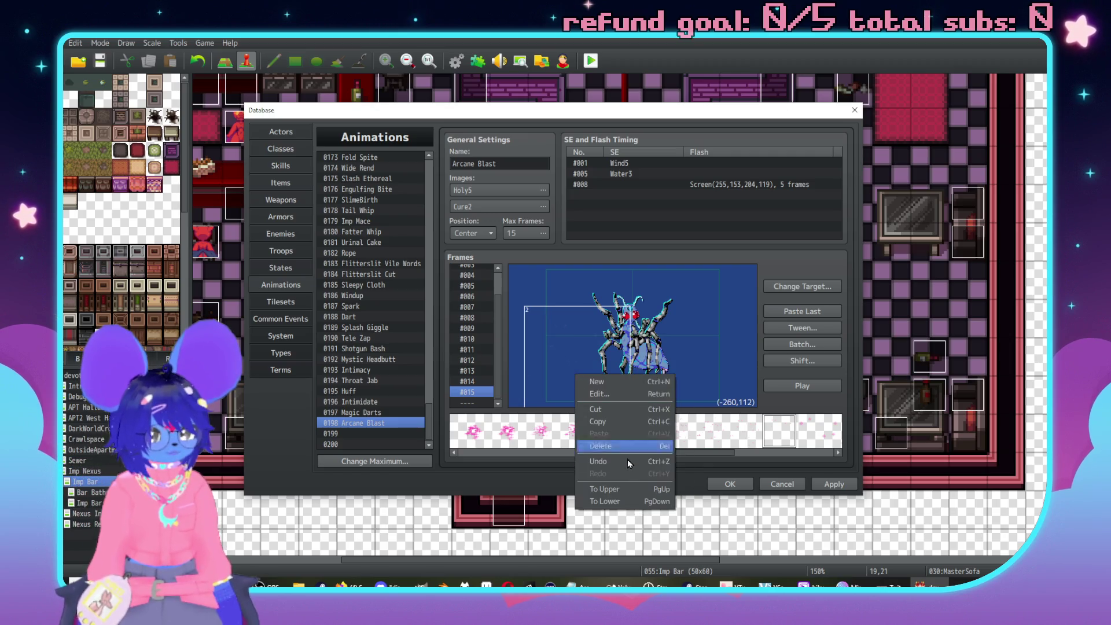
click(620, 489)
Tween cells 1–16 across frames 6–15 and preview Arcane Blast twice.
click(802, 327)
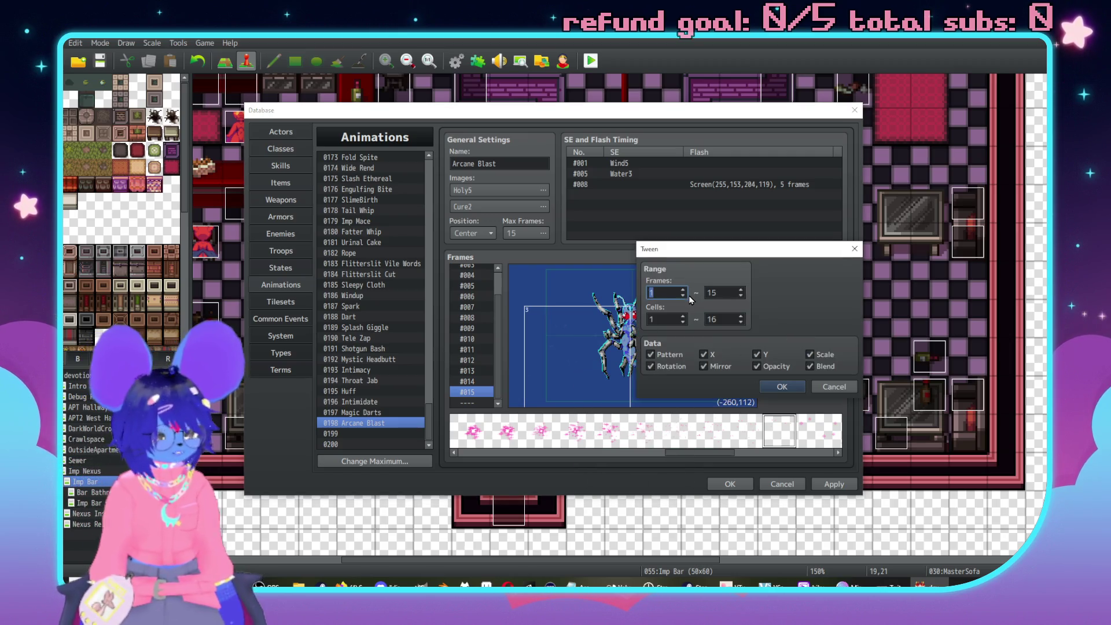
text(6)
double_click(660, 320)
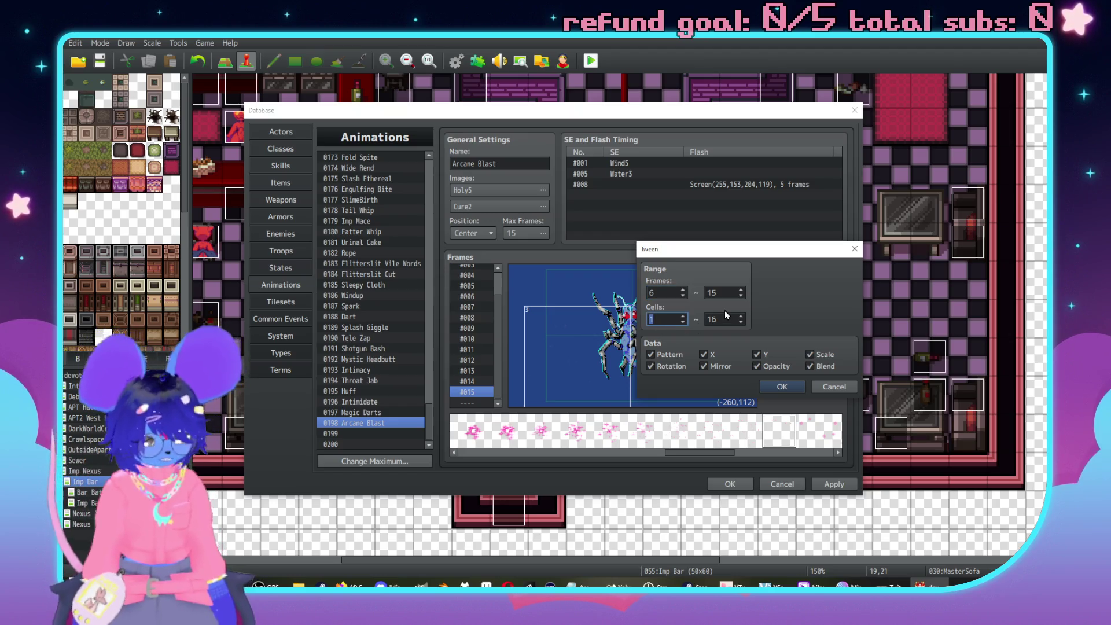
click(795, 386)
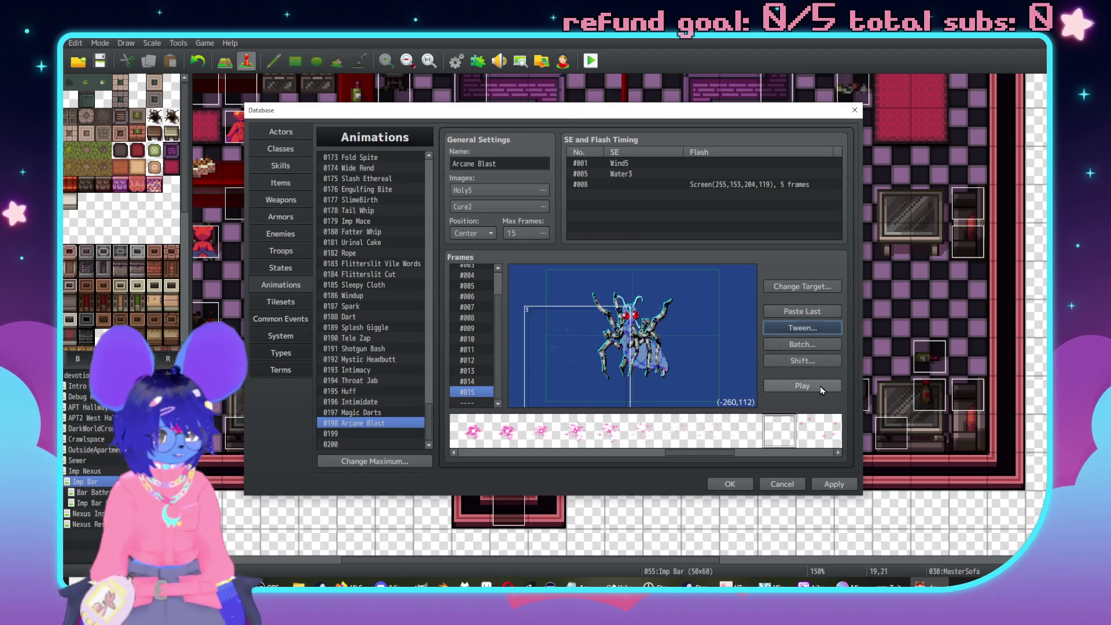
click(821, 386)
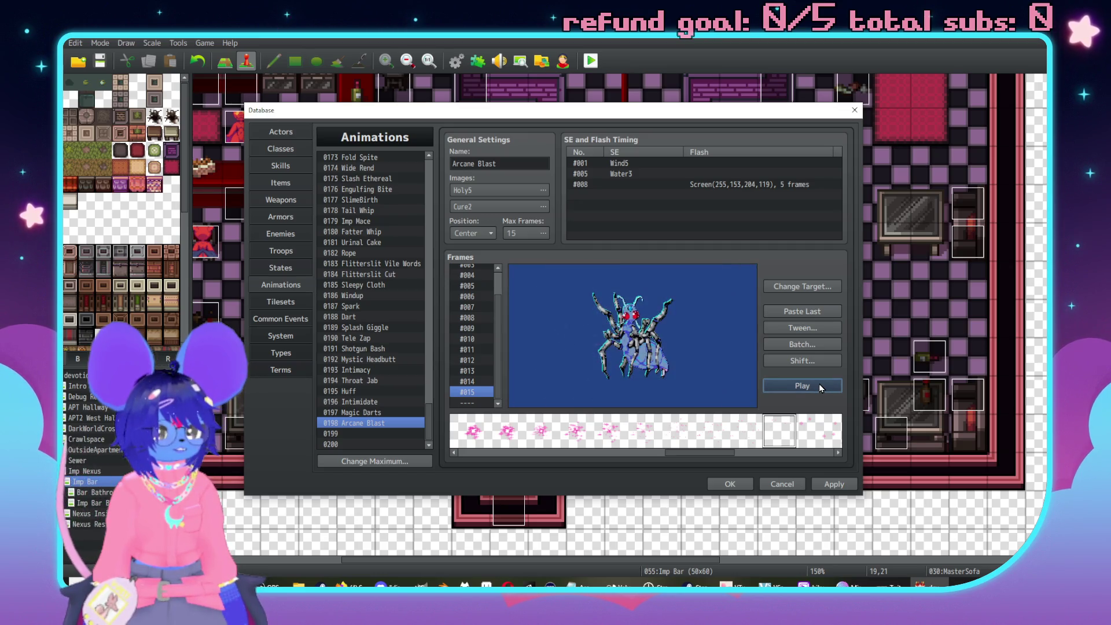
click(821, 386)
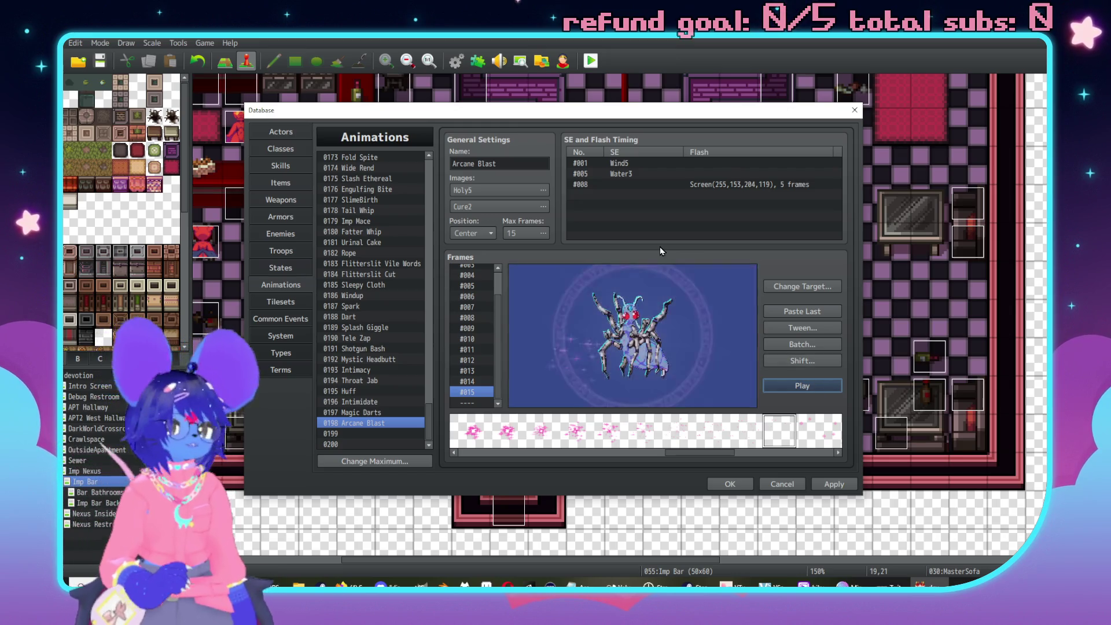
Add a frame #001 timing entry with the Ice1 sound, after auditioning Ice2, Ice3 and Ice5.
double_click(665, 195)
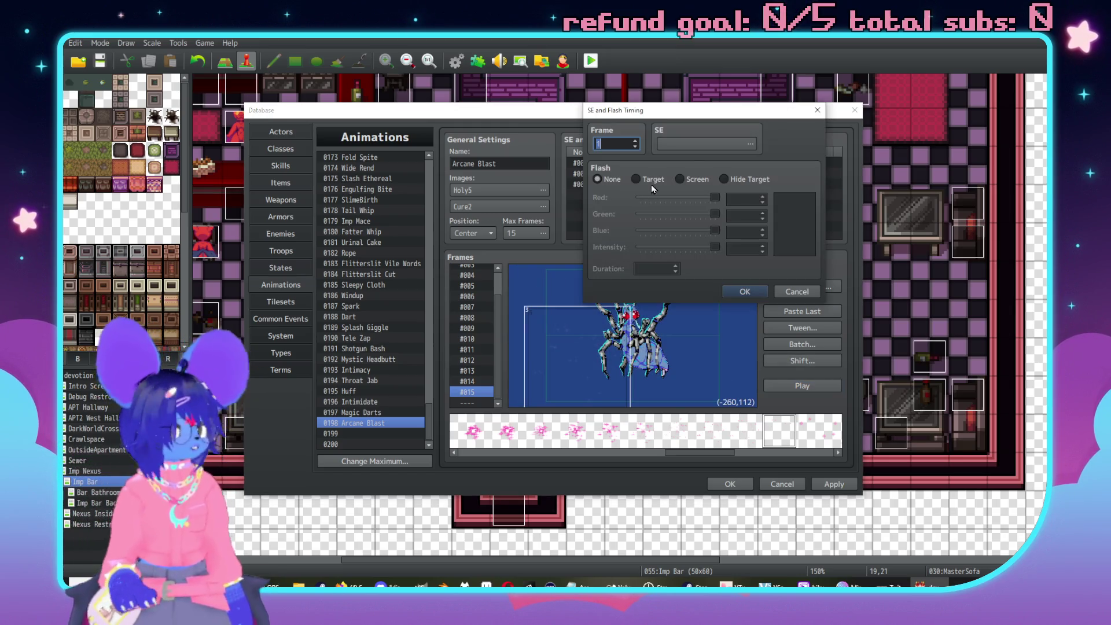
click(682, 149)
scroll(665, 236, down, 5)
click(665, 236)
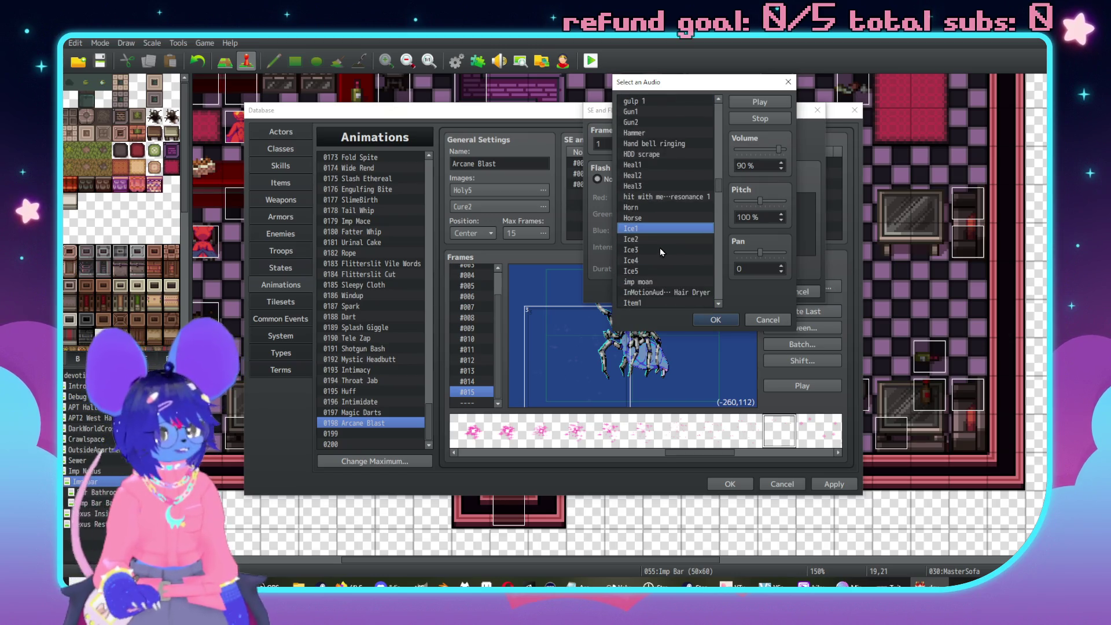
click(659, 260)
click(675, 254)
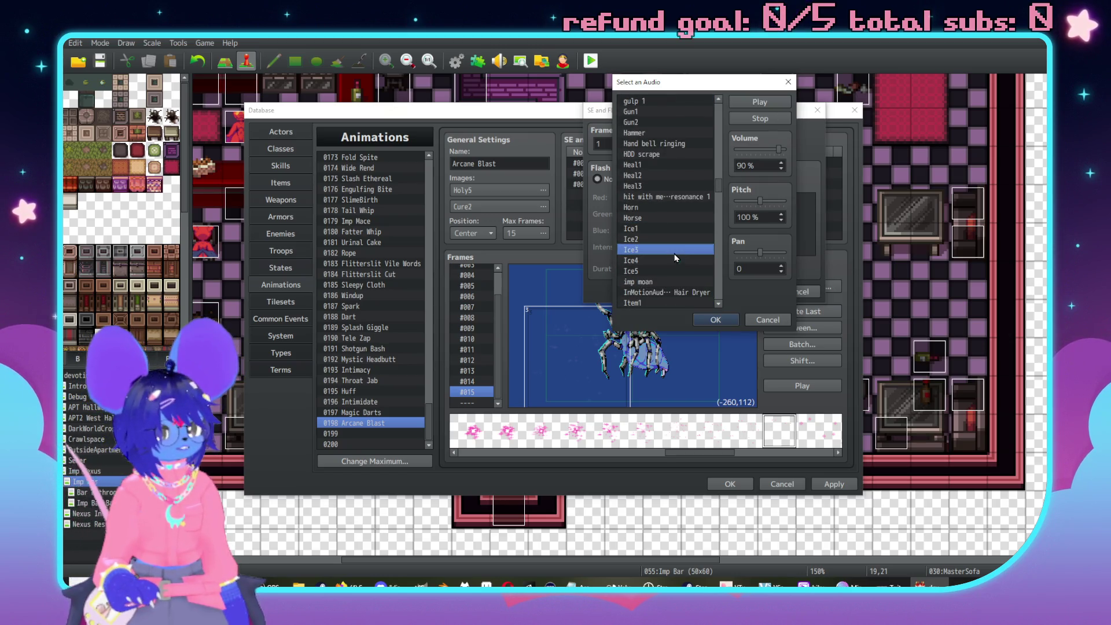
click(655, 271)
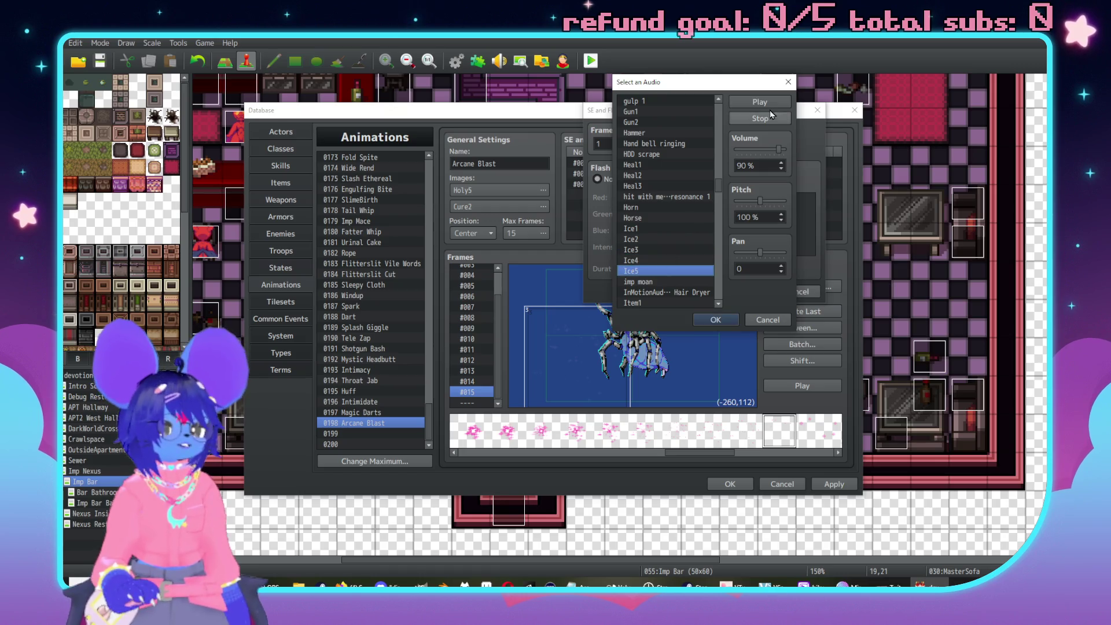
click(651, 239)
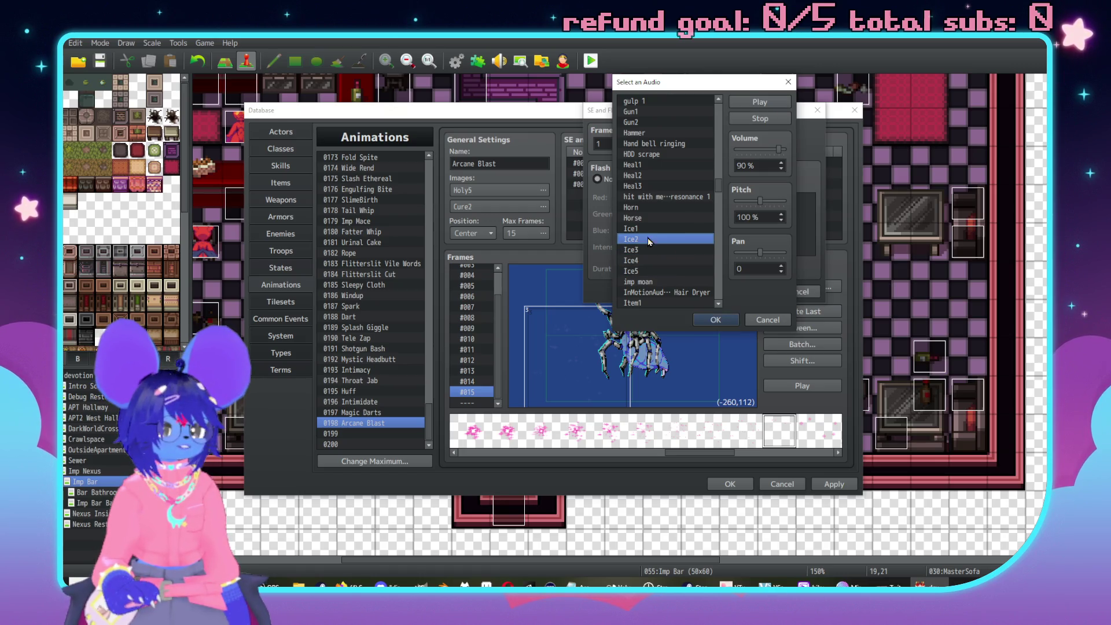
click(756, 102)
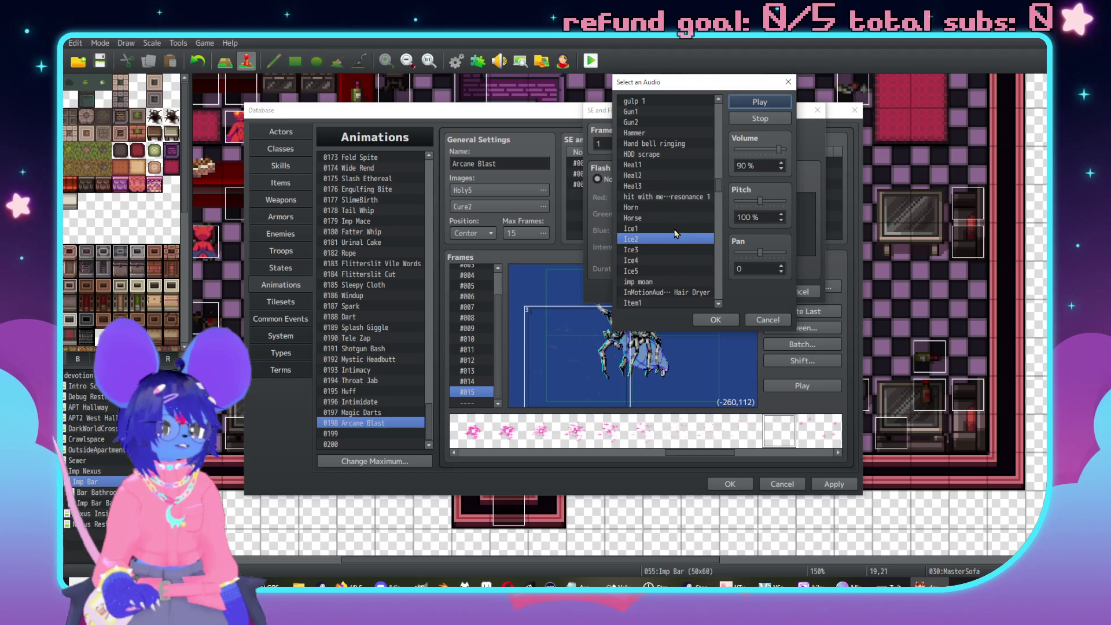
click(675, 229)
click(758, 103)
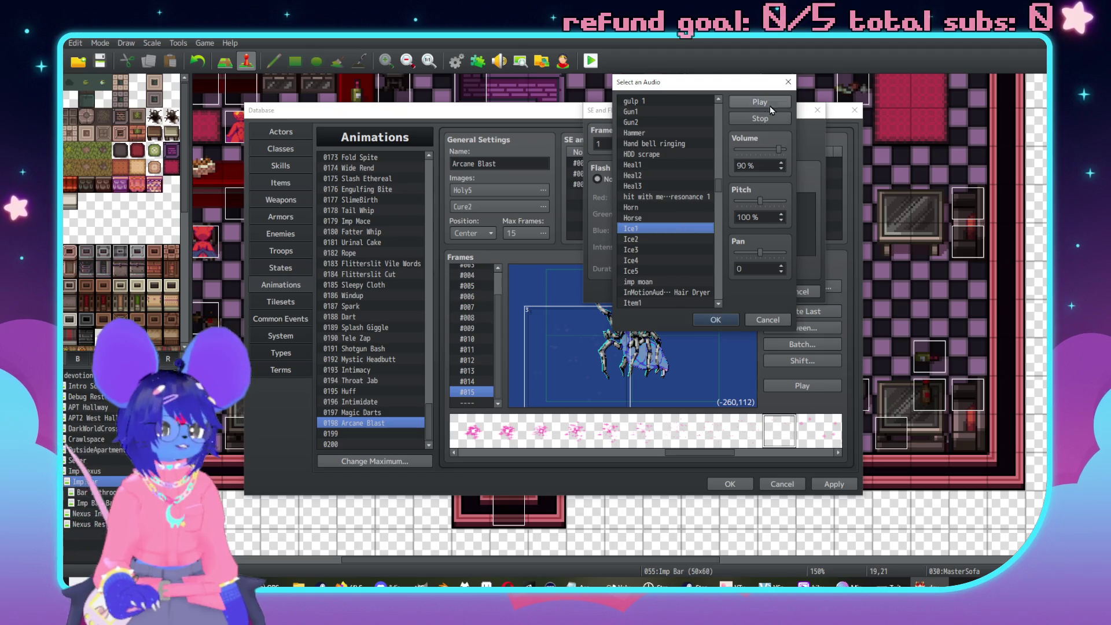
click(724, 322)
Lower Ice1's pitch to 50%, save the entry, and preview the animation.
click(709, 149)
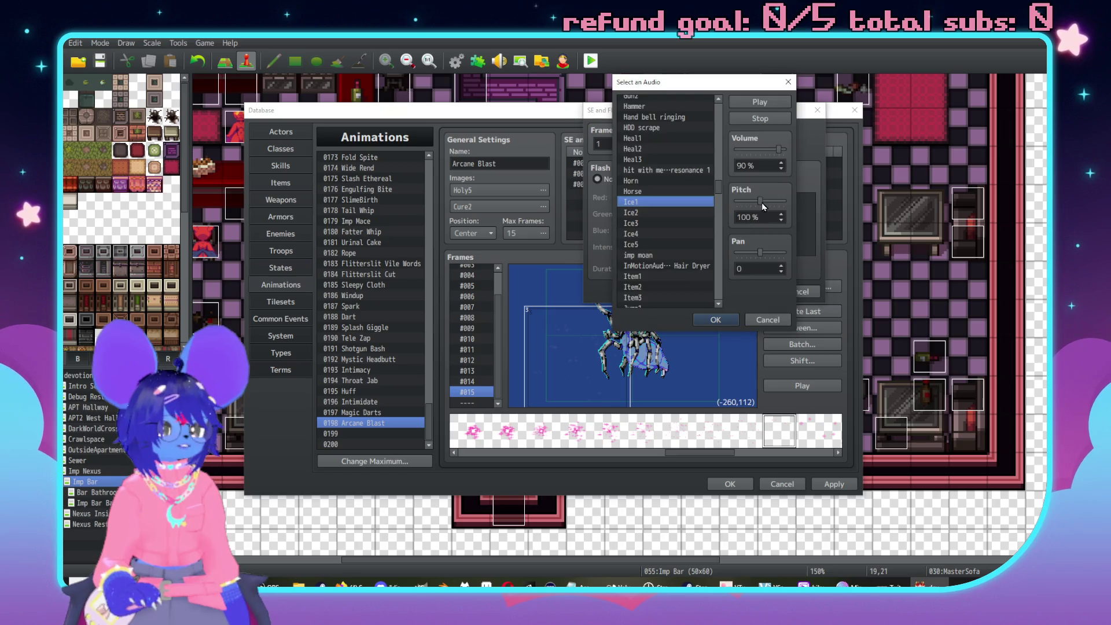
drag(762, 203, 737, 201)
click(758, 102)
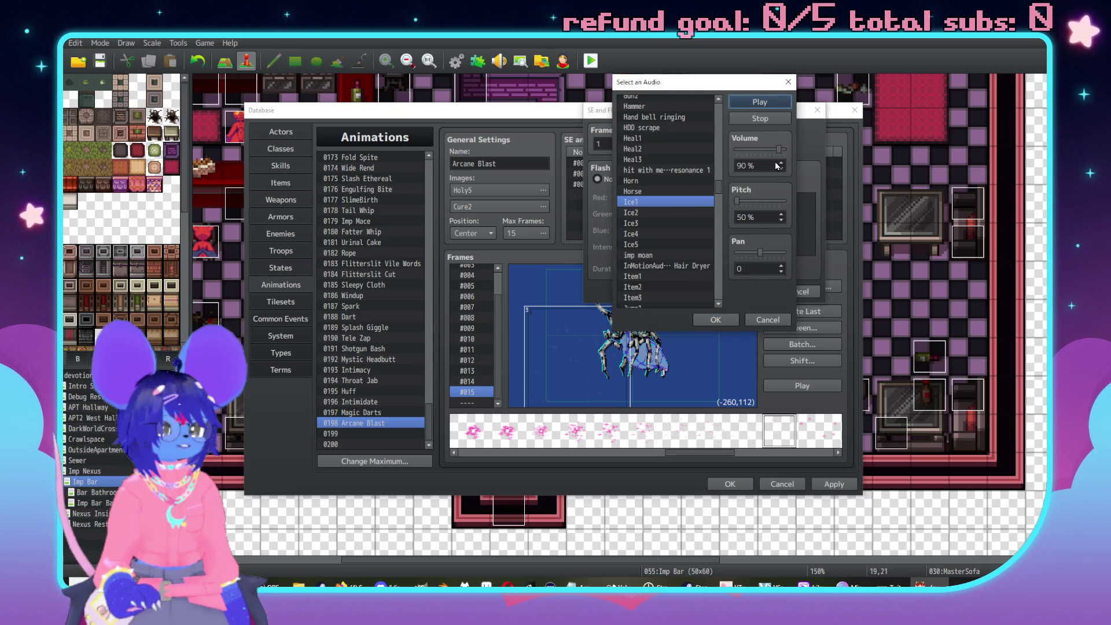
click(720, 320)
click(745, 289)
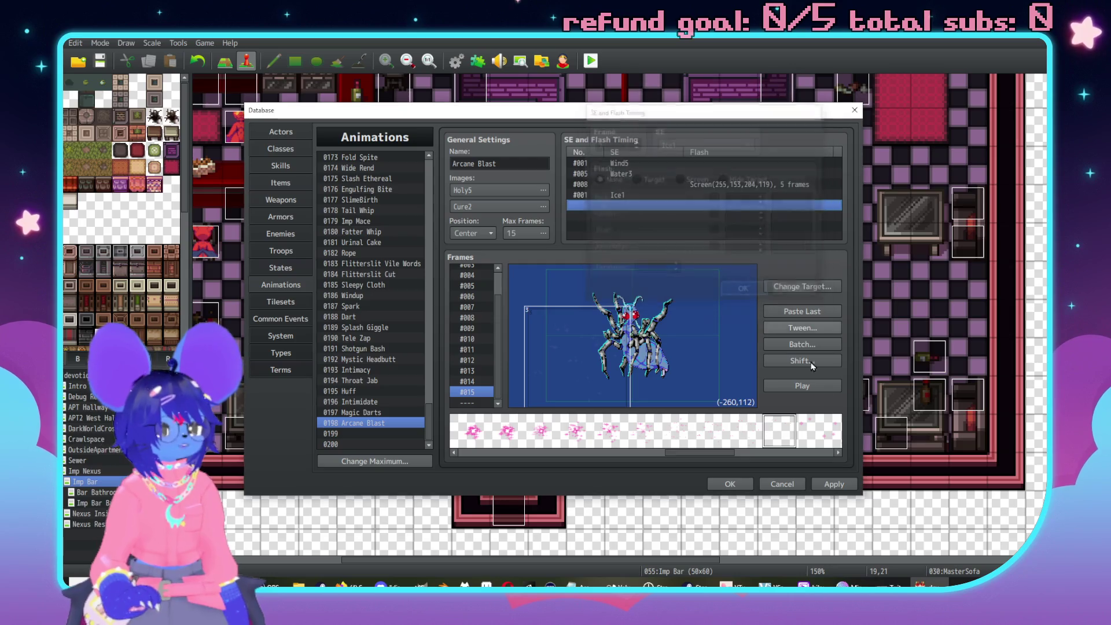
click(809, 386)
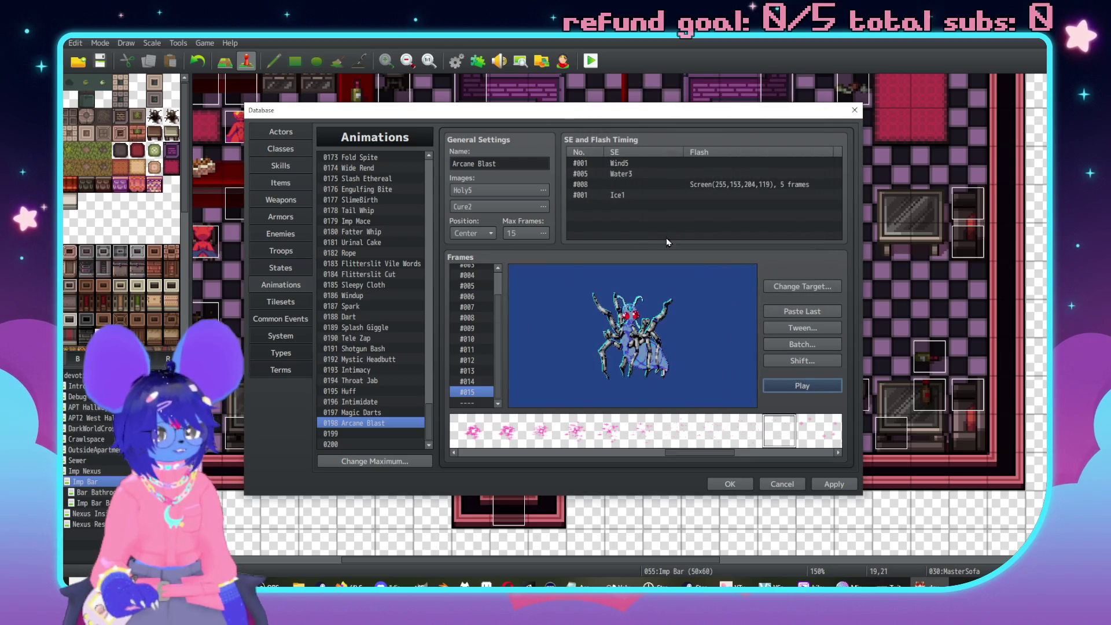
Try the Ice1 cue at frame 4, then frame 3, and preview it.
double_click(632, 196)
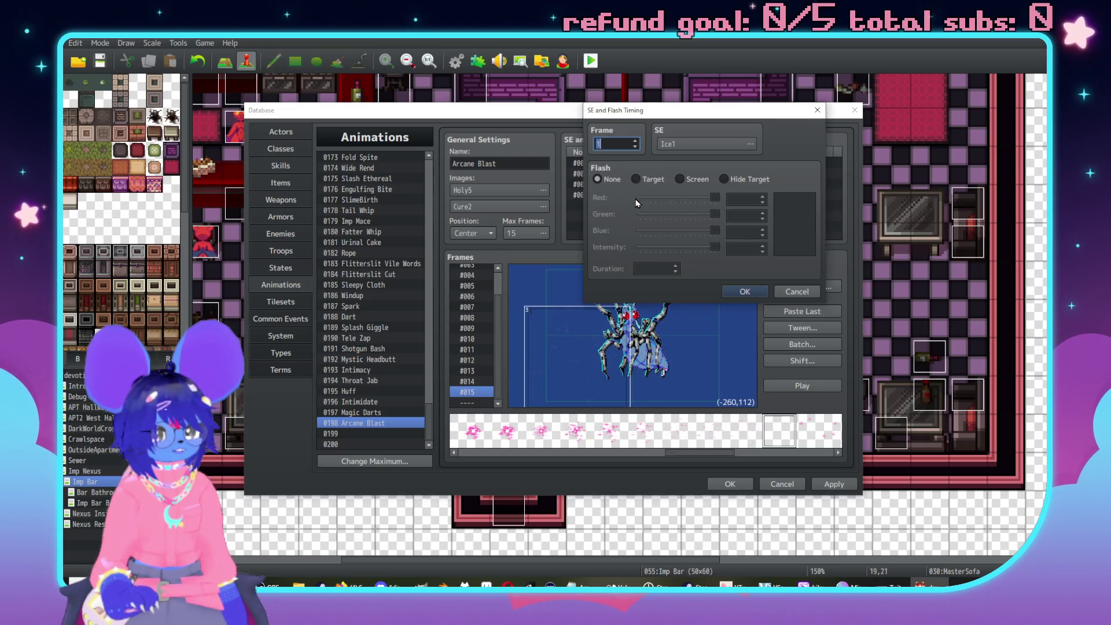
text(4)
click(745, 291)
click(810, 386)
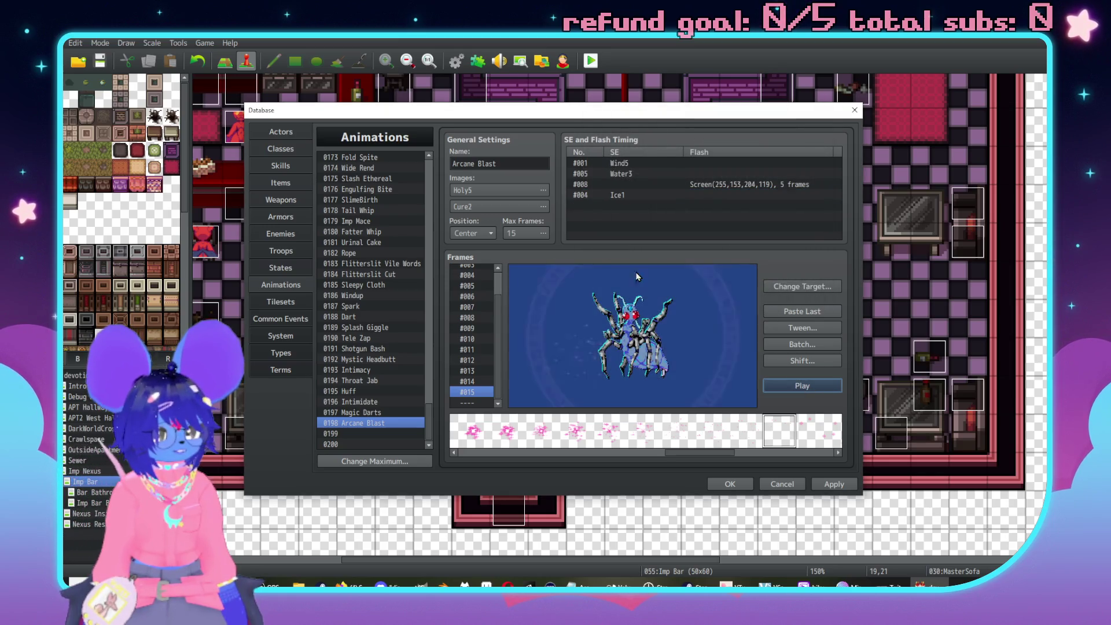
double_click(592, 197)
text(3)
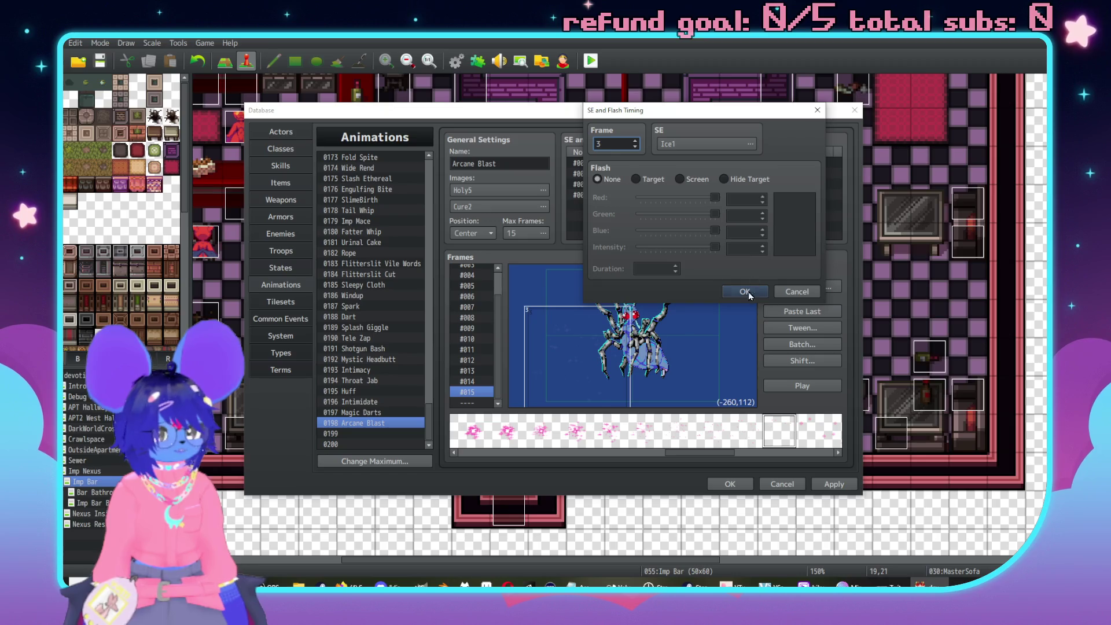
click(746, 291)
click(803, 383)
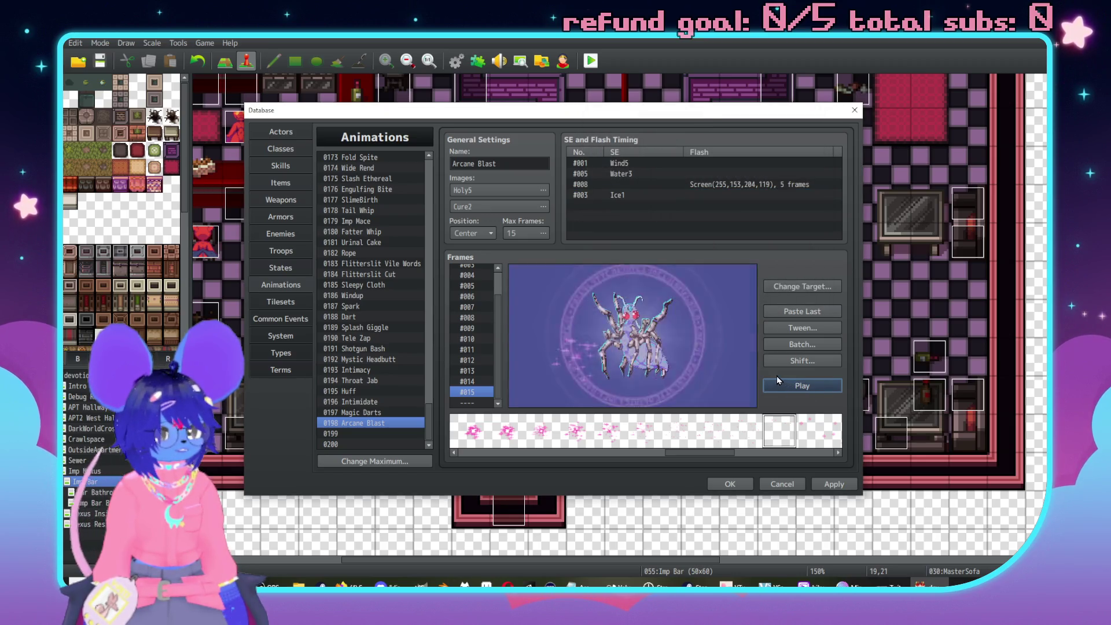
Move the Ice1 cue to frame 2 and play the preview twice.
double_click(617, 196)
text(2)
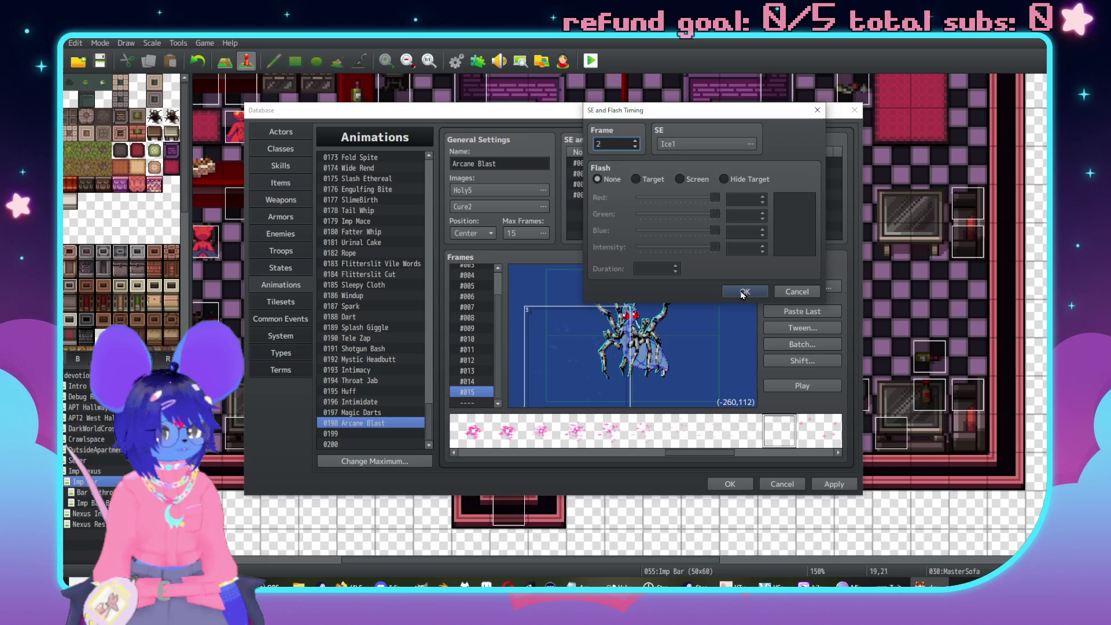
click(744, 291)
click(811, 386)
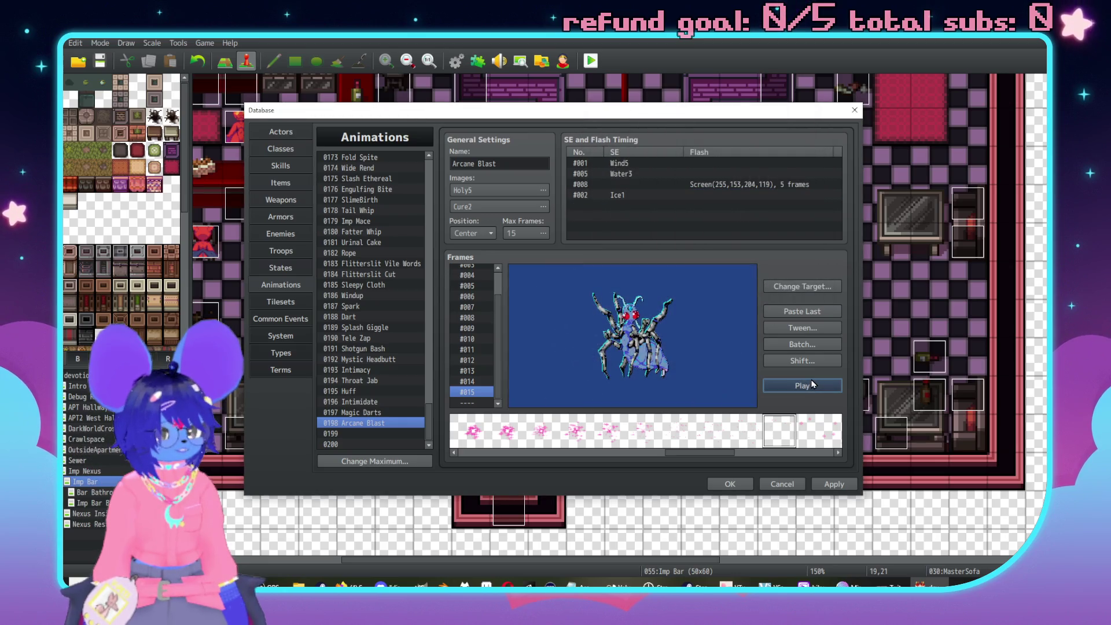
click(816, 383)
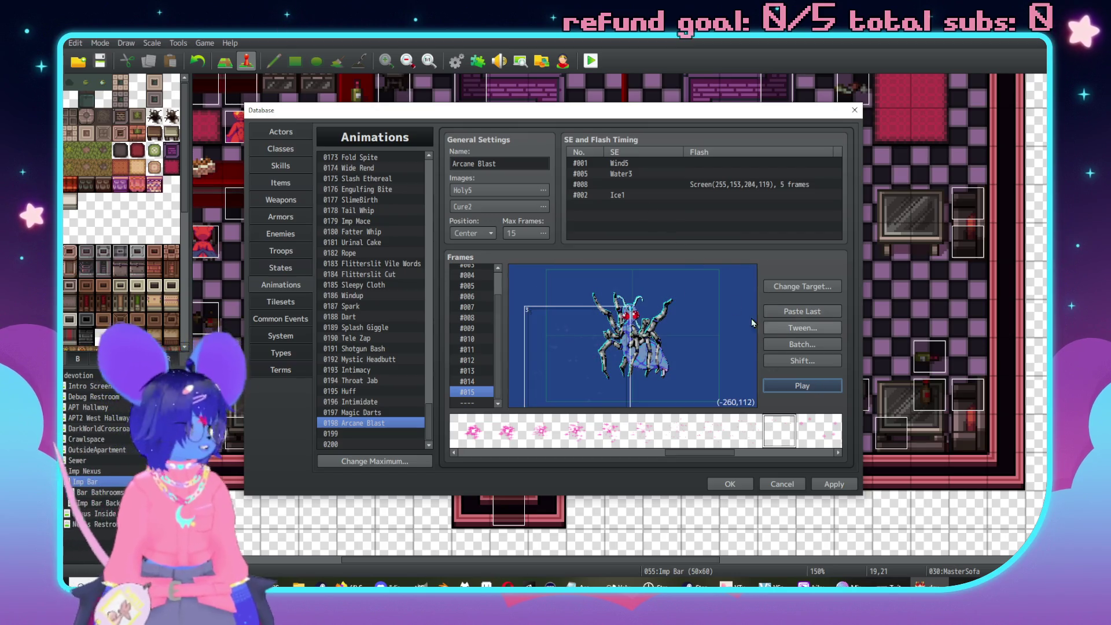
Lower the frame 2 Ice1 sound's volume to 50% and preview.
double_click(652, 197)
click(730, 144)
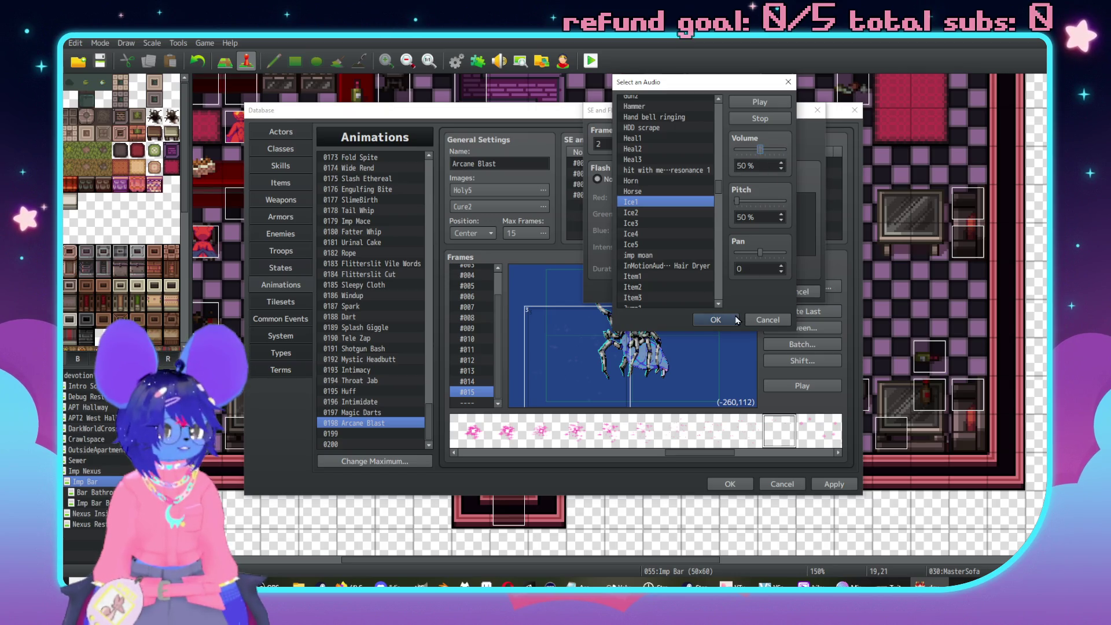
click(715, 319)
click(743, 291)
click(801, 386)
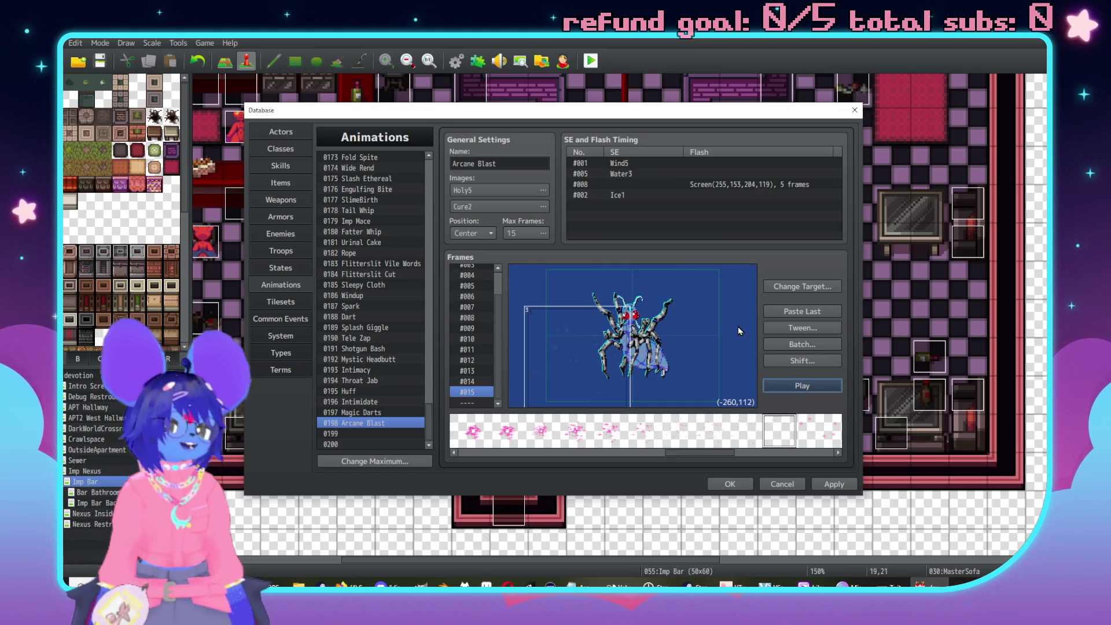
Close the database with OK, scroll around the Imp Bar map, and bring up File Explorer.
click(737, 486)
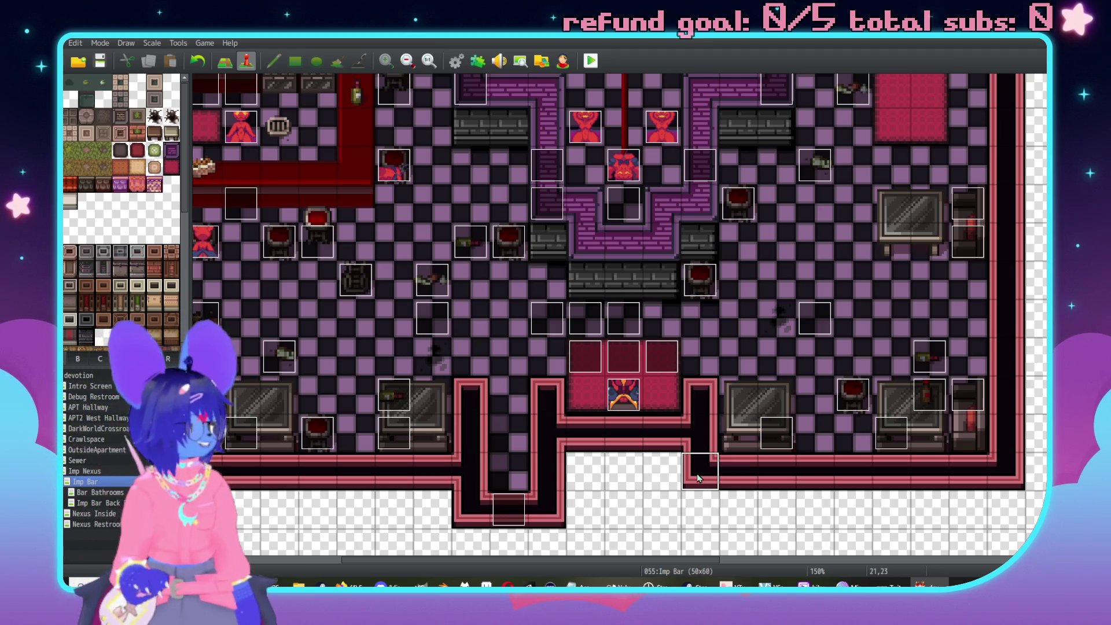
scroll(579, 376, down, 1)
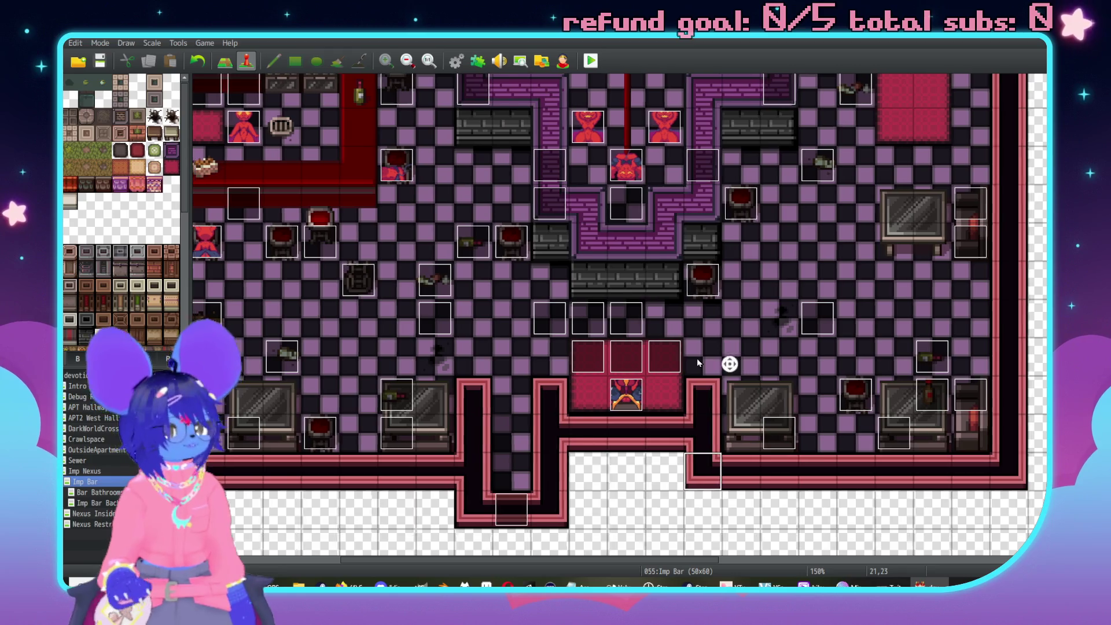
scroll(603, 348, left, 1)
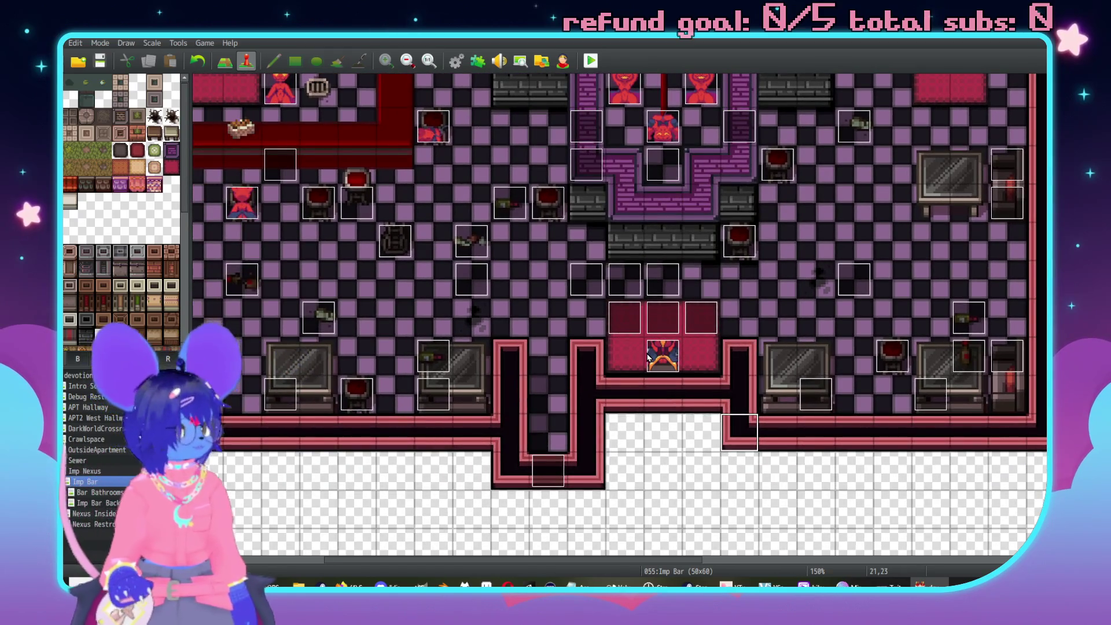
scroll(586, 398, right, 1)
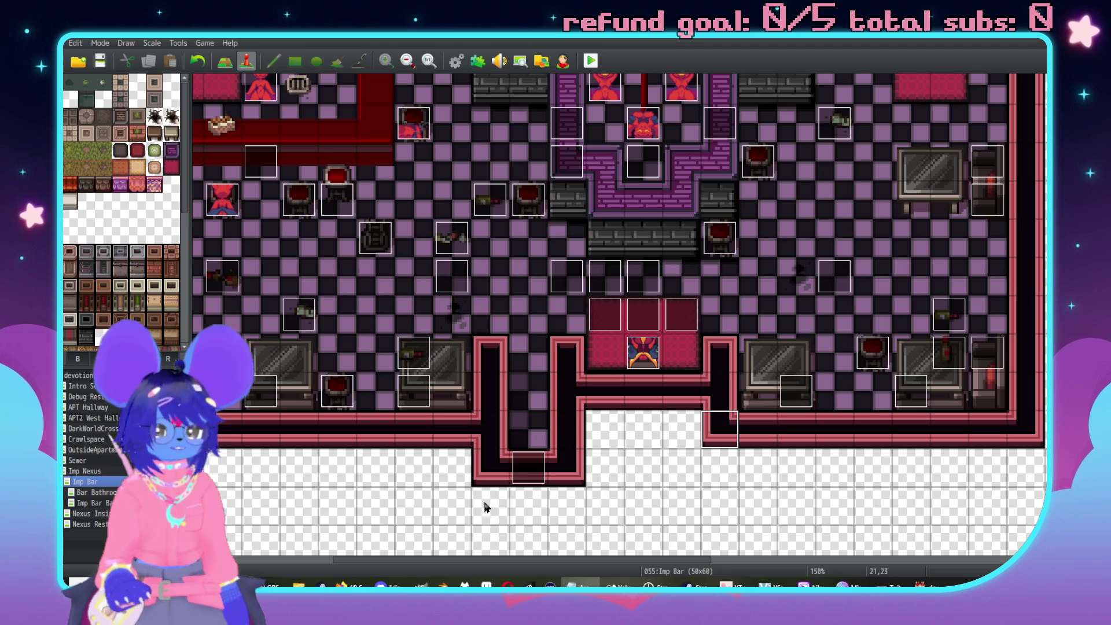
click(299, 583)
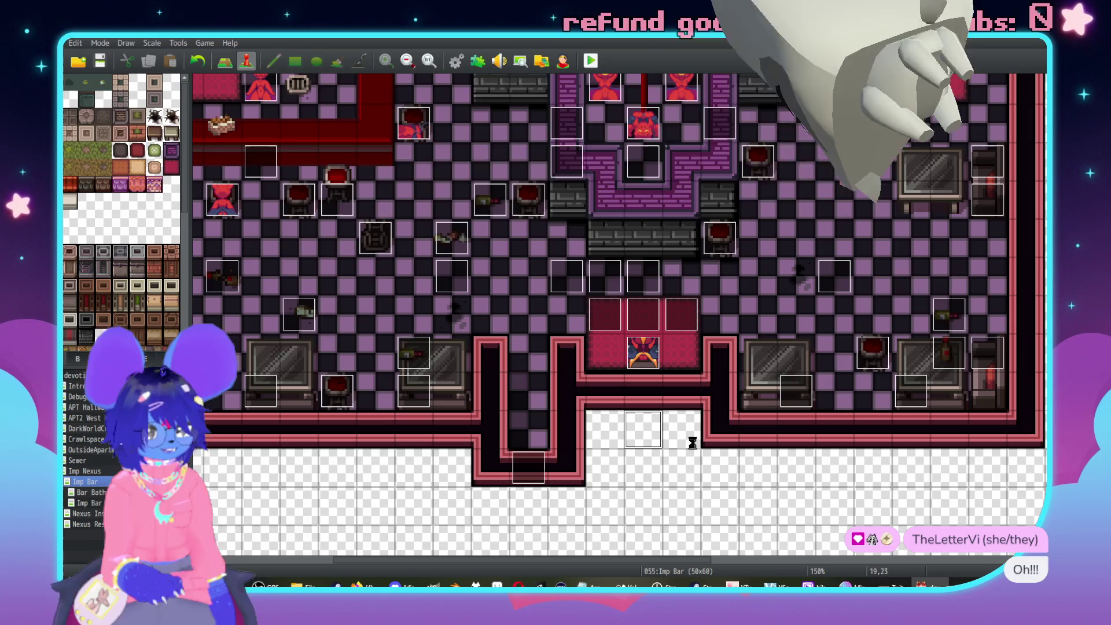
Reopen the database with F9 and select troop 0015 Grixa.
key(F9)
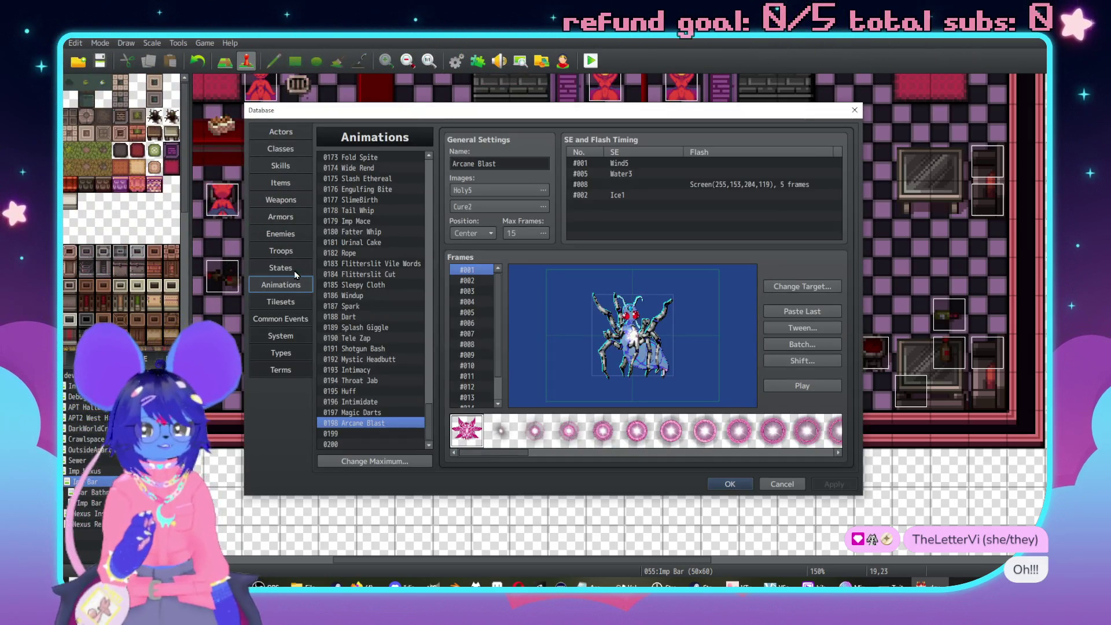
click(281, 250)
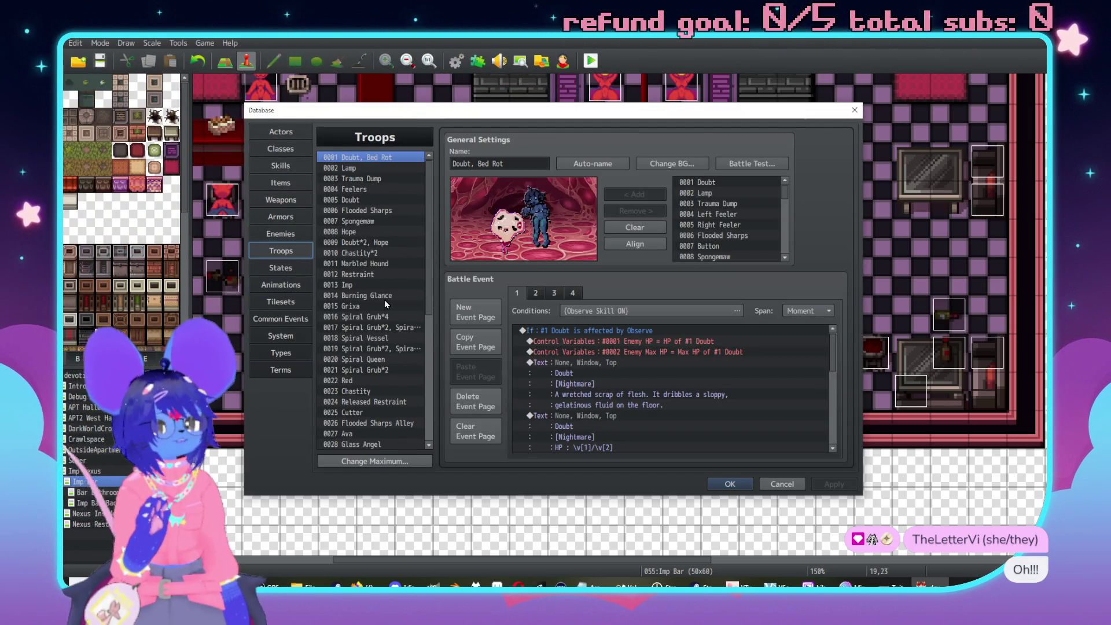
scroll(673, 339, down, 2)
scroll(605, 373, up, 2)
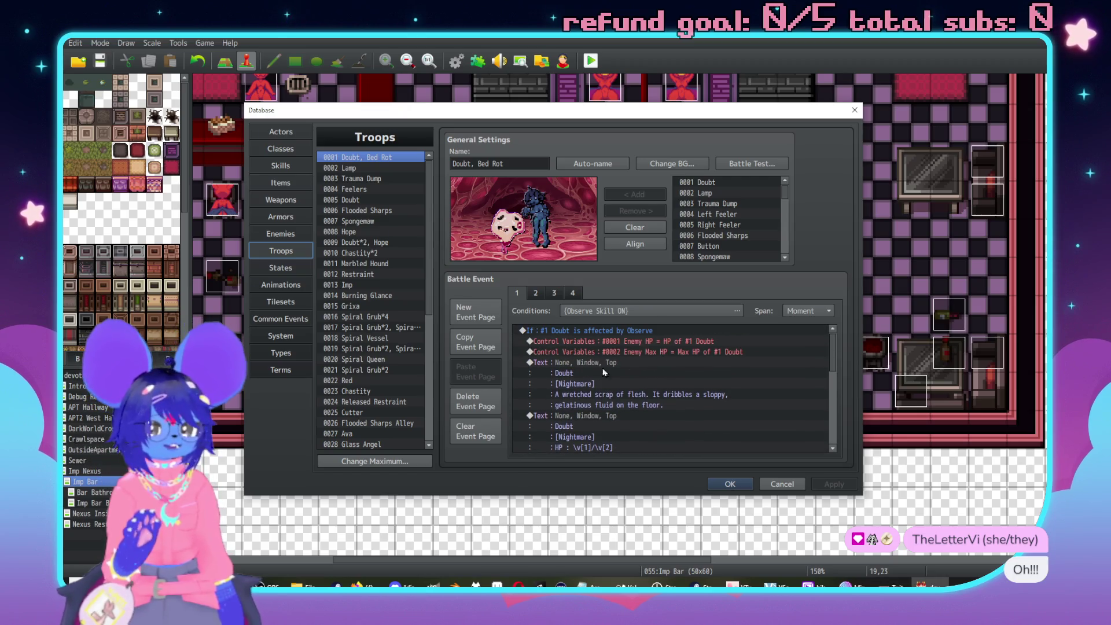
click(365, 303)
Browse Grixa's battle event pages, from Observe through Turn 11+3*X.
click(554, 294)
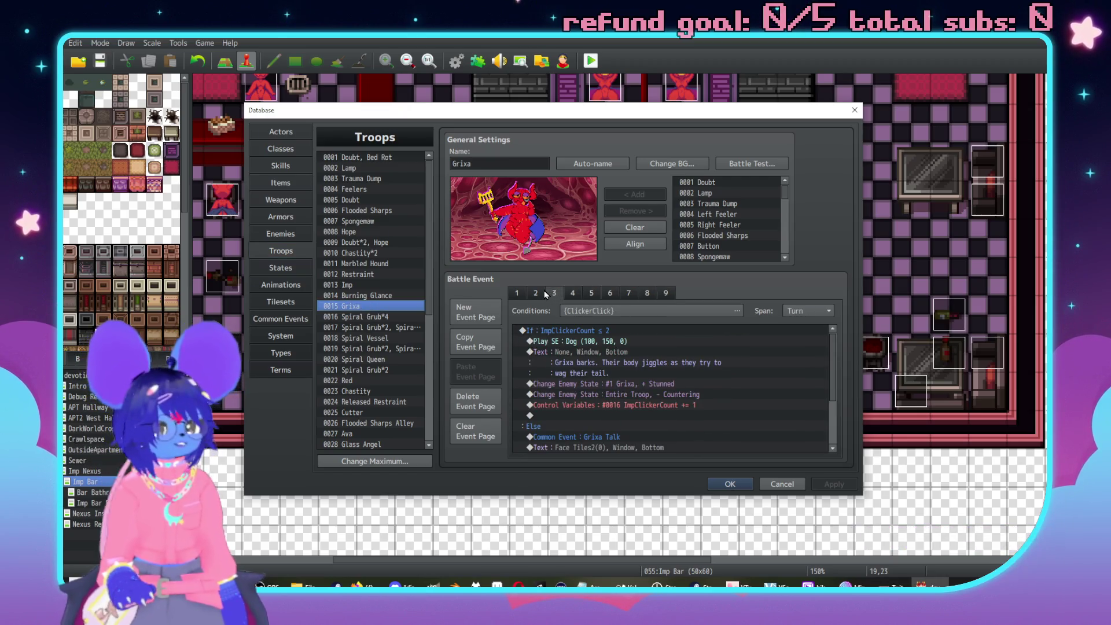
click(536, 293)
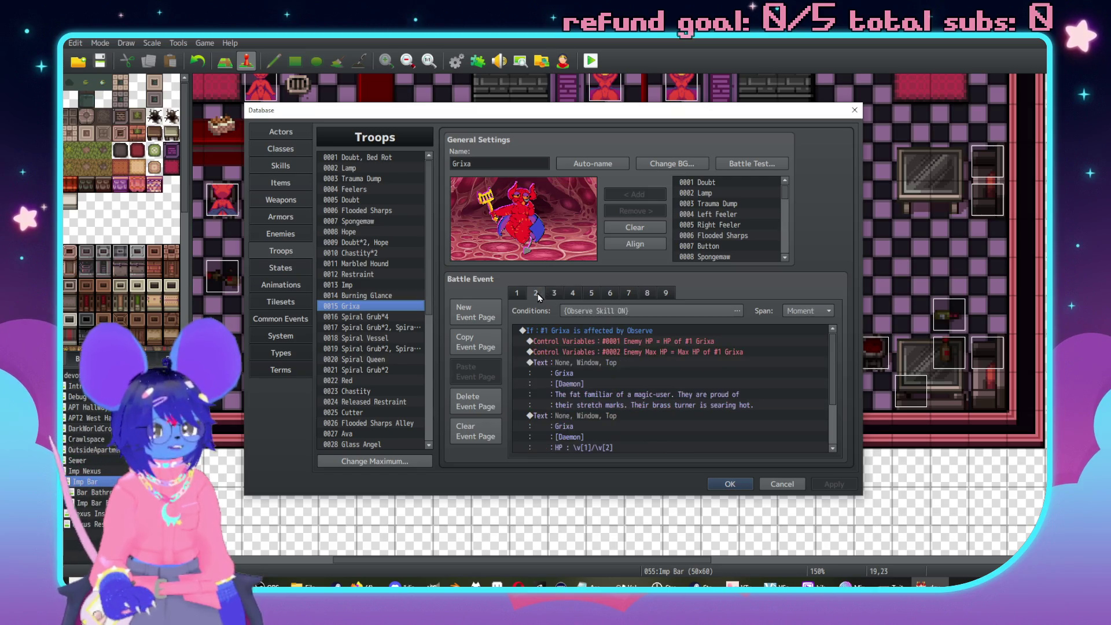
click(573, 293)
click(591, 293)
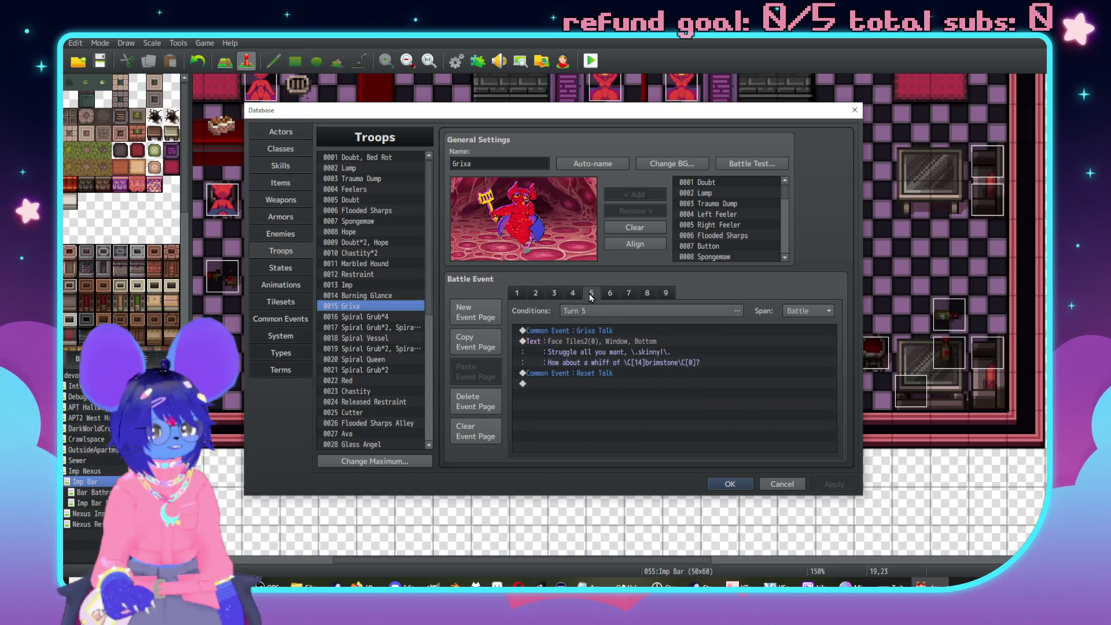
click(610, 293)
click(627, 293)
click(646, 294)
click(661, 294)
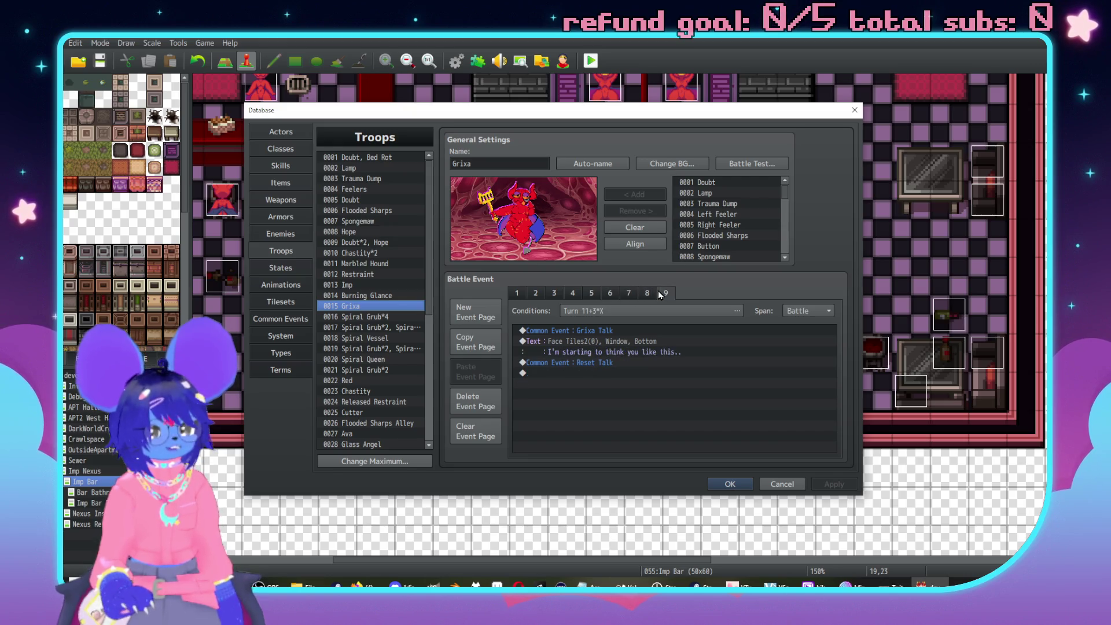
click(536, 293)
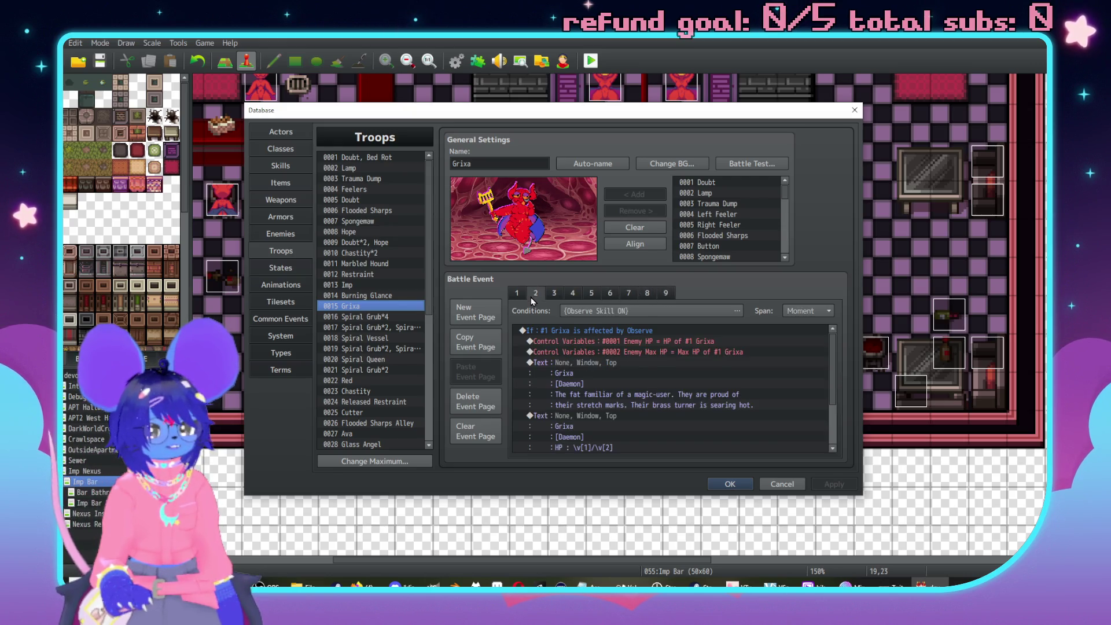
click(554, 294)
click(571, 294)
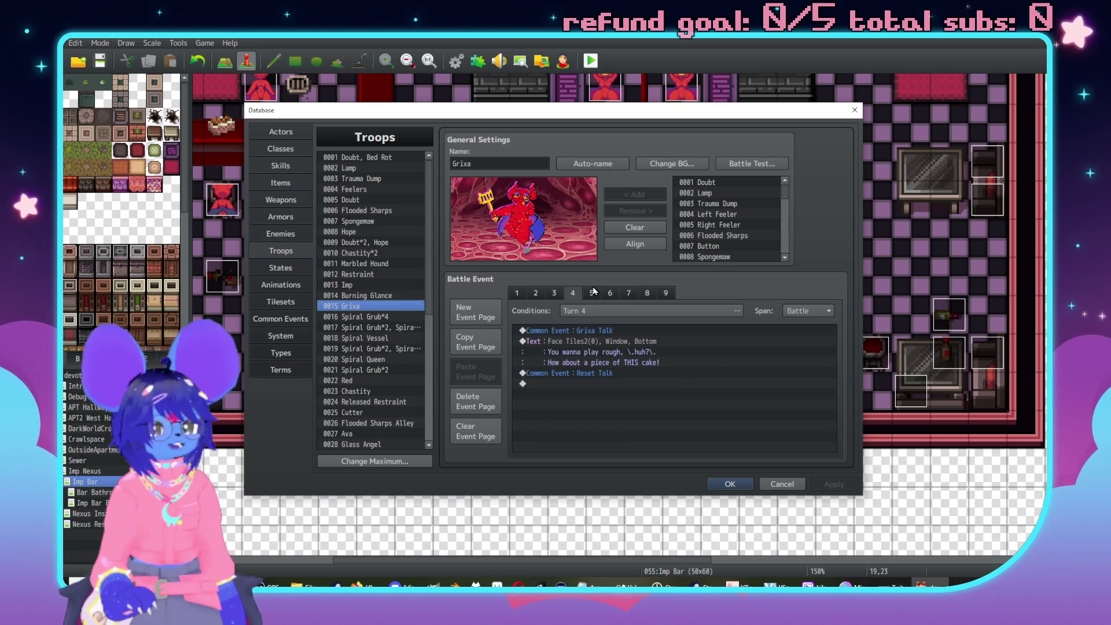
click(591, 293)
click(610, 294)
click(536, 293)
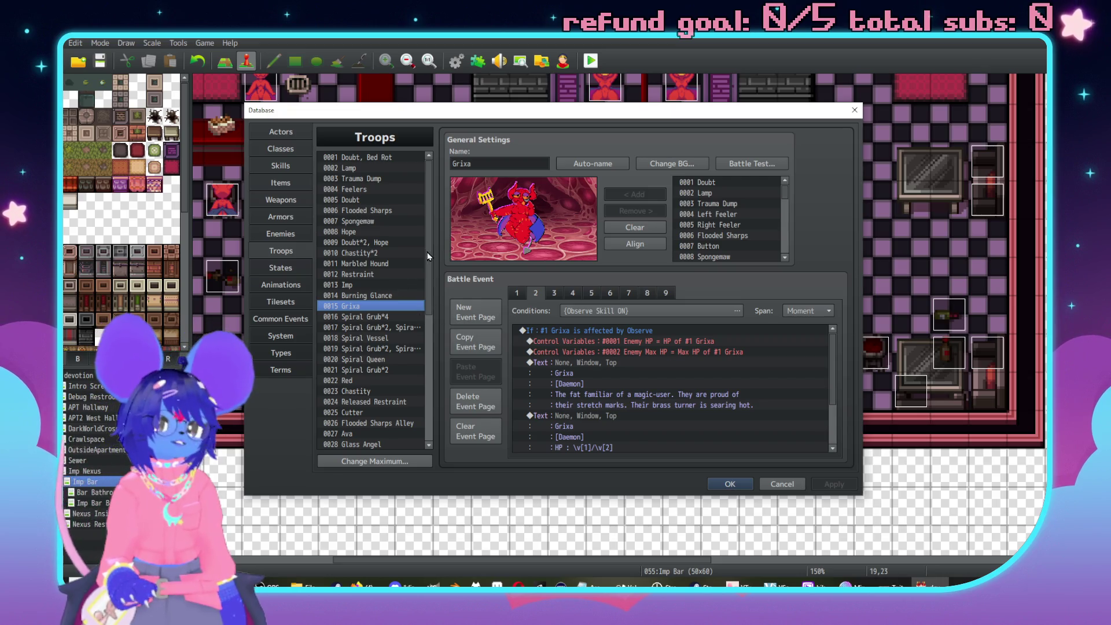
Return to the Grixa troop and open page 1's Conditions dialog.
click(276, 234)
click(281, 251)
scroll(378, 294, down, 3)
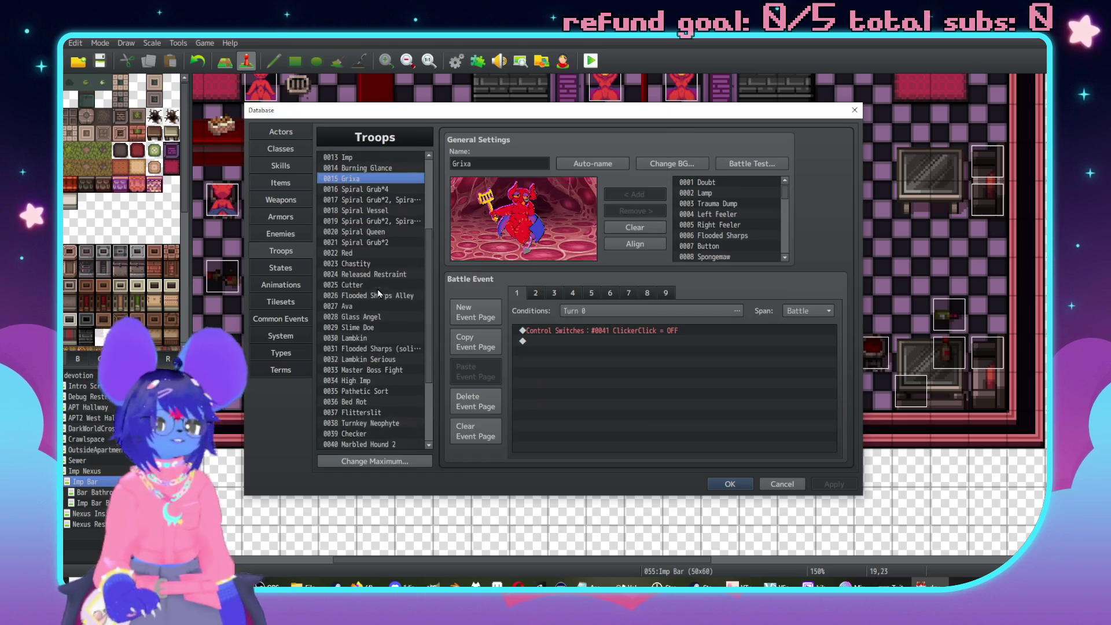
scroll(378, 293, down, 2)
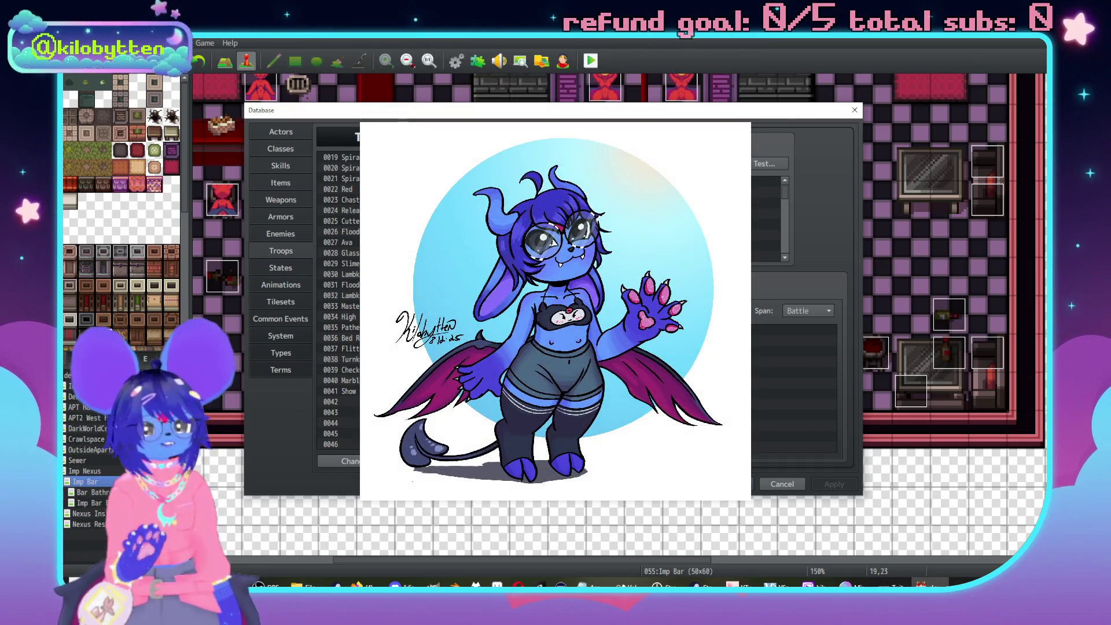
key(Return)
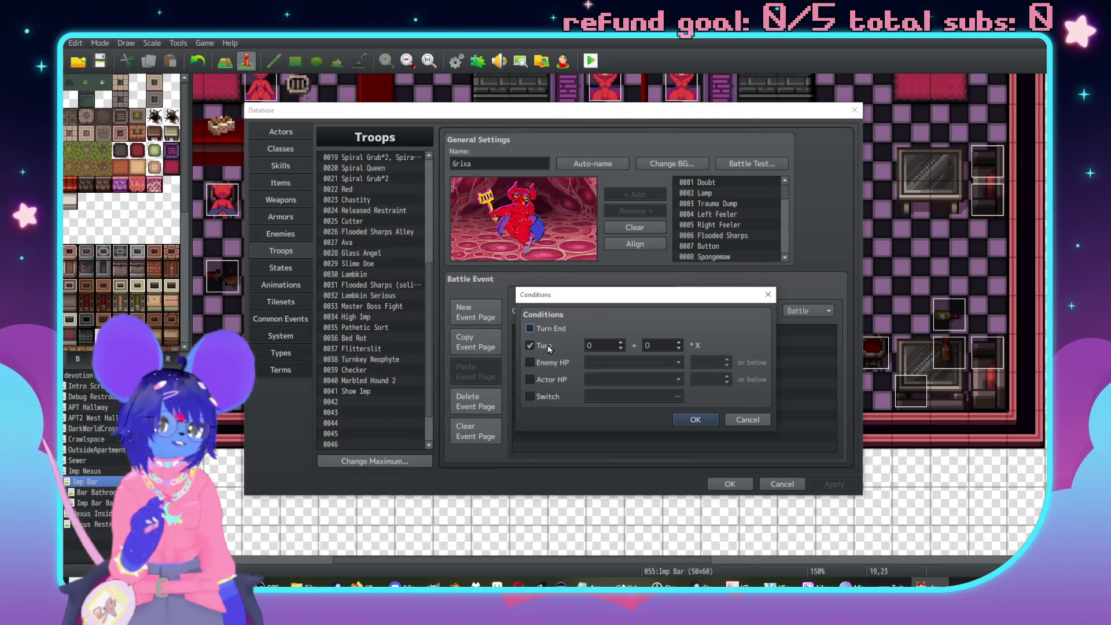
Tick the Turn condition, then cancel so page 1 keeps its Turn 0 condition.
click(535, 345)
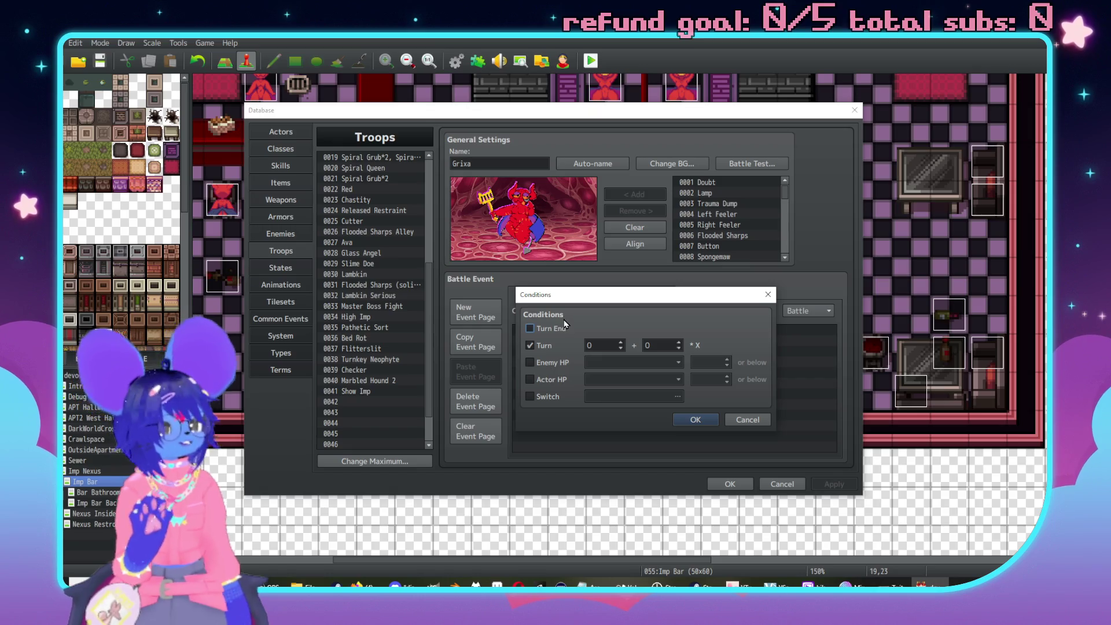
mouse_move(565, 324)
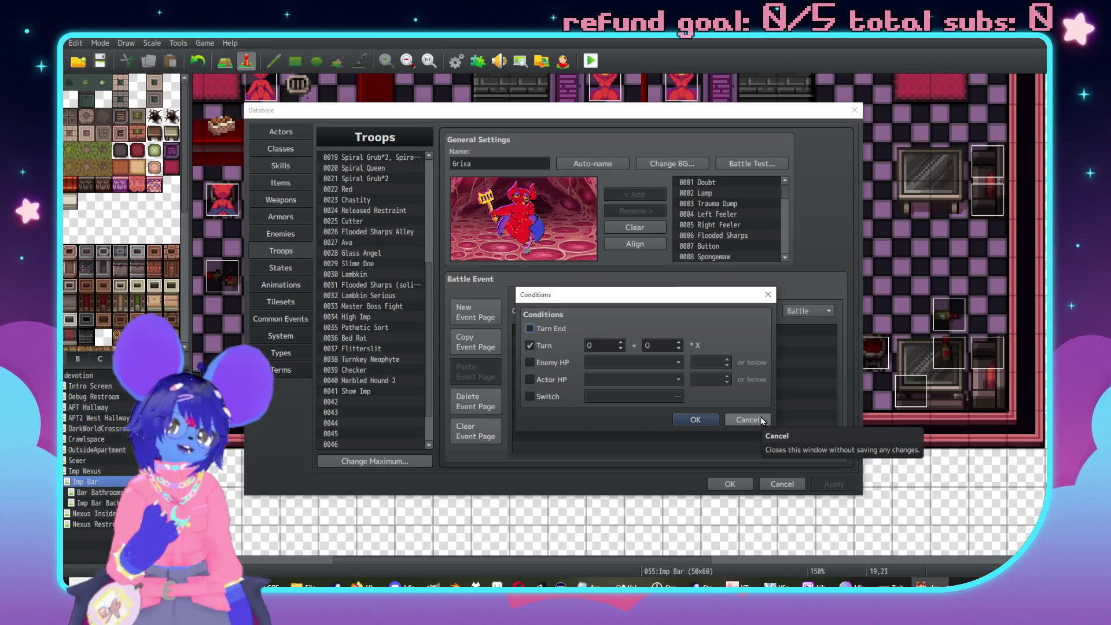
click(761, 419)
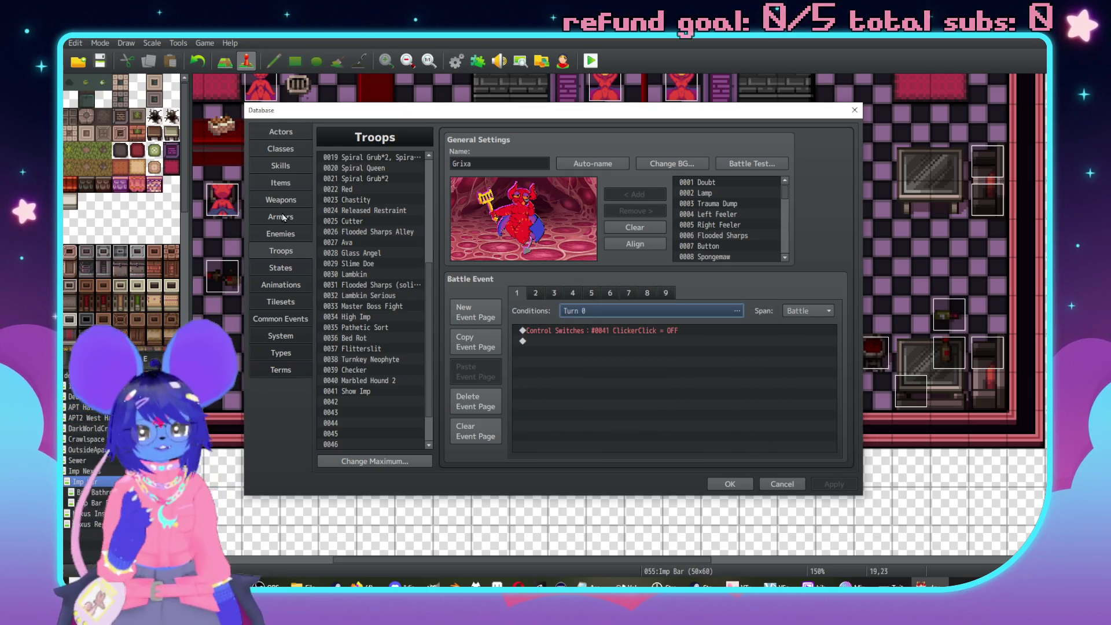
click(289, 234)
scroll(377, 309, down, 5)
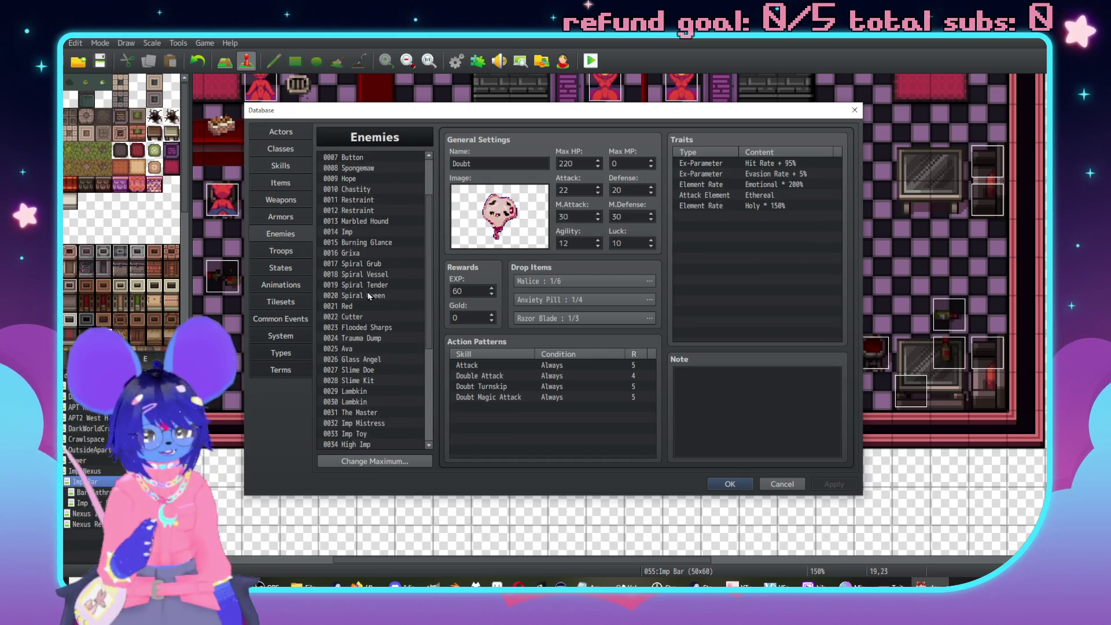
scroll(382, 318, up, 1)
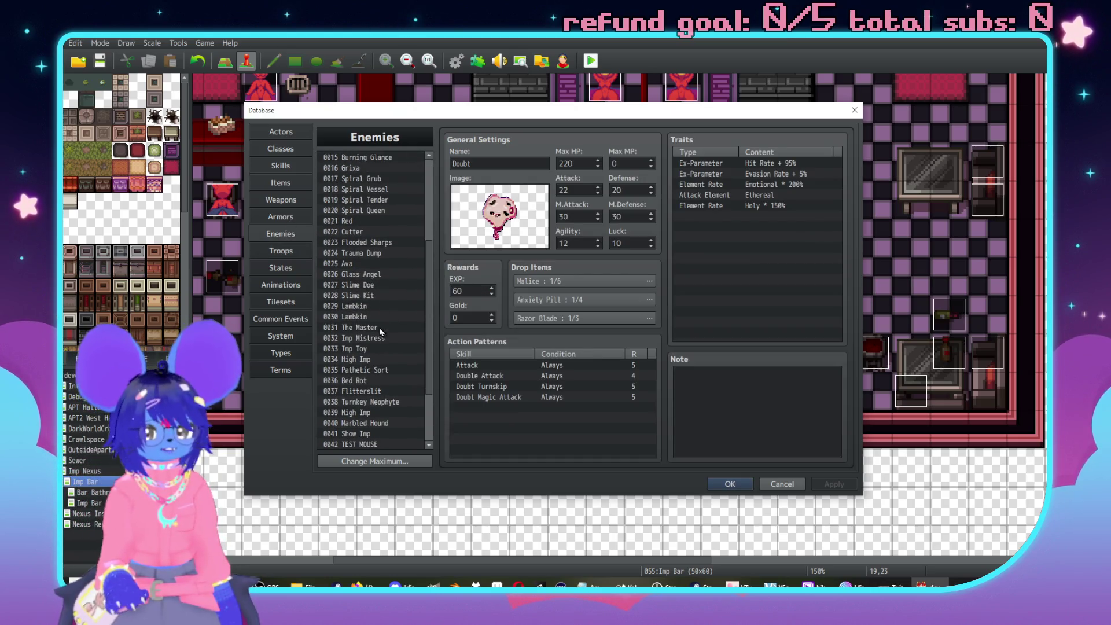
scroll(377, 282, up, 3)
click(356, 242)
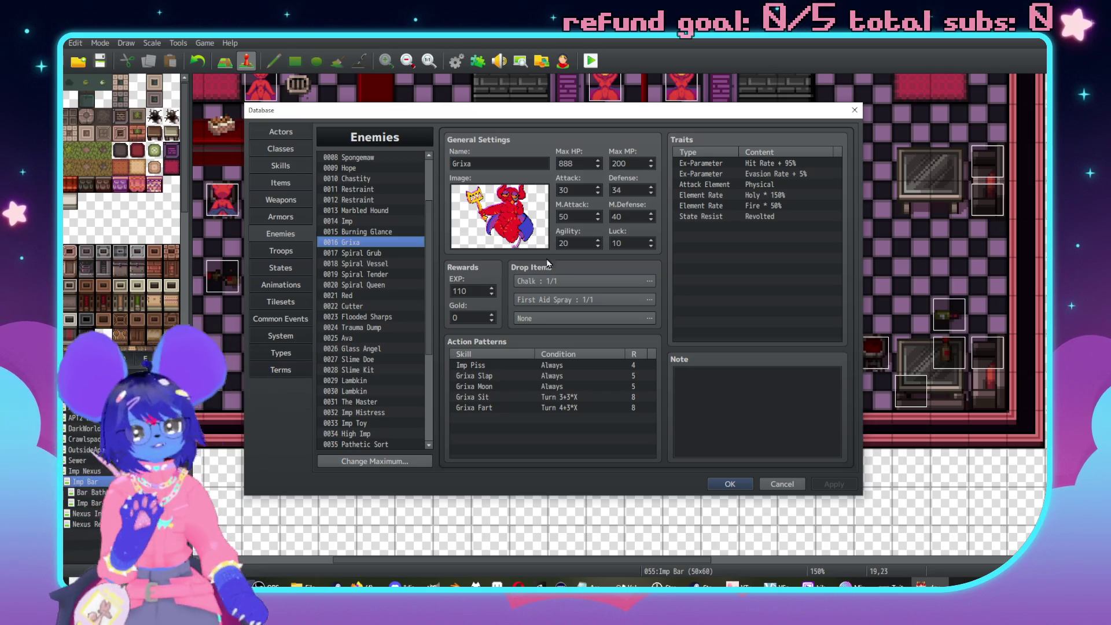
click(281, 251)
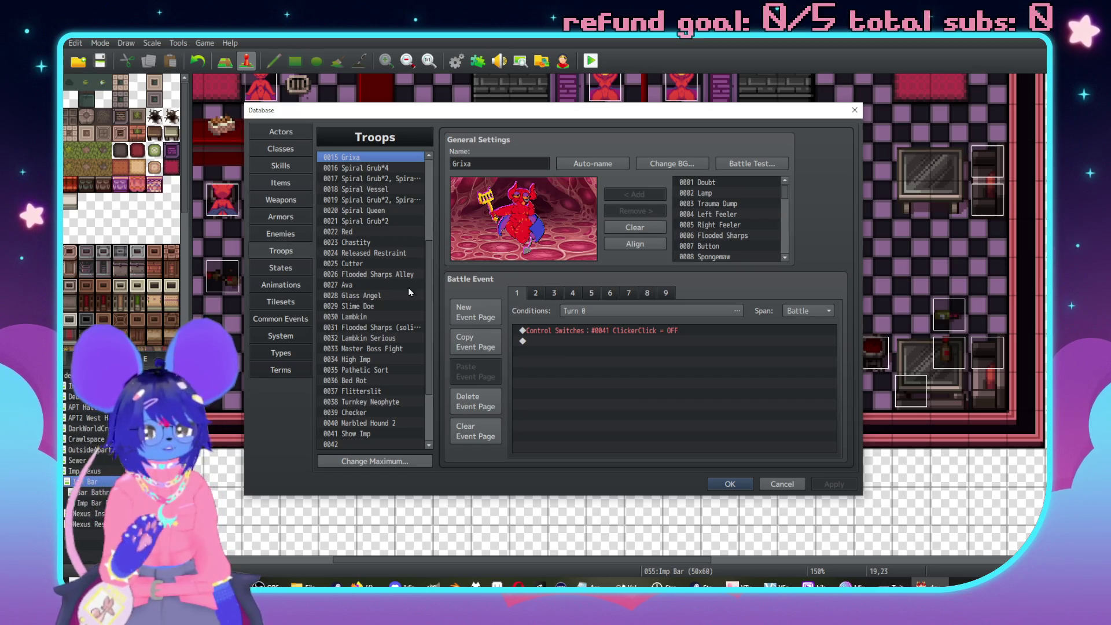
Review troop 0033 Master Boss Fight's MistressAct and MasterAct pages, then show enemy 0016 Grixa.
scroll(410, 293, down, 1)
click(373, 317)
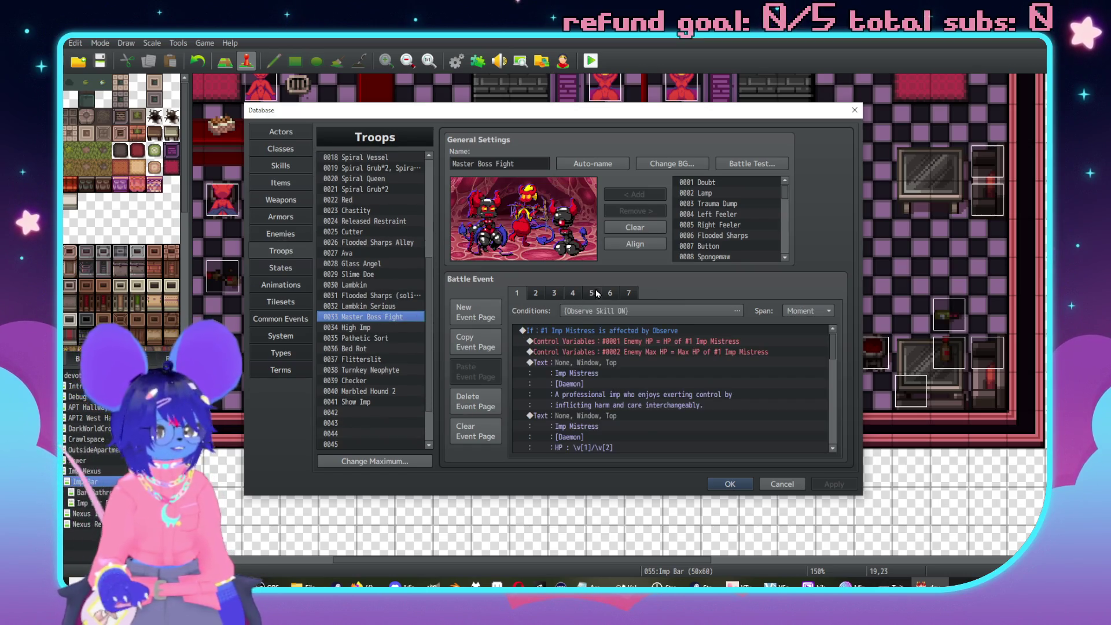
click(608, 293)
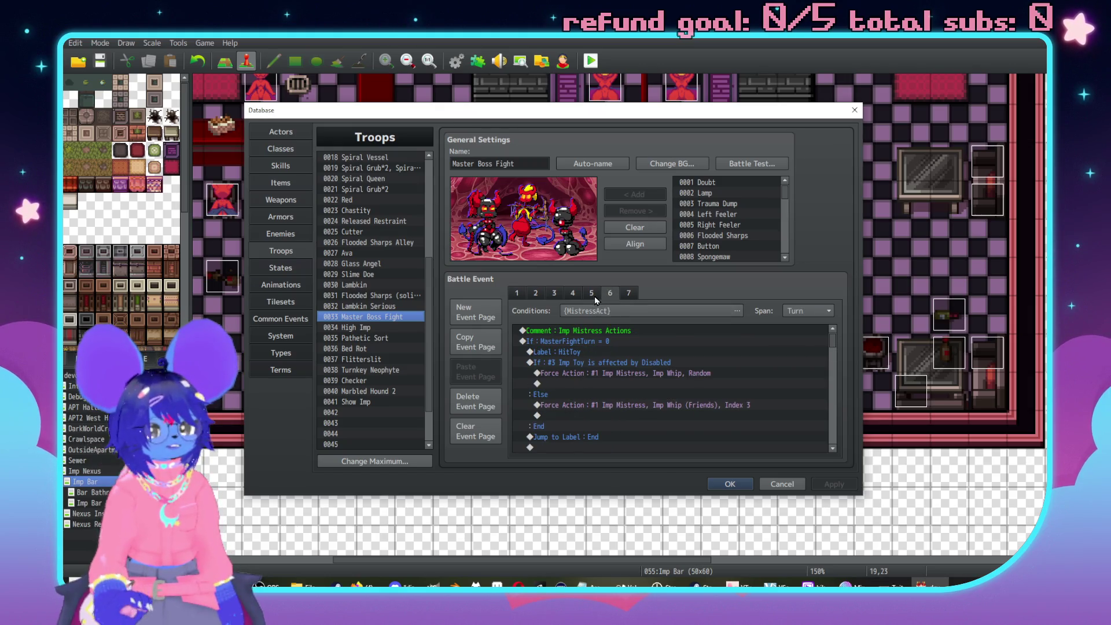
click(625, 294)
click(611, 293)
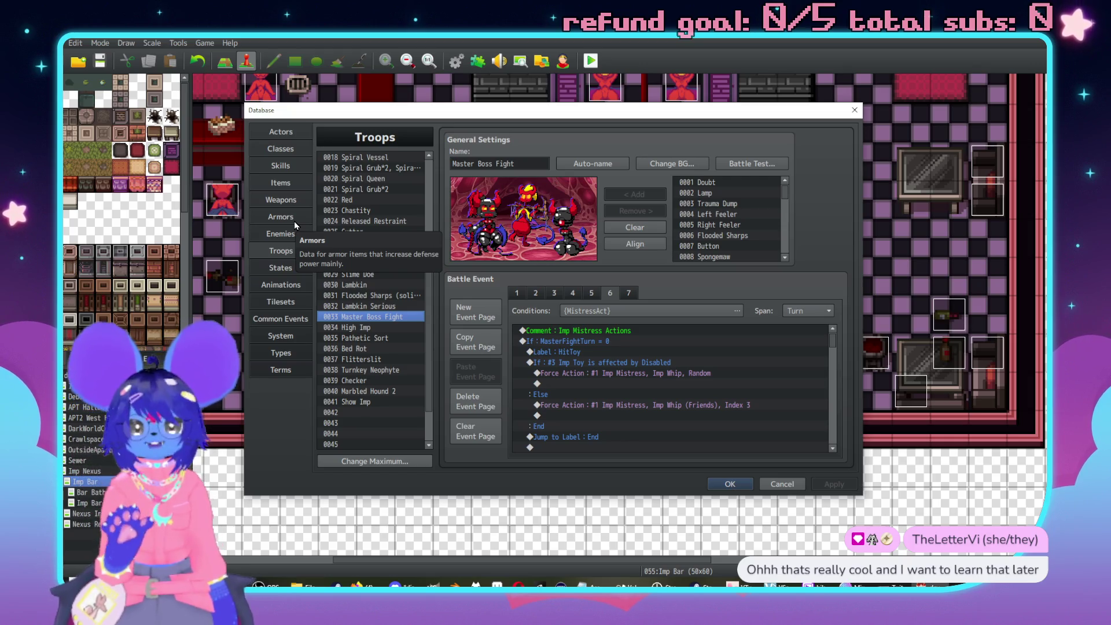
scroll(426, 329, up, 1)
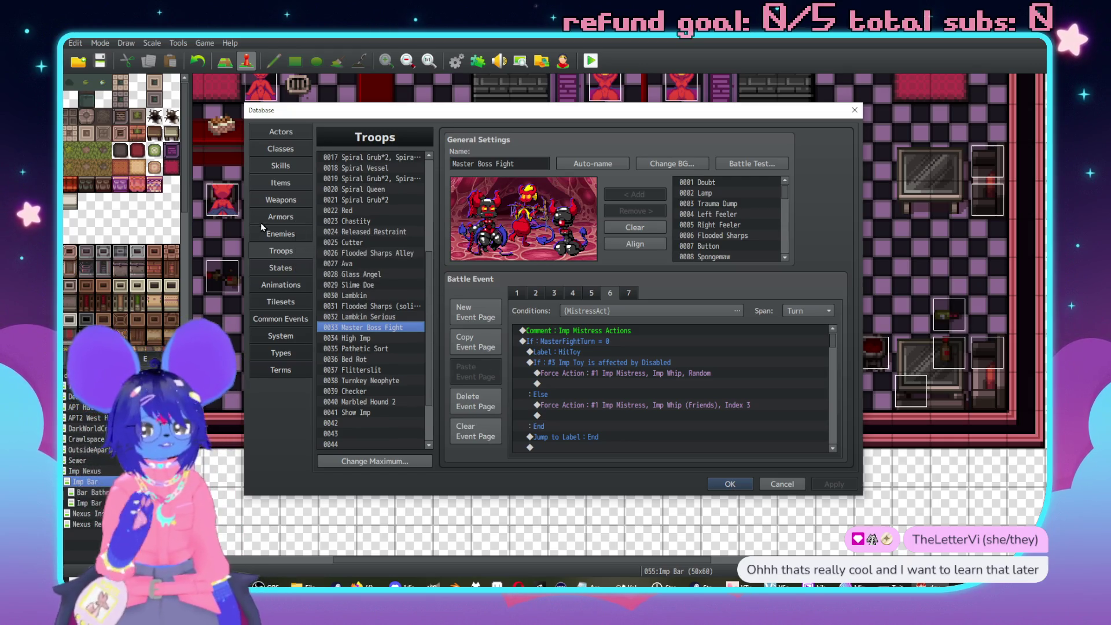
click(277, 234)
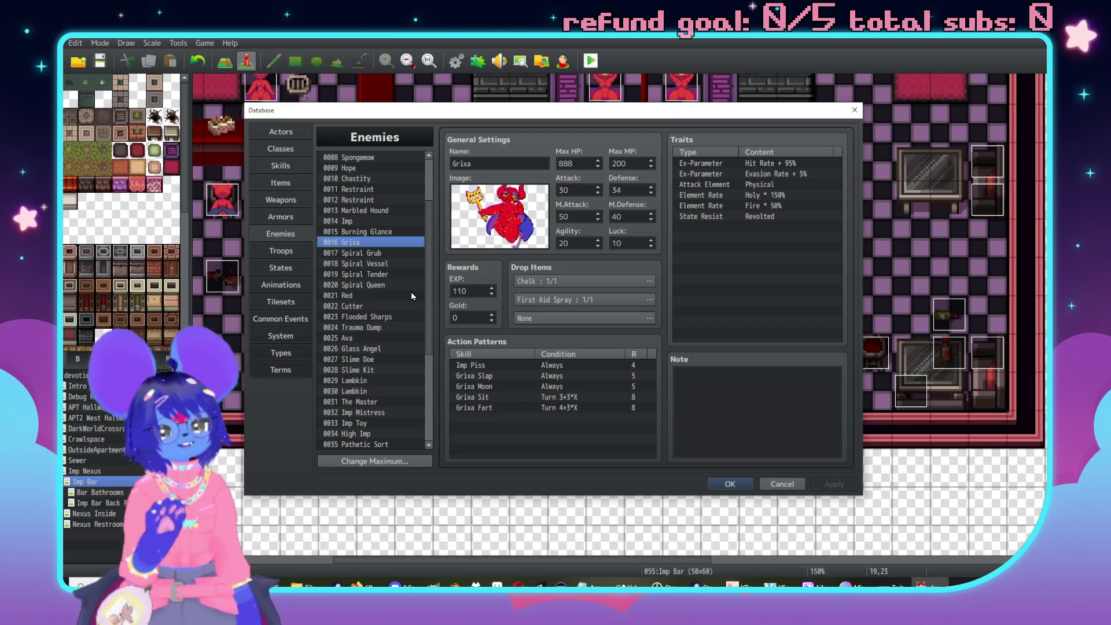
Compare action patterns of 0032 Imp Mistress, 0033 Imp Toy and 0031 The Master, then show Skills.
scroll(411, 292, down, 4)
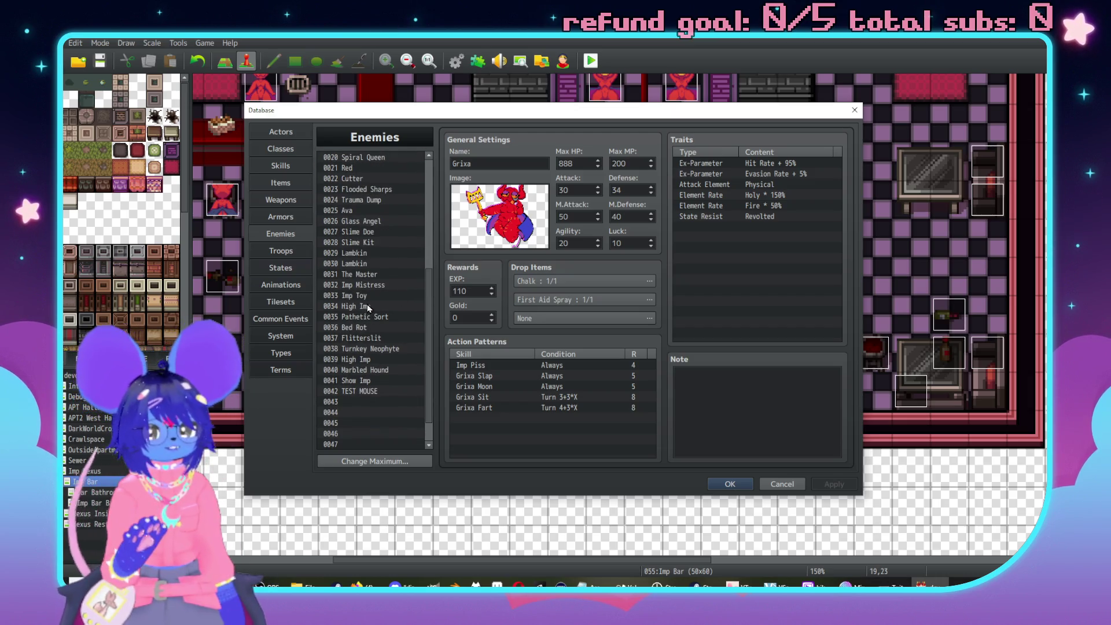
click(371, 286)
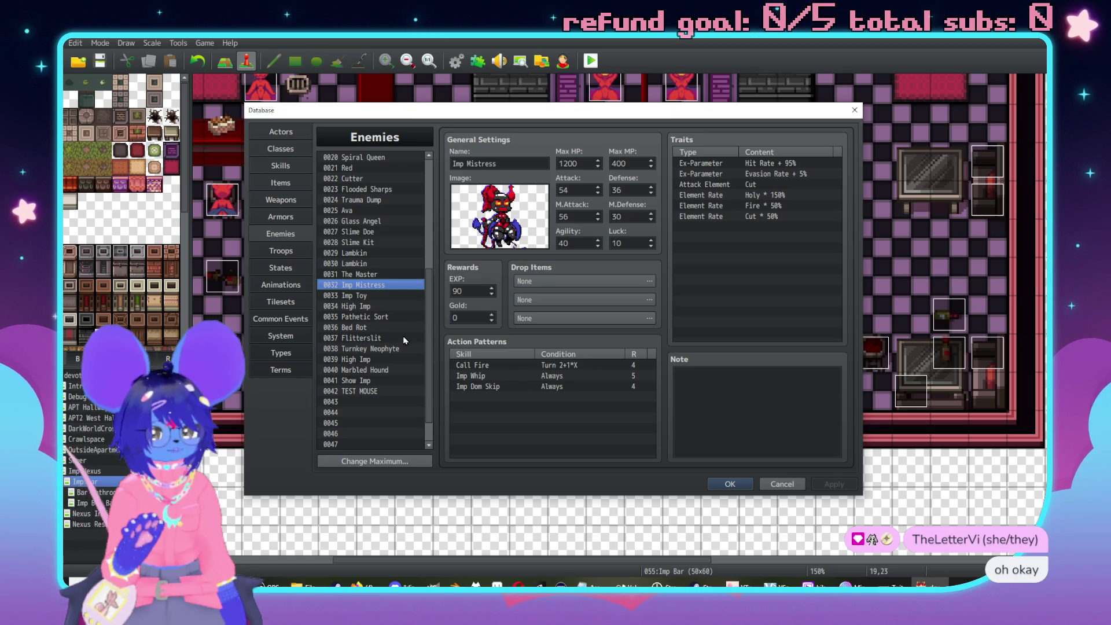
click(355, 296)
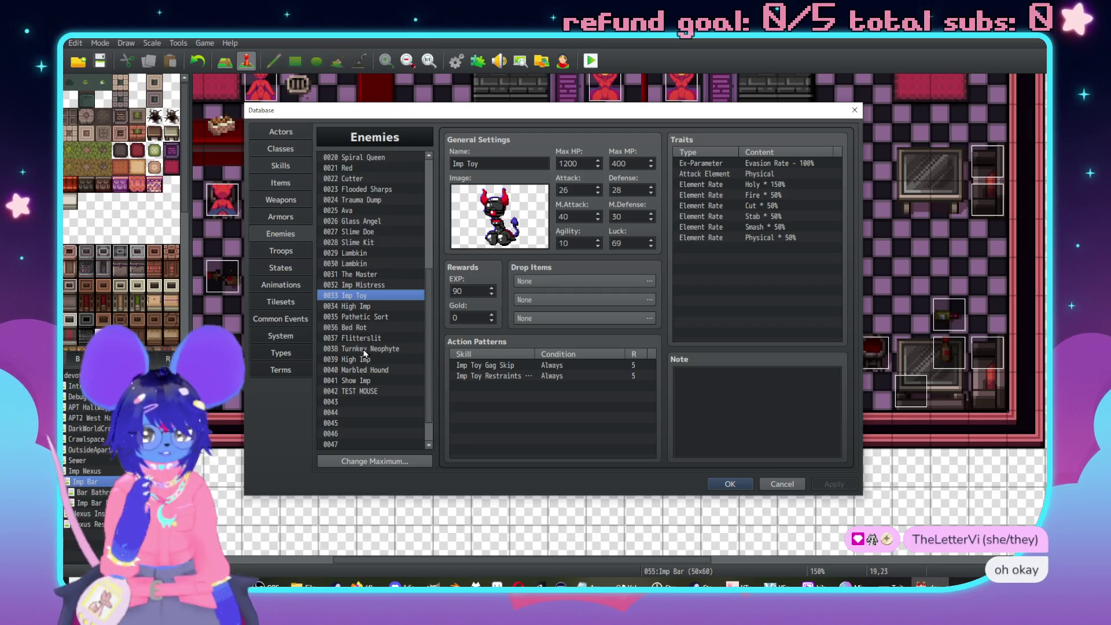
click(367, 284)
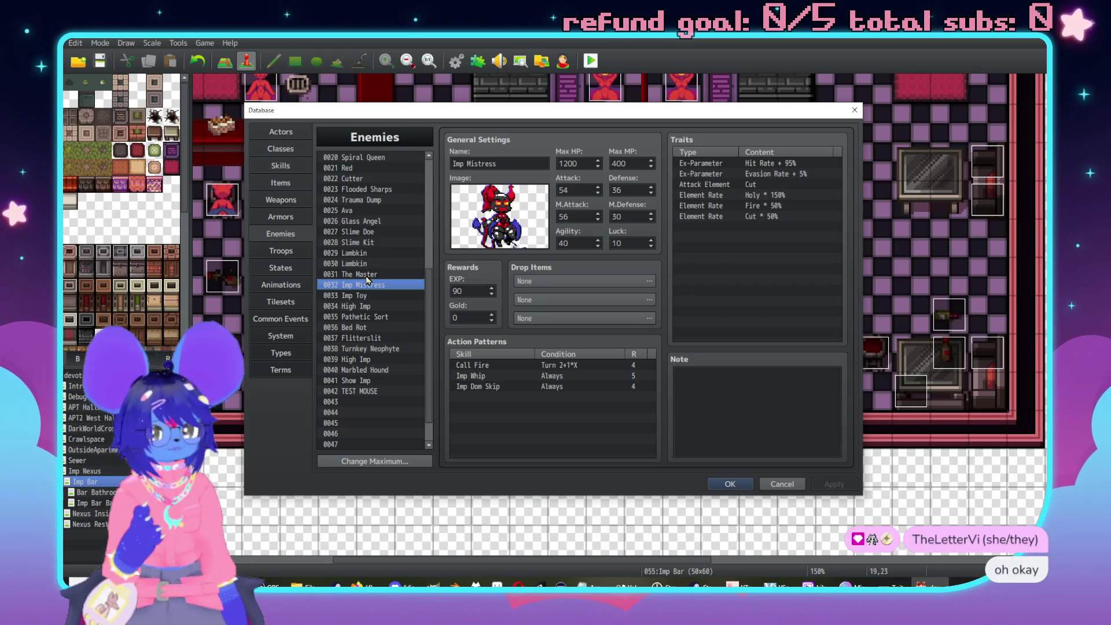
click(367, 275)
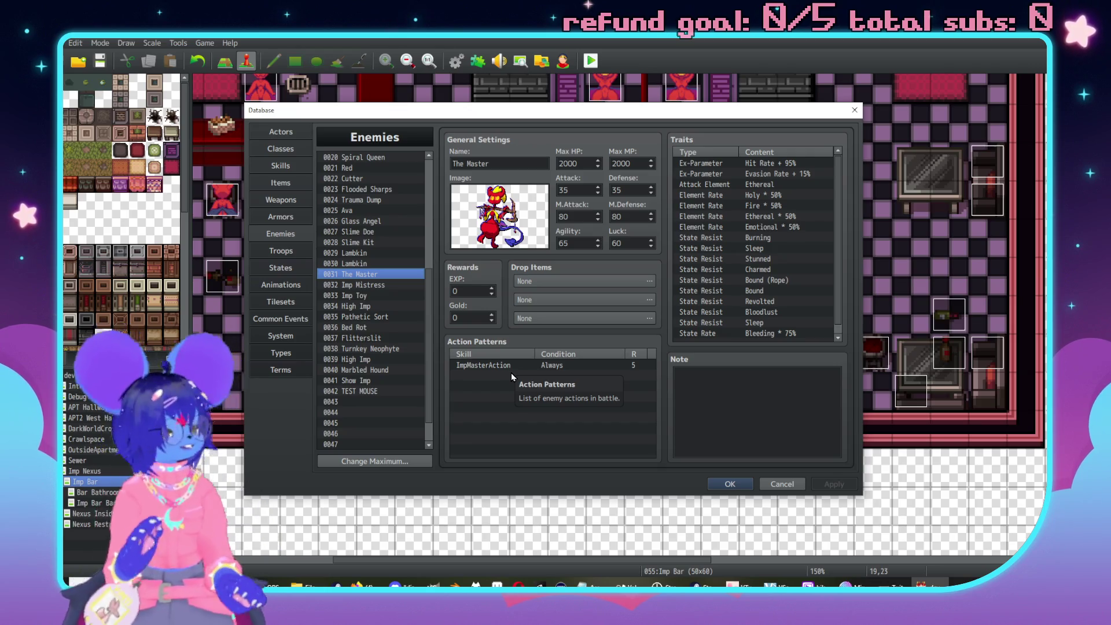
click(281, 166)
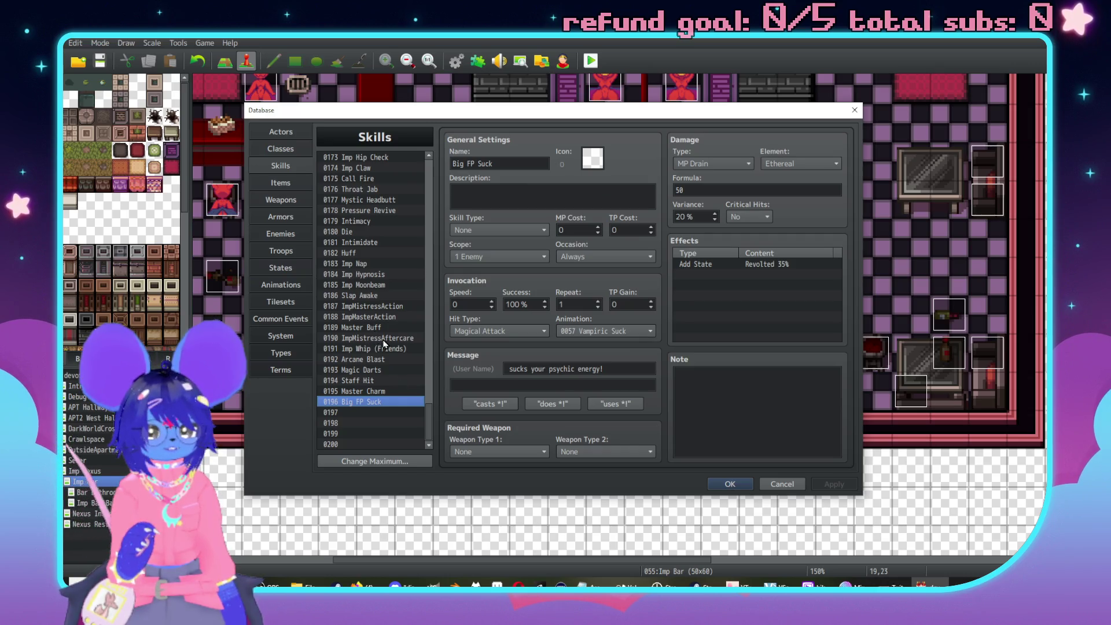
Check the ImpMasterAction skill, then view common event 0078 MasterActionEvent, which turns switch 0314 MasterAct ON.
click(372, 317)
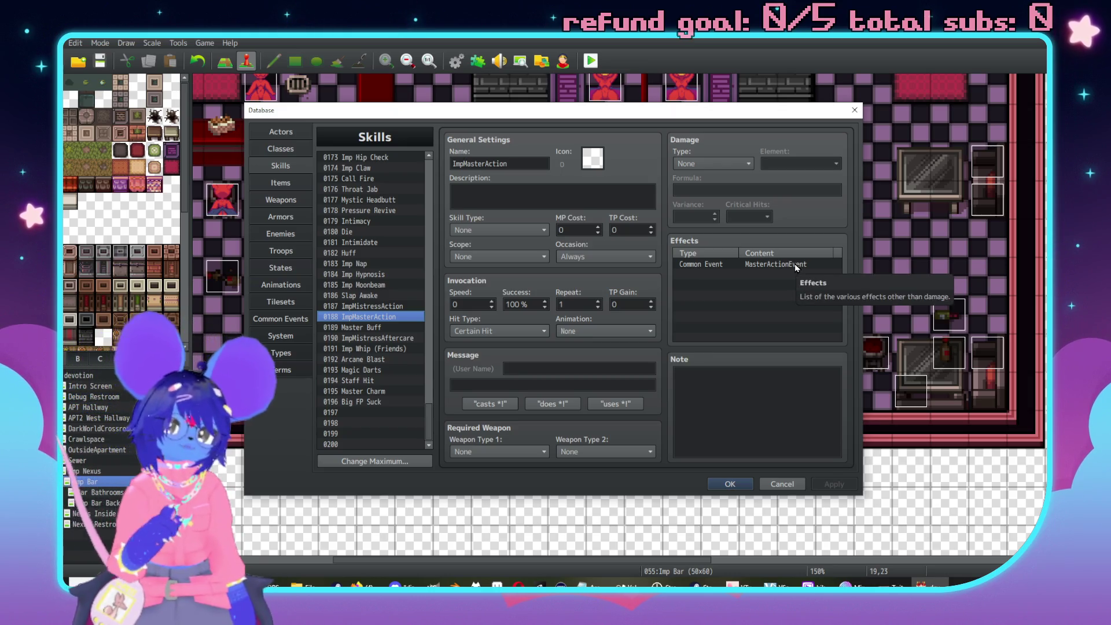
click(281, 319)
drag(430, 186, 429, 455)
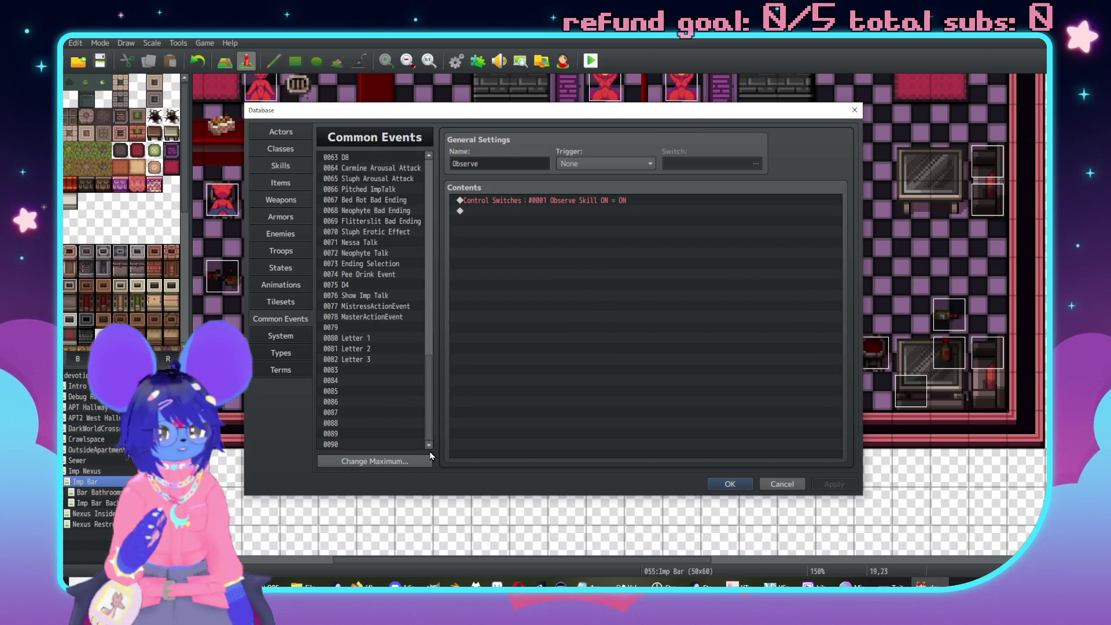
click(359, 317)
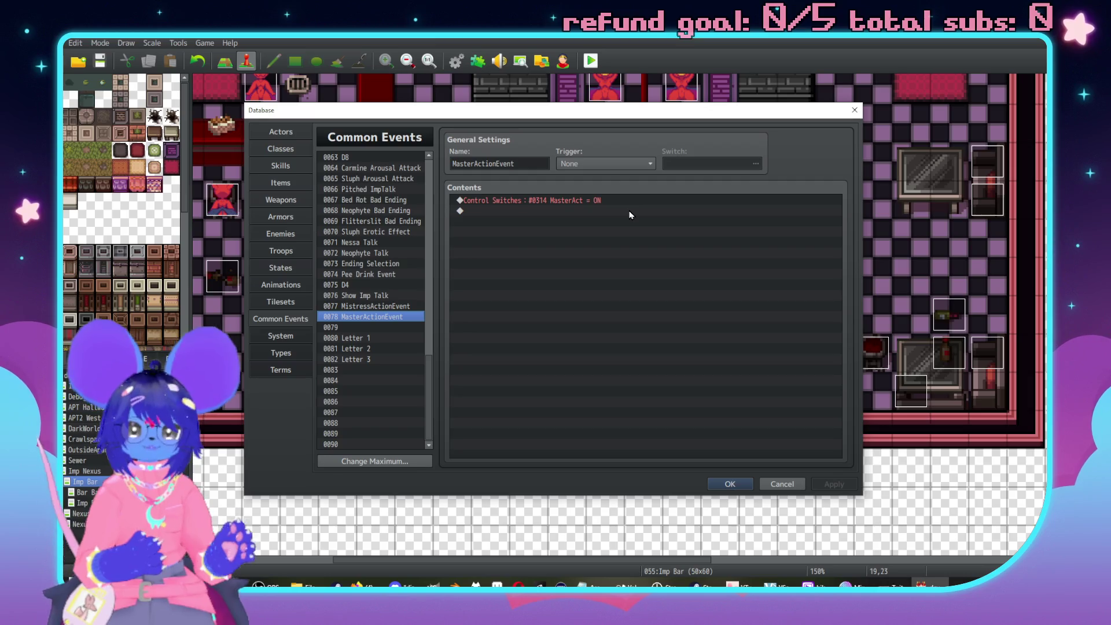
Inspect Master Boss Fight troop page 7's MasterAct condition and its closing MasterAct OFF command.
click(285, 245)
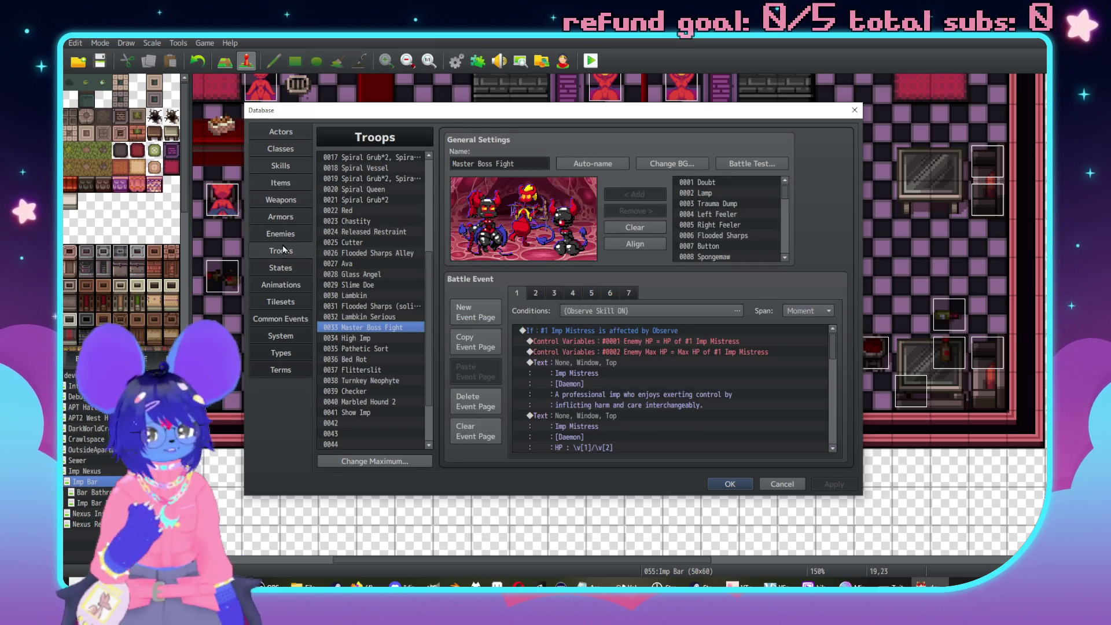
click(629, 293)
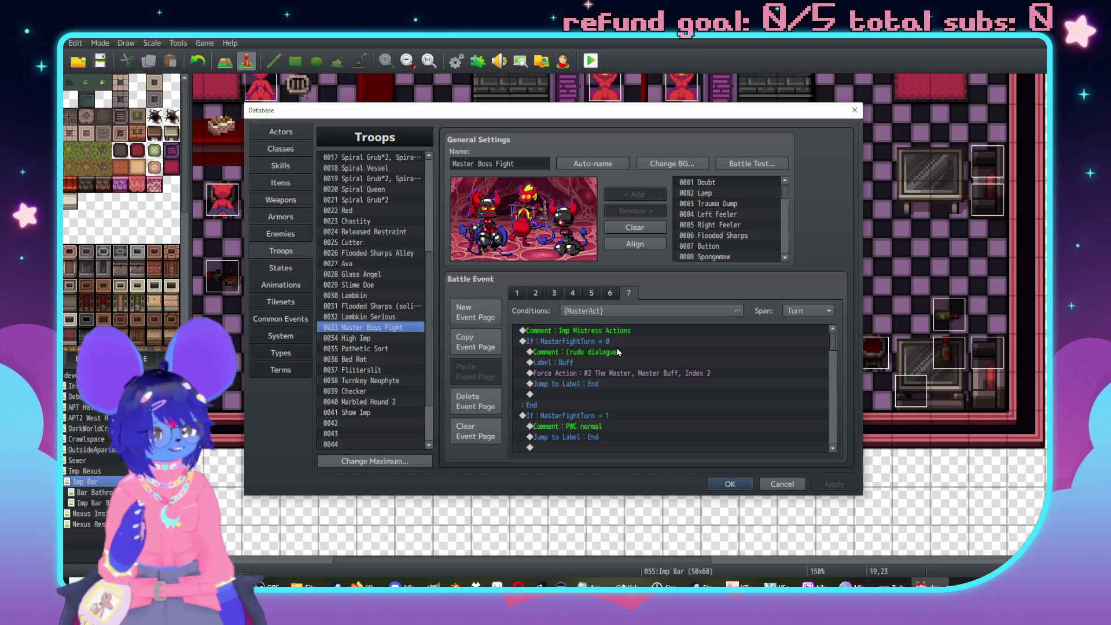
click(597, 313)
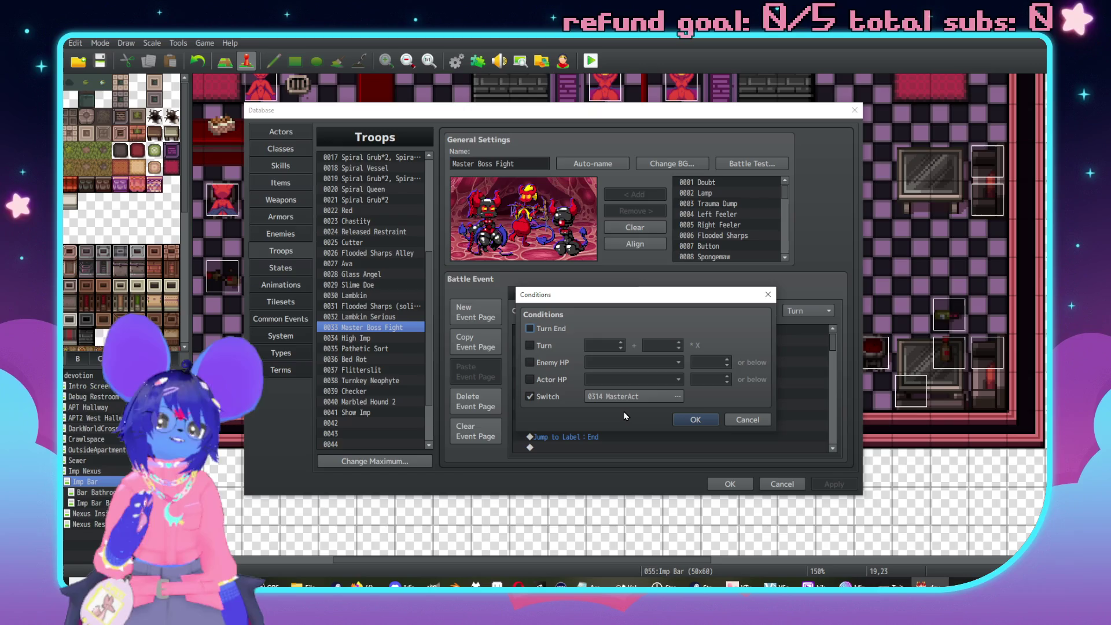
click(750, 421)
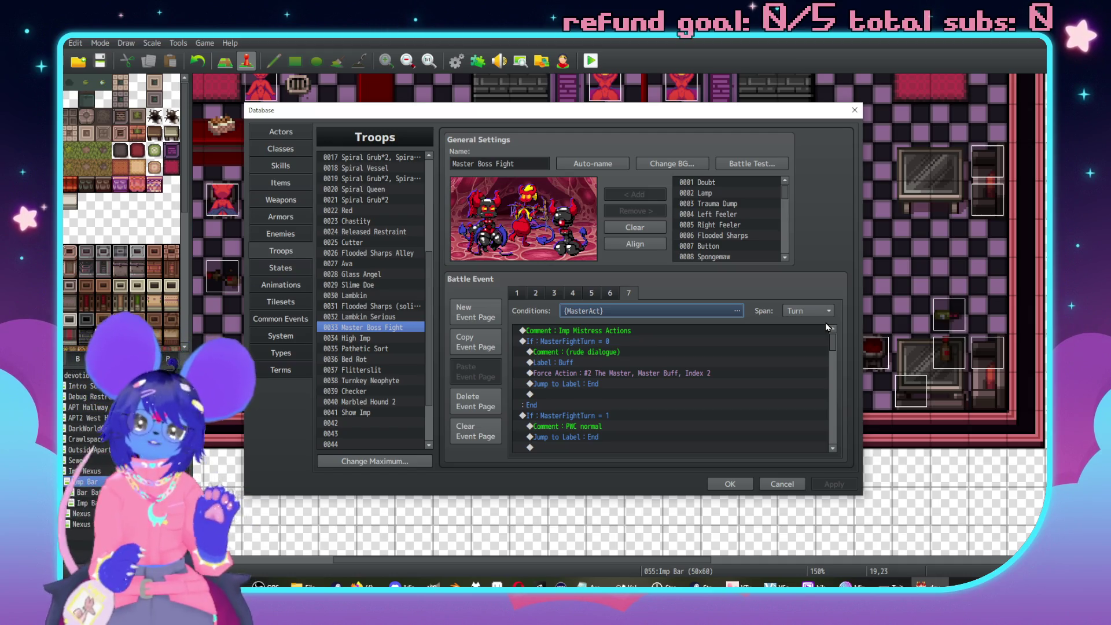
mouse_move(832, 343)
mouse_down()
mouse_move(810, 417)
mouse_move(783, 447)
mouse_up()
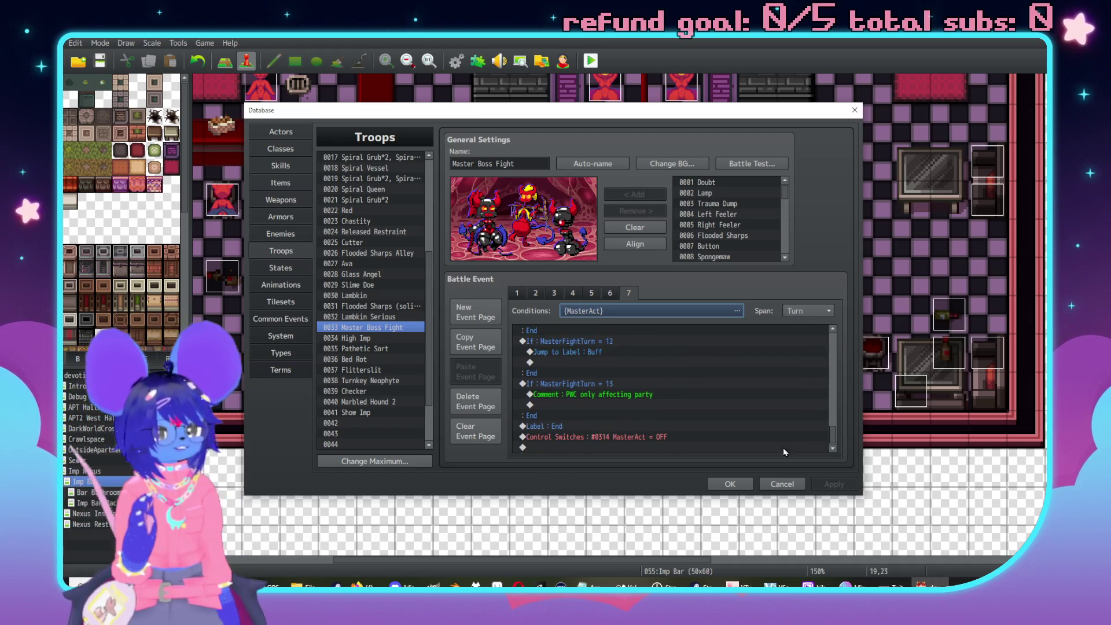
click(660, 437)
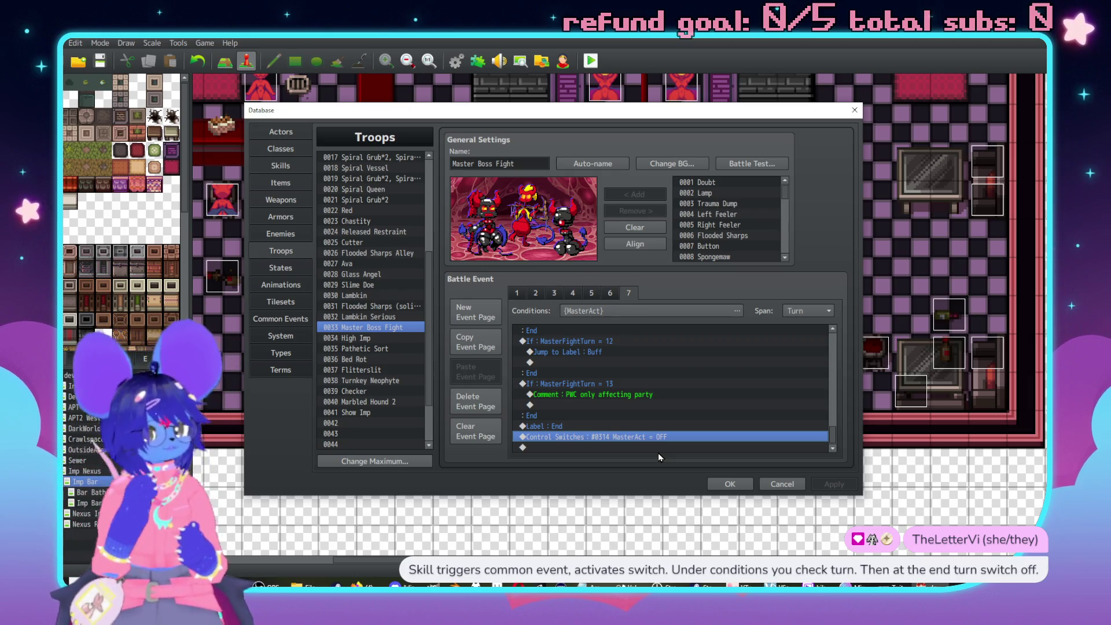
Review the ImpMistressAction skill, then delete Imp Mistress's old Imp Dom Skip action pattern.
click(281, 166)
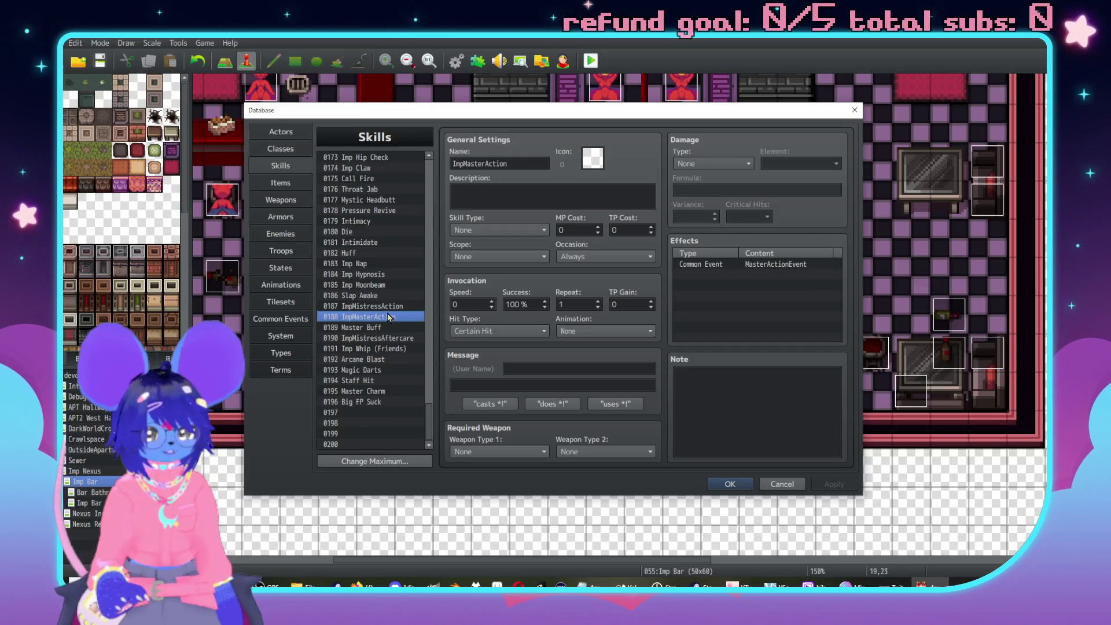
click(373, 307)
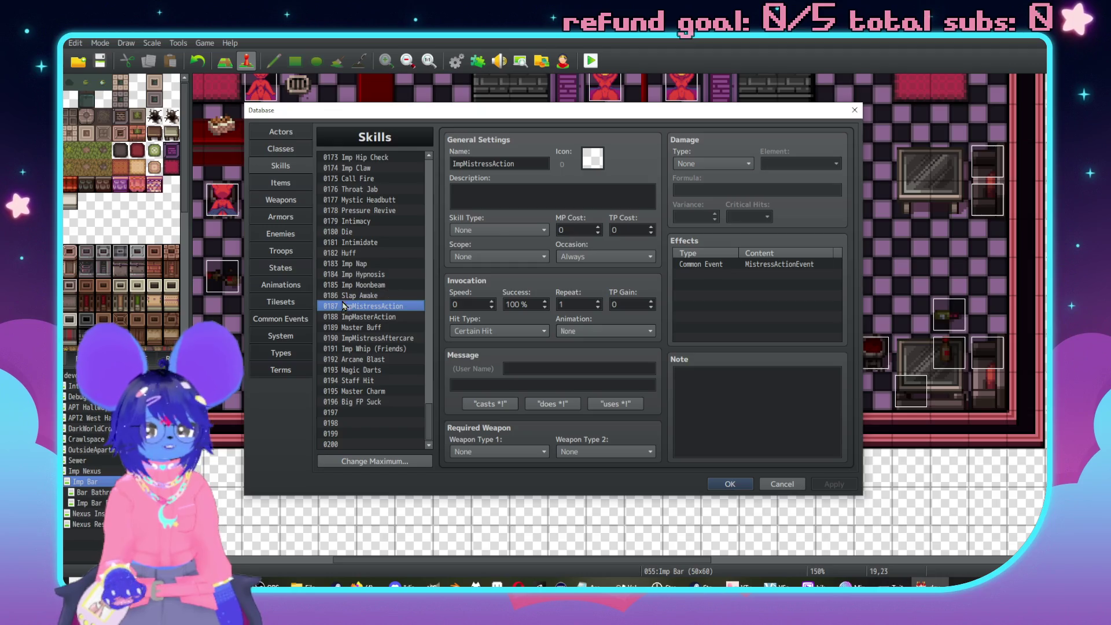
click(280, 234)
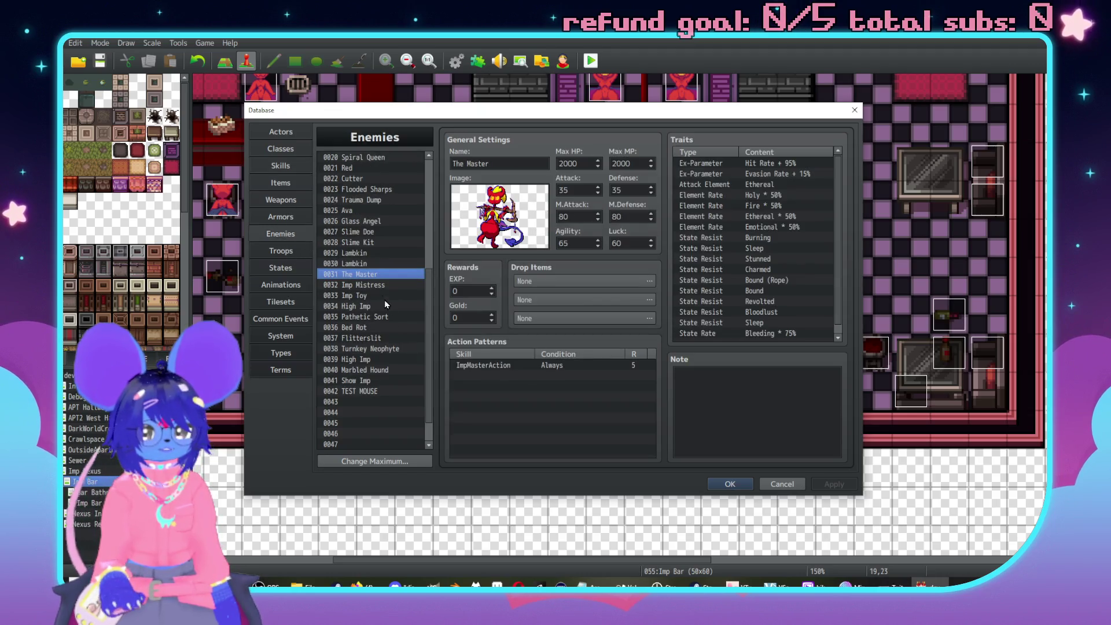
click(365, 285)
click(544, 366)
key(Delete)
key(Delete)
key(Delete)
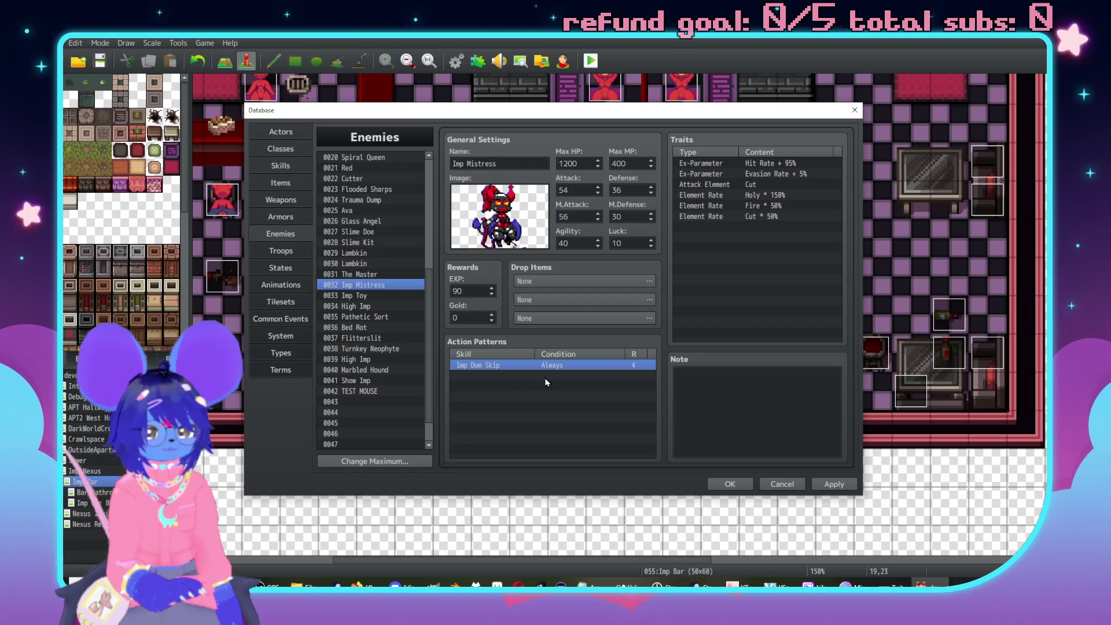
Add an ImpMistressAction pattern (Always, rating 5) to Imp Mistress, then view Master Boss Fight page 6.
double_click(522, 367)
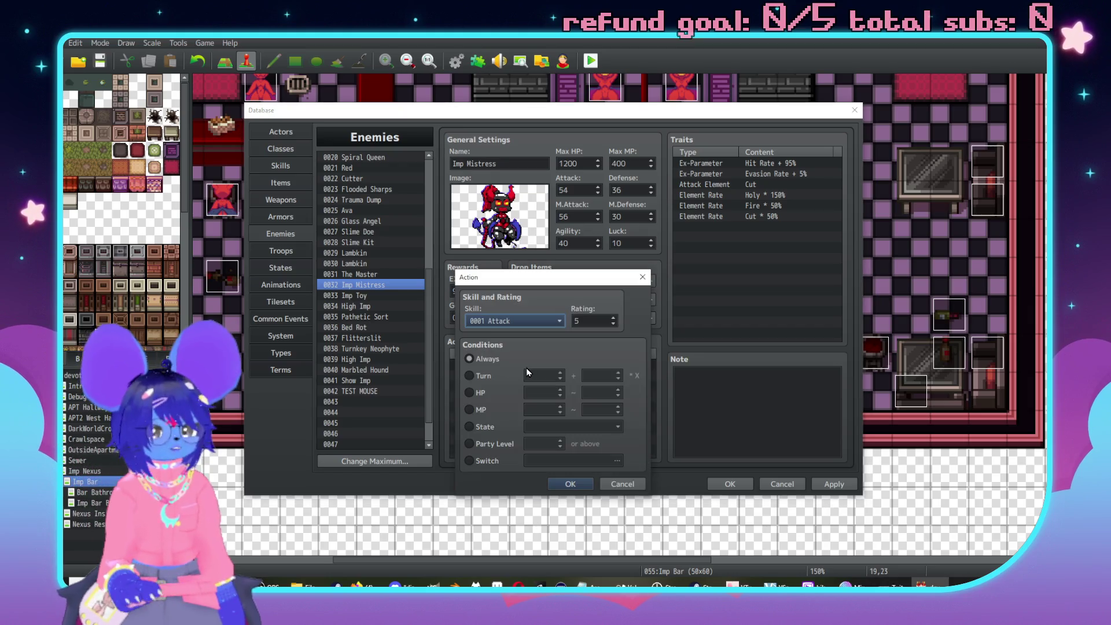
click(527, 320)
drag(582, 314, 584, 507)
scroll(544, 451, down, 11)
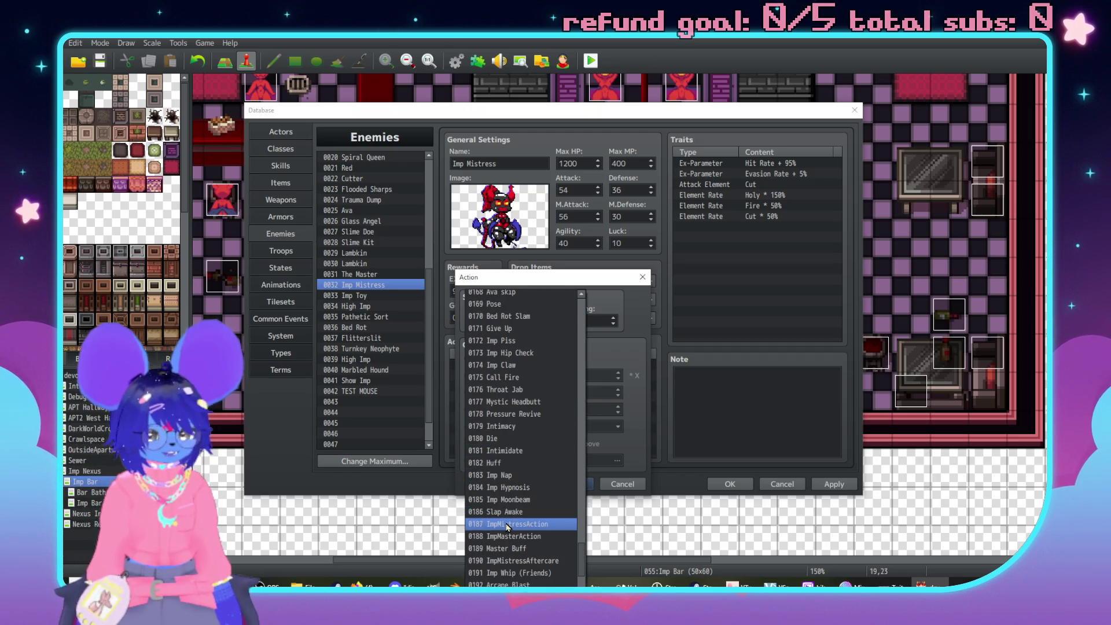
click(533, 524)
click(590, 484)
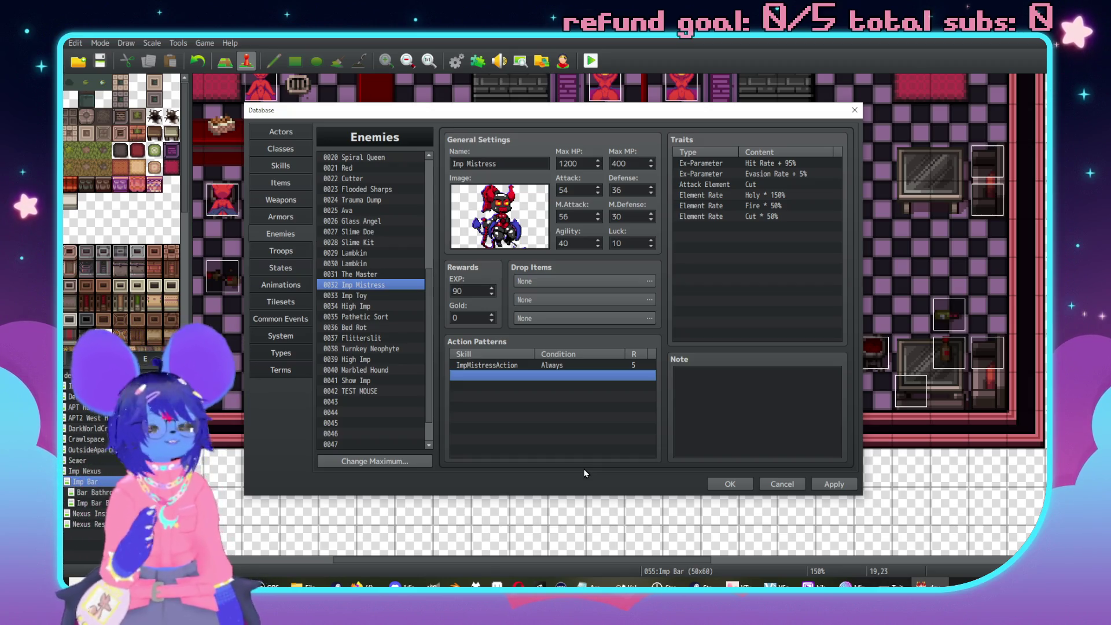
click(286, 252)
click(611, 294)
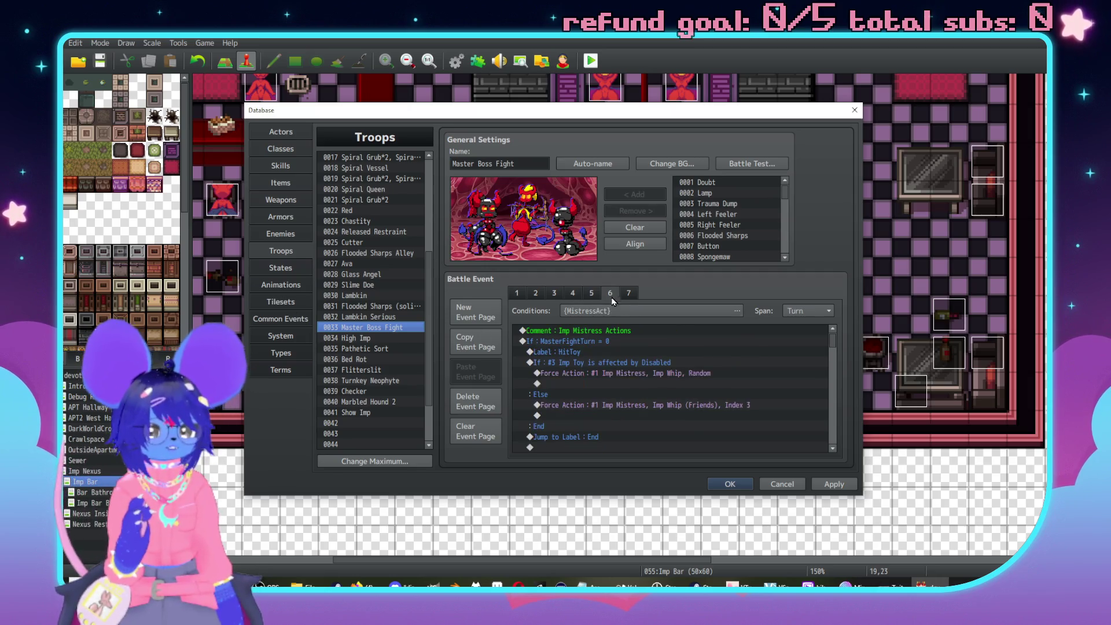
scroll(694, 376, down, 1)
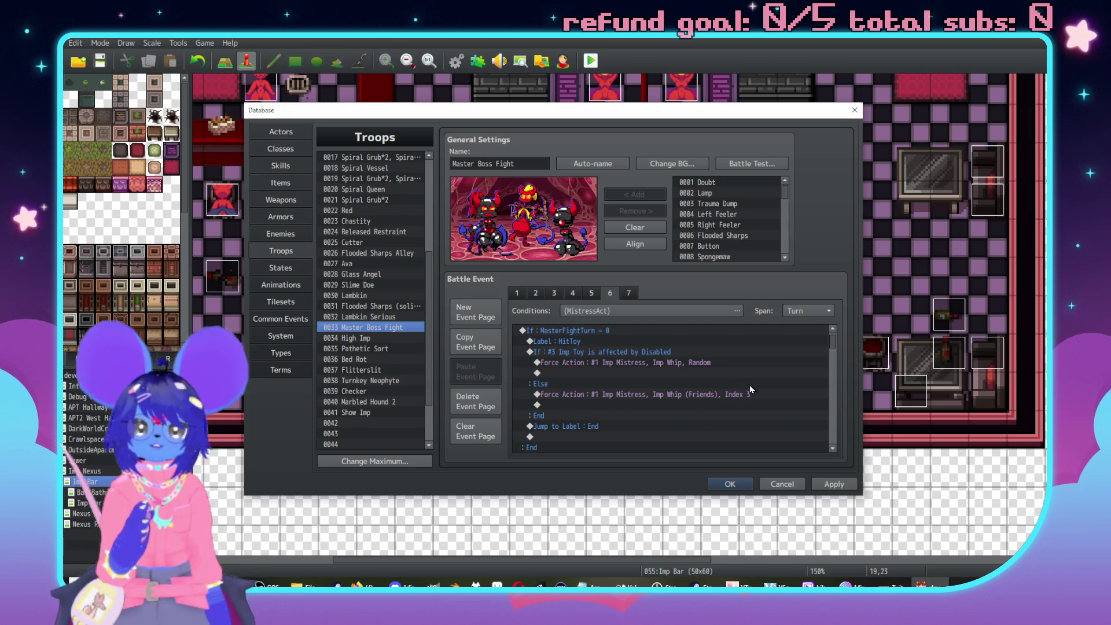
scroll(761, 406, down, 1)
scroll(747, 399, down, 2)
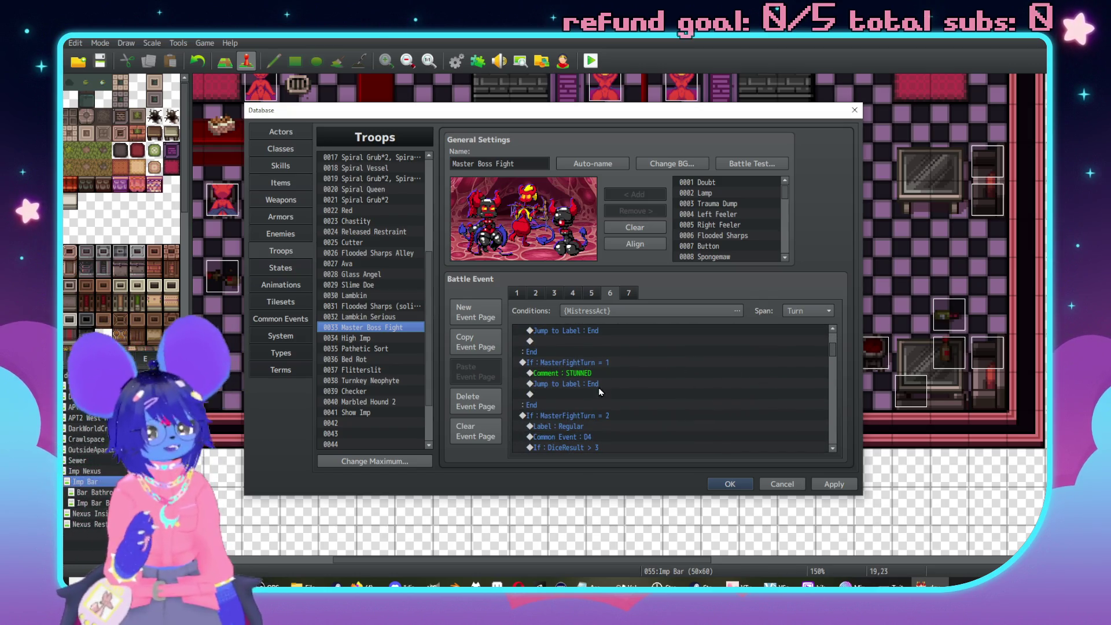
scroll(598, 388, down, 2)
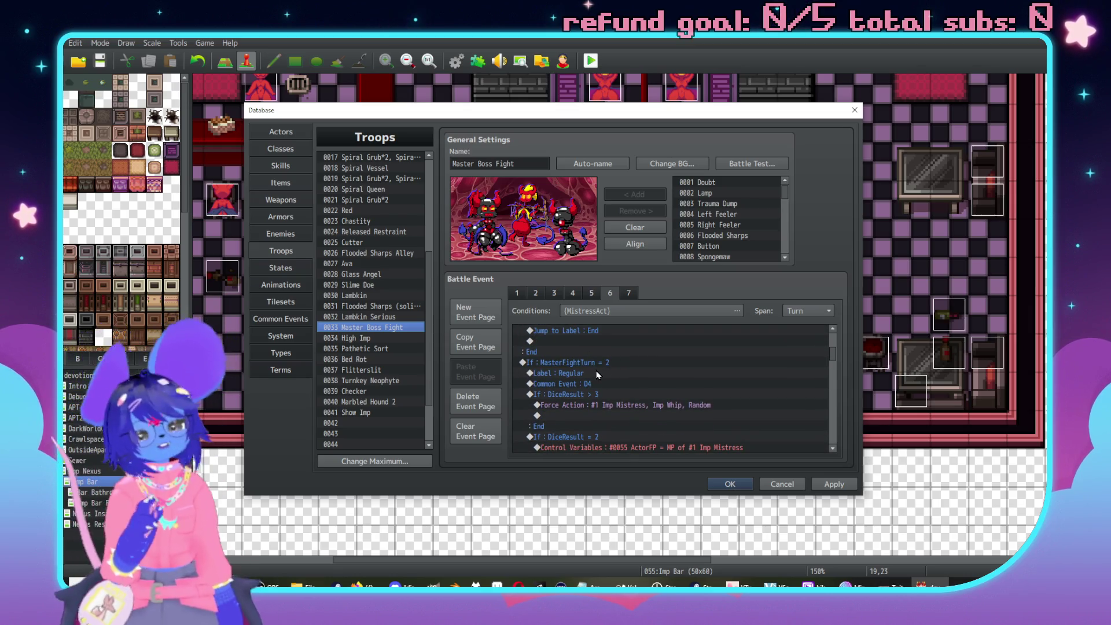
click(610, 384)
scroll(672, 370, down, 2)
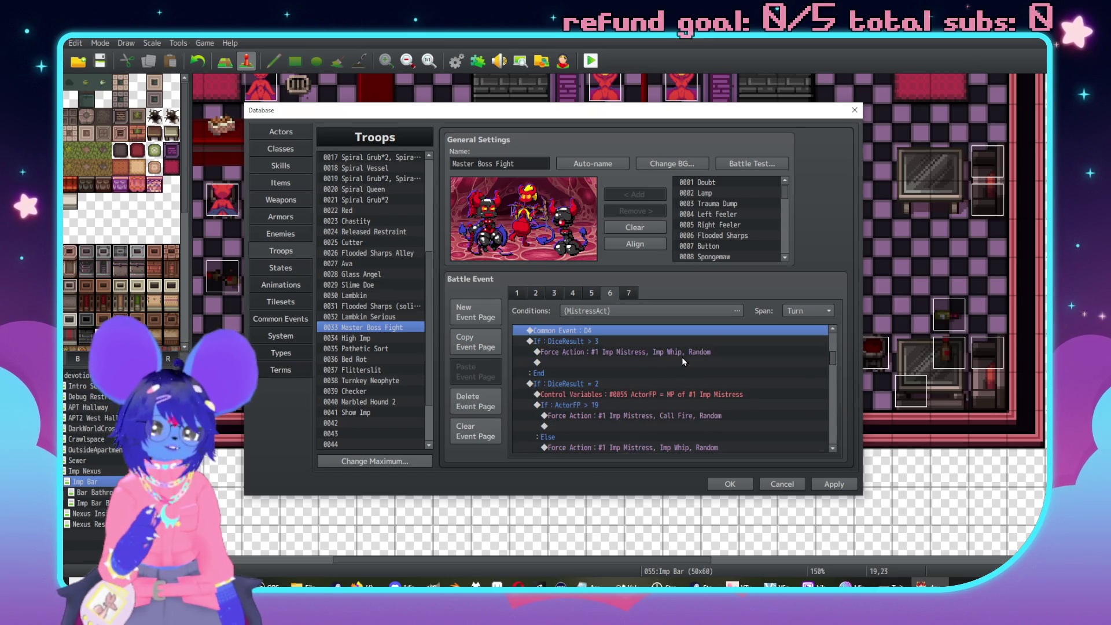
scroll(671, 365, up, 1)
click(651, 363)
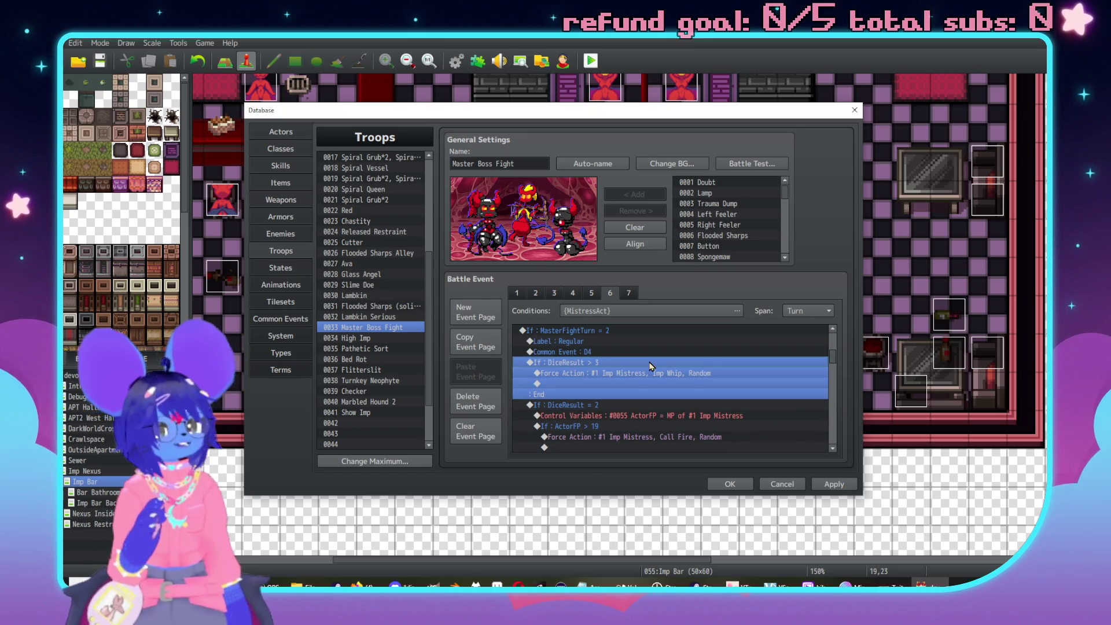
scroll(721, 359, down, 2)
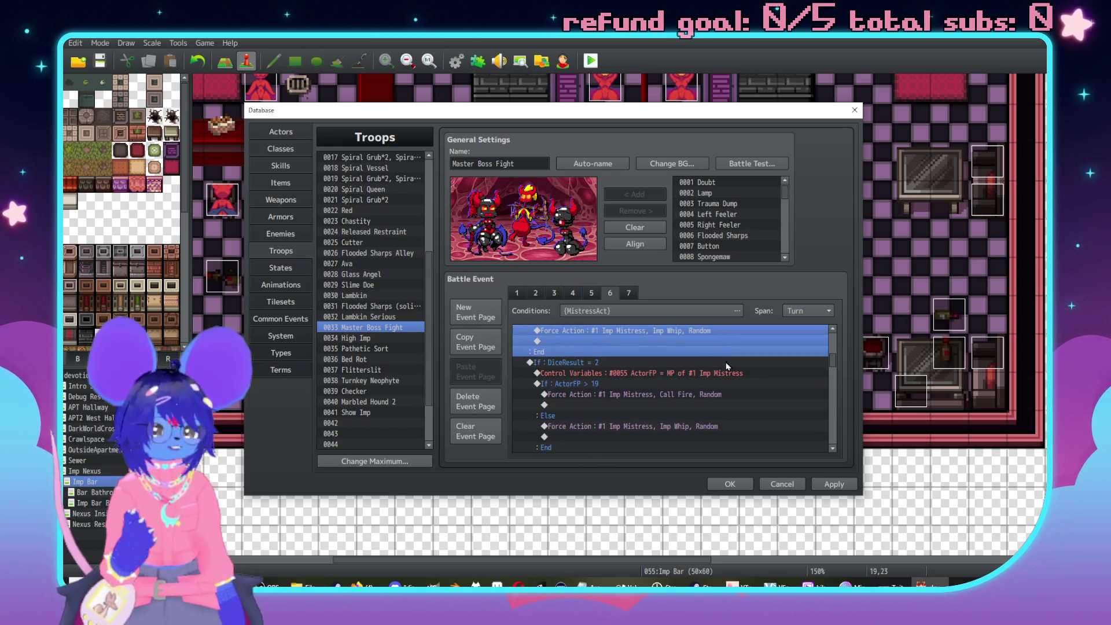
click(709, 363)
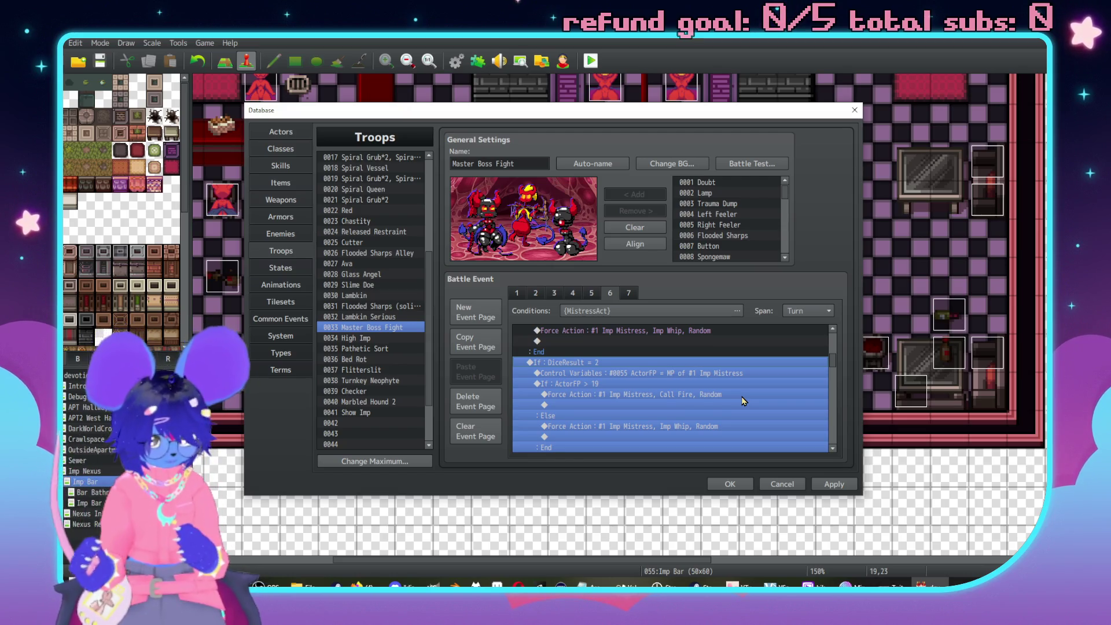
click(690, 374)
scroll(720, 404, up, 1)
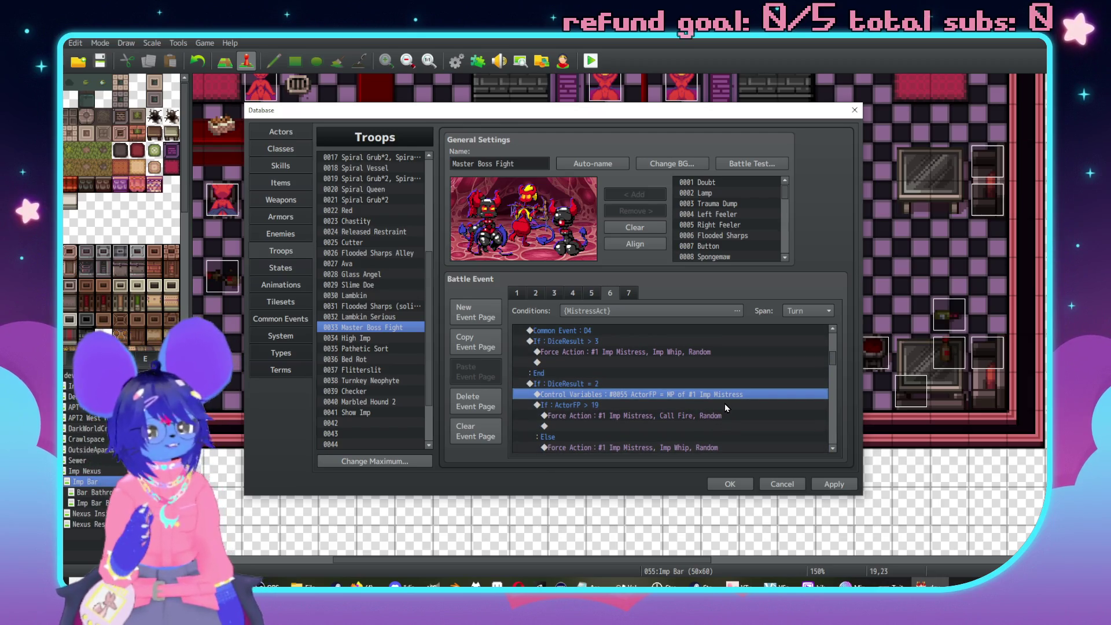
scroll(677, 395, down, 1)
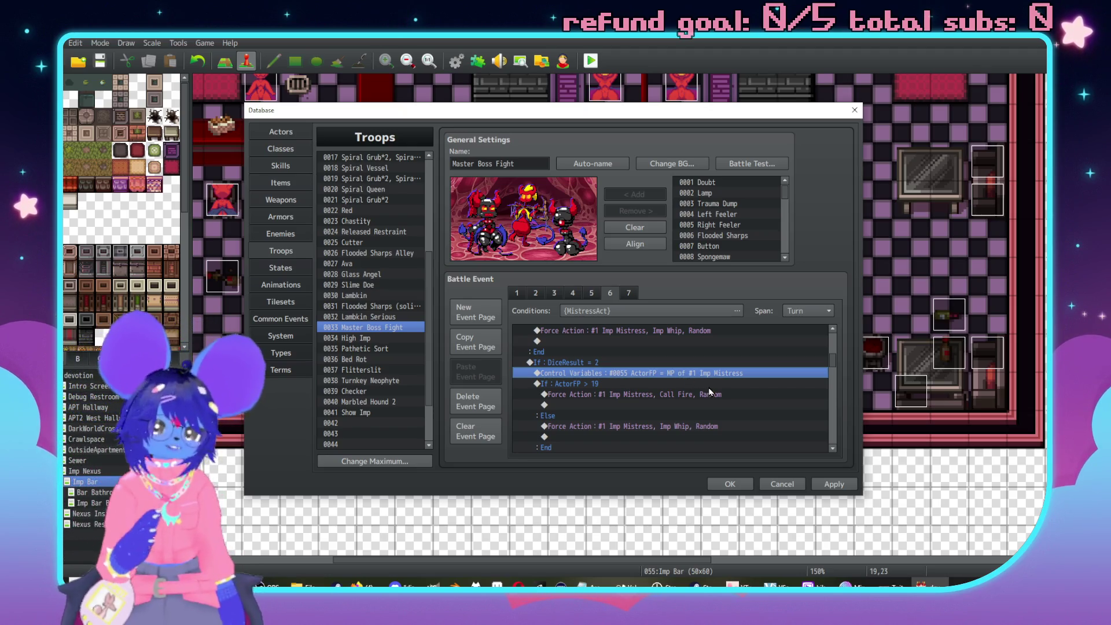
scroll(708, 388, down, 3)
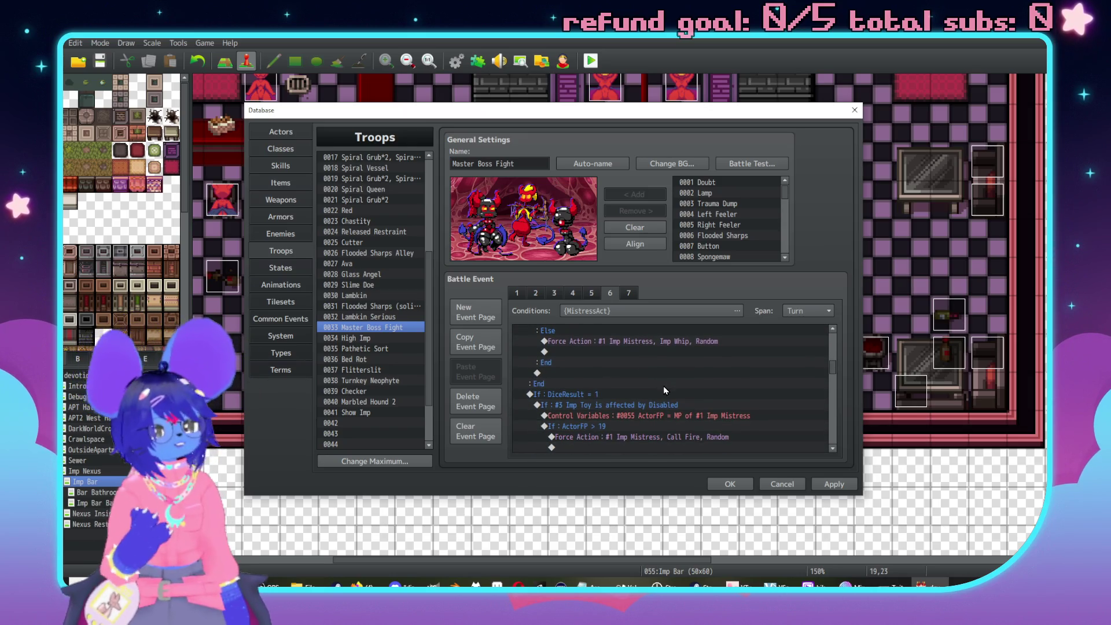
click(664, 393)
scroll(717, 382, down, 2)
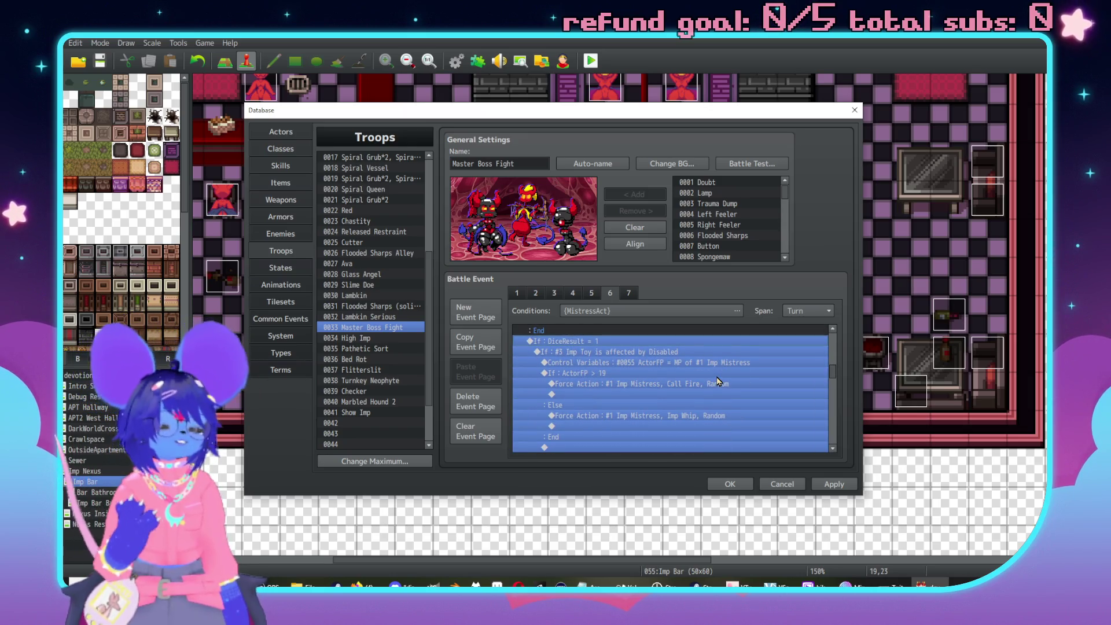
click(715, 384)
click(700, 416)
scroll(708, 404, down, 1)
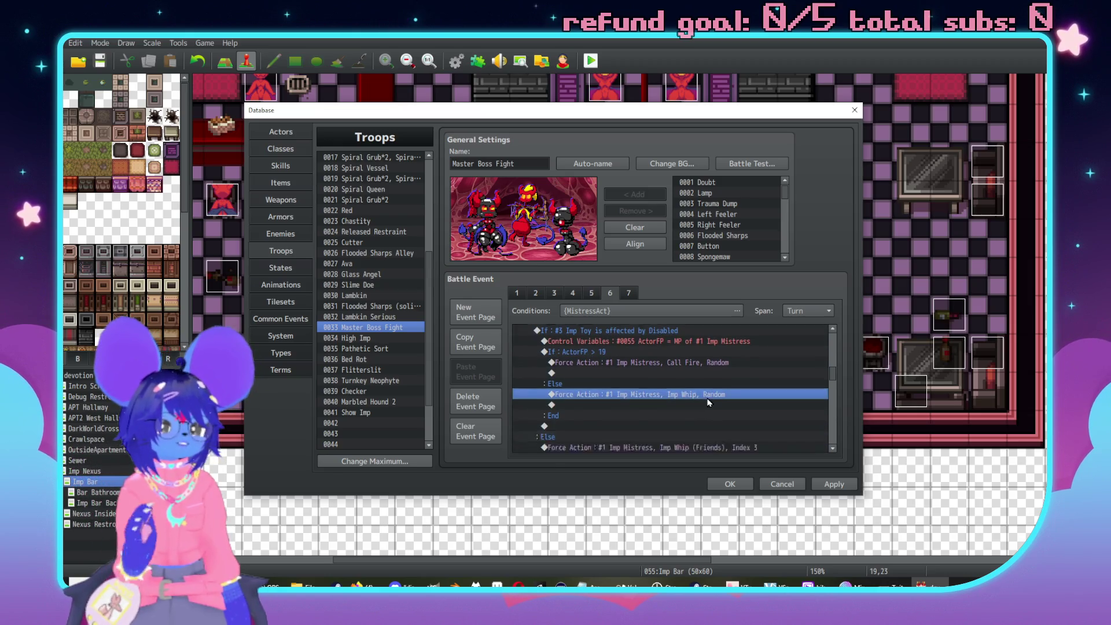
scroll(708, 403, down, 1)
scroll(706, 392, up, 2)
click(588, 364)
click(606, 353)
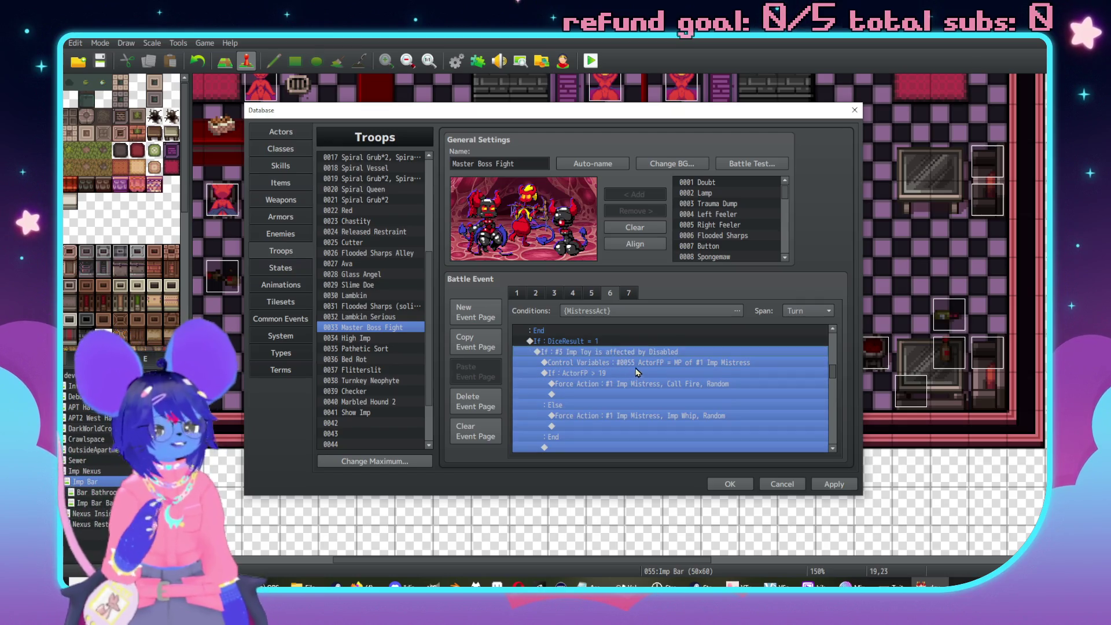
scroll(640, 370, down, 2)
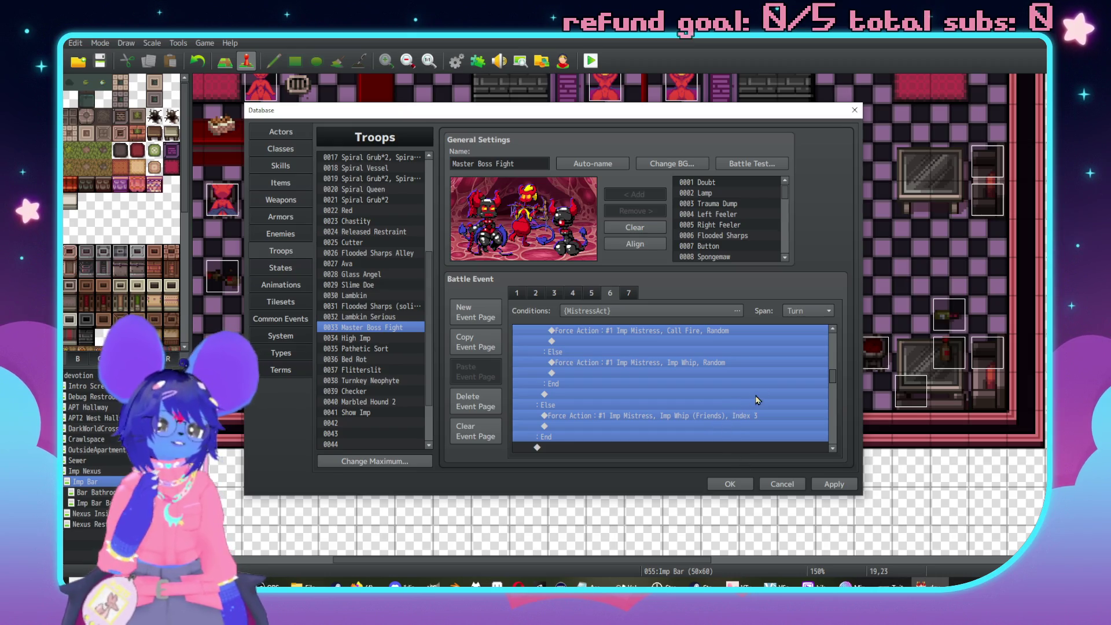
scroll(709, 369, down, 1)
scroll(708, 371, down, 1)
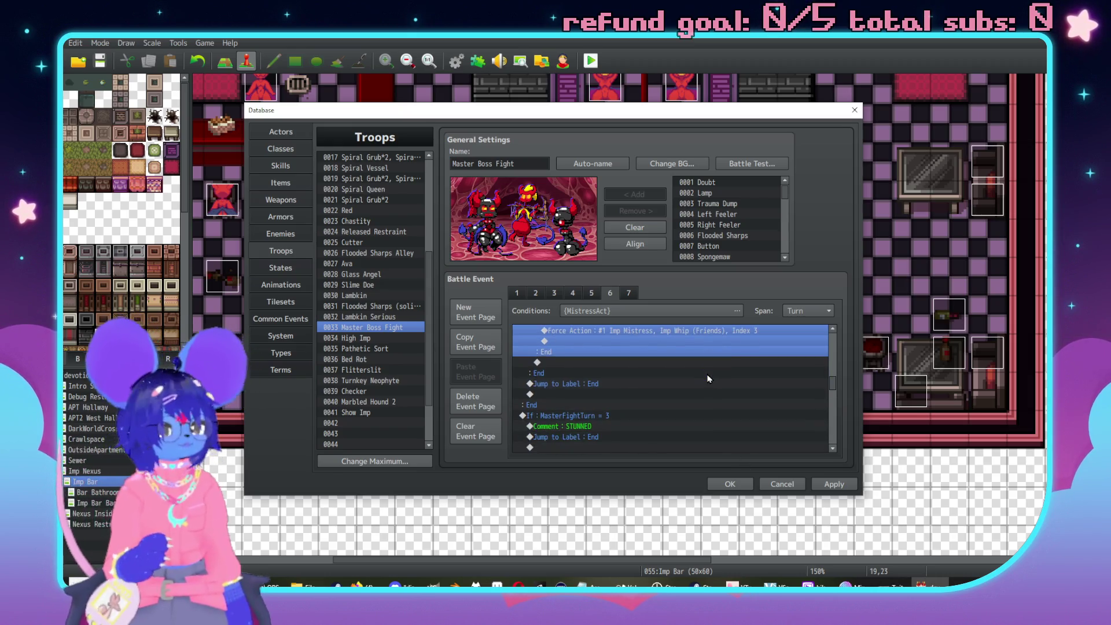
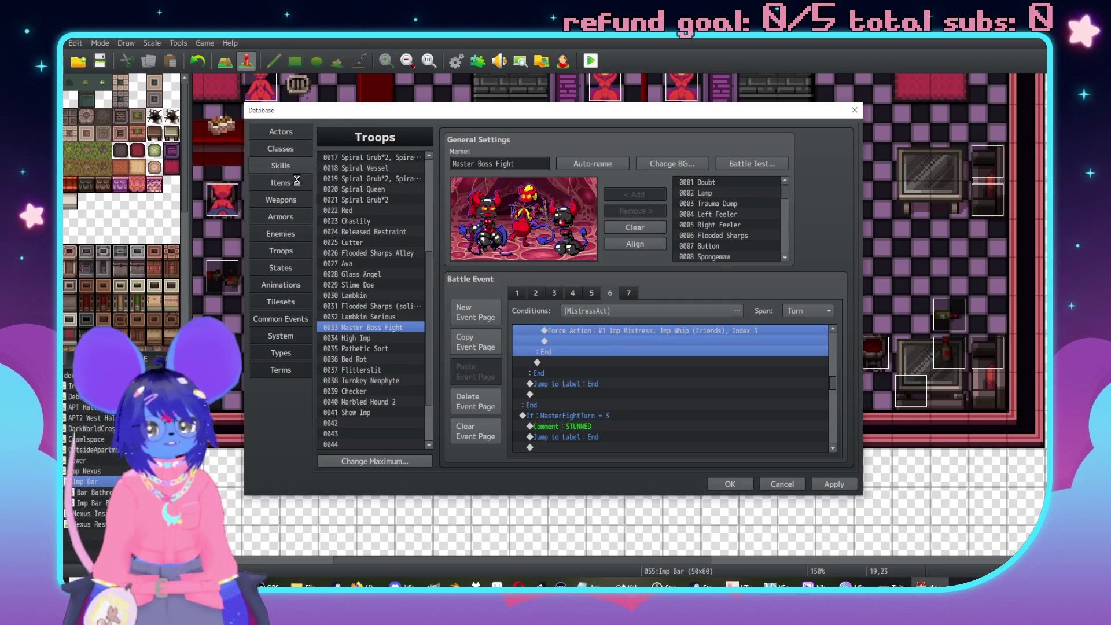
Switch the Database to the Skills section and open its Change Maximum setting.
click(281, 167)
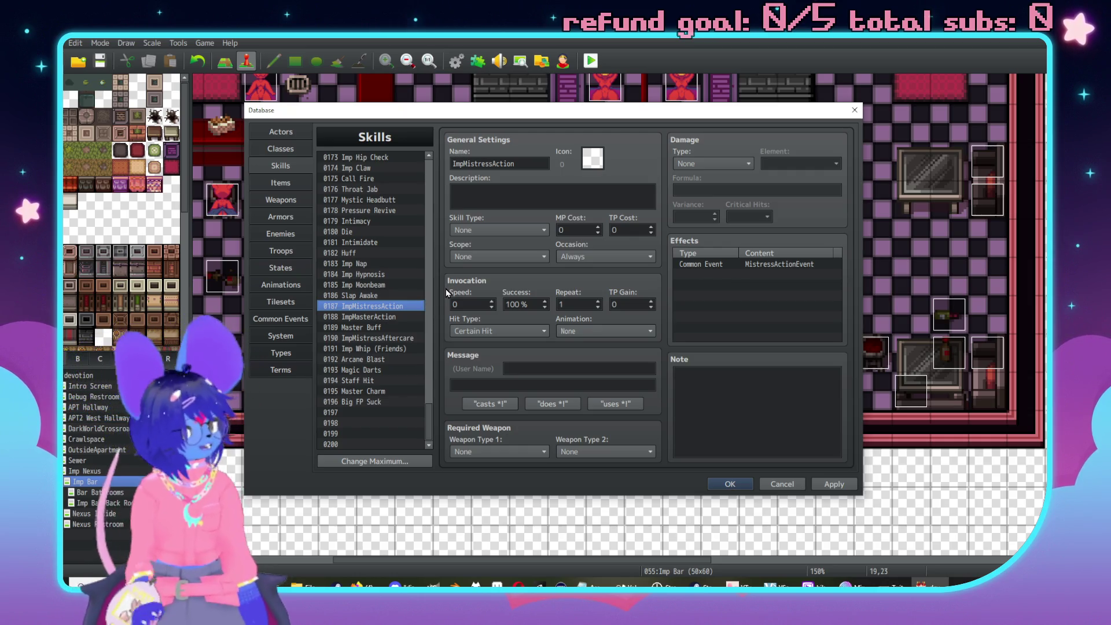
key(alt+Tab)
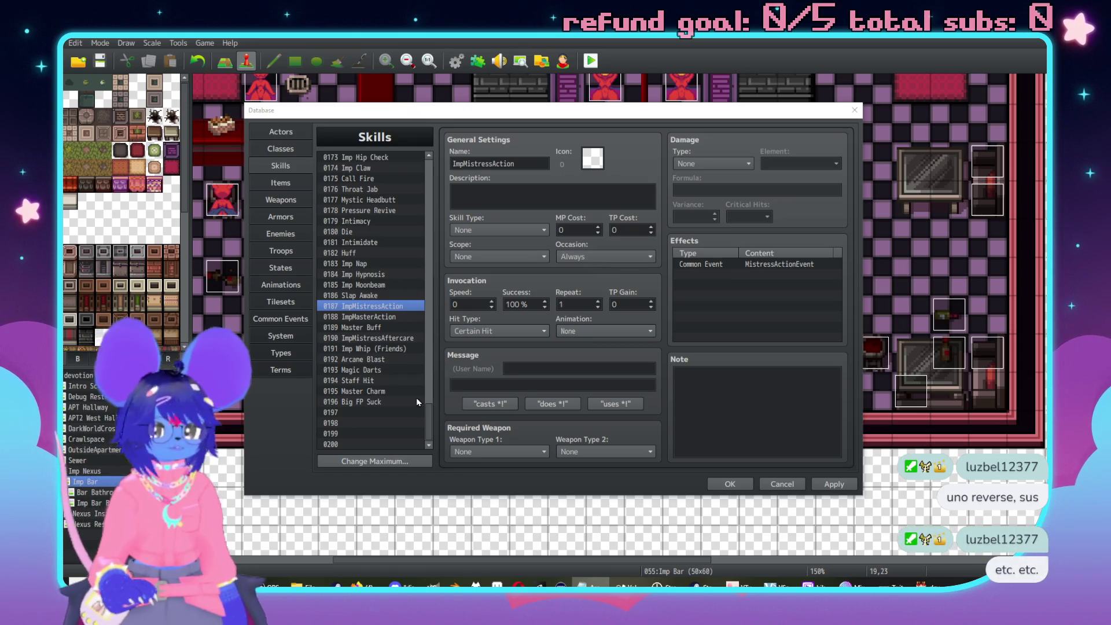
click(370, 461)
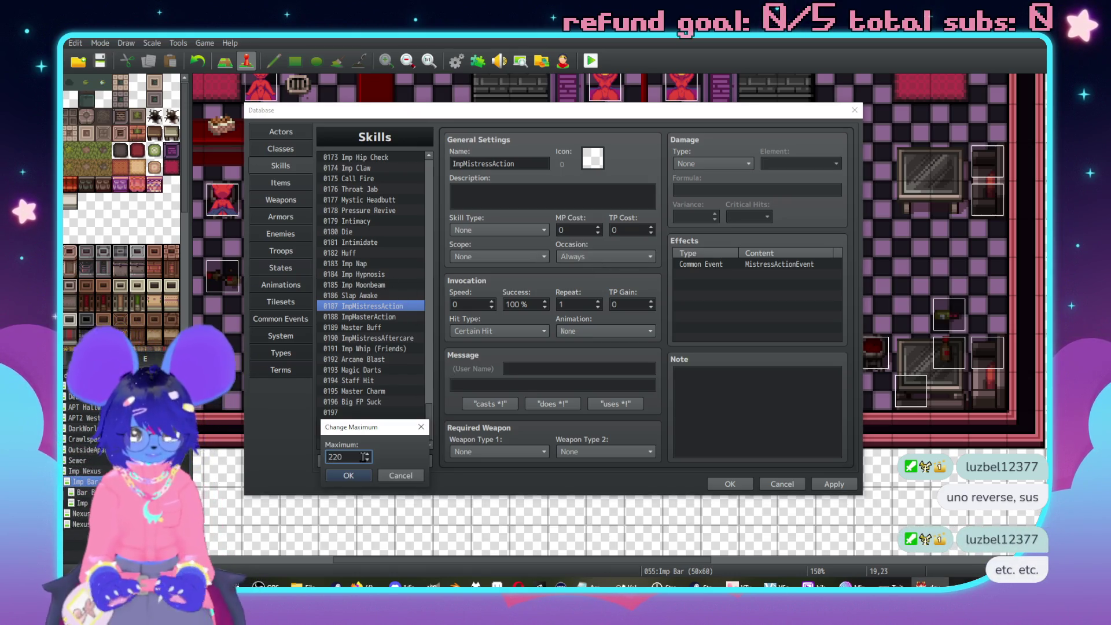
Raise the skill maximum to 220 and name skill 0197 Arcane Burst.
key(Return)
scroll(366, 317, down, 4)
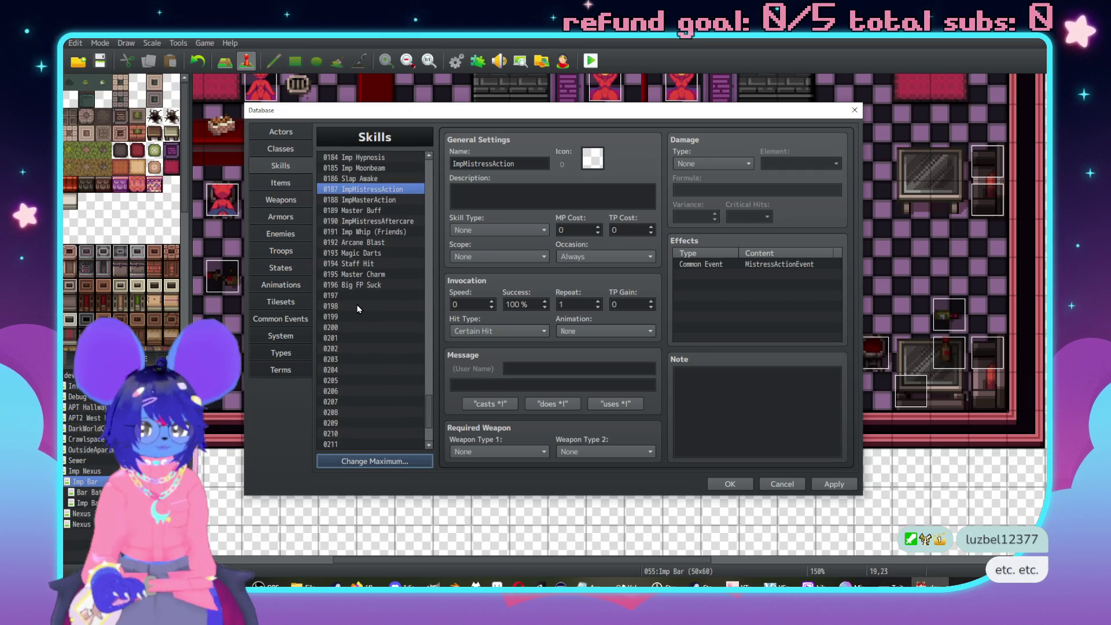
click(358, 307)
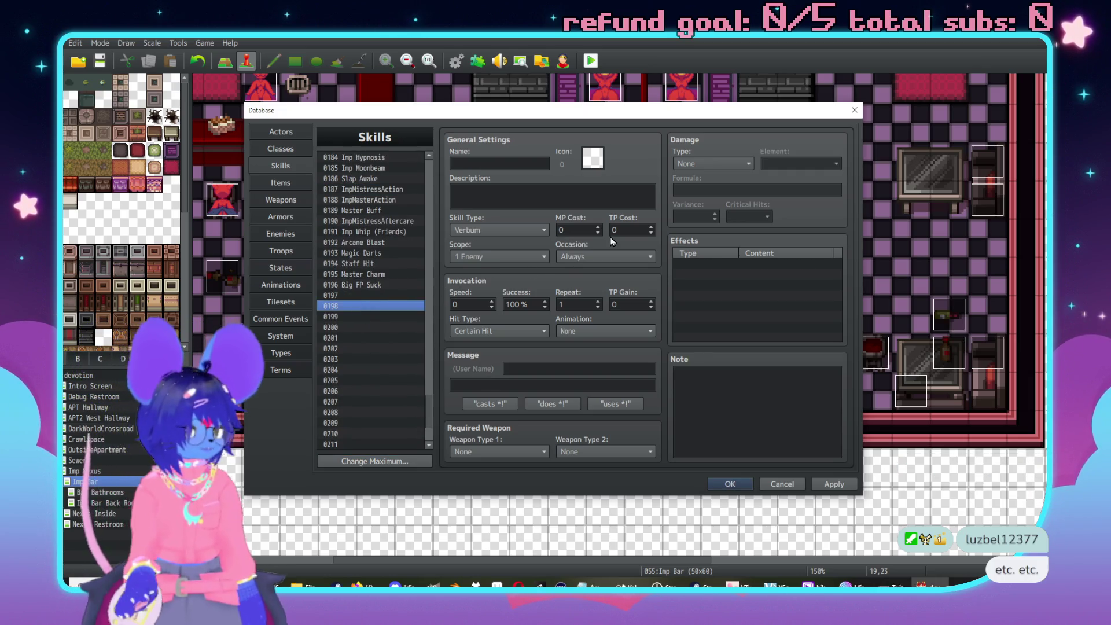
key(Up)
click(483, 161)
text(Arcane Bur)
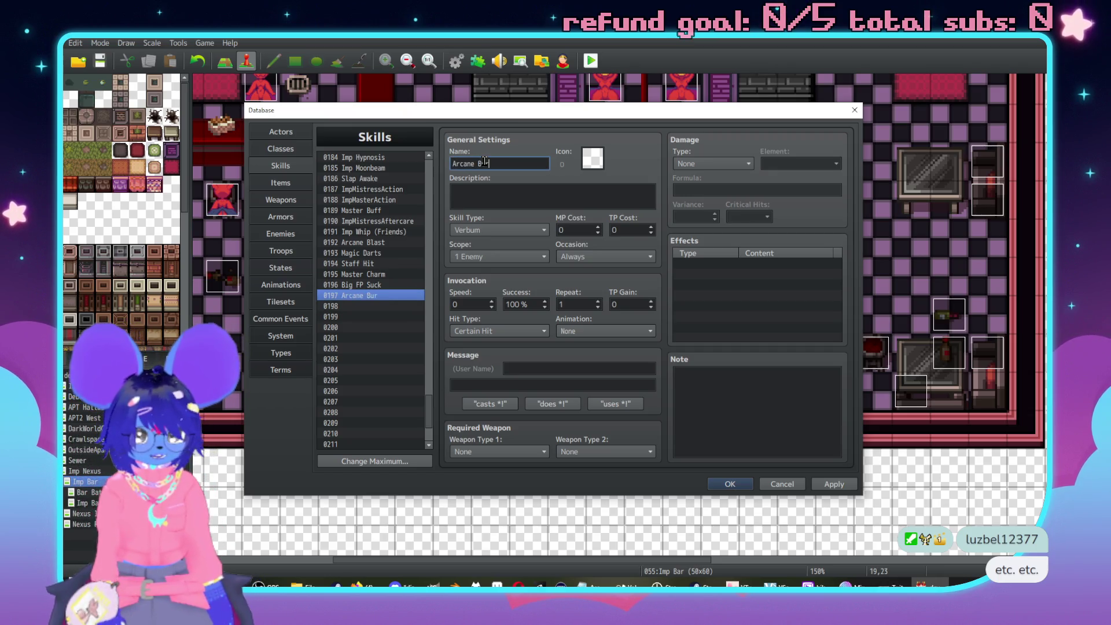
text(st)
Set Arcane Burst's skill type to None and its scope to The User.
click(511, 229)
click(495, 243)
click(504, 231)
click(501, 243)
click(497, 256)
click(497, 468)
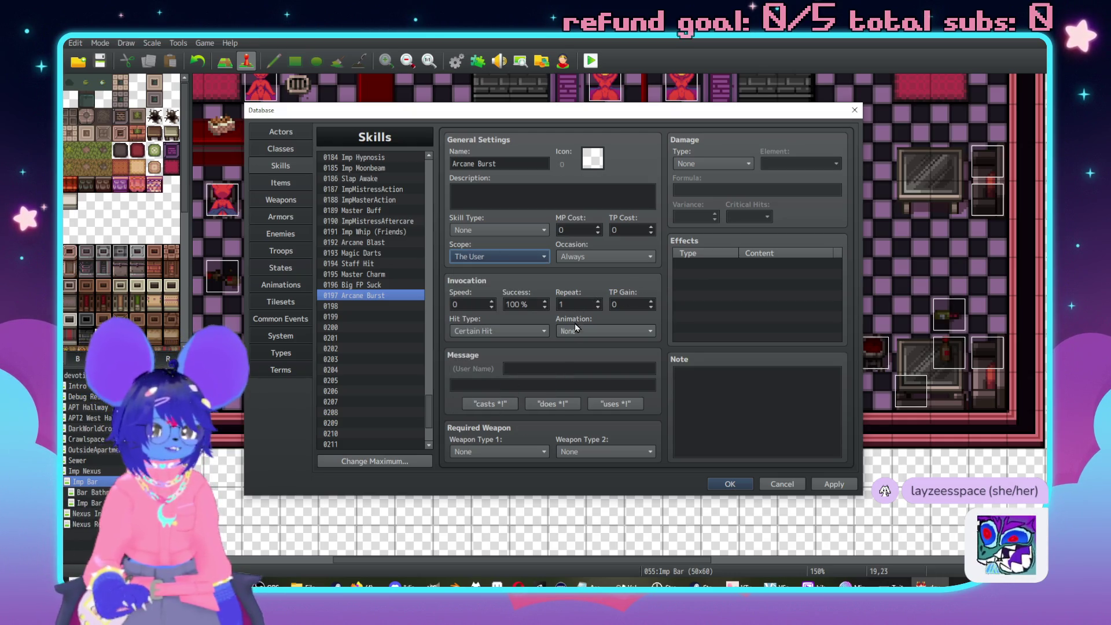
Give Arcane Burst the message 'releases overwhelming energy!' and animation 0198 Arcane Blast.
click(534, 368)
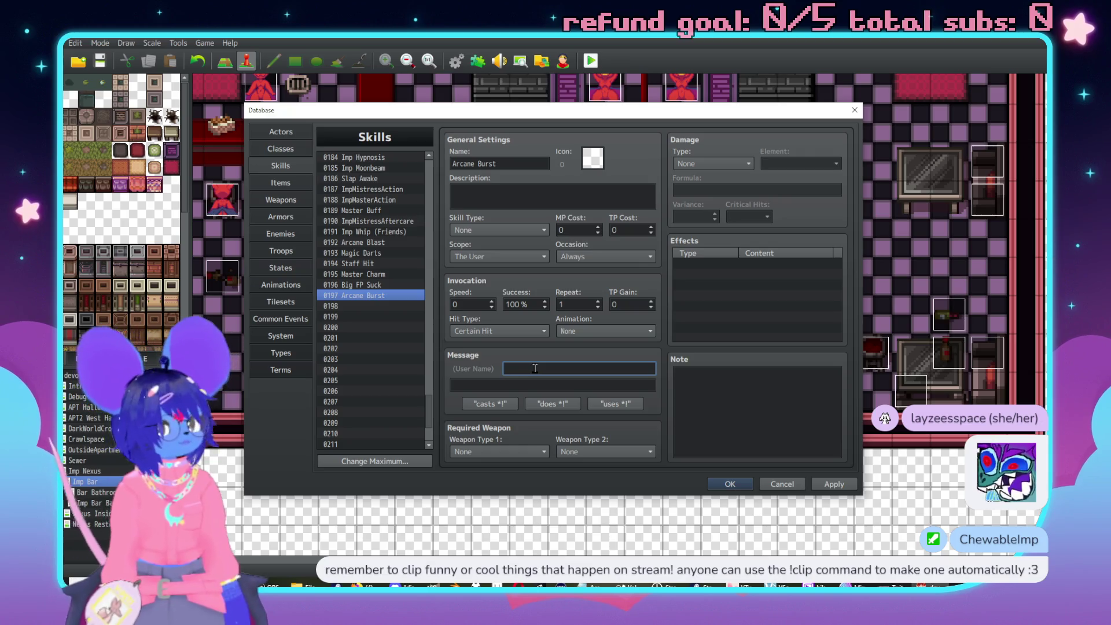
text(releases)
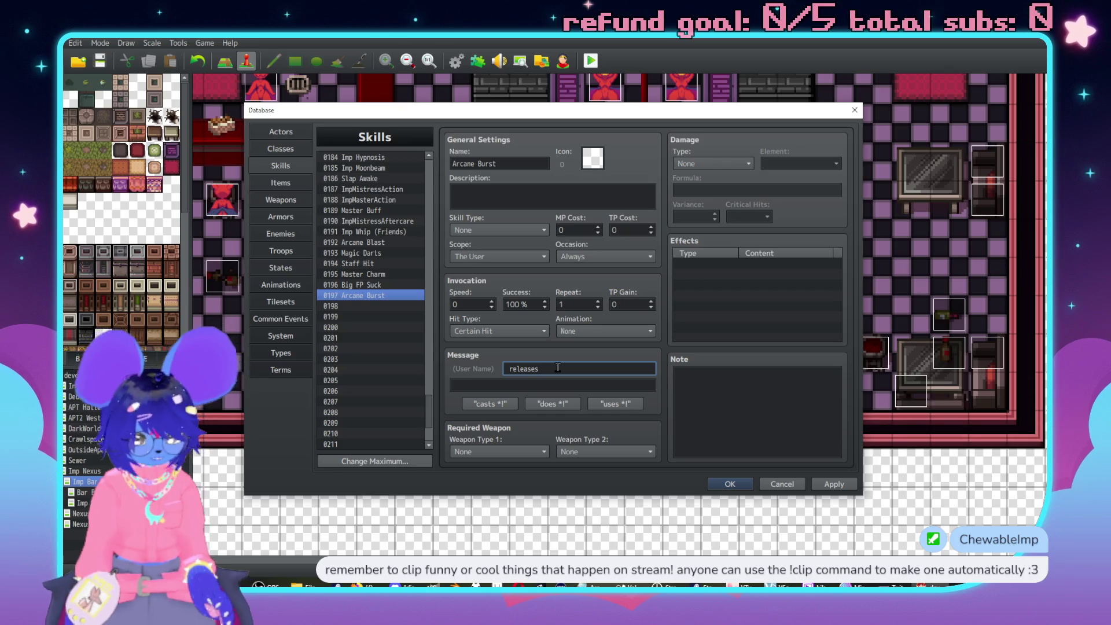
text( overwhelmig energy!)
key(Left)
key(Left)
key(Left)
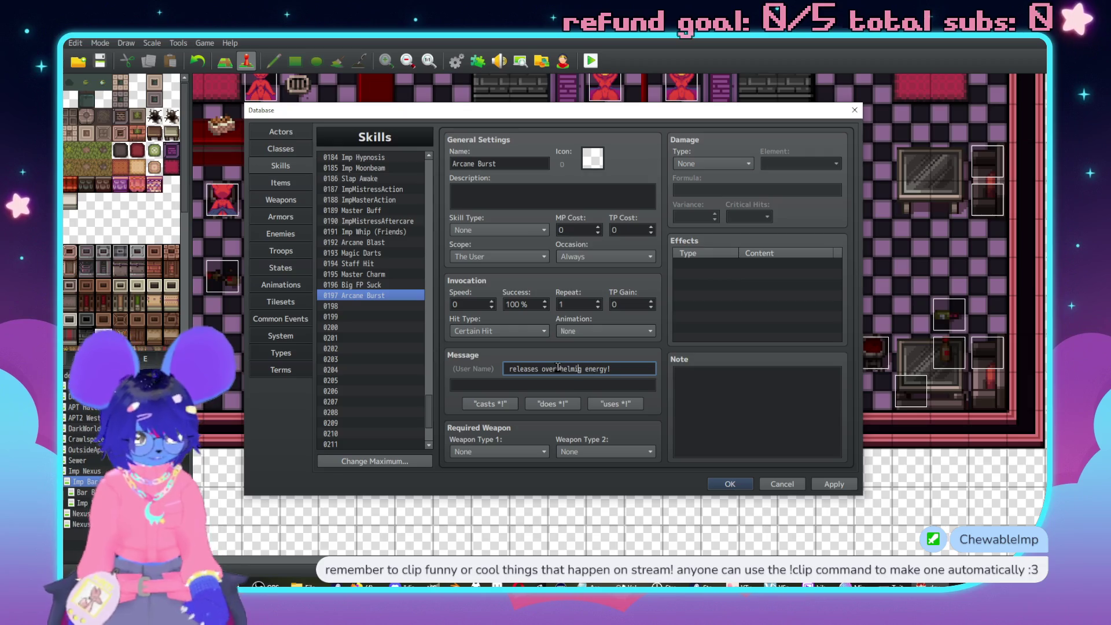
text(n)
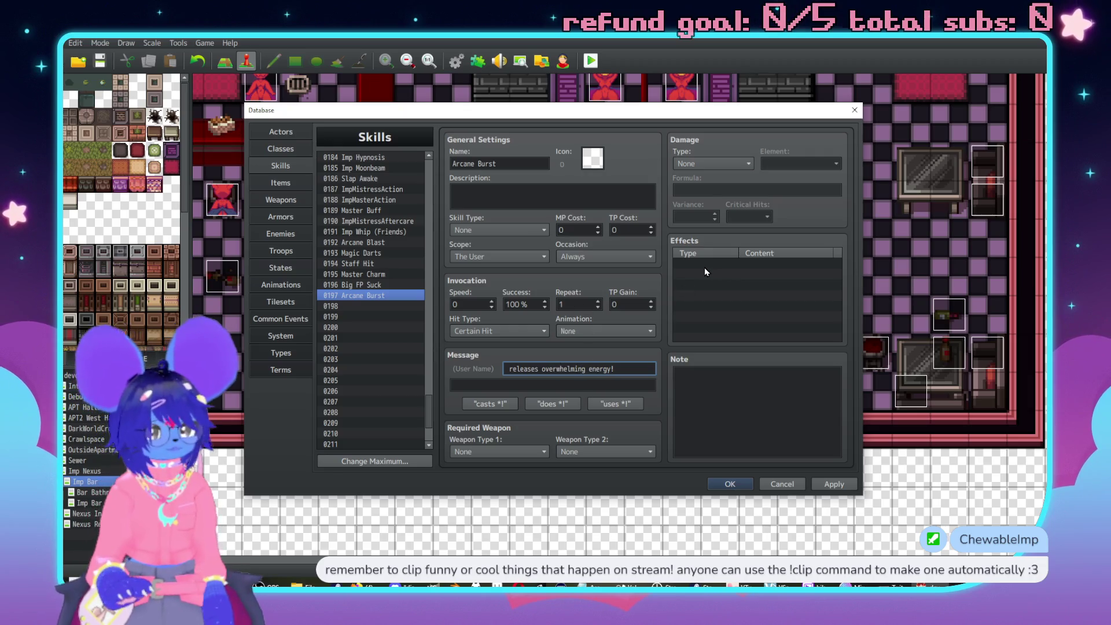
click(613, 333)
drag(664, 318, 653, 553)
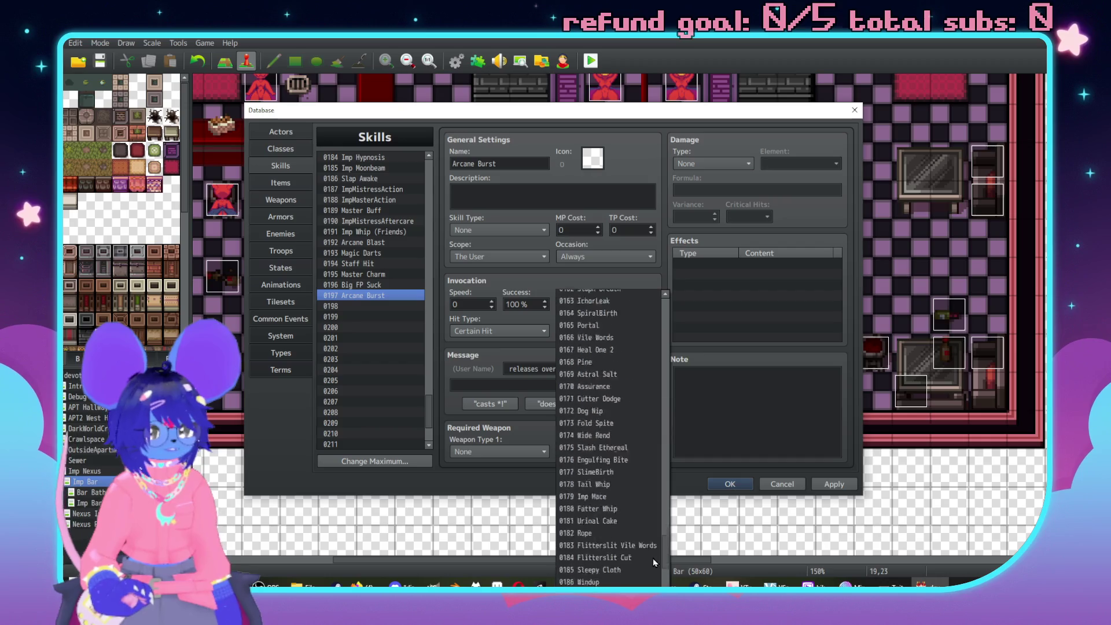
click(637, 578)
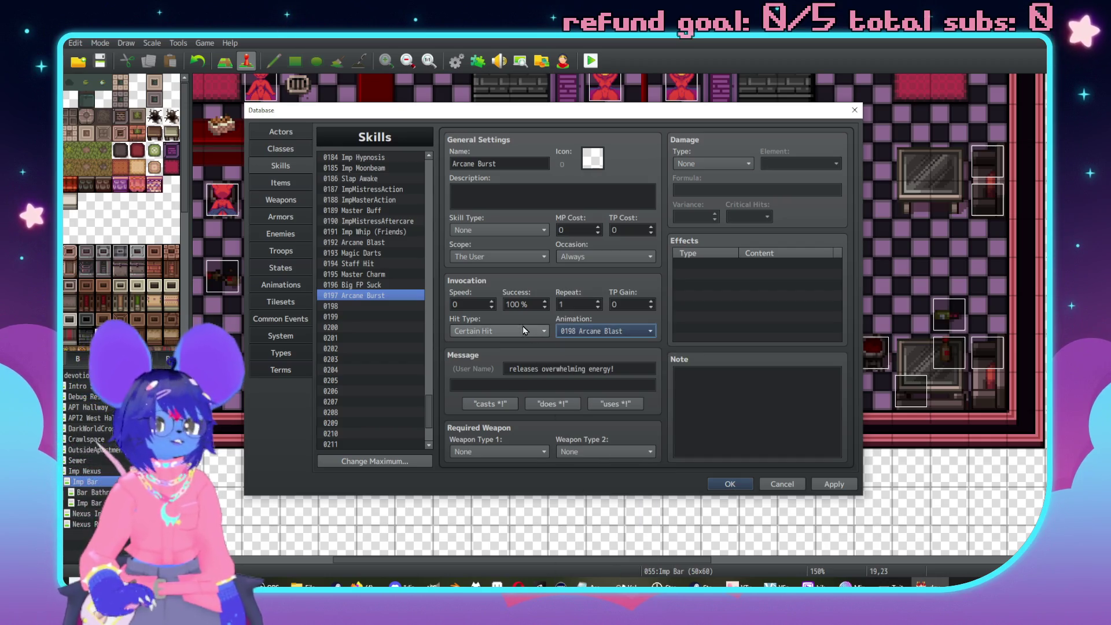
Add a 12-frame pink Target flash (255,136,170,204) on frame 1 of Arcane Blast and preview it.
click(274, 285)
click(807, 387)
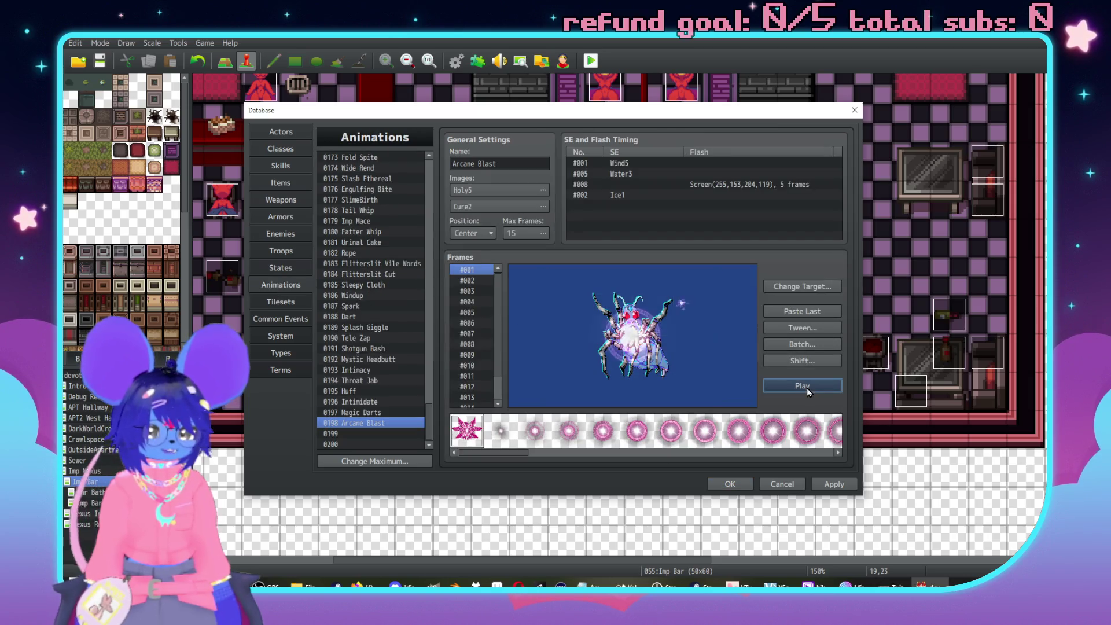
double_click(633, 201)
click(639, 179)
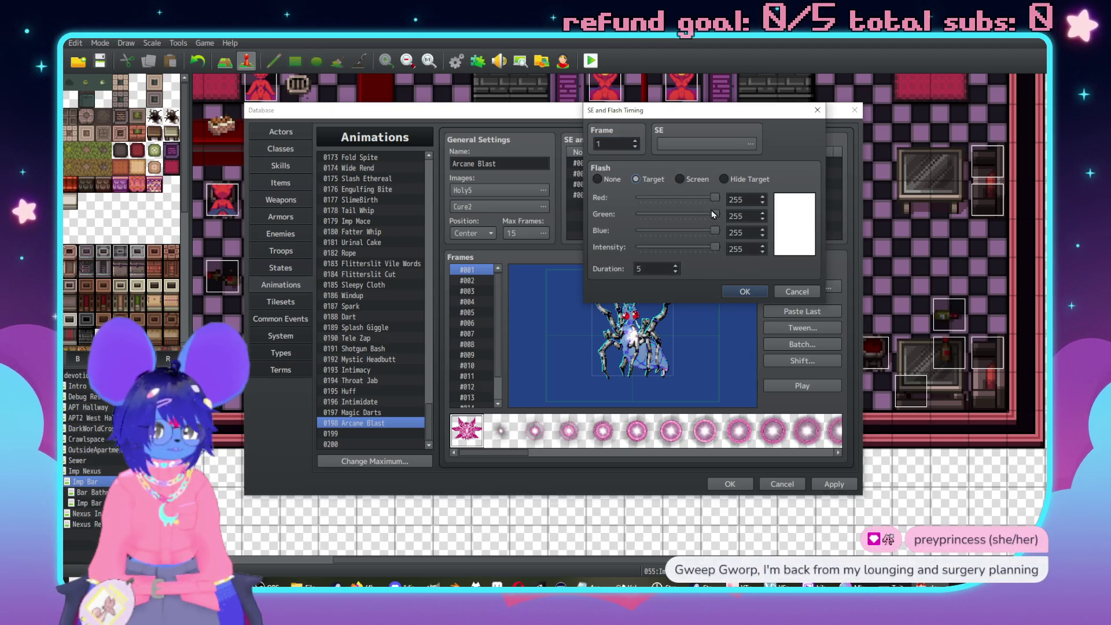
mouse_move(716, 219)
mouse_down()
mouse_move(678, 213)
mouse_move(693, 218)
mouse_move(702, 249)
mouse_move(681, 215)
mouse_move(711, 230)
mouse_move(700, 236)
mouse_up()
scroll(676, 266, up, 7)
click(743, 293)
click(806, 391)
click(800, 392)
Lower the target flash's blue value and preview the animation again.
double_click(694, 206)
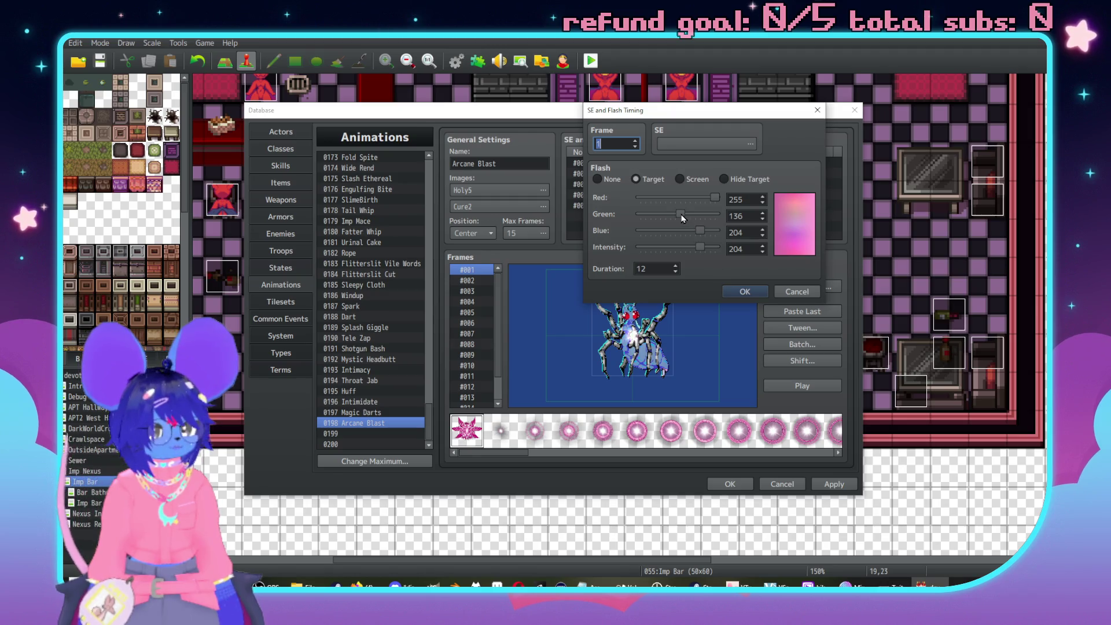
drag(702, 233, 692, 233)
click(745, 291)
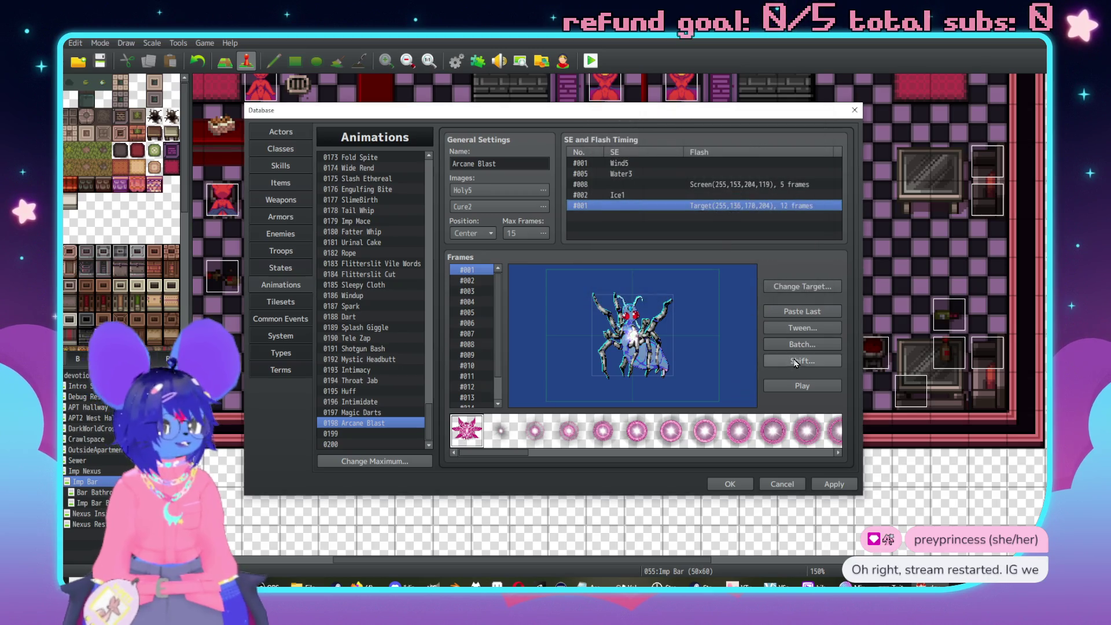
click(803, 387)
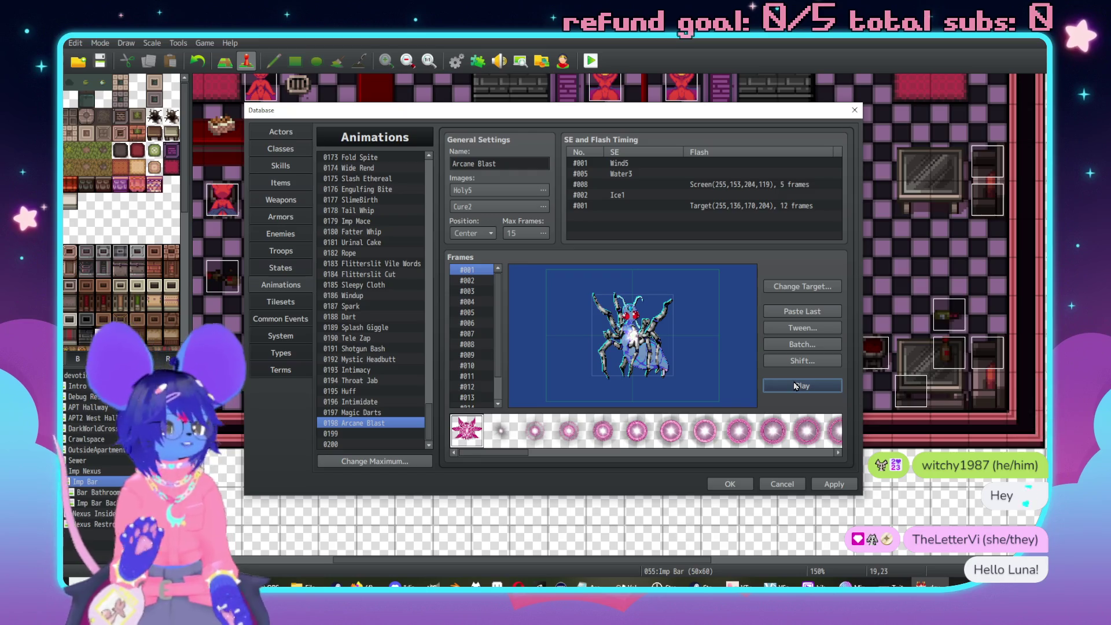
Replay Arcane Blast and set its Ice1 sound timing entry to 70% pitch.
click(794, 383)
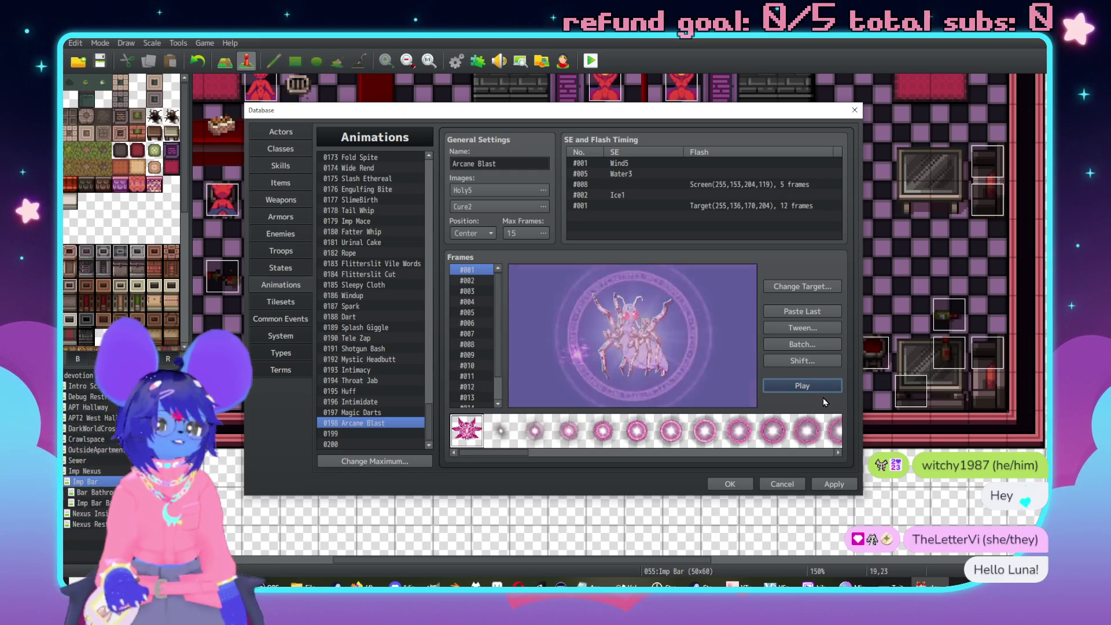
click(801, 388)
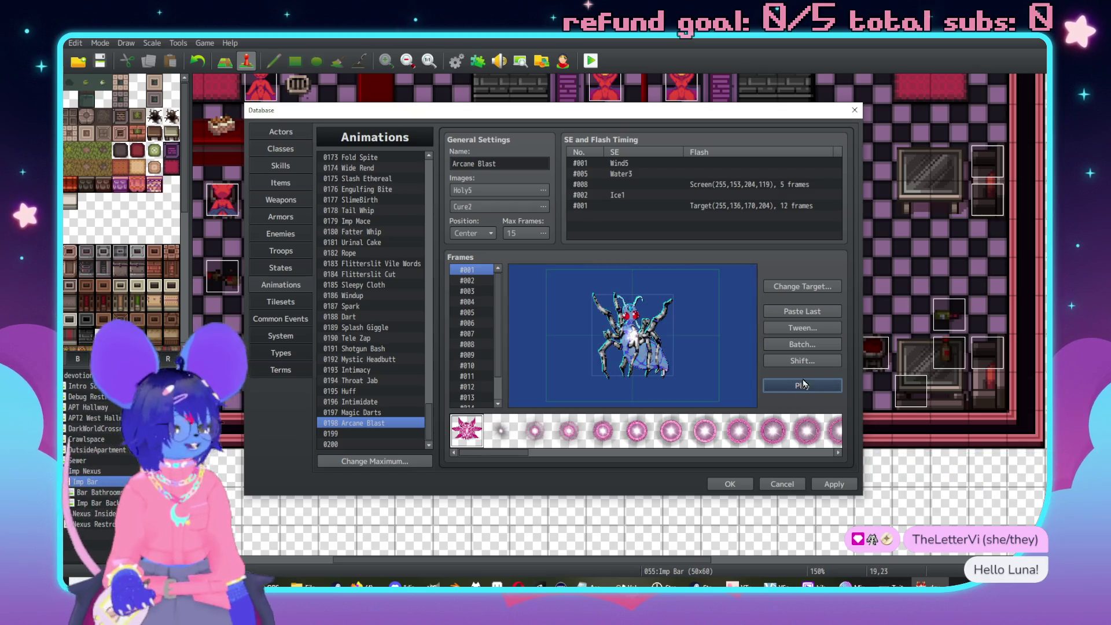
click(797, 384)
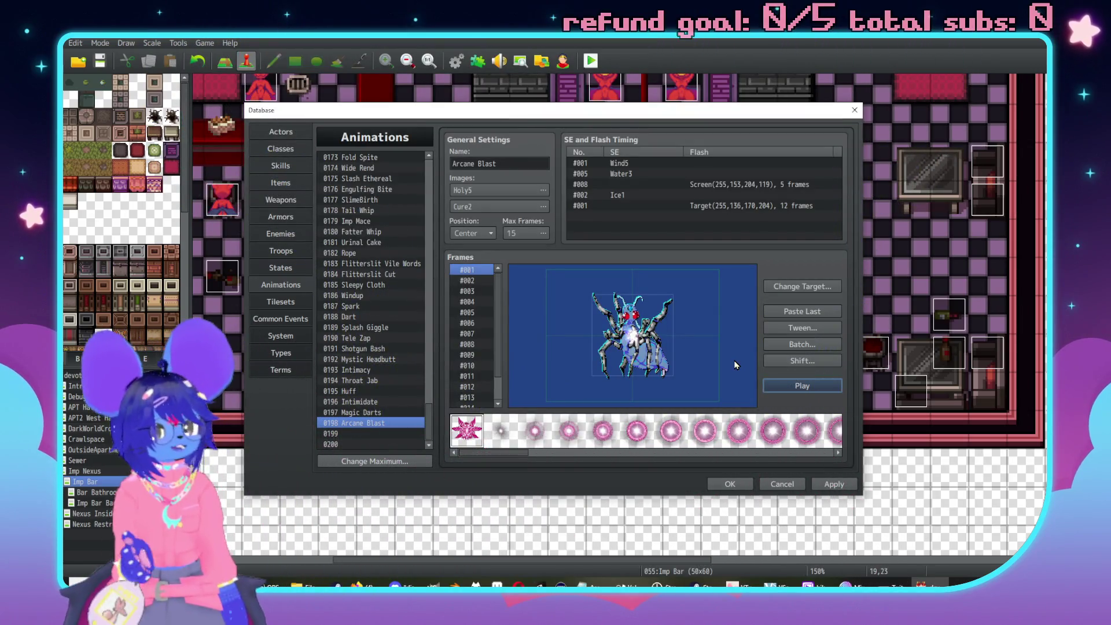
click(771, 386)
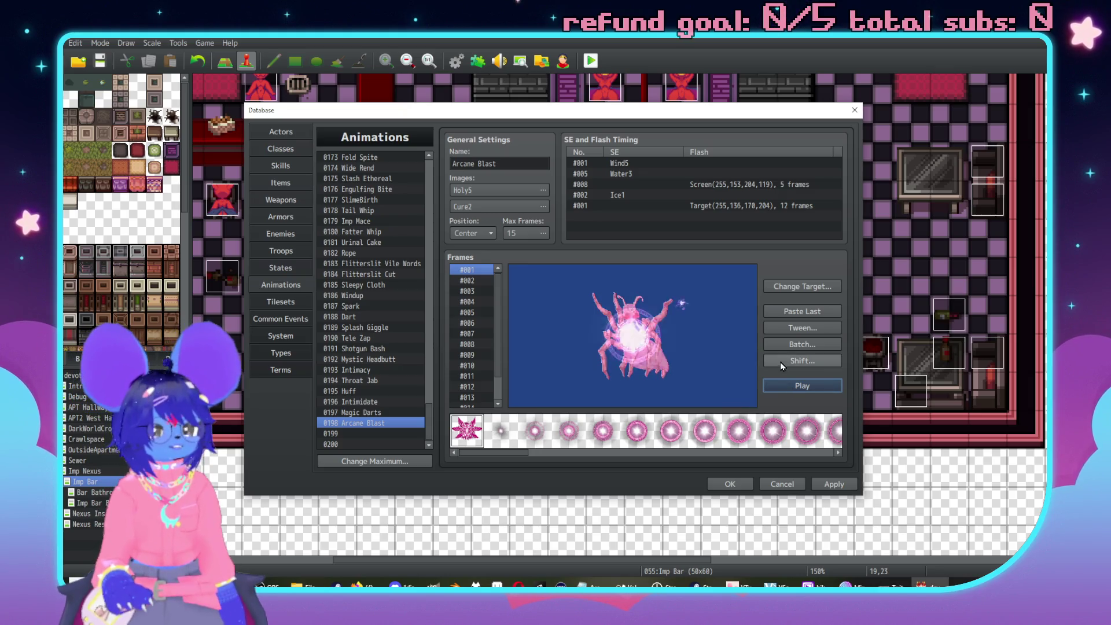
click(701, 198)
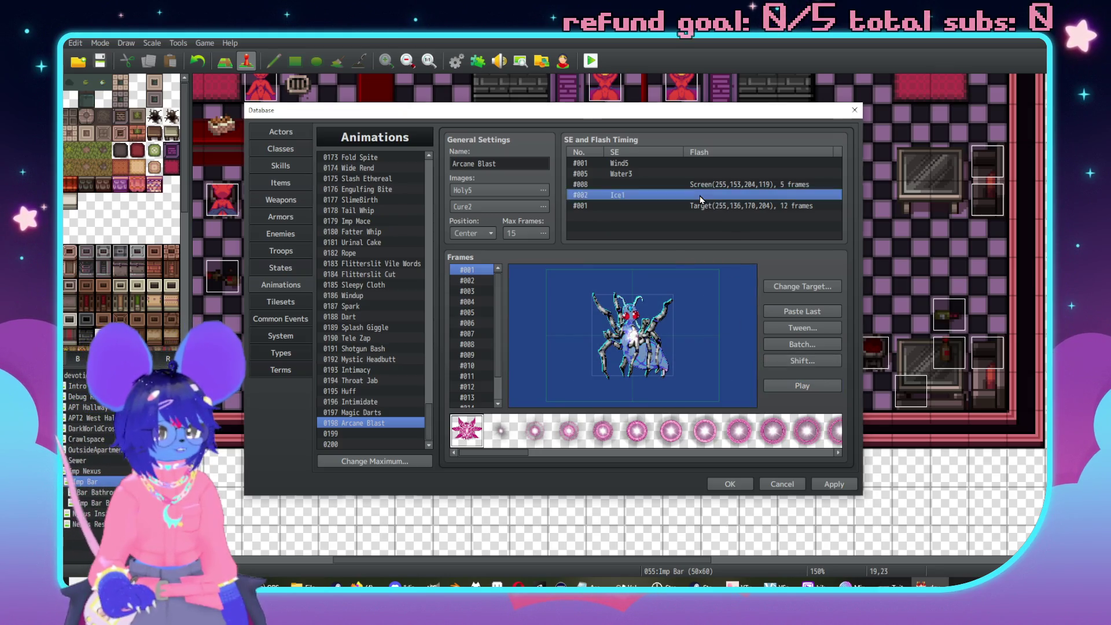
double_click(700, 198)
click(753, 146)
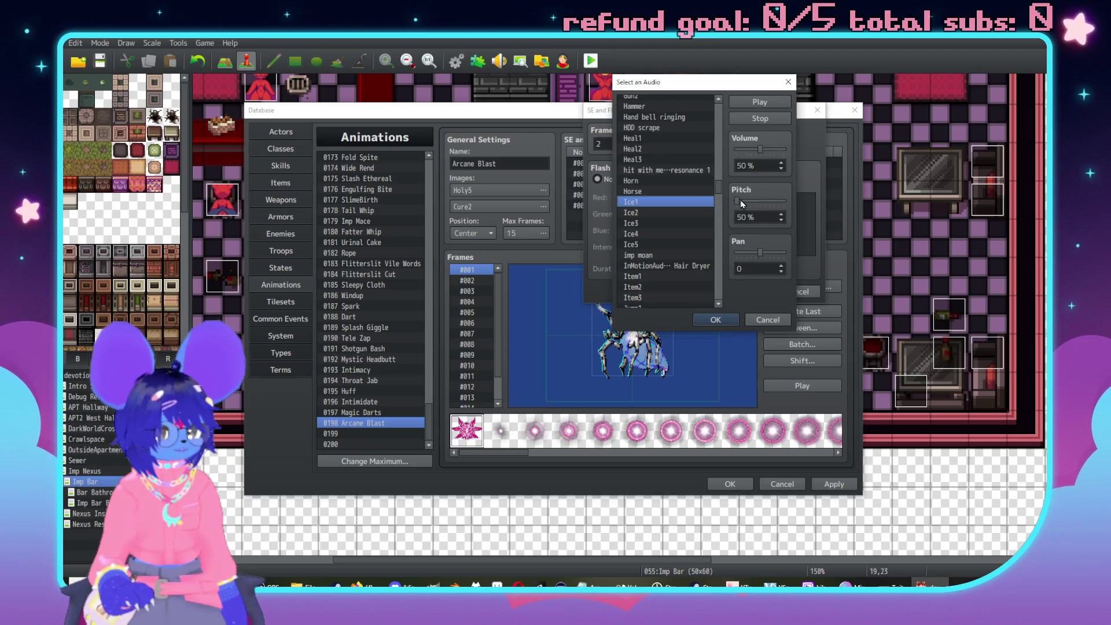
click(760, 102)
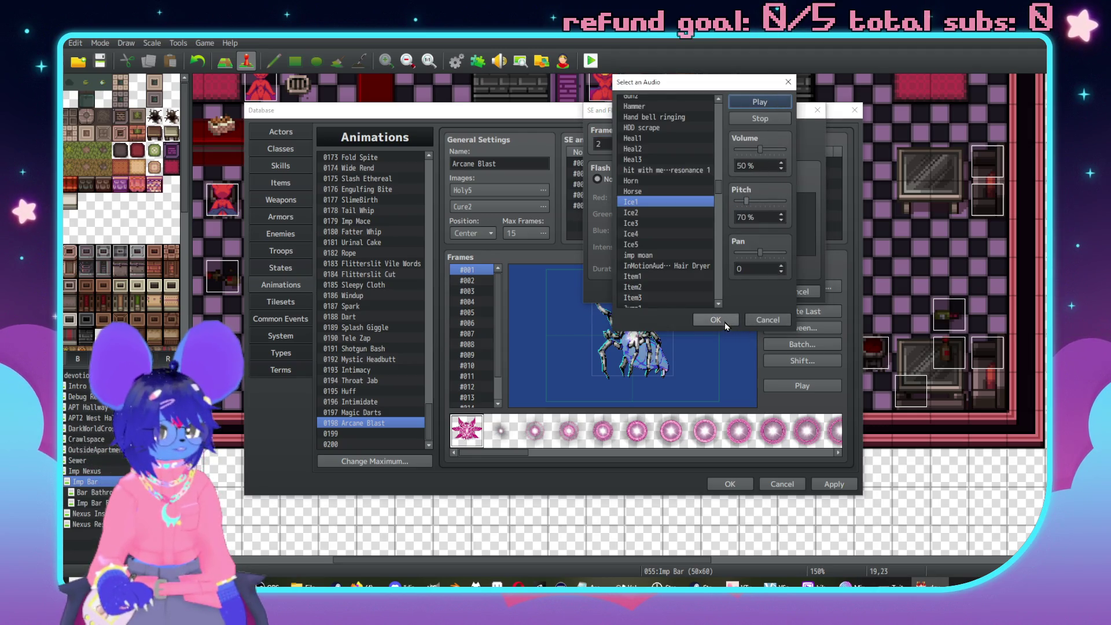
click(725, 323)
click(741, 291)
Set the animation images to Holy5 and Cure2 with adjusted hues.
click(785, 385)
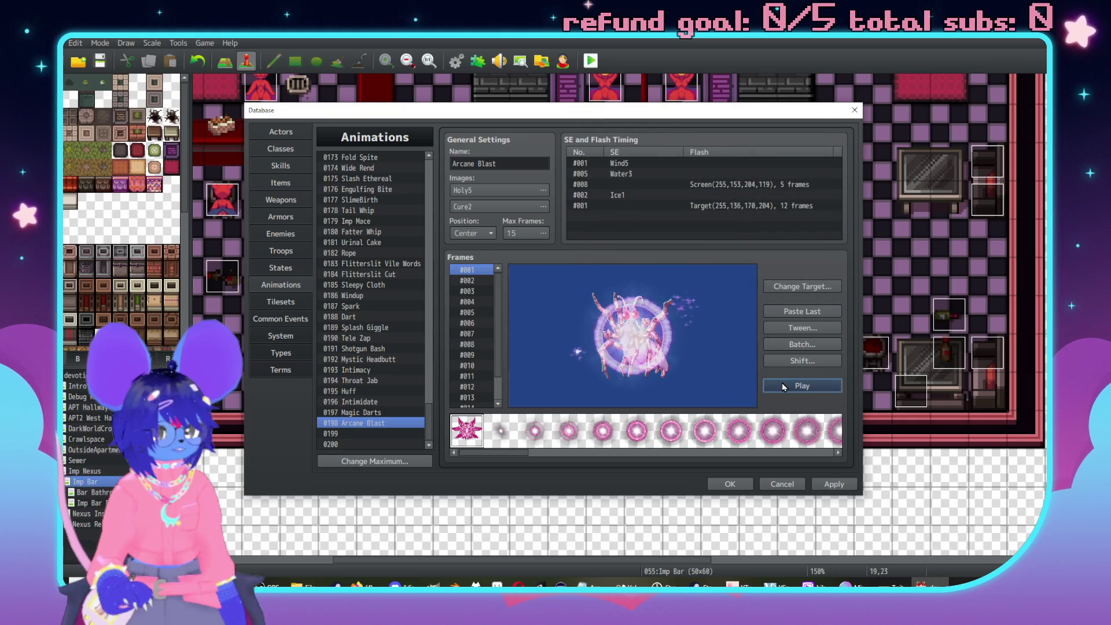
click(786, 388)
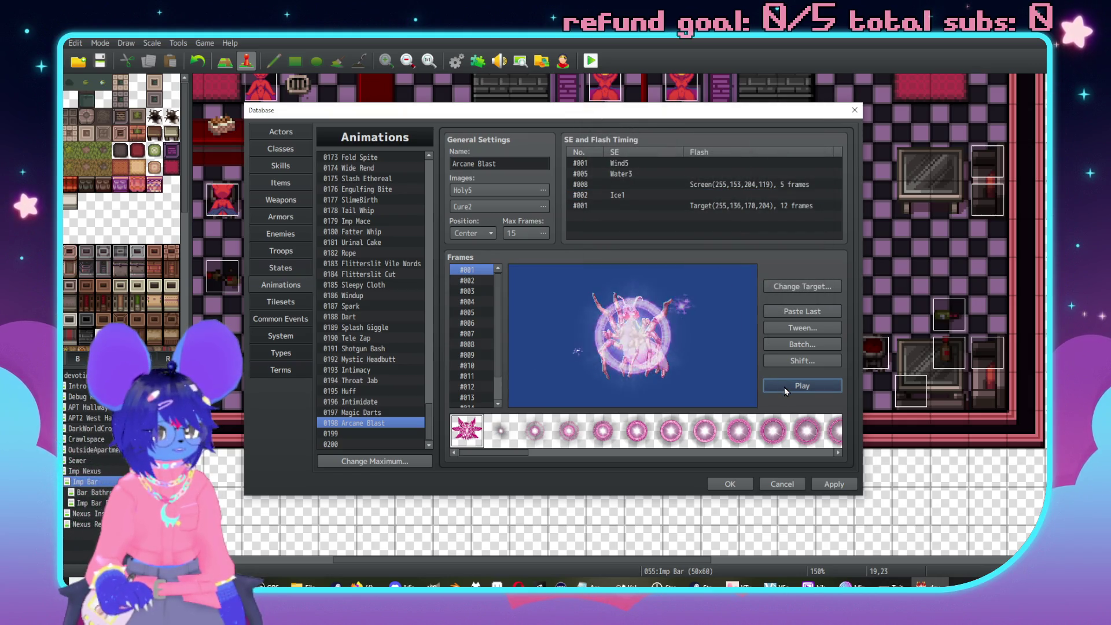
click(786, 387)
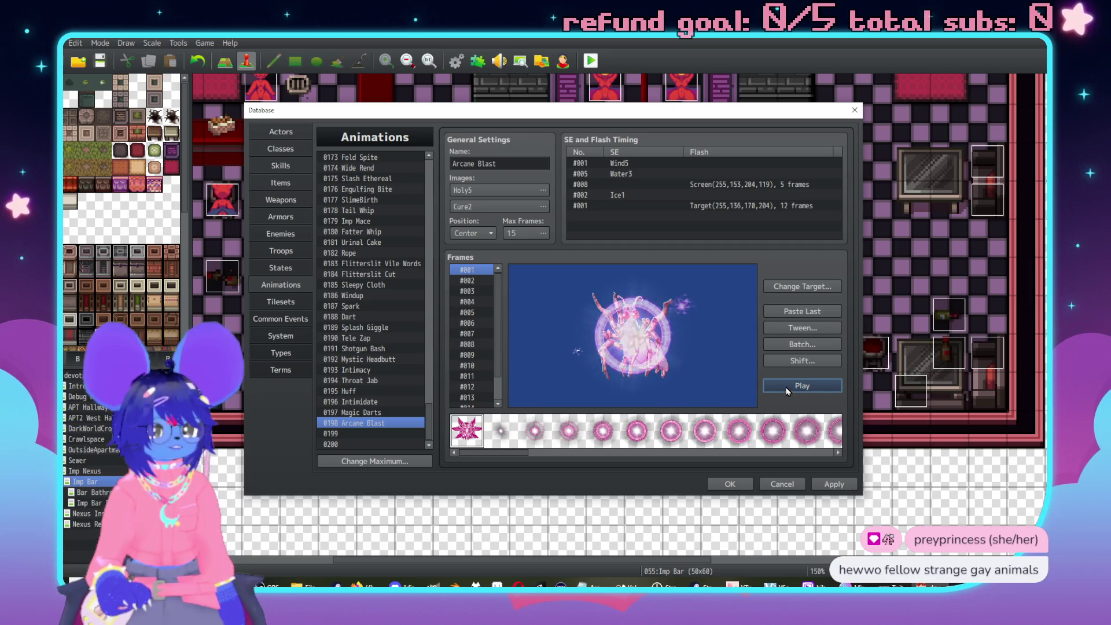
click(786, 388)
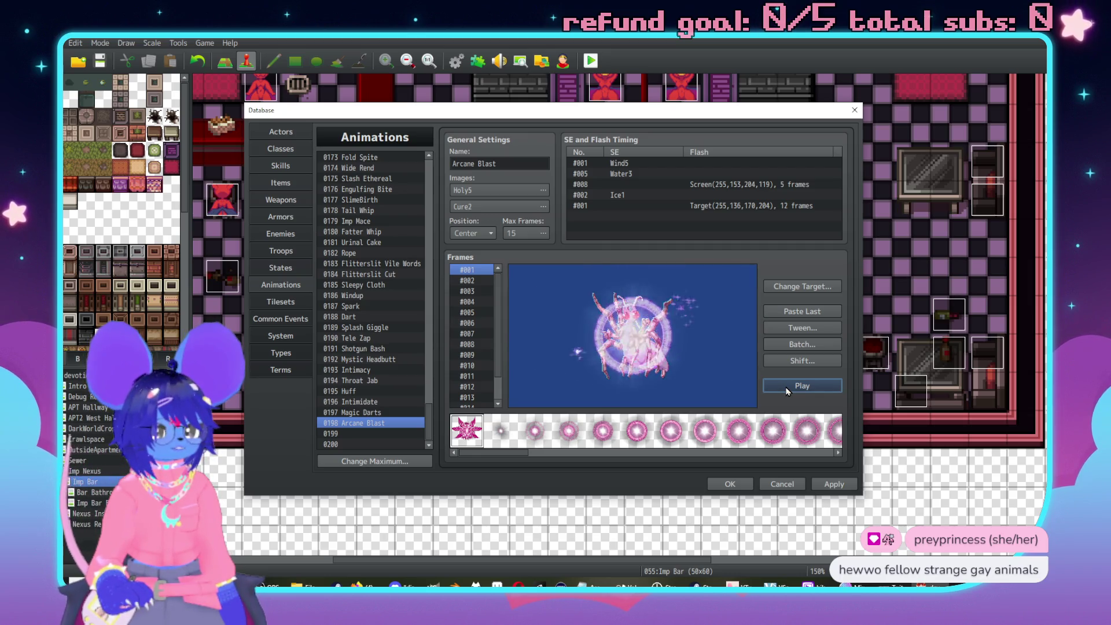
click(786, 388)
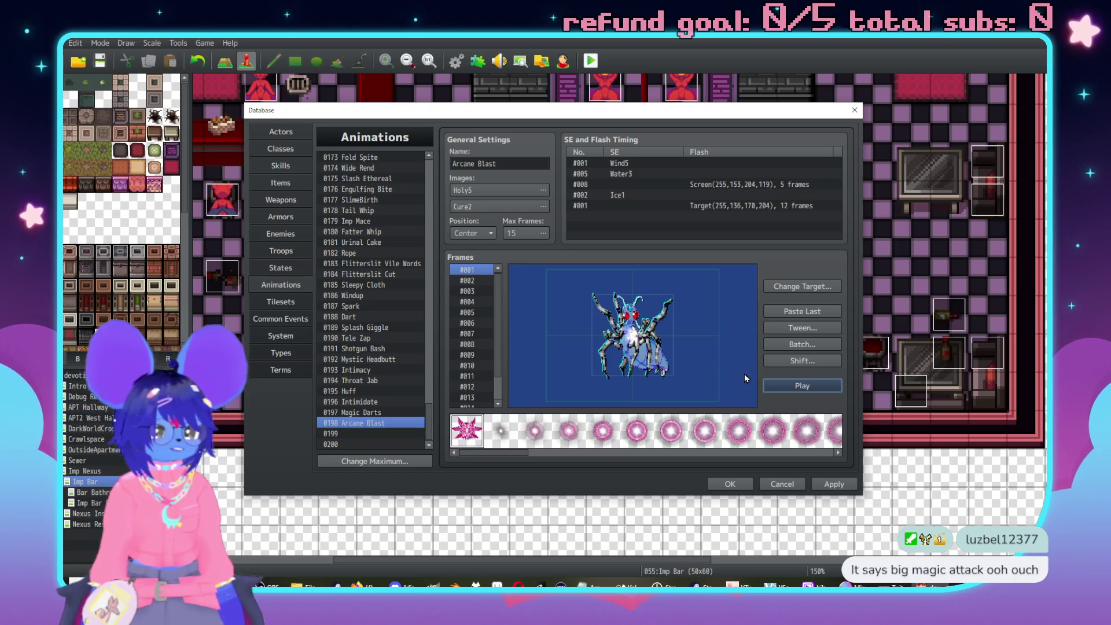
click(801, 391)
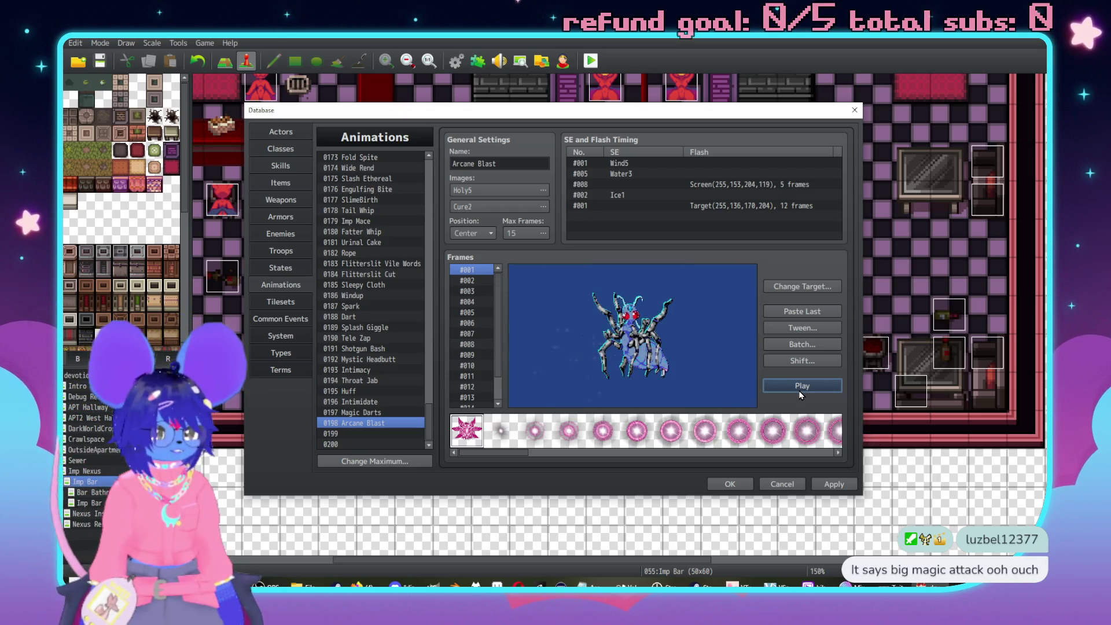
click(543, 190)
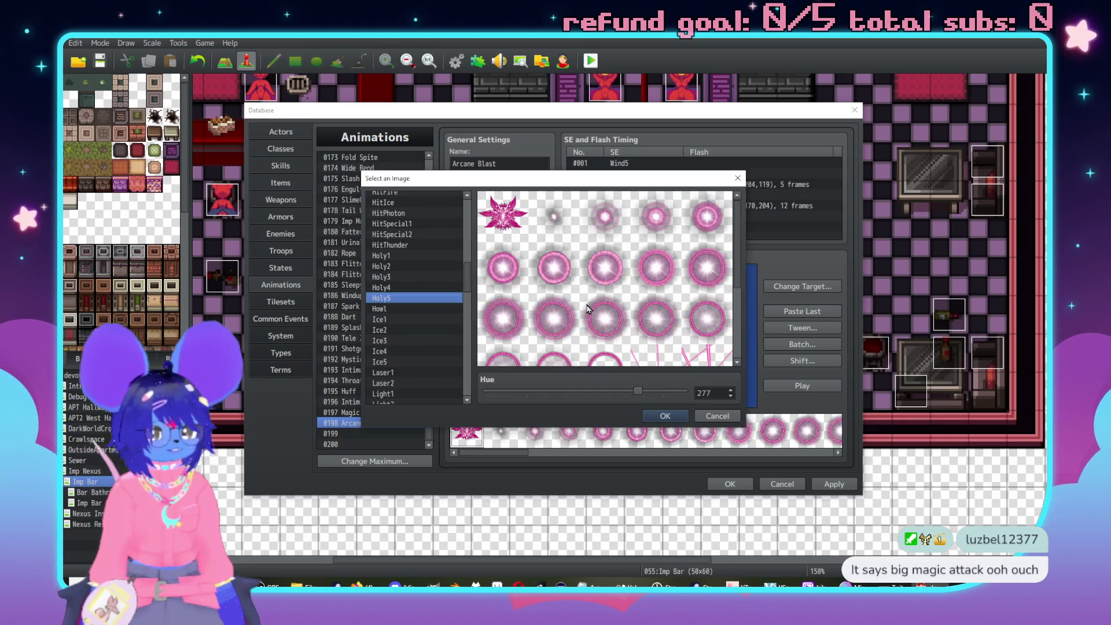
drag(638, 391, 649, 394)
click(665, 416)
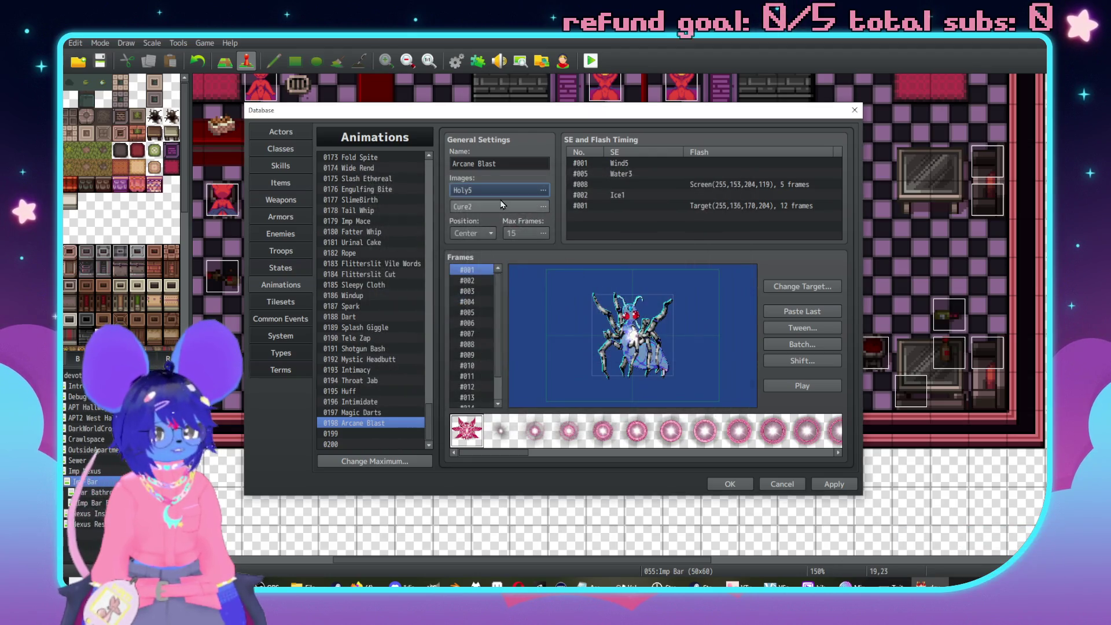
click(499, 206)
drag(487, 391, 570, 393)
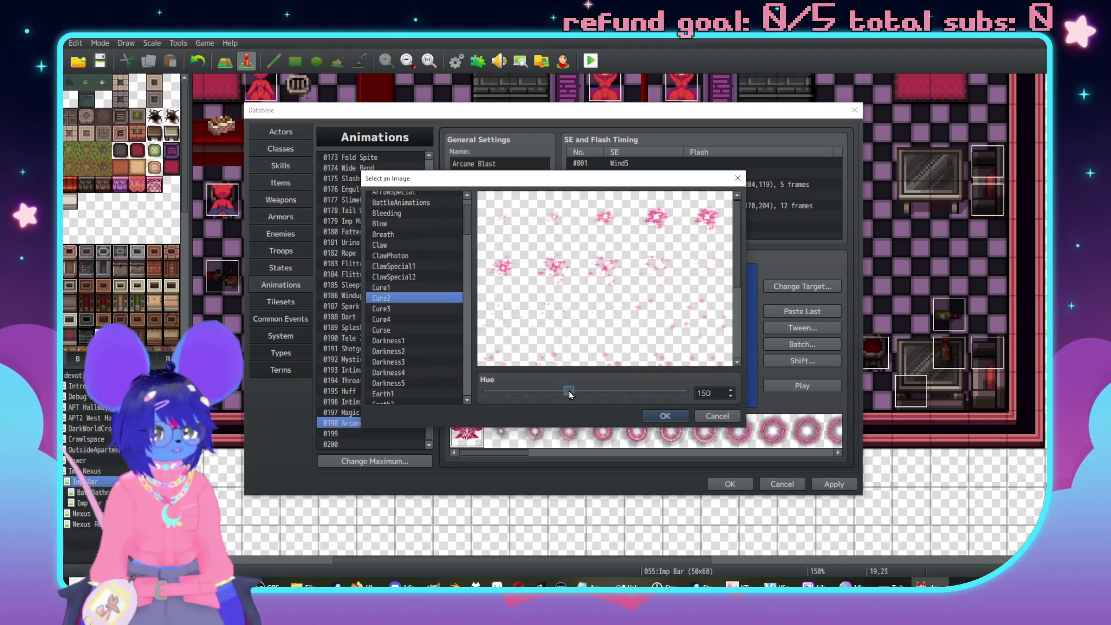
click(665, 416)
Preview the finished Arcane Blast animation and save and close the database with OK.
click(801, 387)
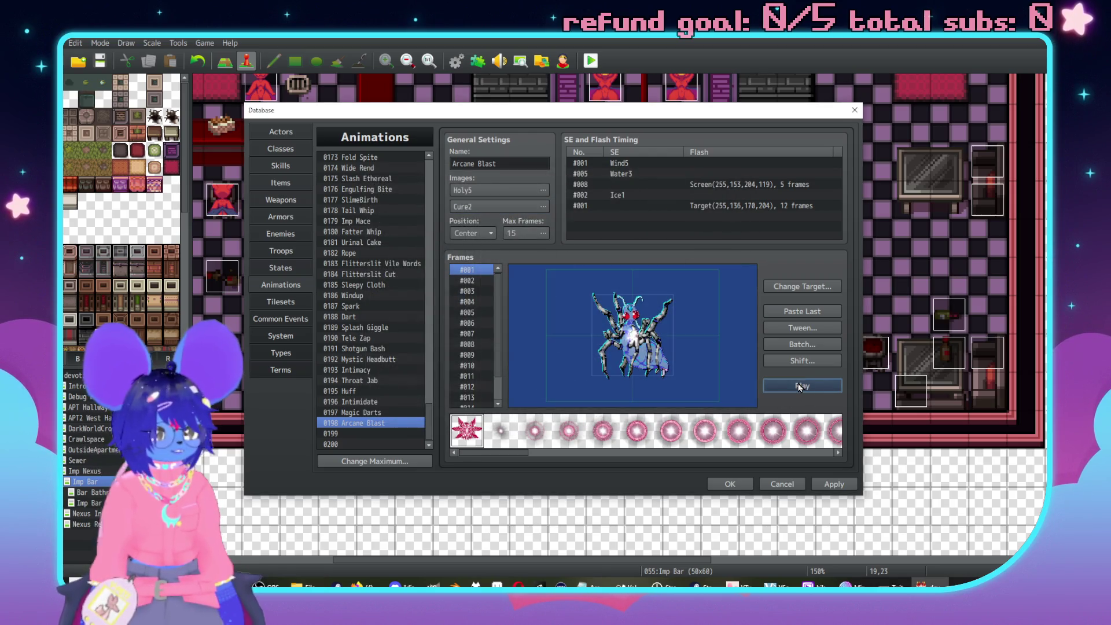
click(801, 386)
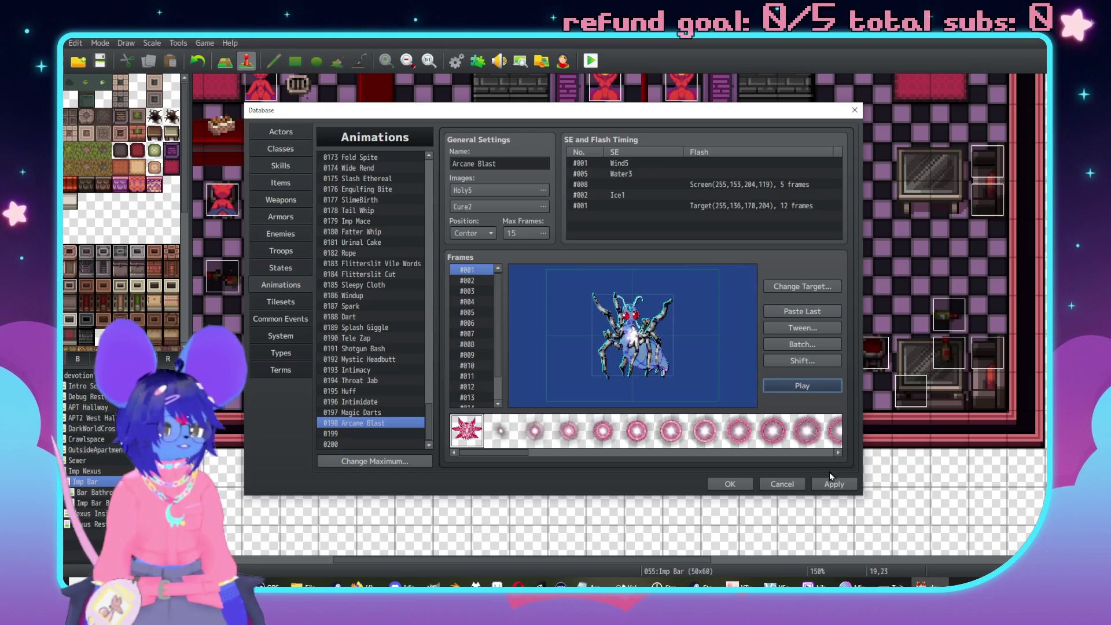
click(716, 484)
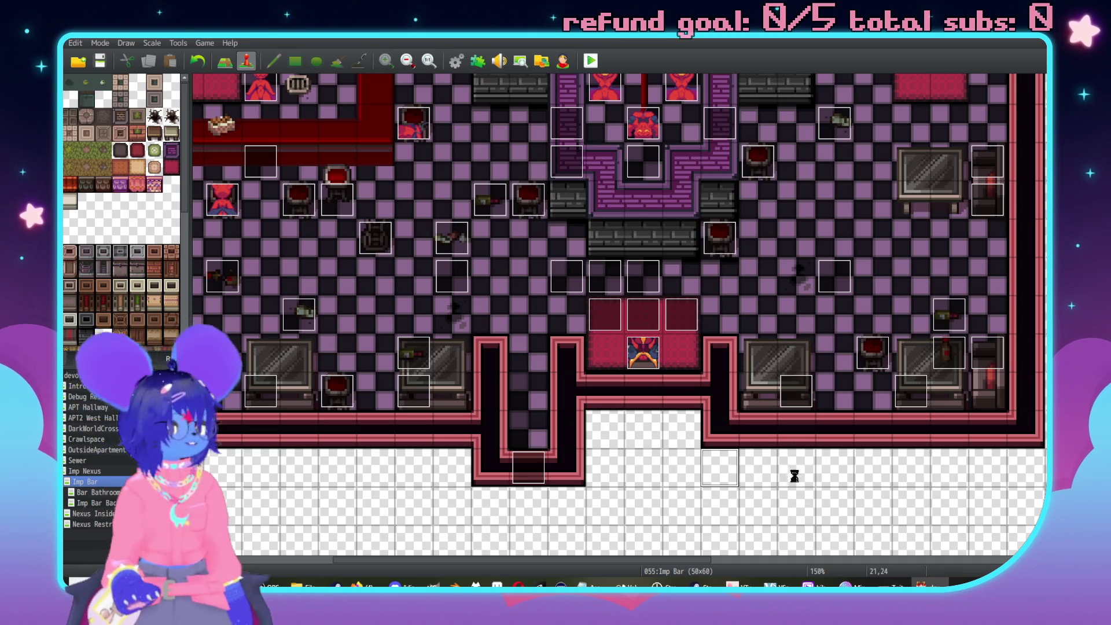
Pan around the Imp Bar map, then reopen the database with F9 on Arcane Blast.
scroll(653, 354, down, 3)
scroll(653, 355, right, 2)
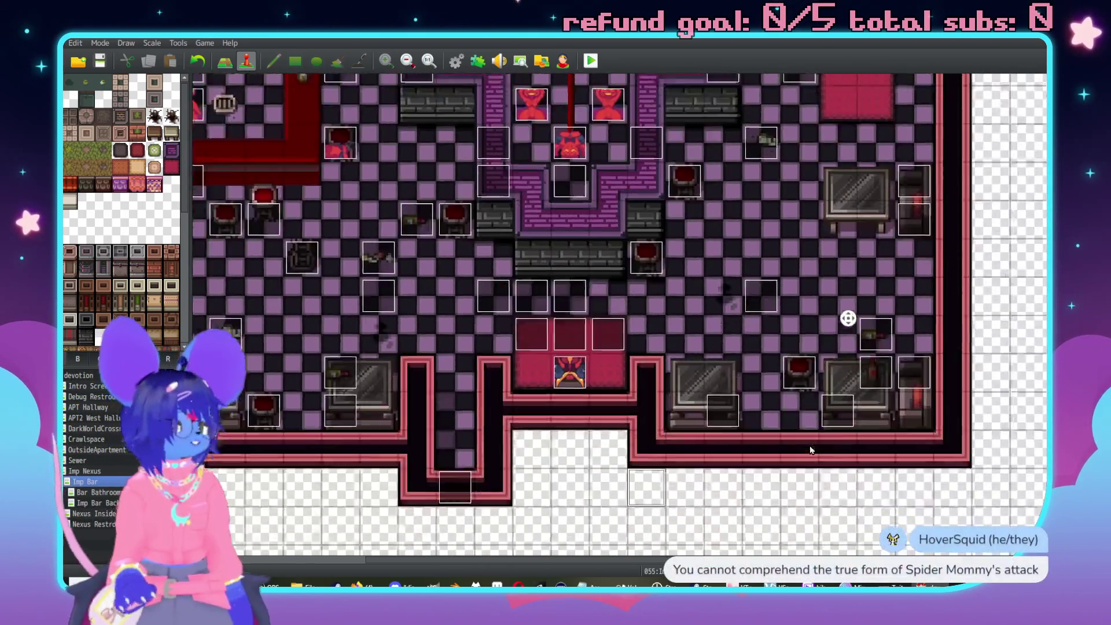
scroll(689, 412, up, 3)
scroll(694, 405, left, 1)
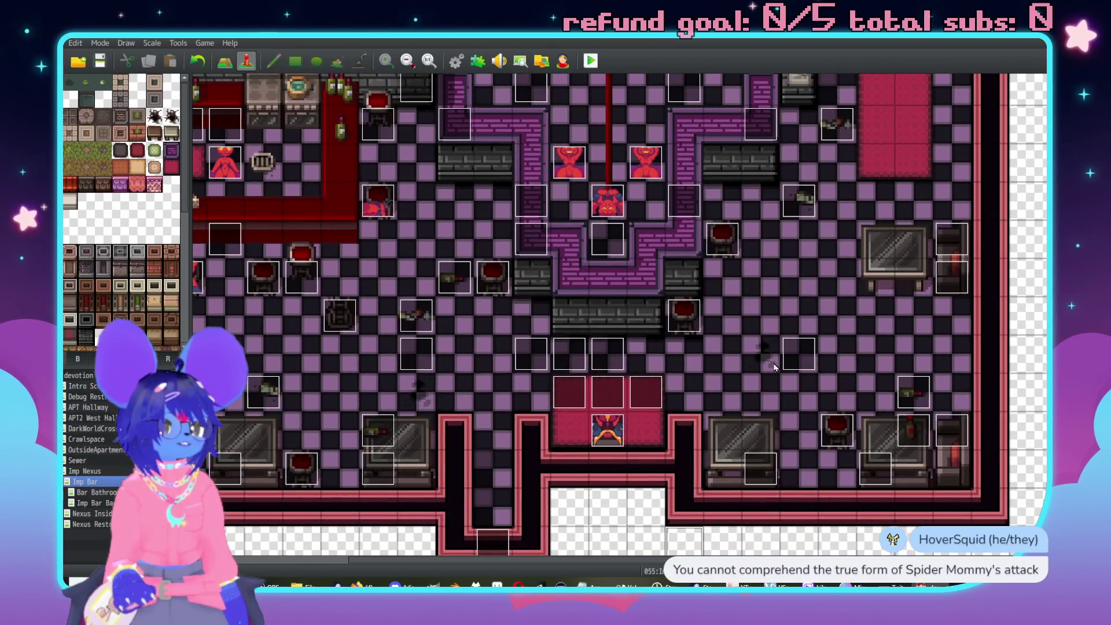
scroll(702, 397, left, 1)
key(F9)
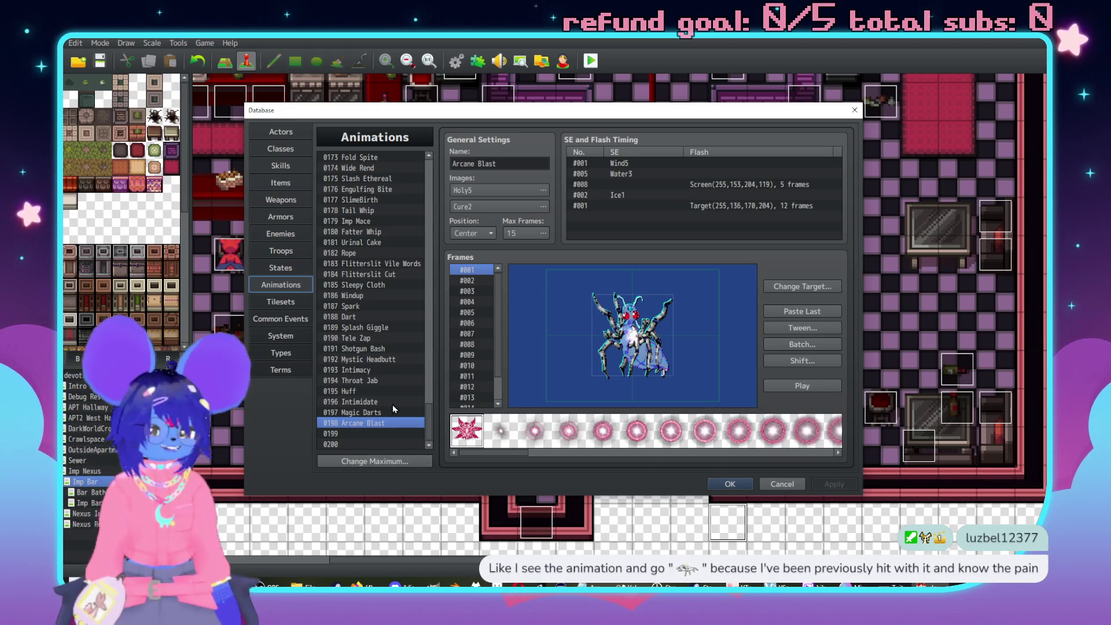
Copy skill 0197 Arcane Burst into slot 0198 and rename it Arcane Burst (Ex).
click(281, 182)
click(284, 168)
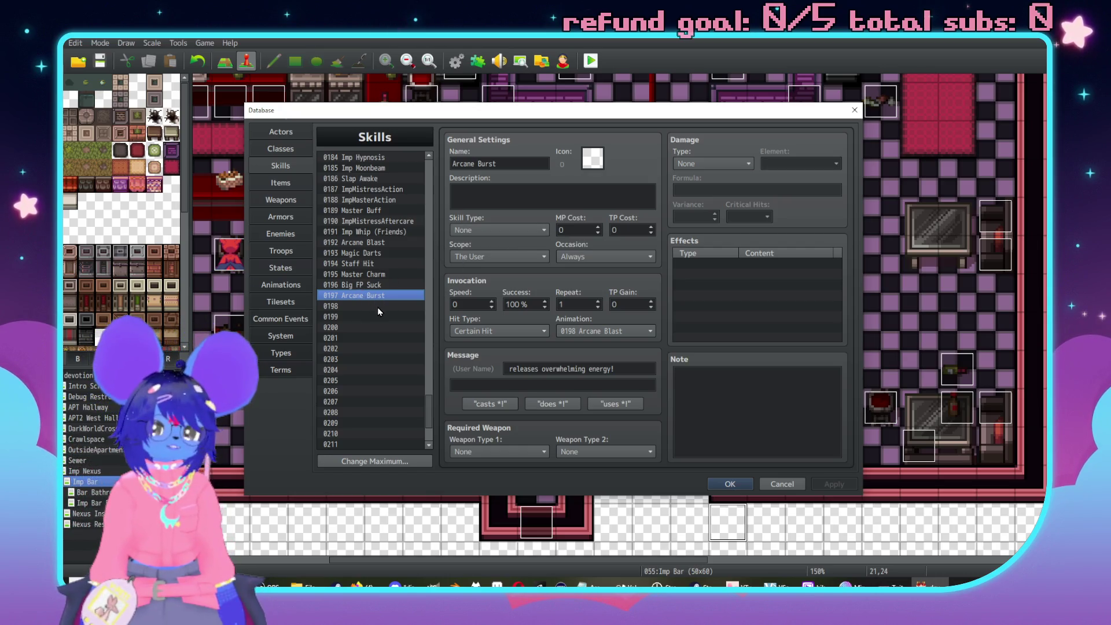
click(377, 306)
key(Tab)
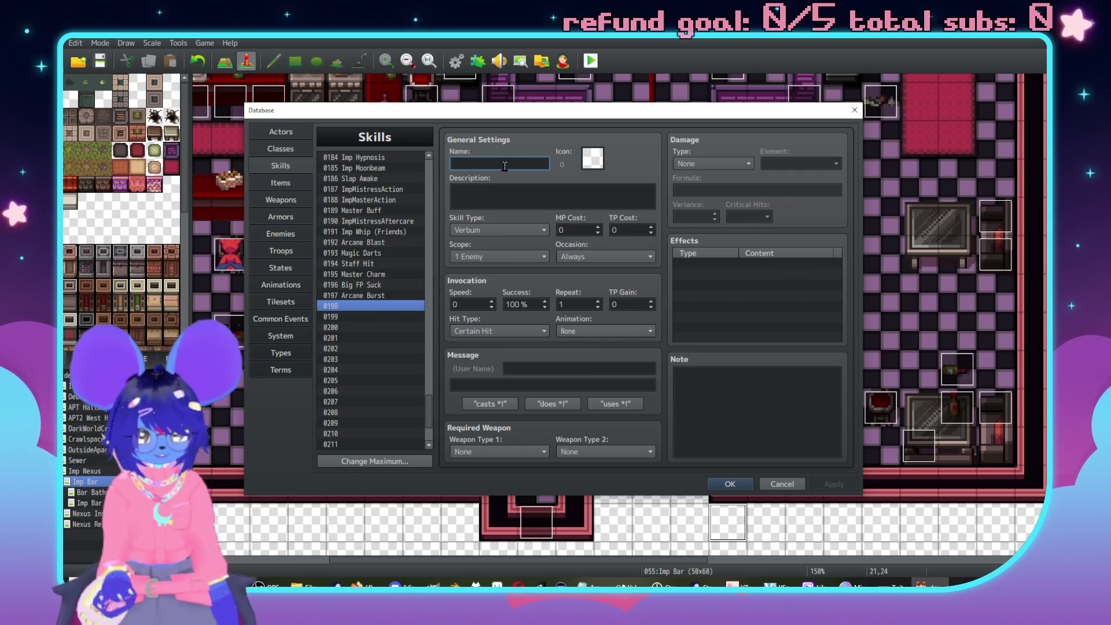
text(Arcane AL)
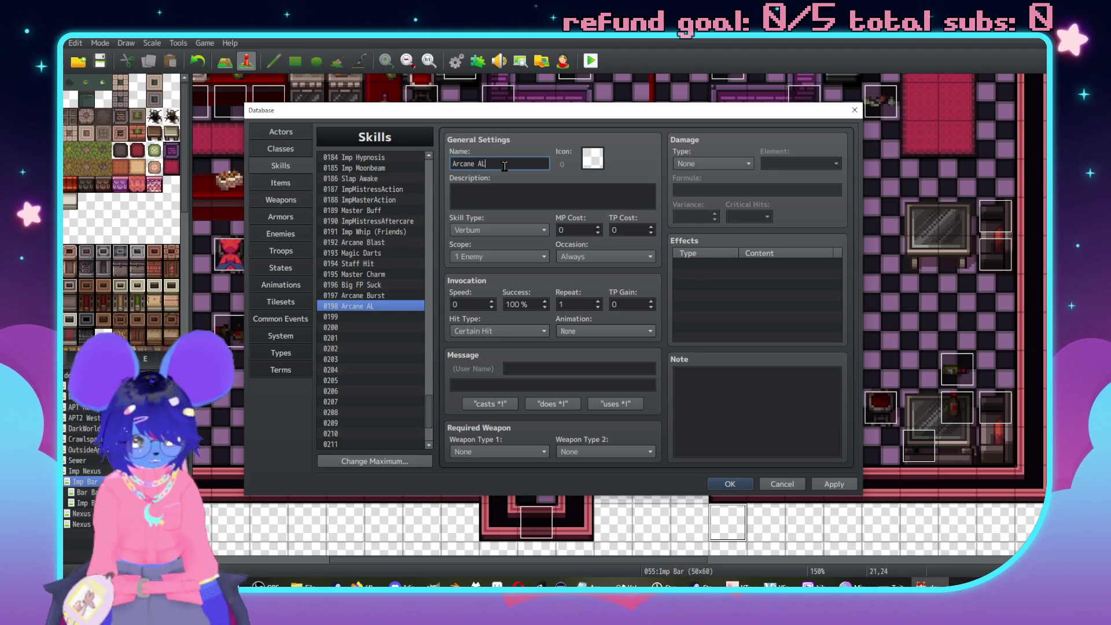
key(BackSpace)
key(BackSpace)
key(BackSpace)
key(BackSpace)
key(BackSpace)
key(BackSpace)
click(390, 297)
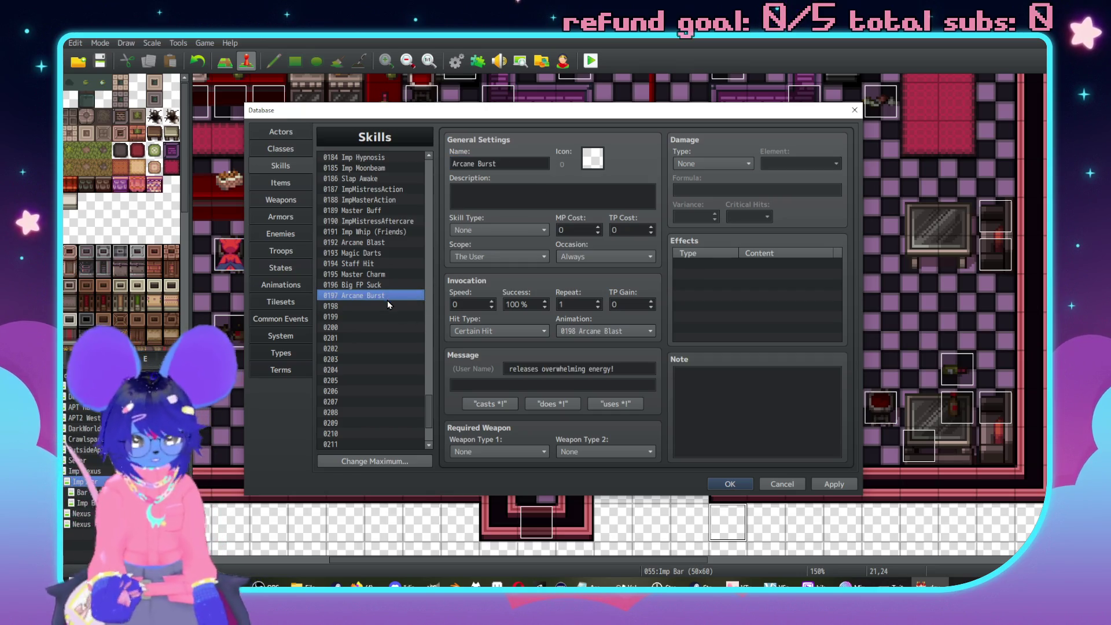
key(ctrl+c)
click(380, 307)
key(ctrl+v)
click(534, 161)
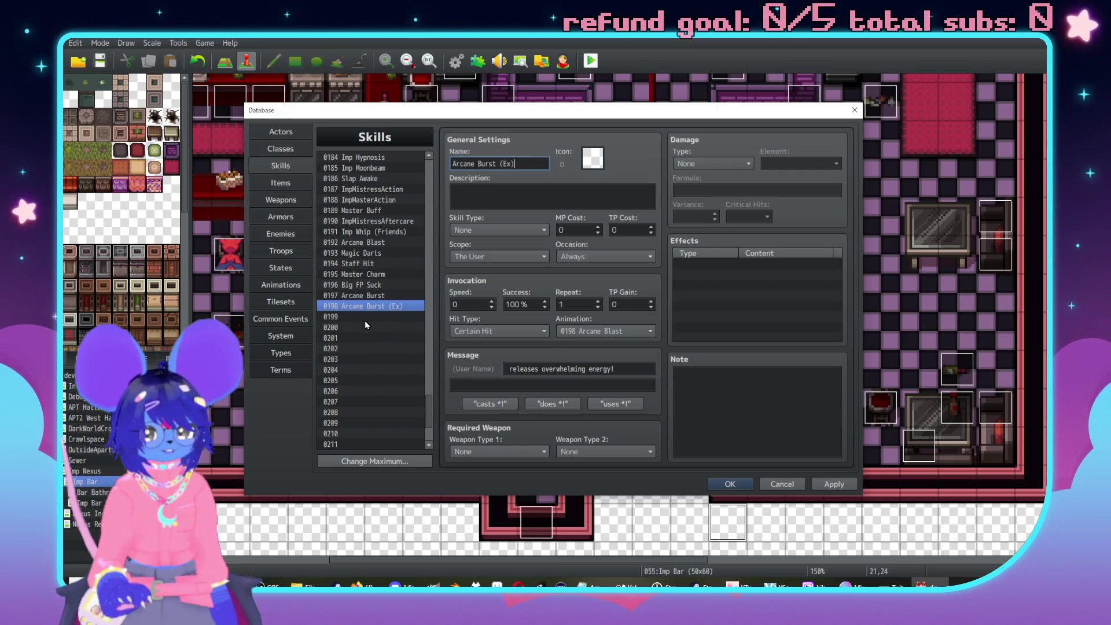
click(387, 296)
Name skill 0199 Ally Burst Stun and set its scope to All Allies.
click(397, 316)
click(477, 165)
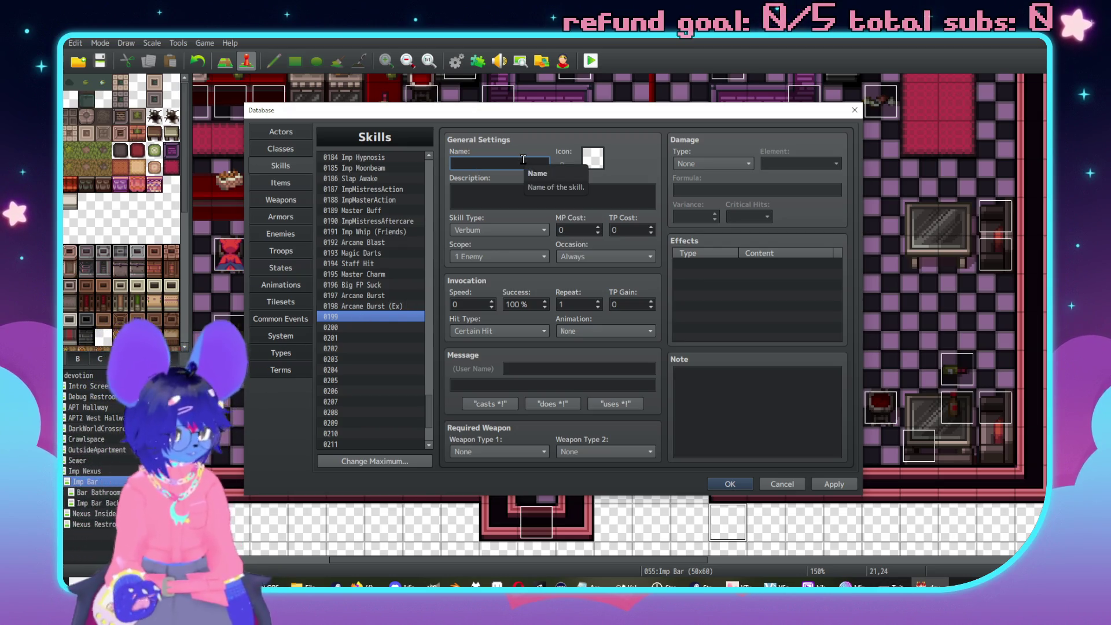
text(Ally Burst Stun)
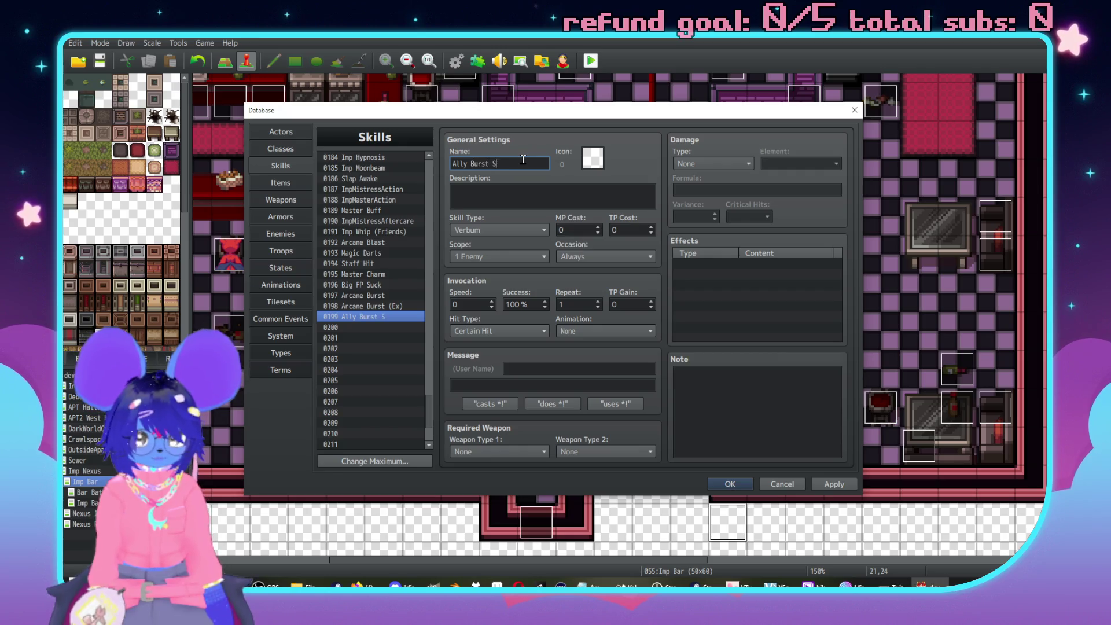
click(499, 257)
click(485, 368)
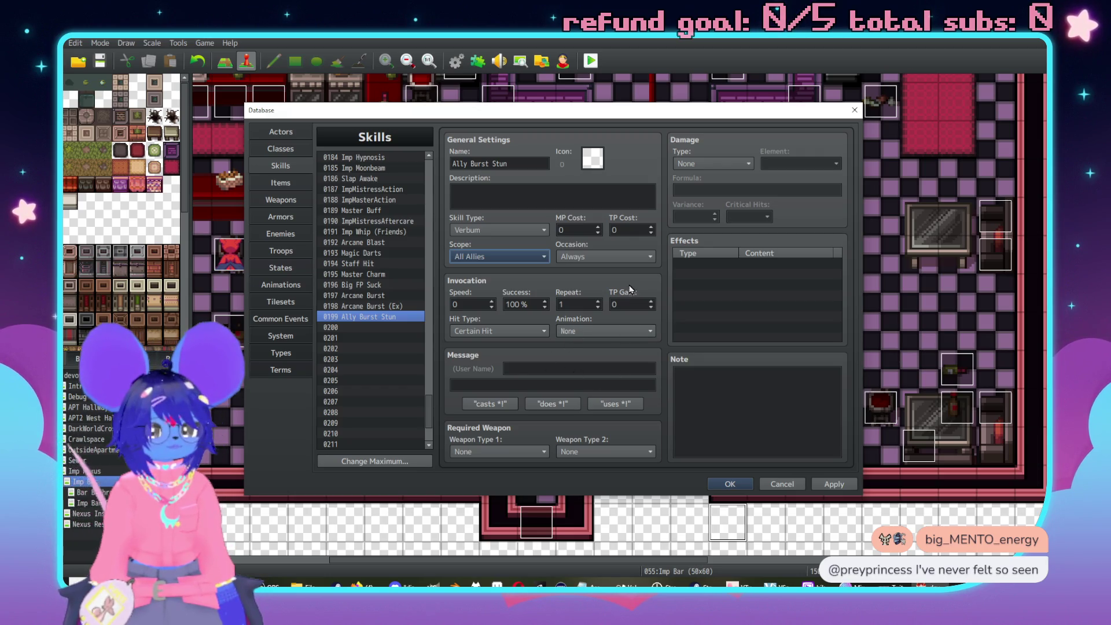
Add an Add State effect of 0015 Stunned at 100% to Ally Burst Stun.
double_click(700, 267)
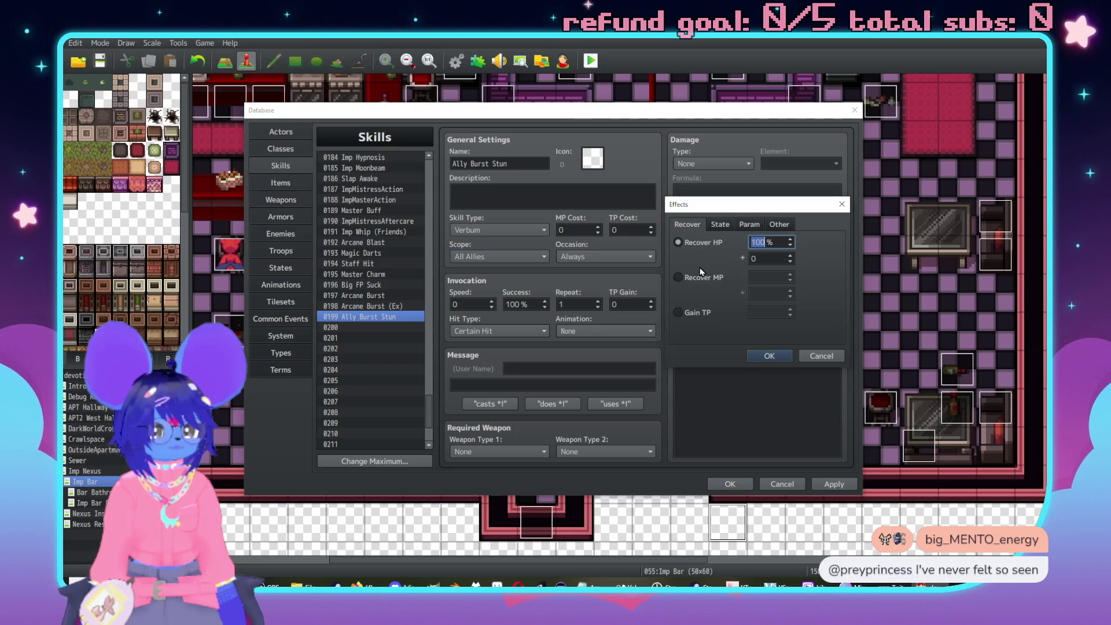
click(710, 244)
click(756, 243)
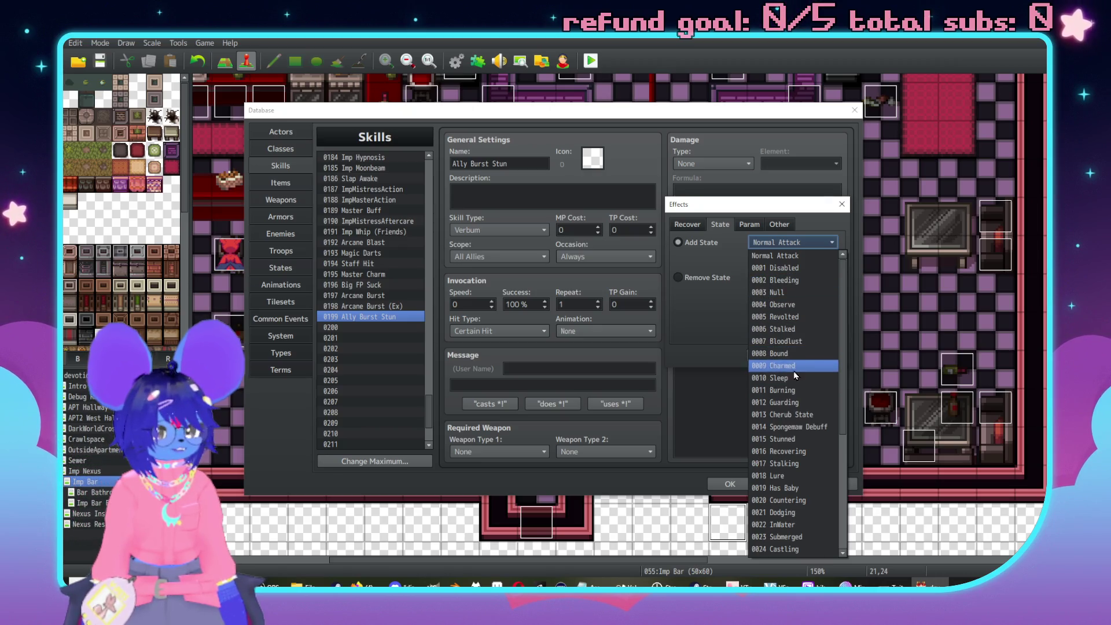
click(797, 438)
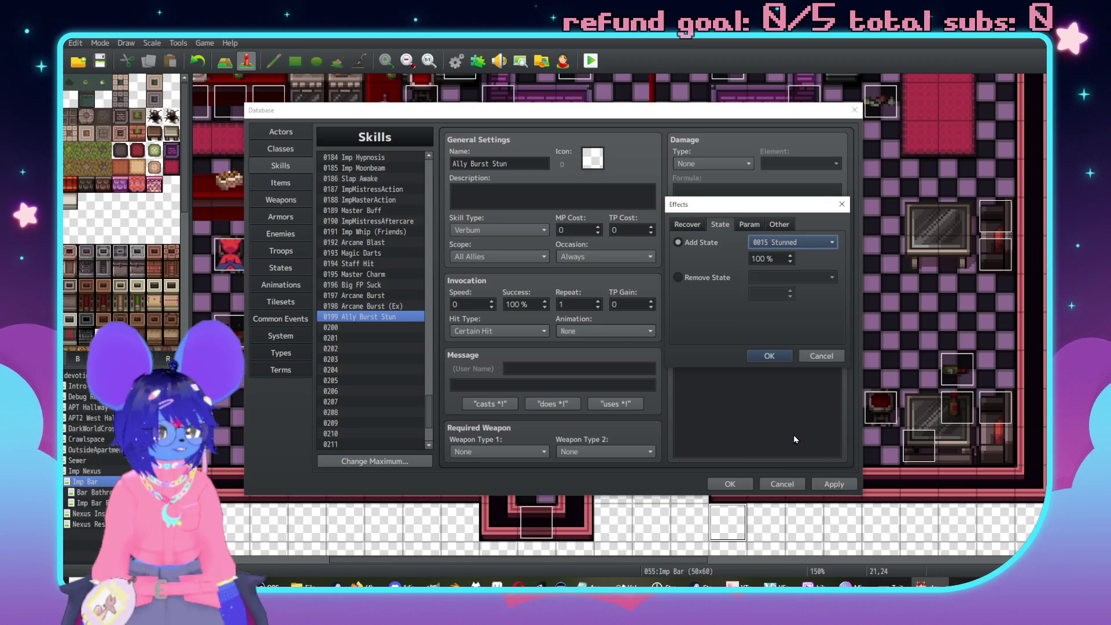
click(772, 354)
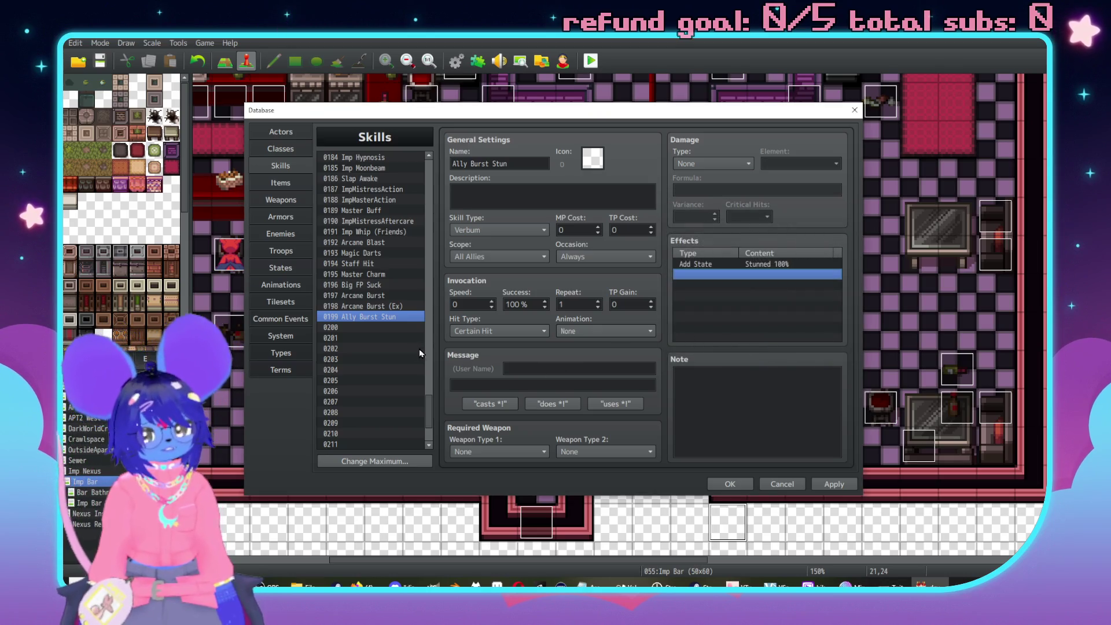
click(379, 329)
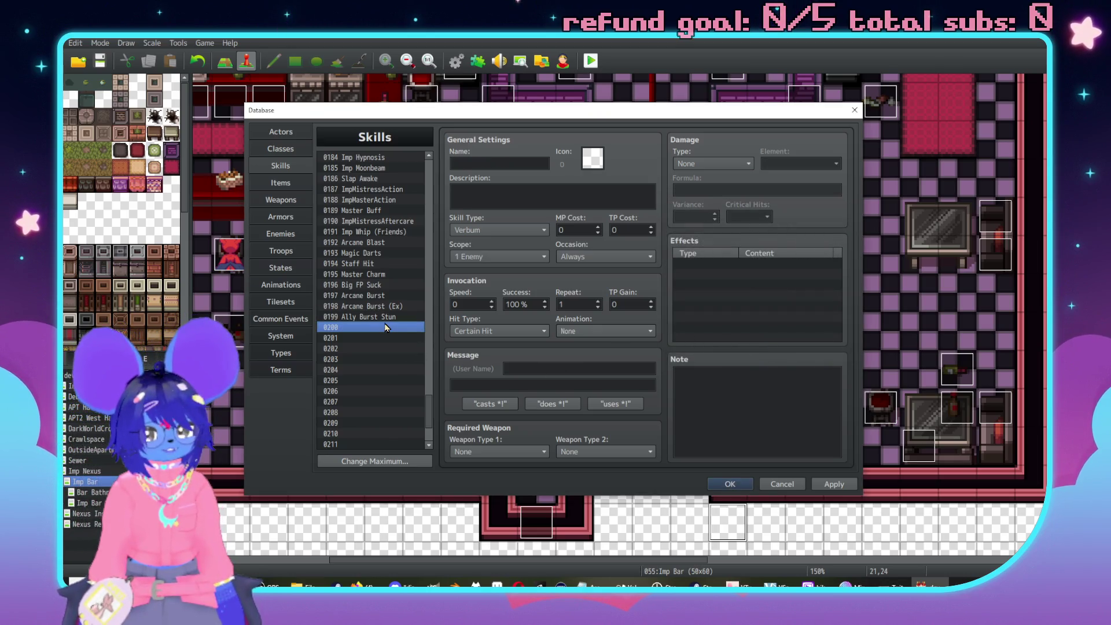
click(388, 318)
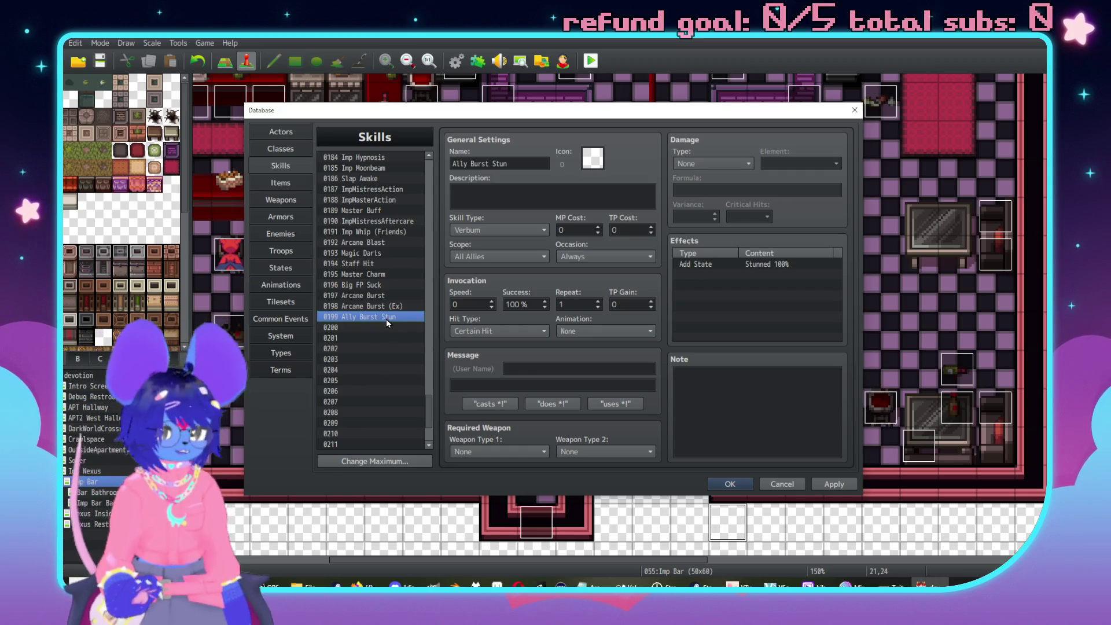
Paste Ally Burst Stun into slot 0200 and add a Master Tolerance 100% state effect.
click(382, 329)
key(ctrl+v)
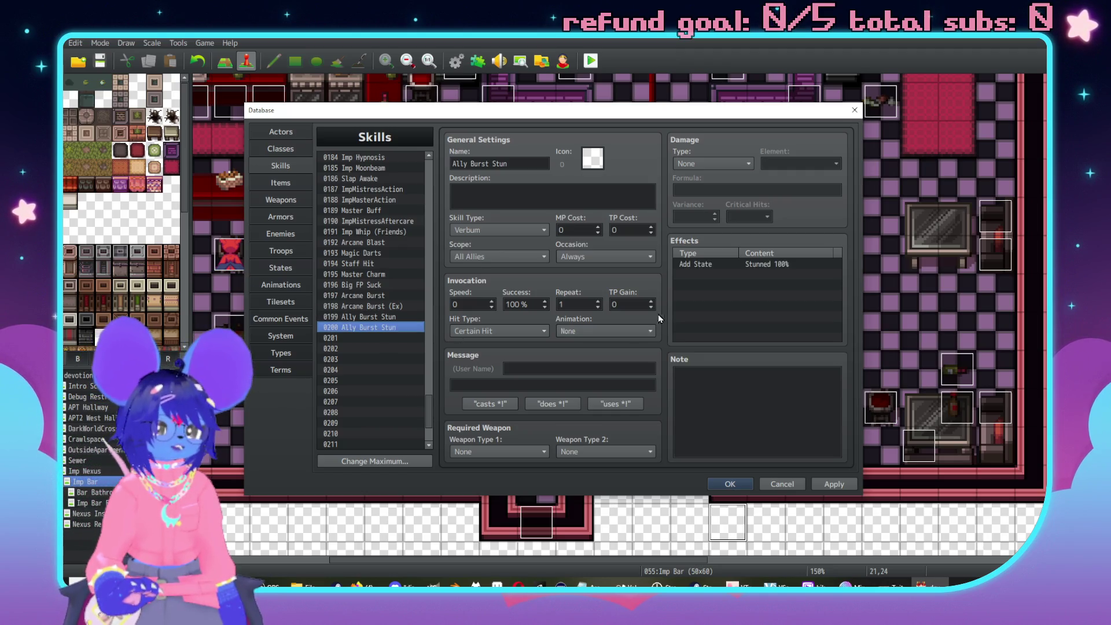
double_click(741, 264)
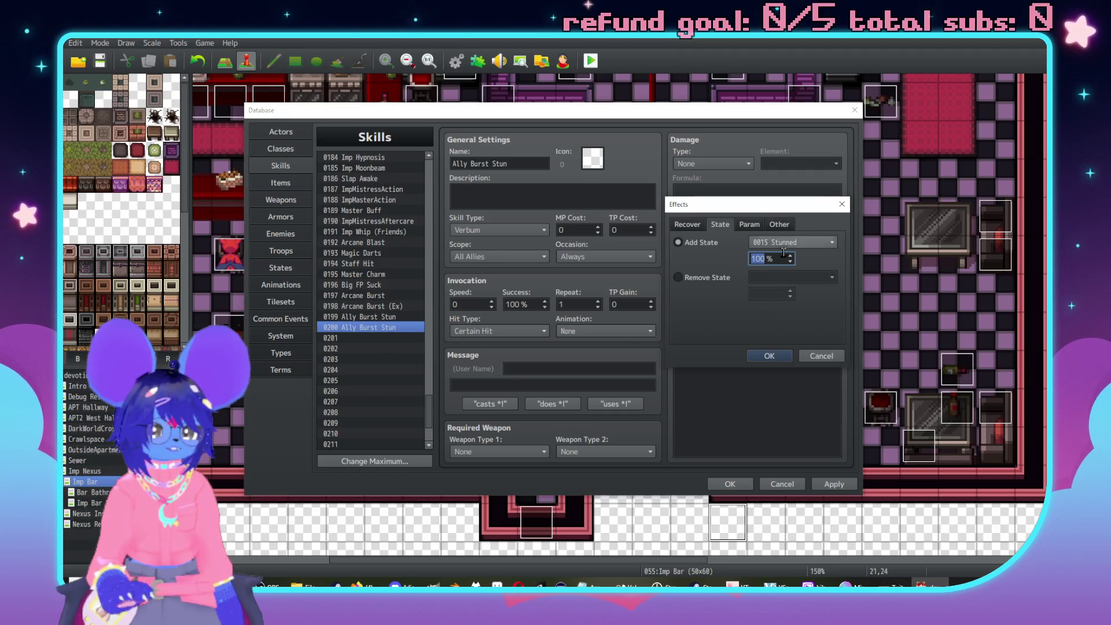
key(Return)
double_click(748, 279)
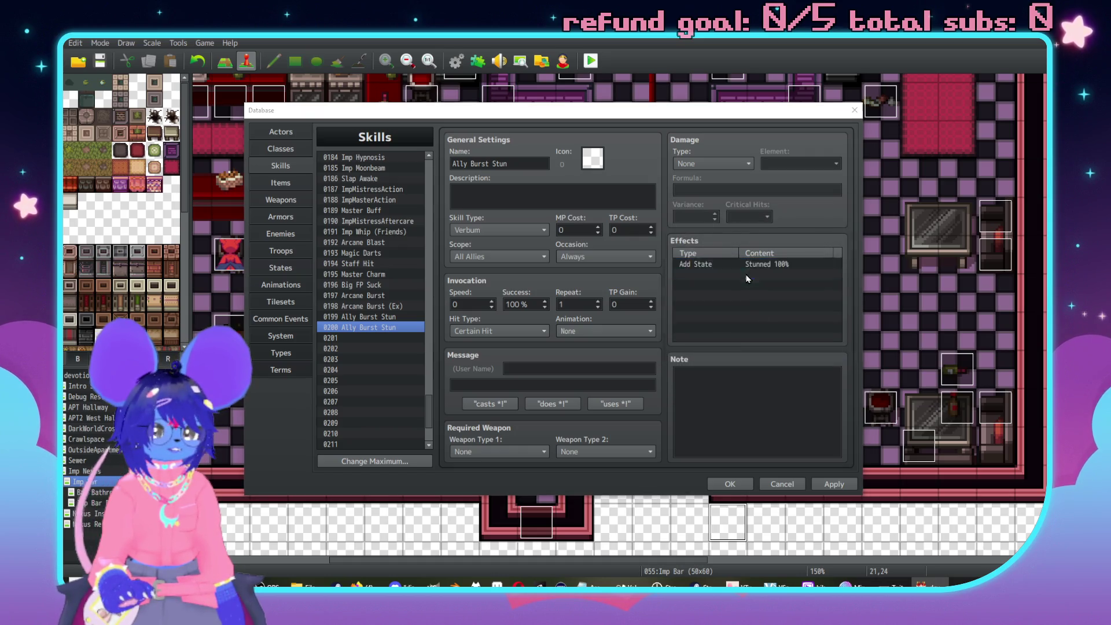
click(720, 224)
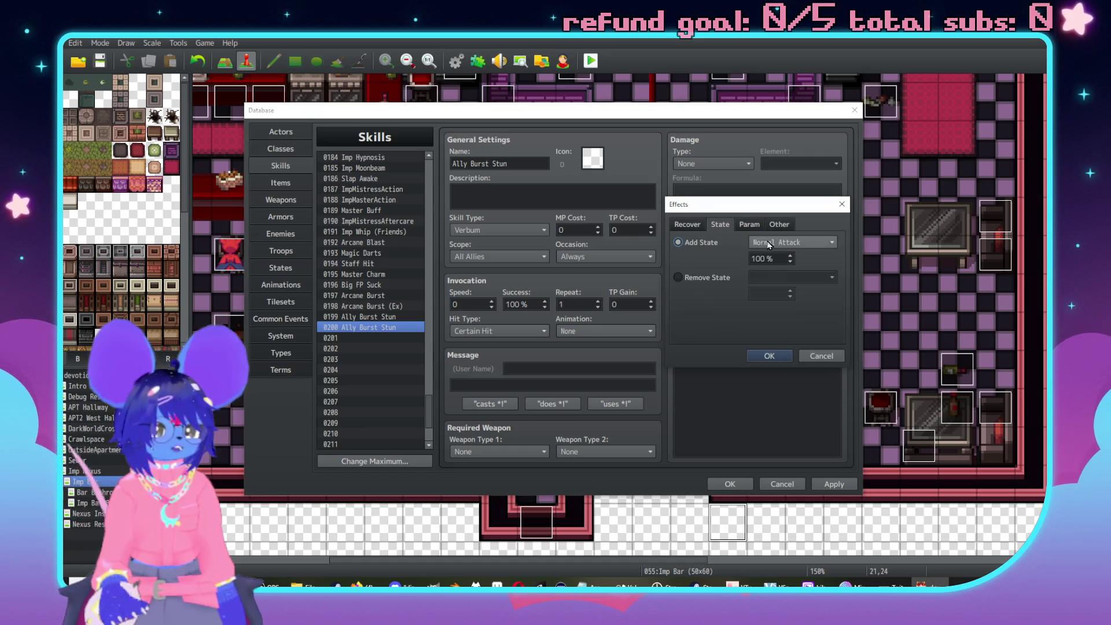
click(765, 242)
scroll(834, 399, down, 5)
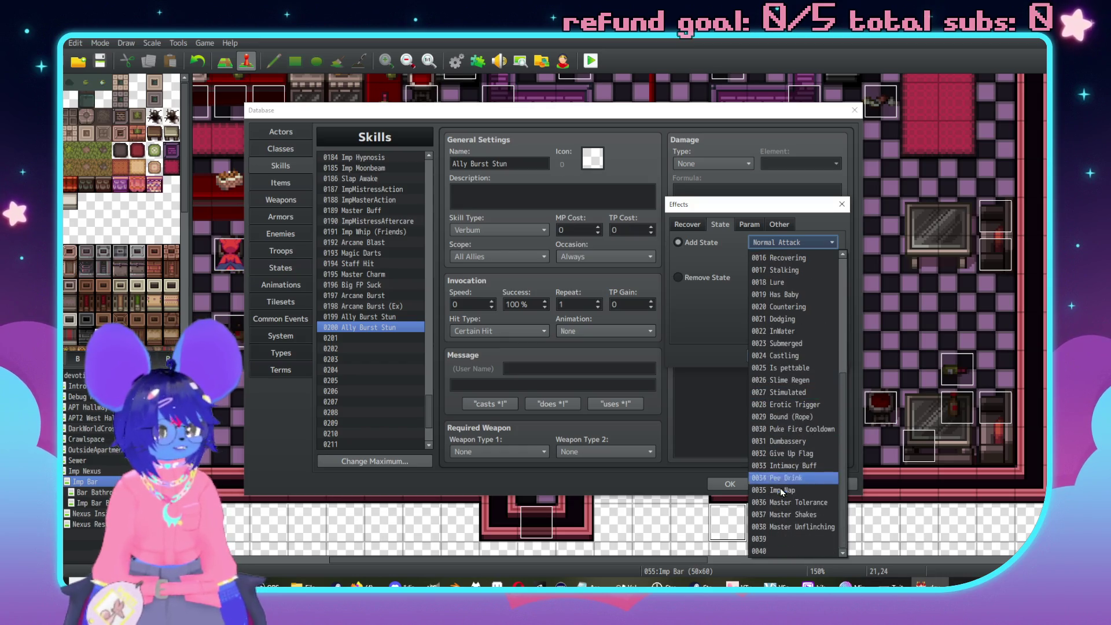
click(804, 502)
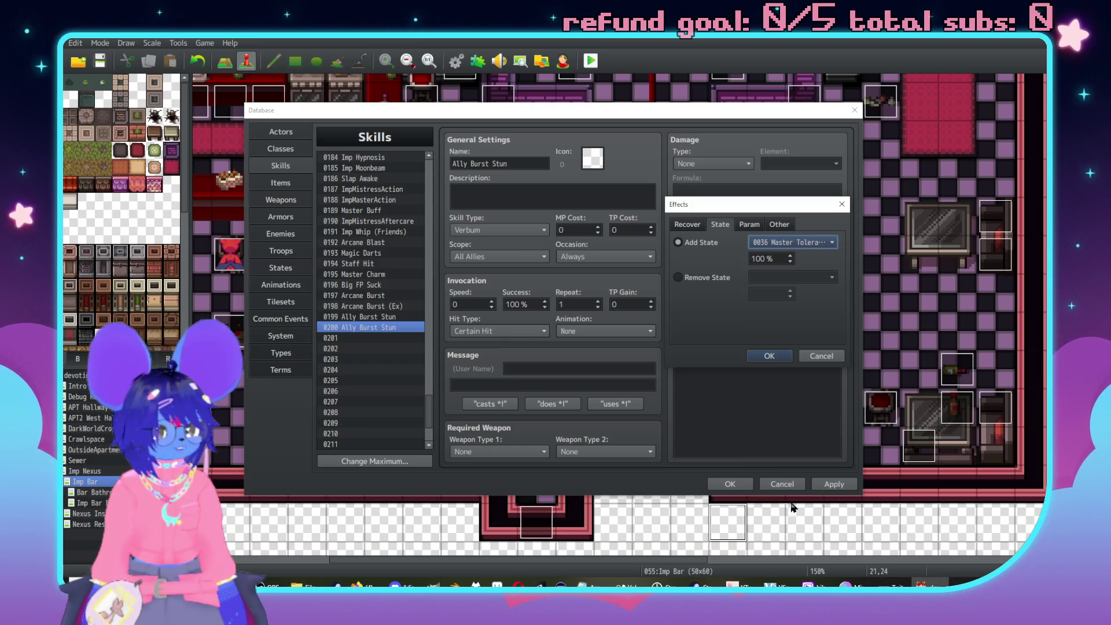
click(771, 356)
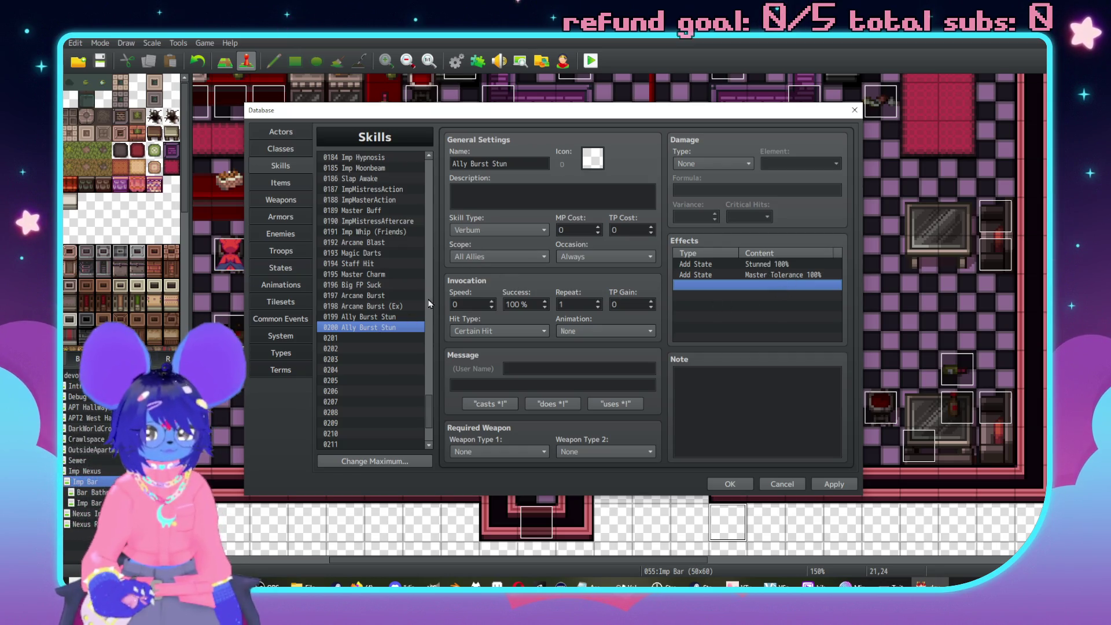
Rename skill 0200 to Ally Burst Tolerance.
drag(452, 164, 524, 158)
click(538, 164)
key(BackSpace)
key(BackSpace)
text(T)
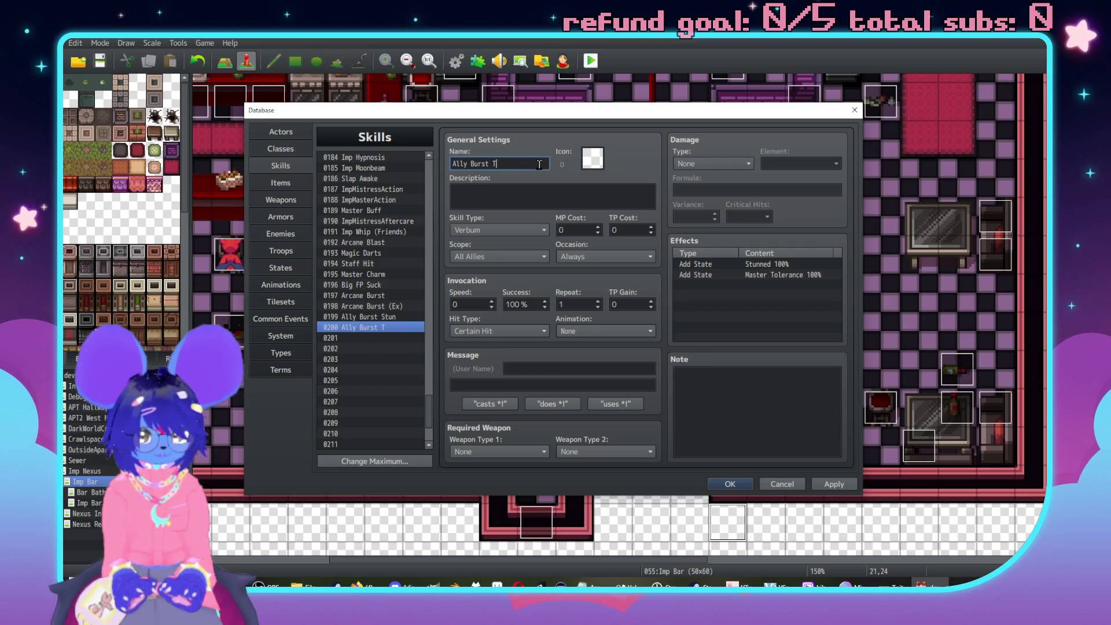
key(BackSpace)
text(nce)
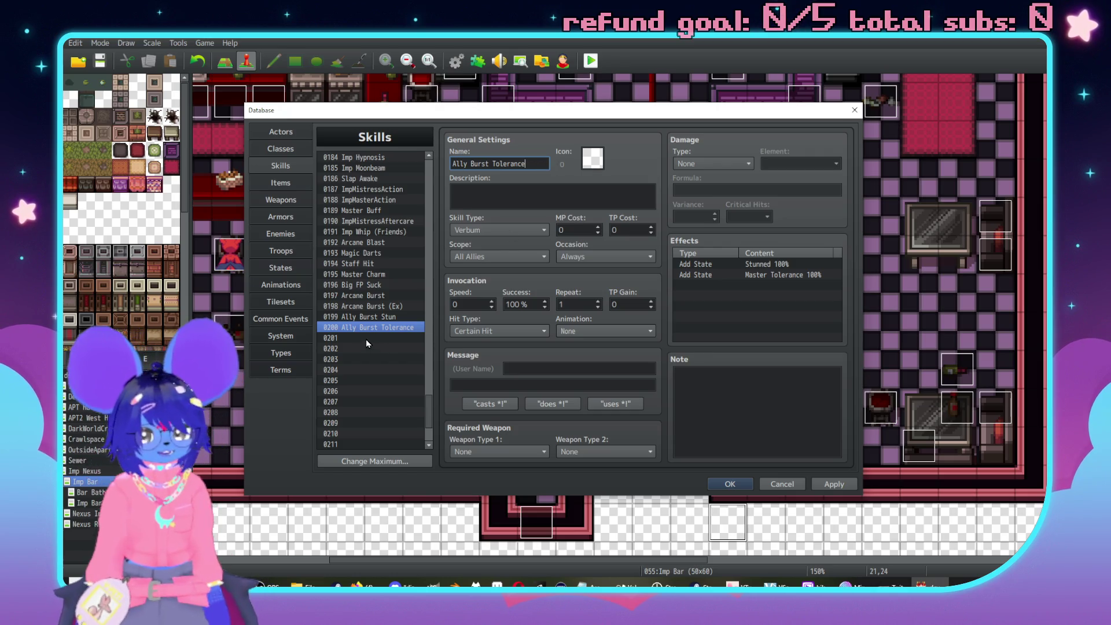
click(353, 328)
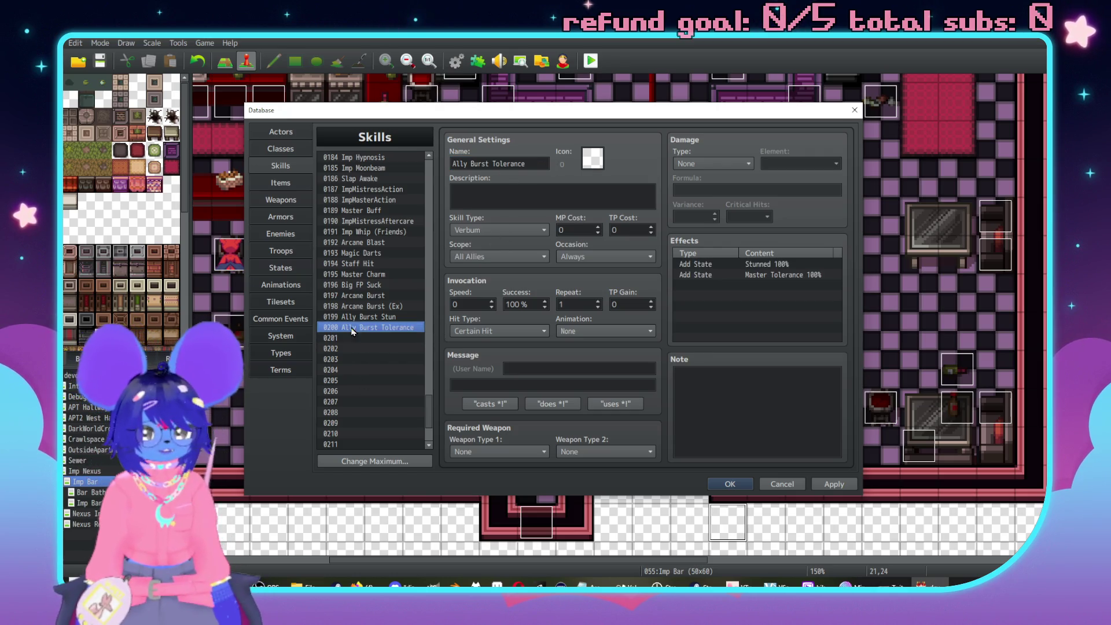
Set Ally Burst Stun's skill type to None, then return to Ally Burst Tolerance.
key(Up)
click(493, 231)
click(489, 245)
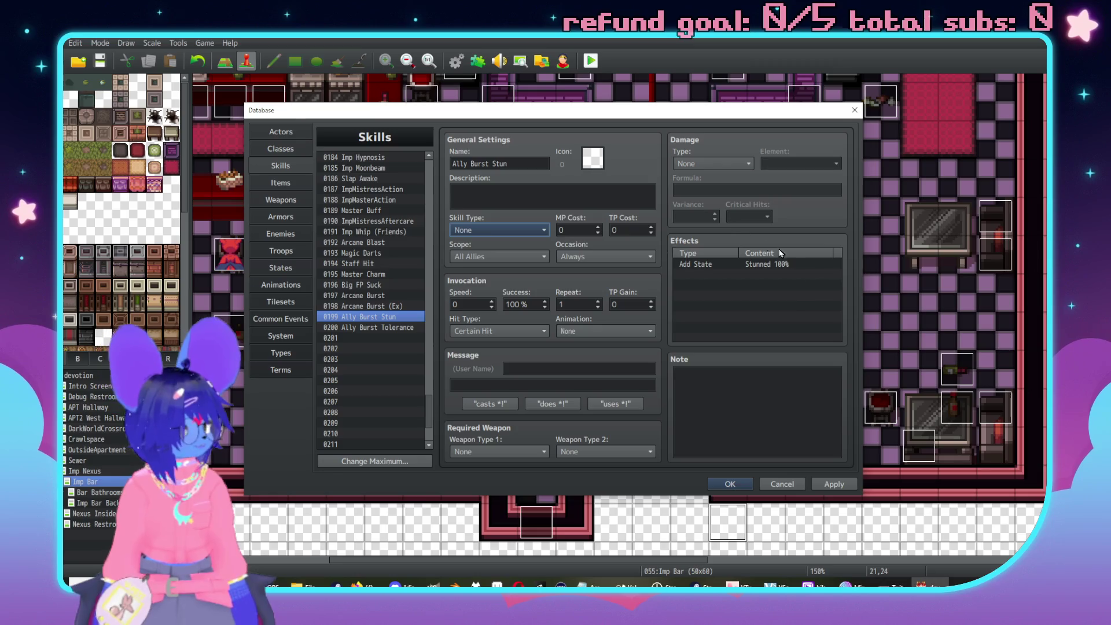
click(370, 328)
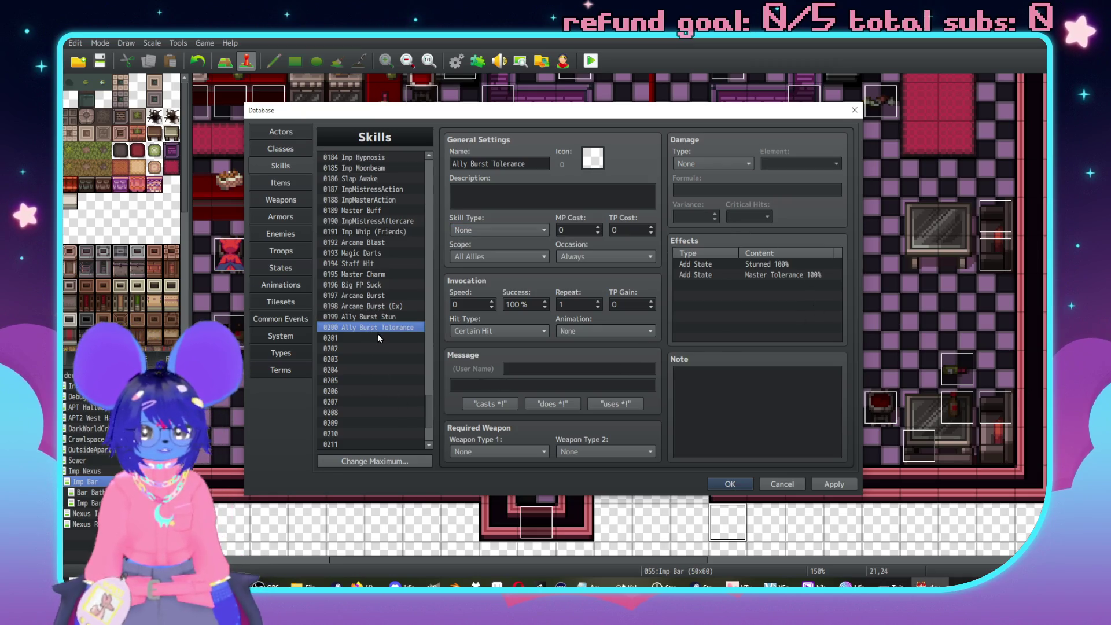
Paste Ally Burst Tolerance into slot 0201 and rename it Ally Burst Immune.
click(377, 341)
key(ctrl+v)
triple_click(528, 165)
click(545, 165)
key(BackSpace)
key(BackSpace)
key(BackSpace)
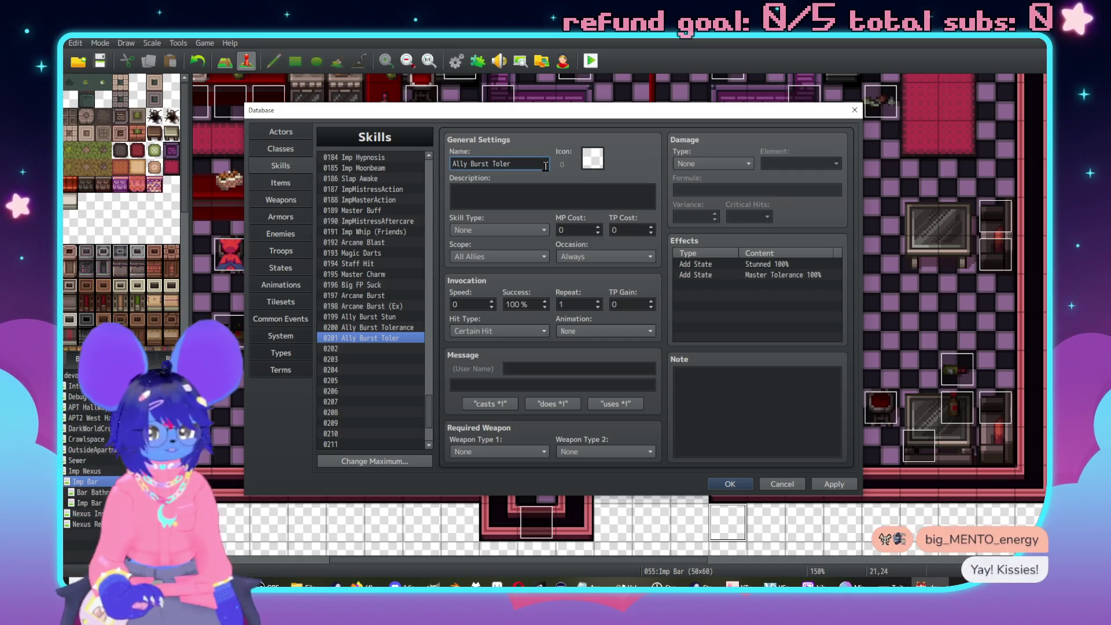
text(n)
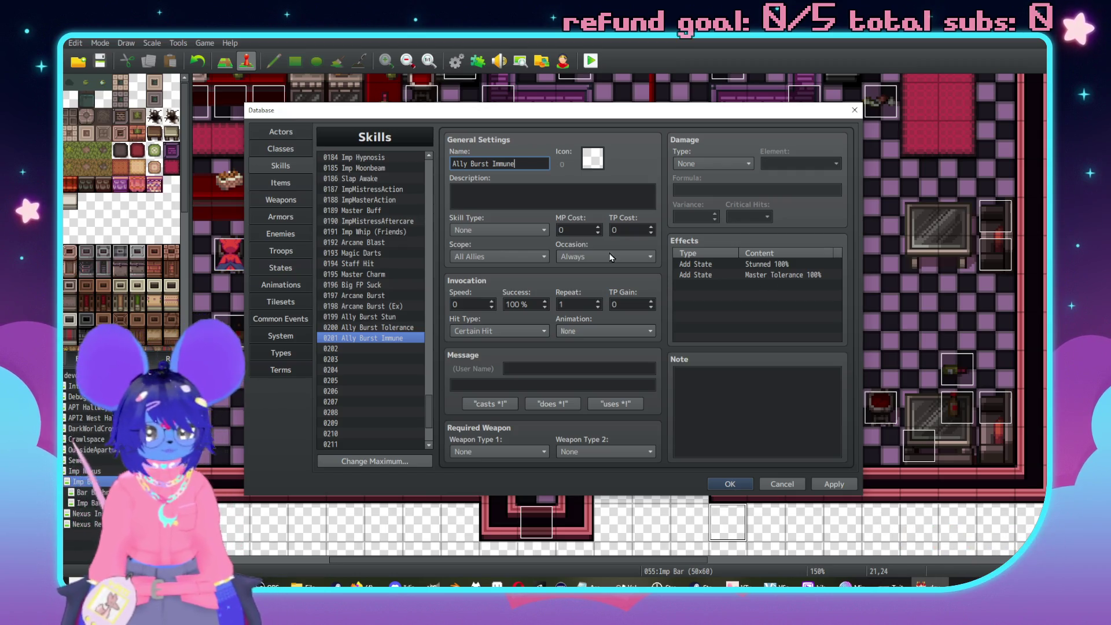
Give the Imp Mistress enemy a State Resist trait for Master Unflinching.
click(280, 235)
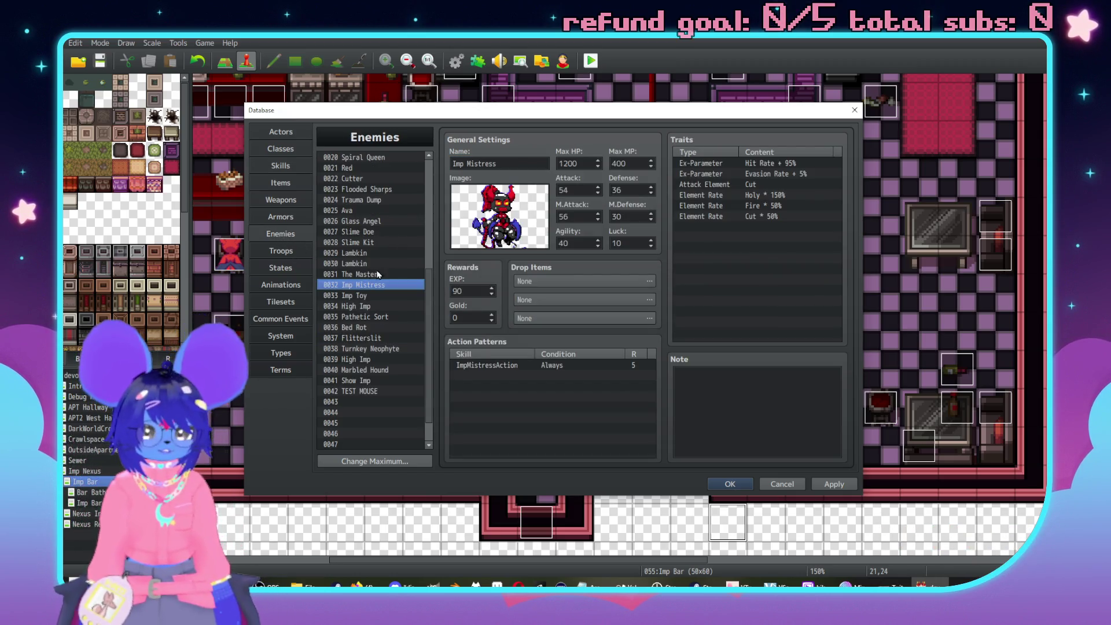
double_click(711, 229)
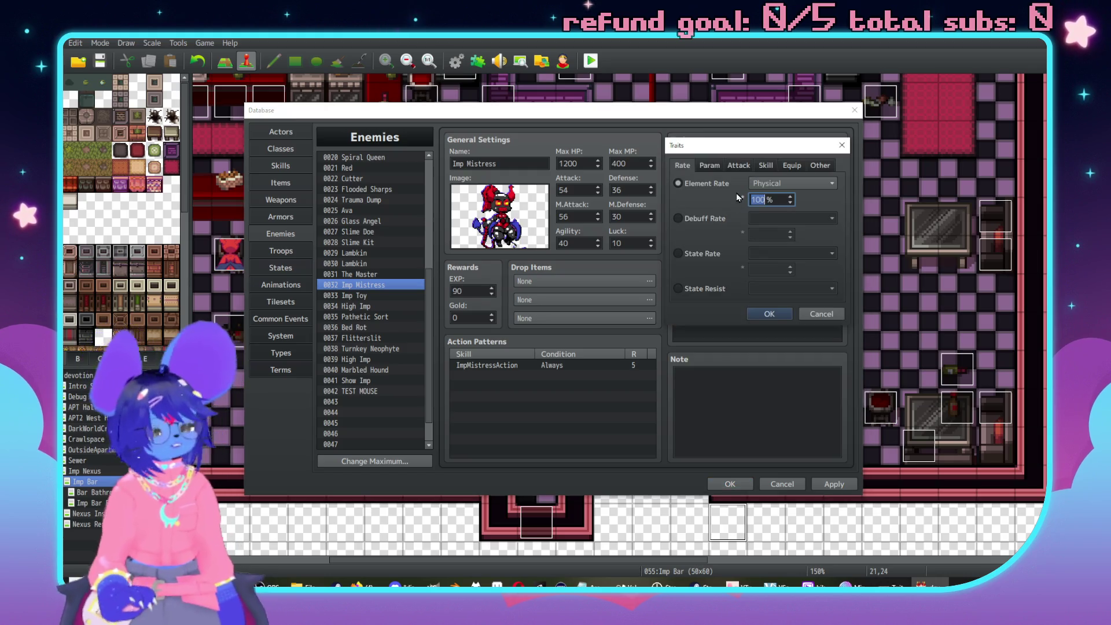
click(736, 167)
click(765, 166)
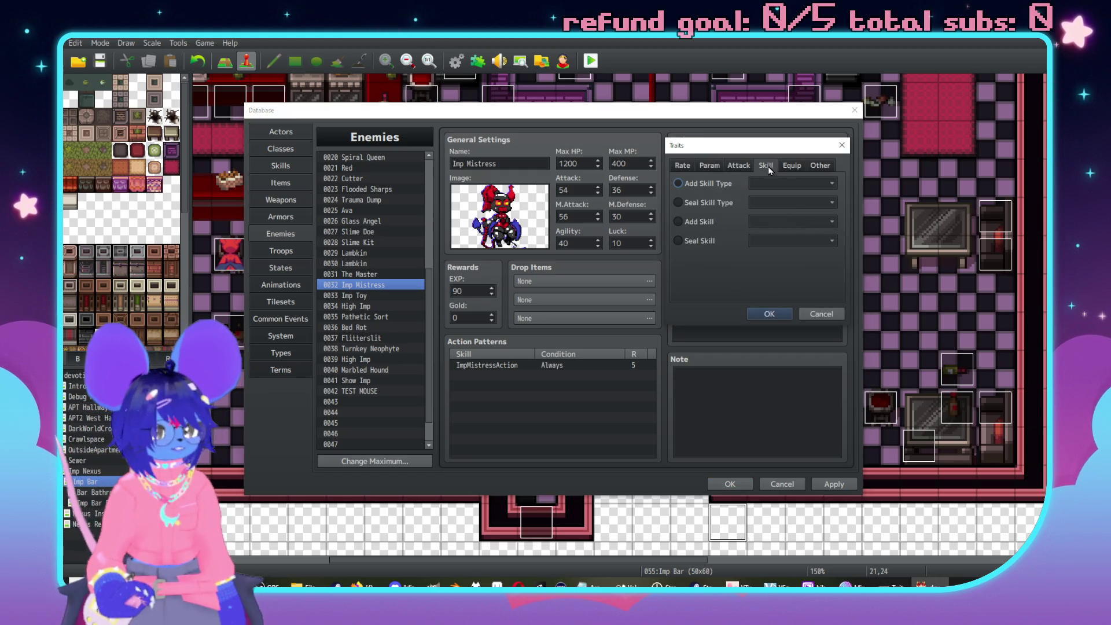
click(684, 167)
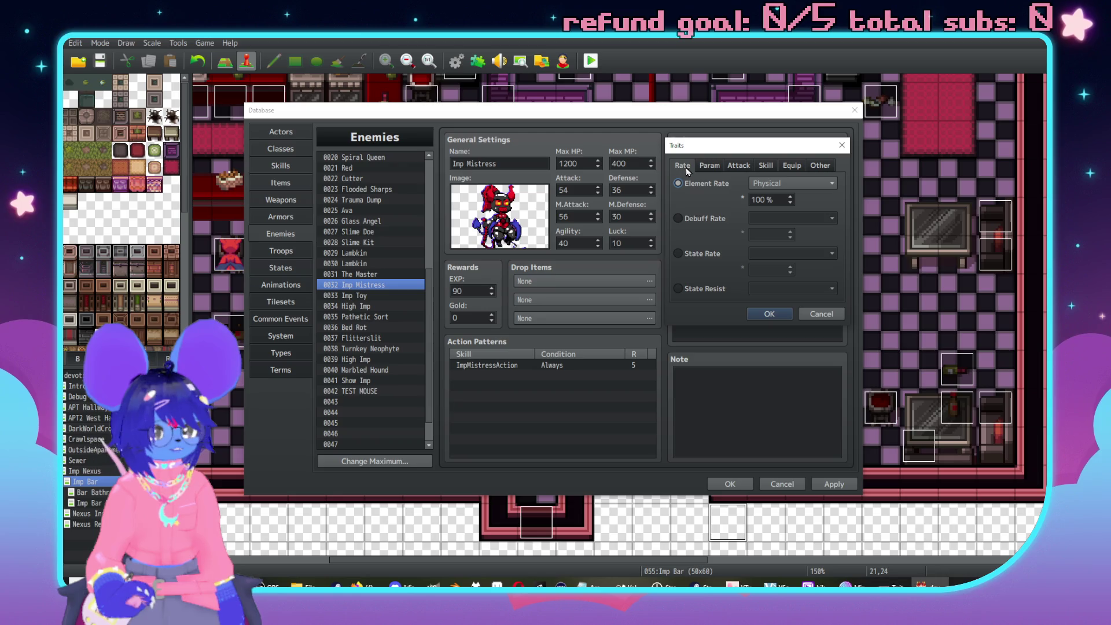
click(688, 289)
click(793, 288)
scroll(828, 476, down, 5)
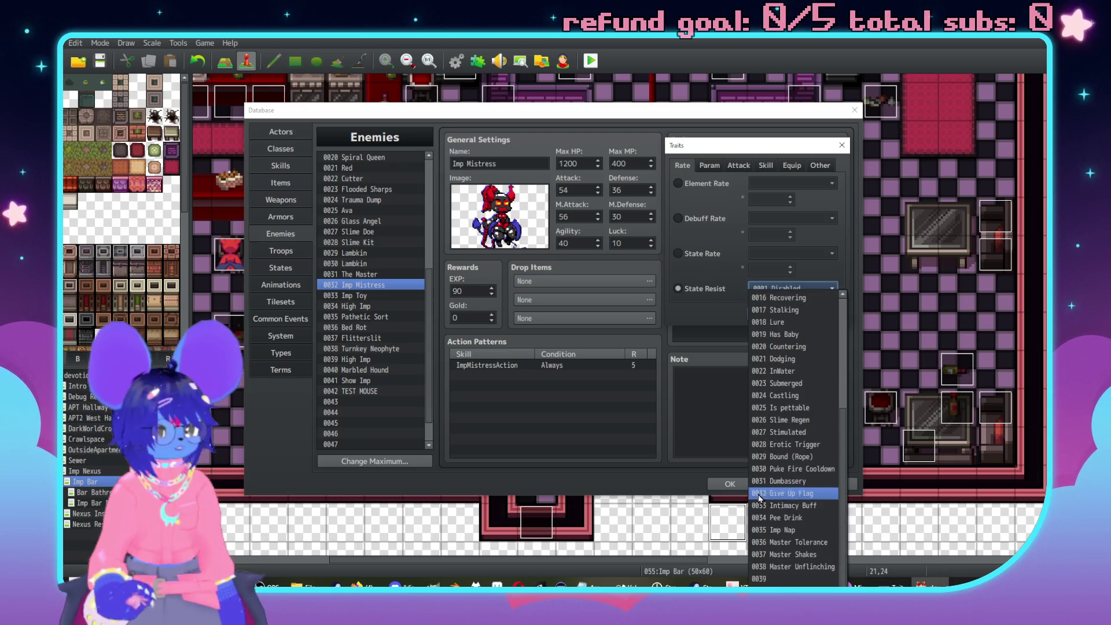
click(790, 564)
click(769, 314)
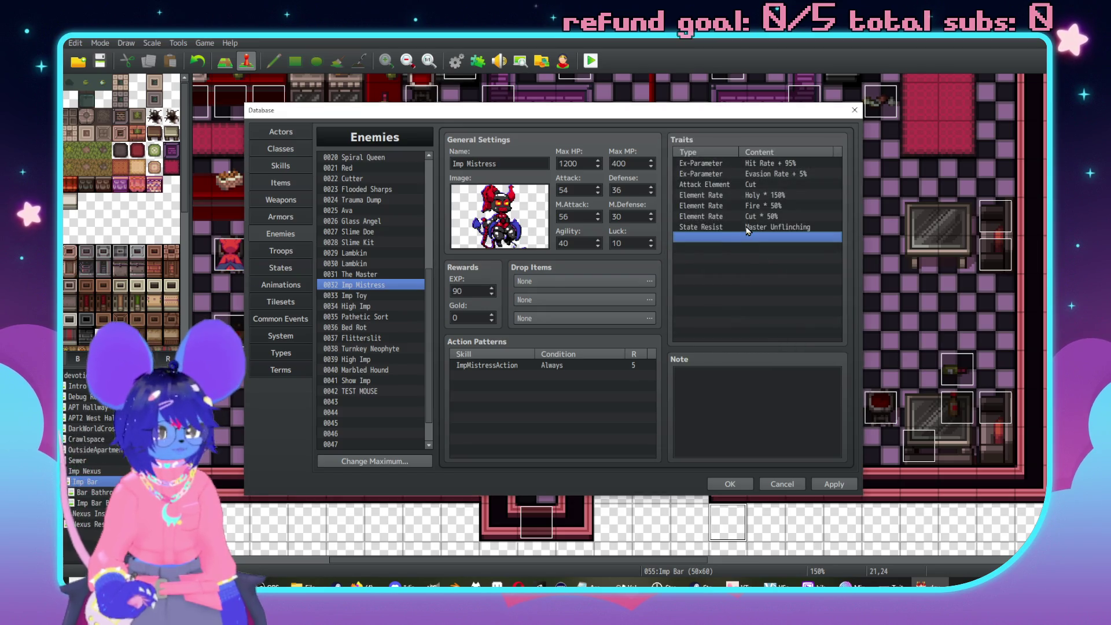
Paste the Master Unflinching resistance into Imp Toy, check The Master, and return to Skills.
click(387, 297)
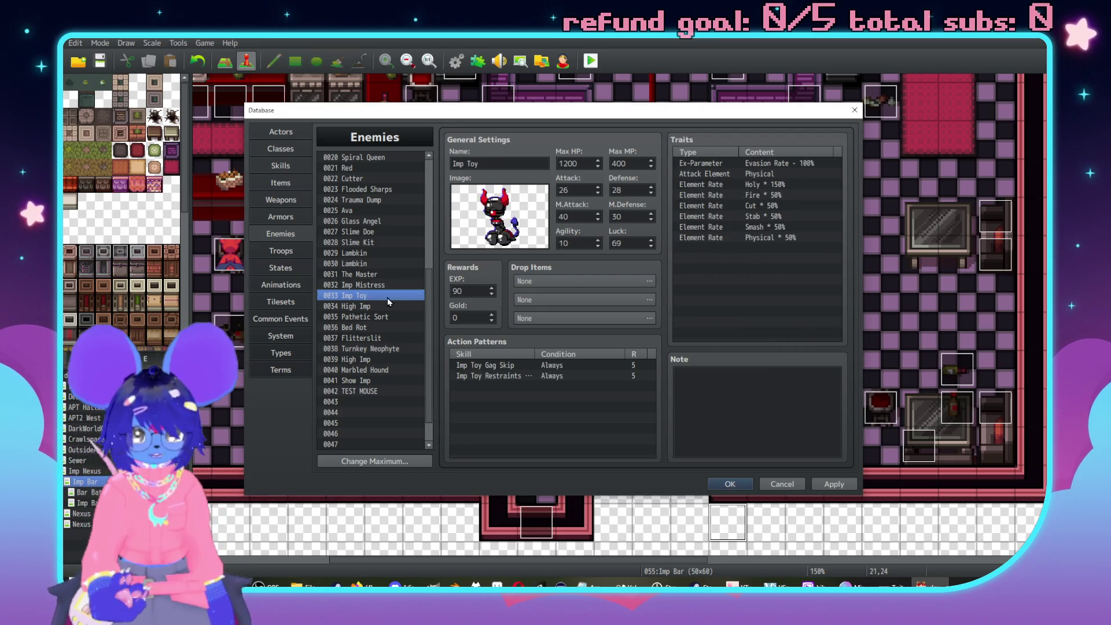
click(724, 252)
key(ctrl+v)
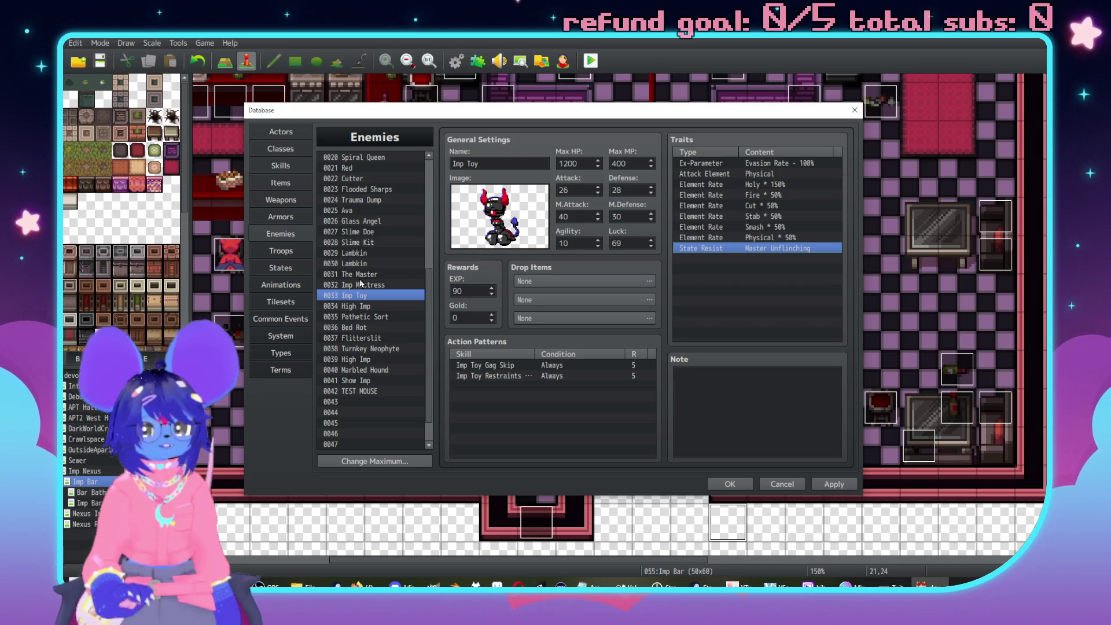
click(358, 286)
click(360, 276)
scroll(752, 242, down, 1)
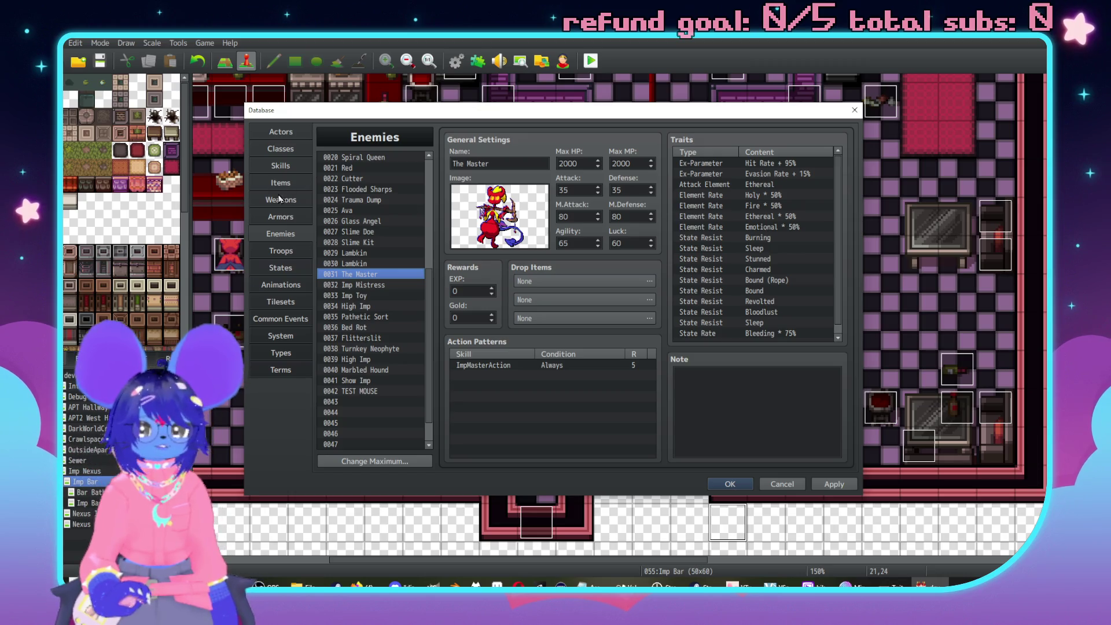
click(276, 168)
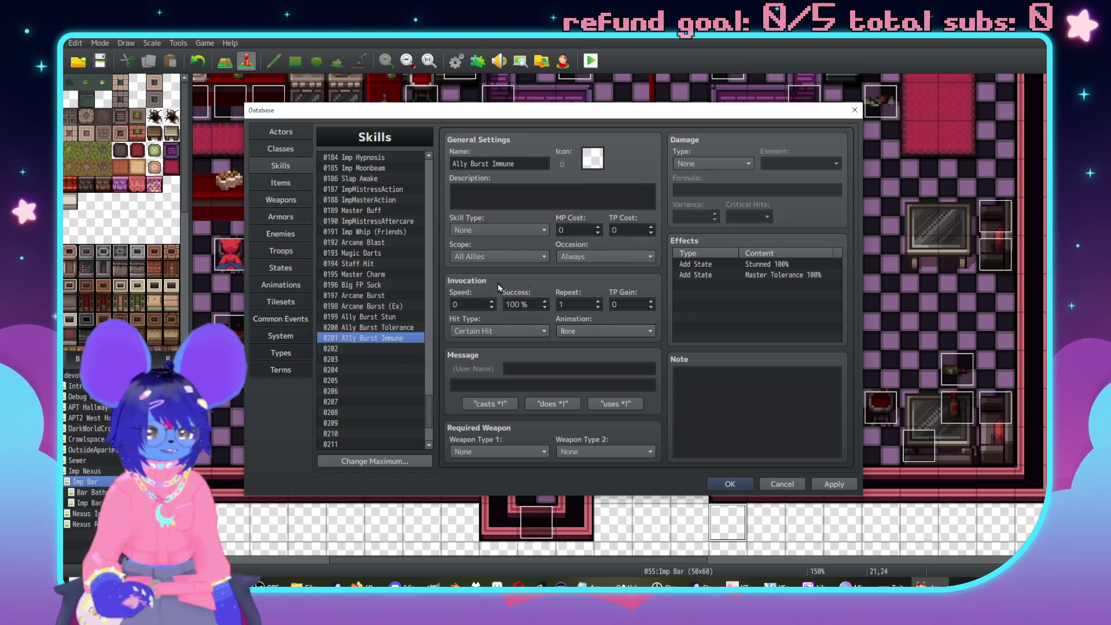
Add a Master Unflinching 100% add-state effect to the Ally Burst Stun skill.
click(400, 328)
click(392, 317)
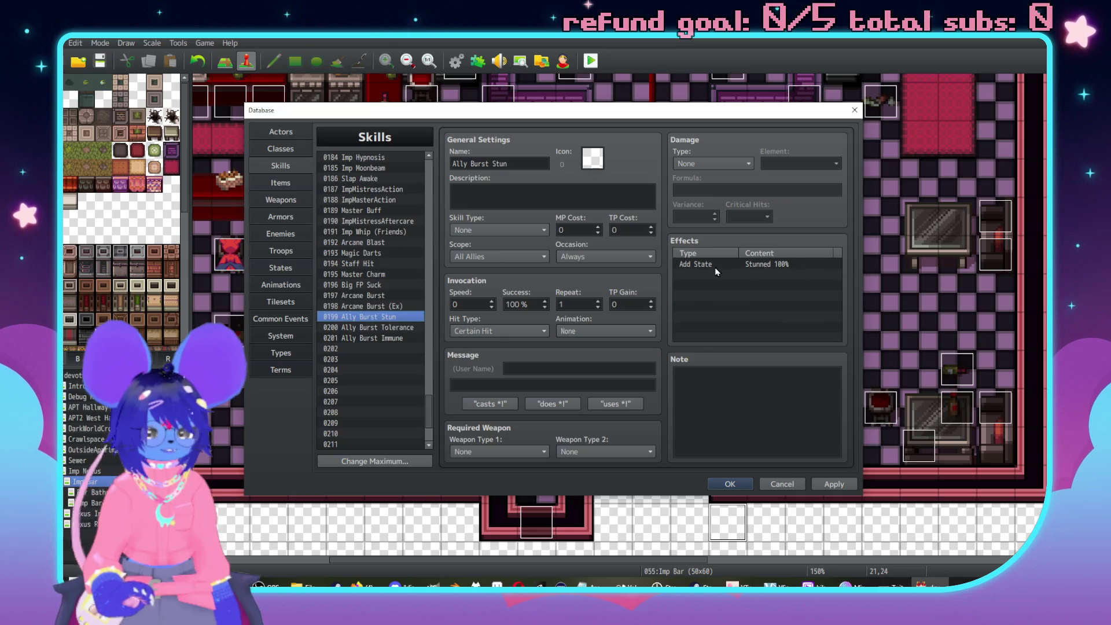
double_click(729, 275)
click(717, 228)
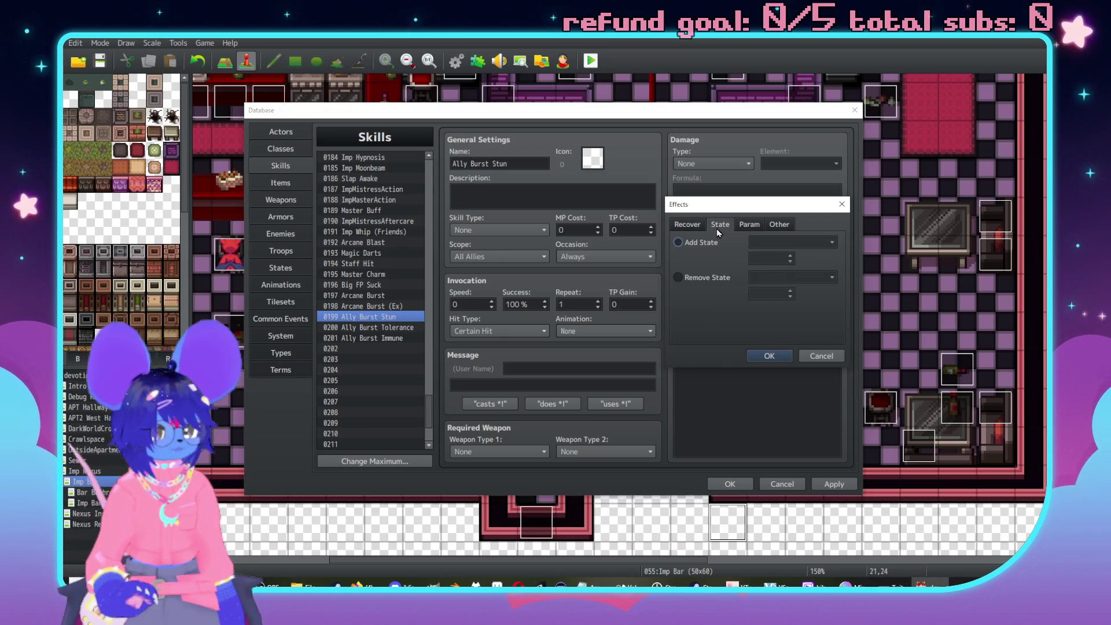
click(705, 245)
click(795, 243)
scroll(818, 428, down, 4)
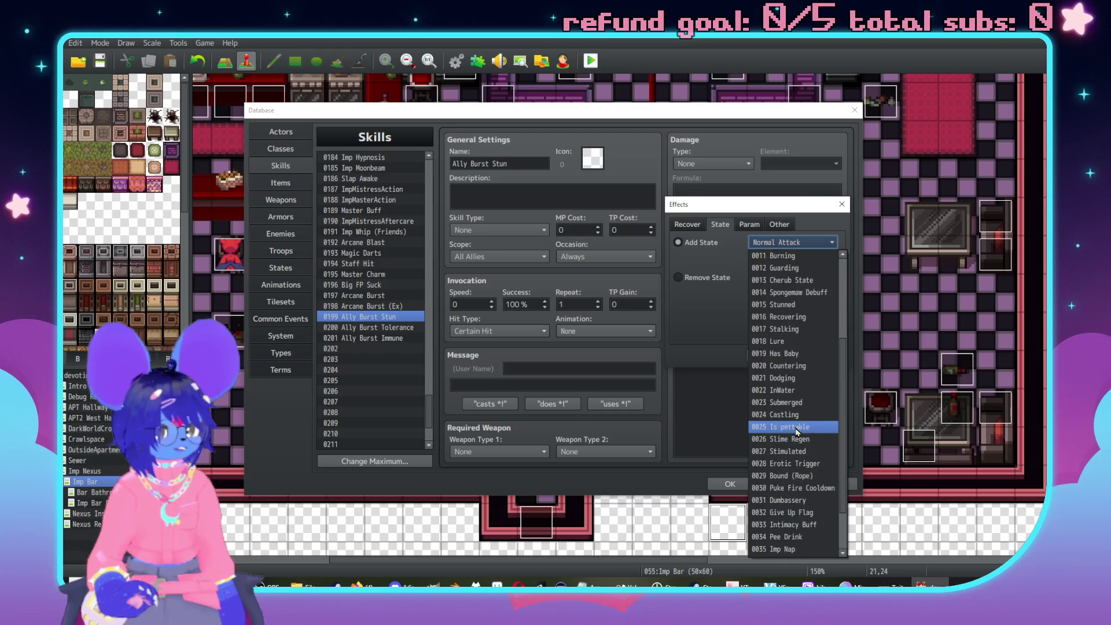
click(817, 525)
click(776, 356)
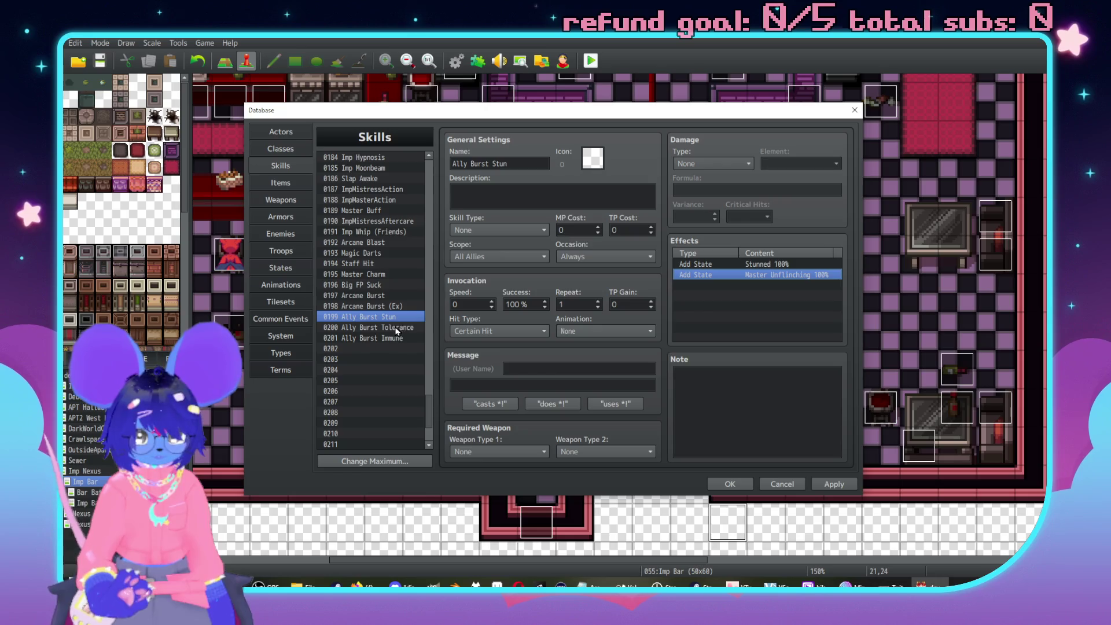
Paste the Master Unflinching effect into Ally Burst Tolerance and Ally Burst Immune.
click(405, 328)
click(776, 285)
key(ctrl+v)
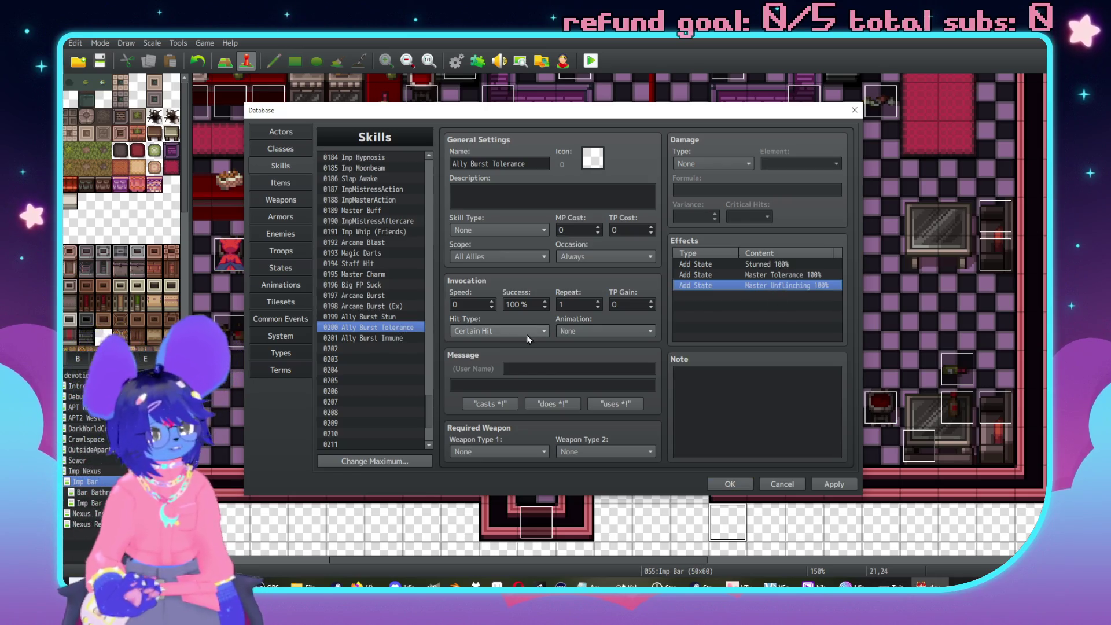
click(360, 338)
click(770, 285)
key(ctrl+v)
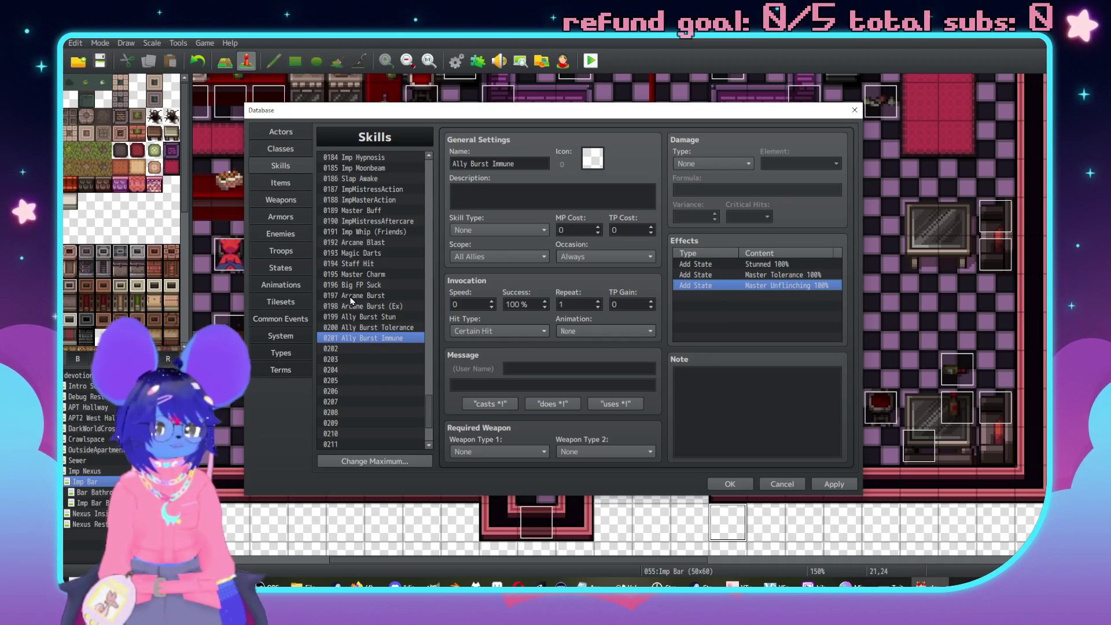
click(391, 319)
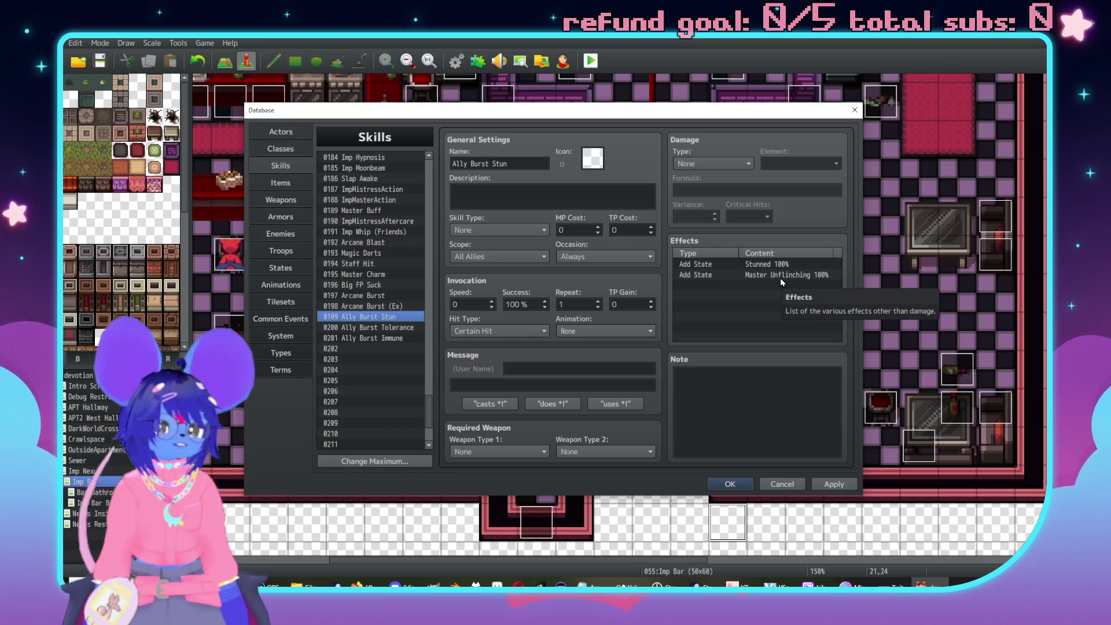
Check Ally Burst Stun's scope, keeping it on All Allies.
click(470, 259)
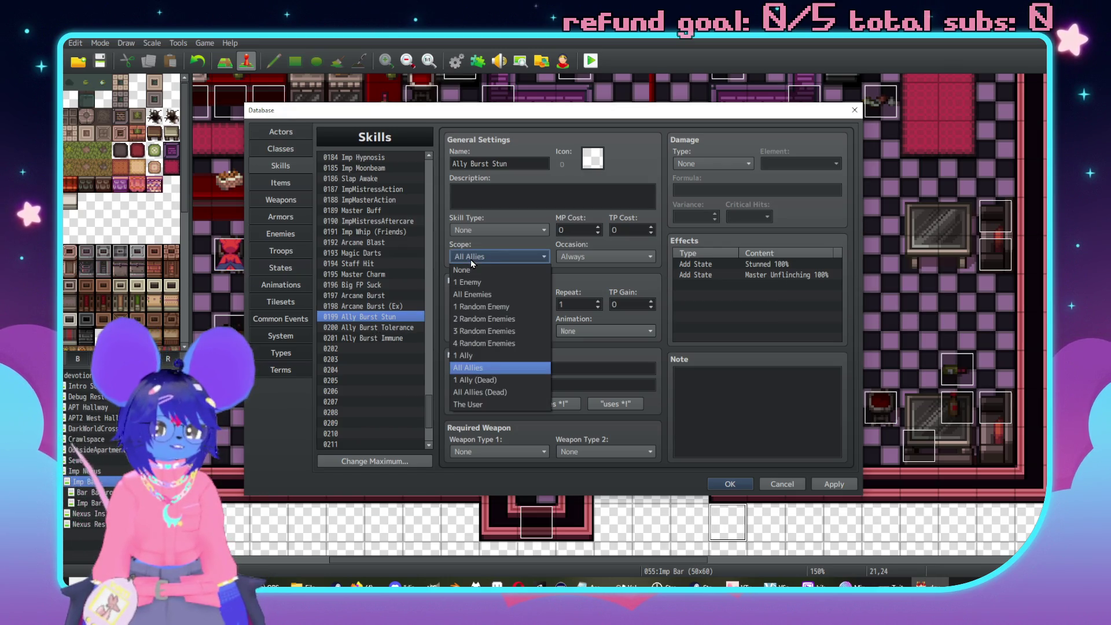
click(461, 257)
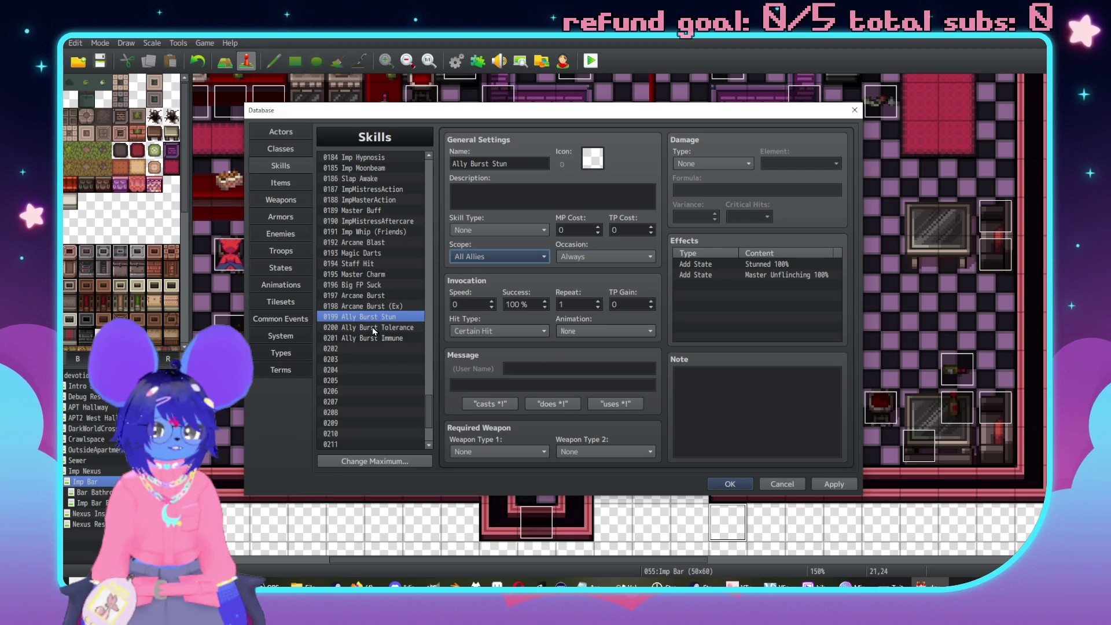
click(452, 259)
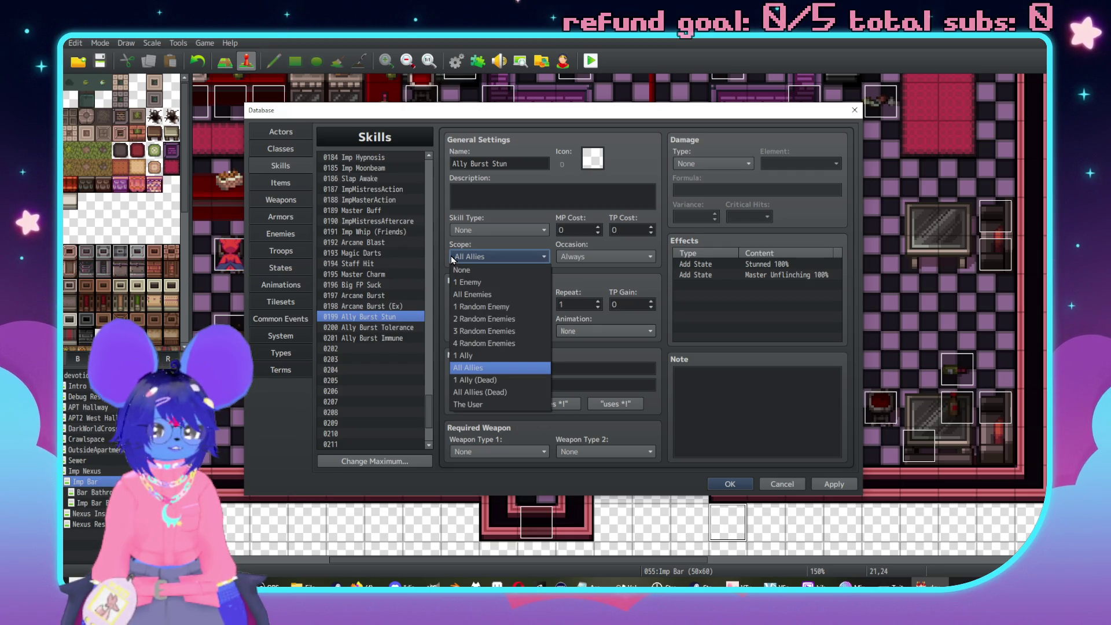
click(452, 258)
In Ally Burst Immune, remove the Stunned effect and change Master Tolerance to Master Shakes.
click(382, 328)
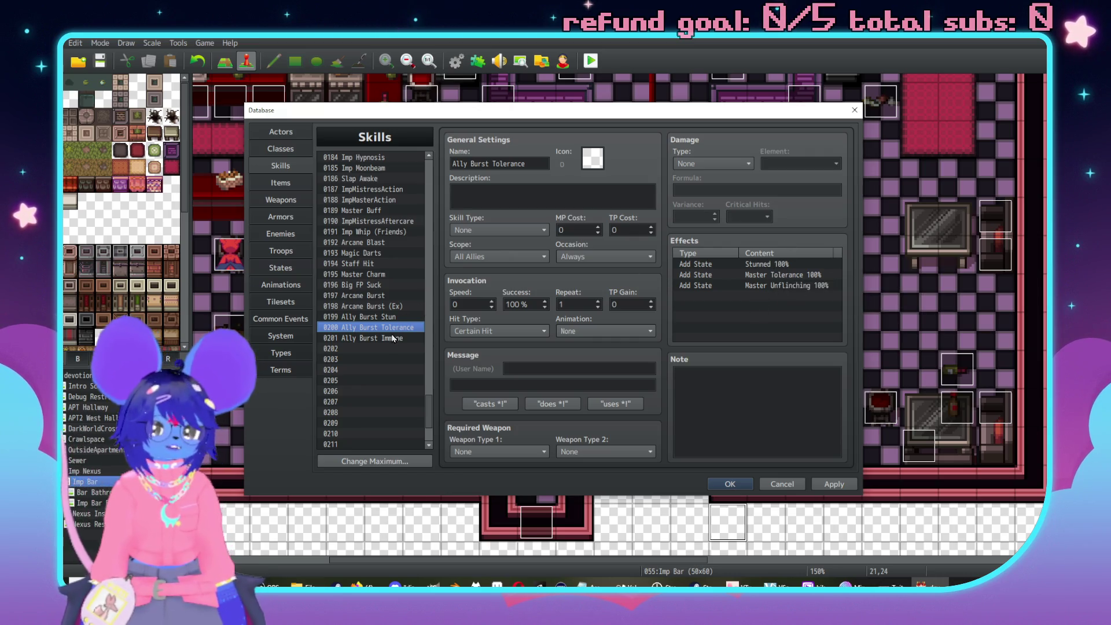
key(Down)
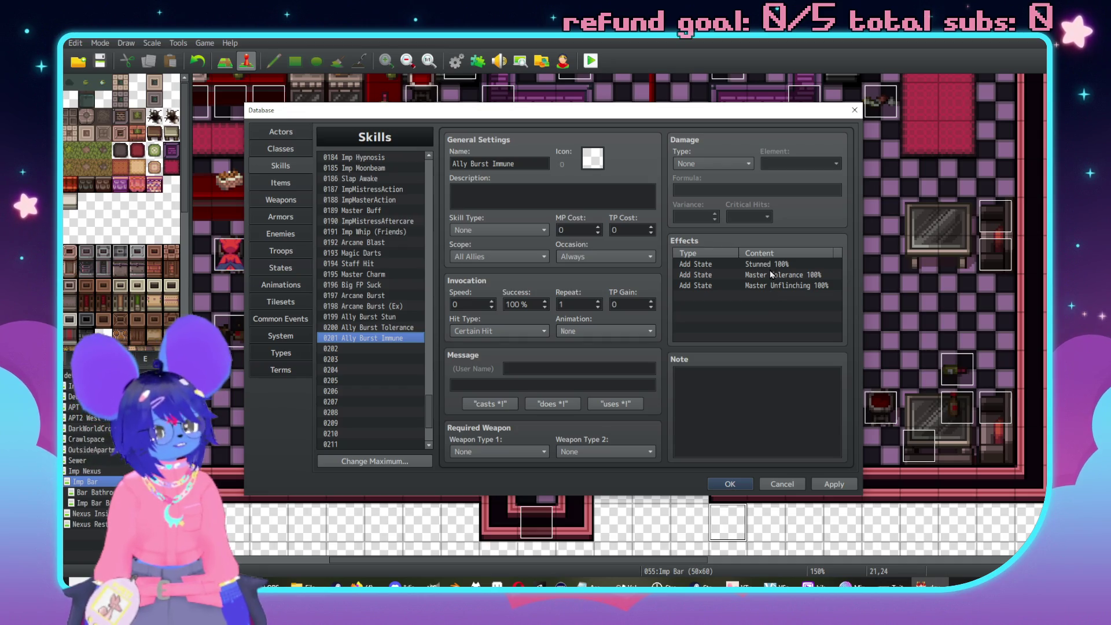
click(759, 266)
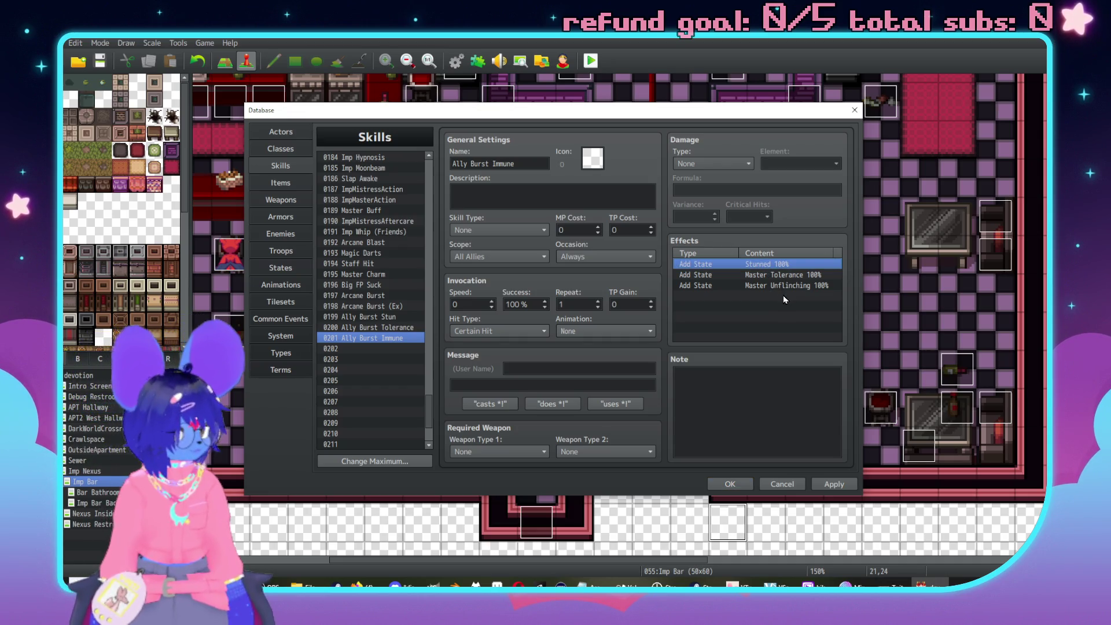
double_click(761, 275)
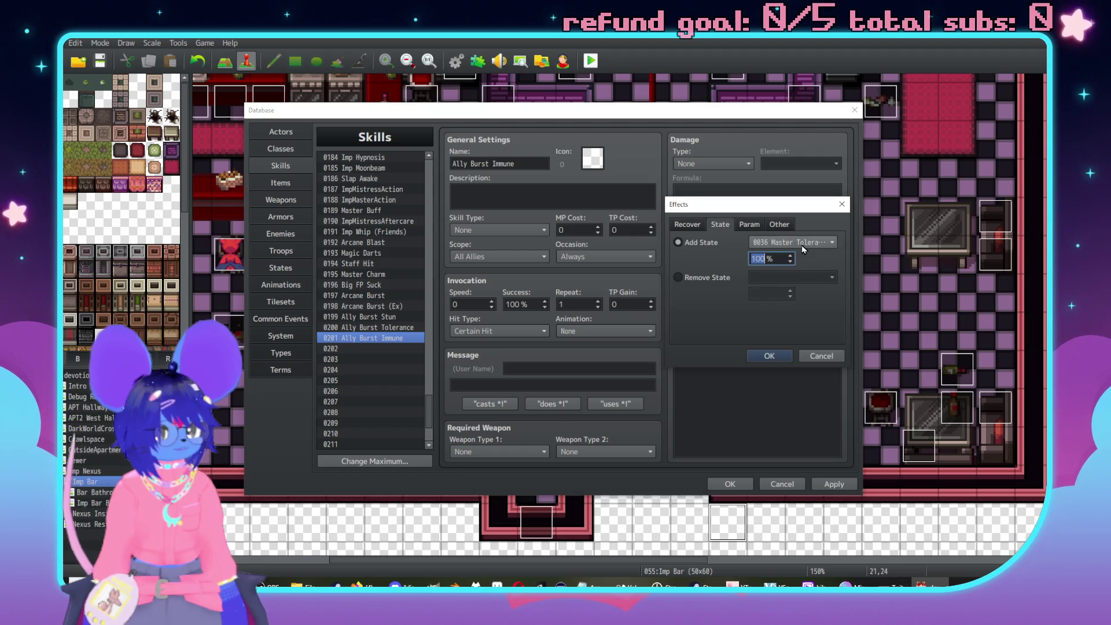
click(802, 245)
click(790, 516)
click(771, 356)
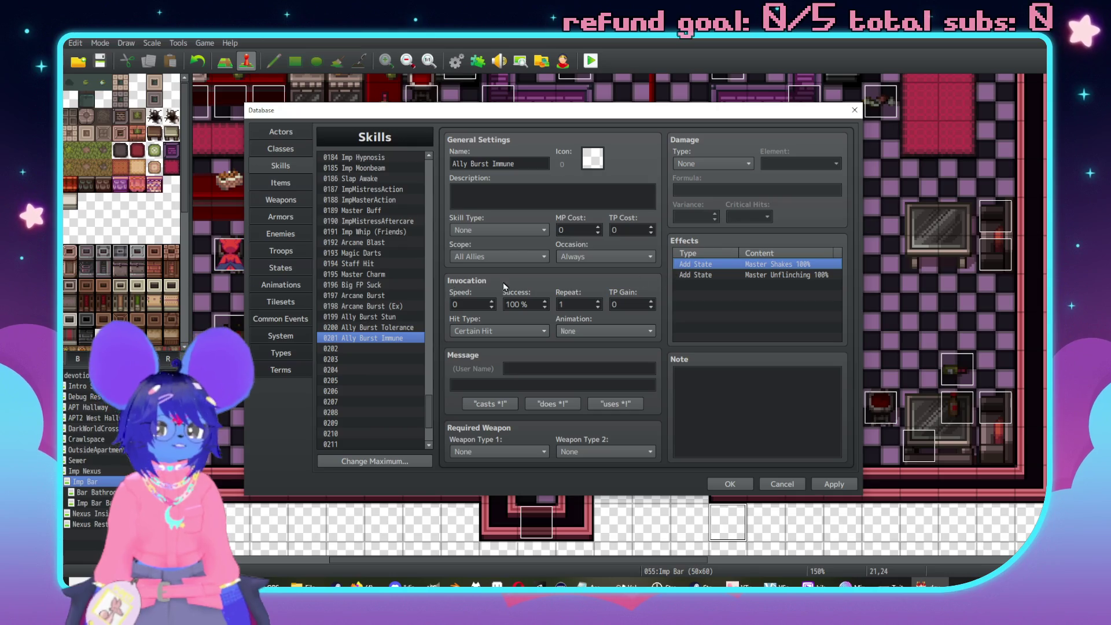
click(783, 275)
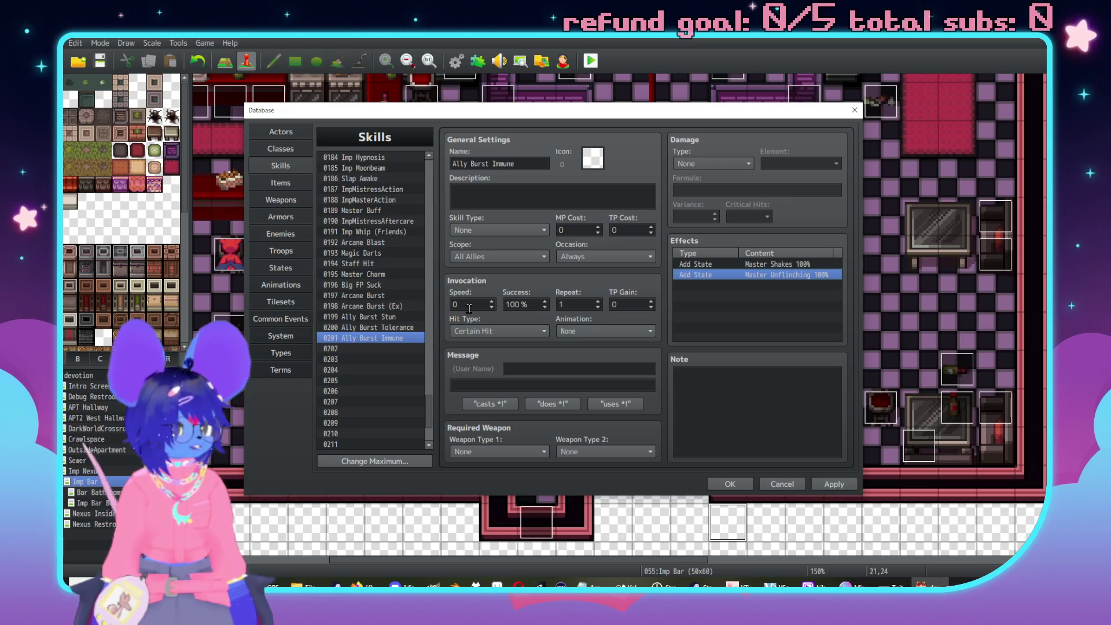
Name the empty skill 0202 'Enemy Burst Stun'.
click(356, 348)
click(507, 165)
text(Enemy Burst)
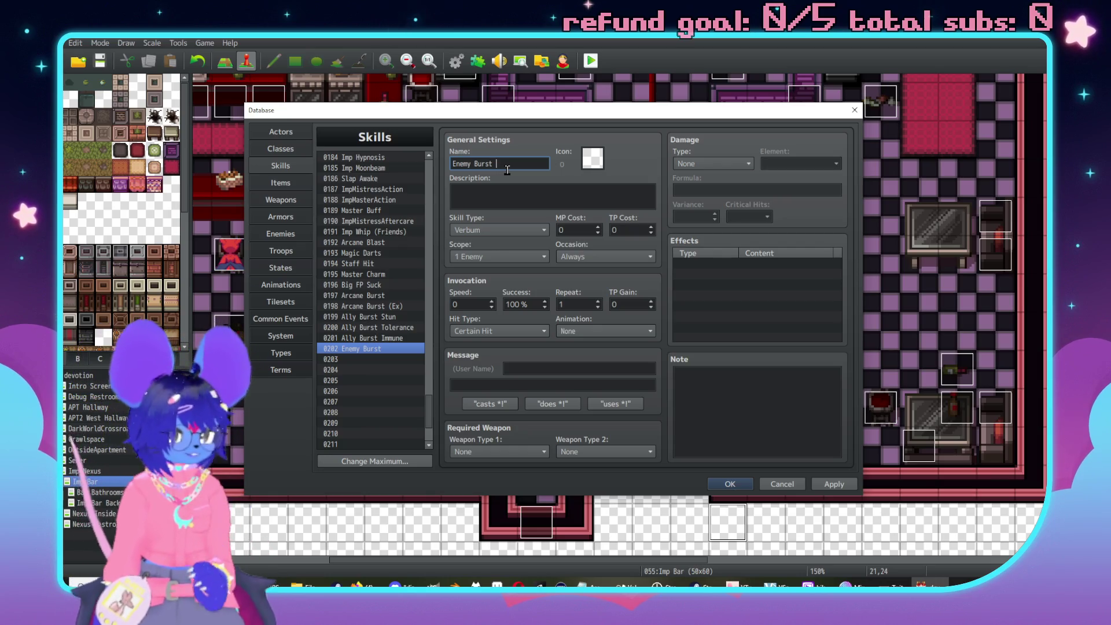
text( Stun)
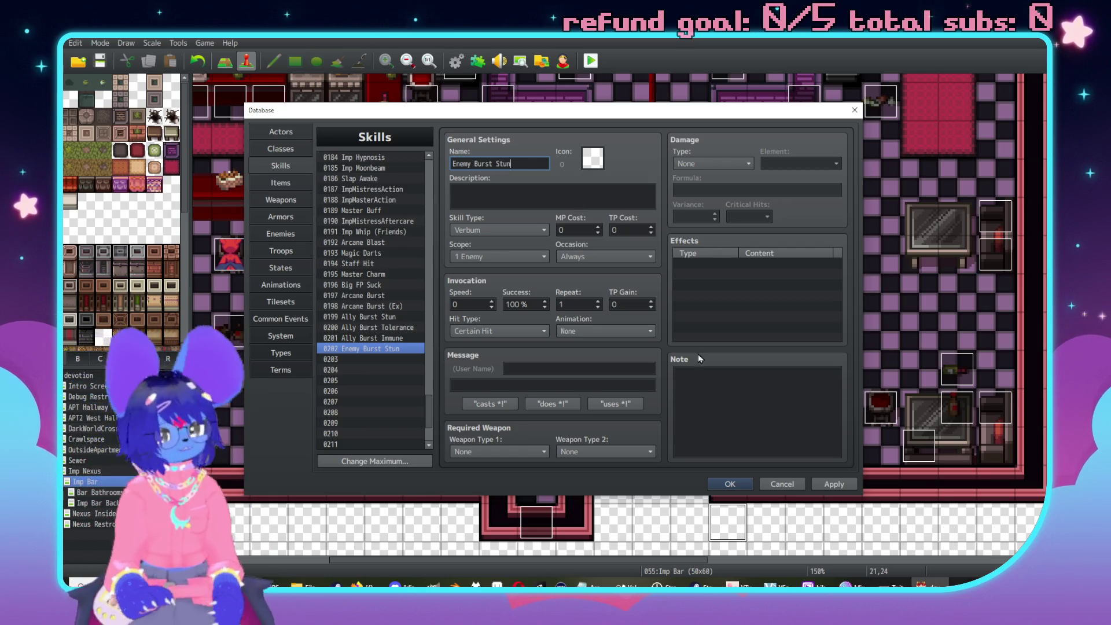
Add a Stunned 100% add-state effect to Enemy Burst Stun.
double_click(709, 262)
click(720, 225)
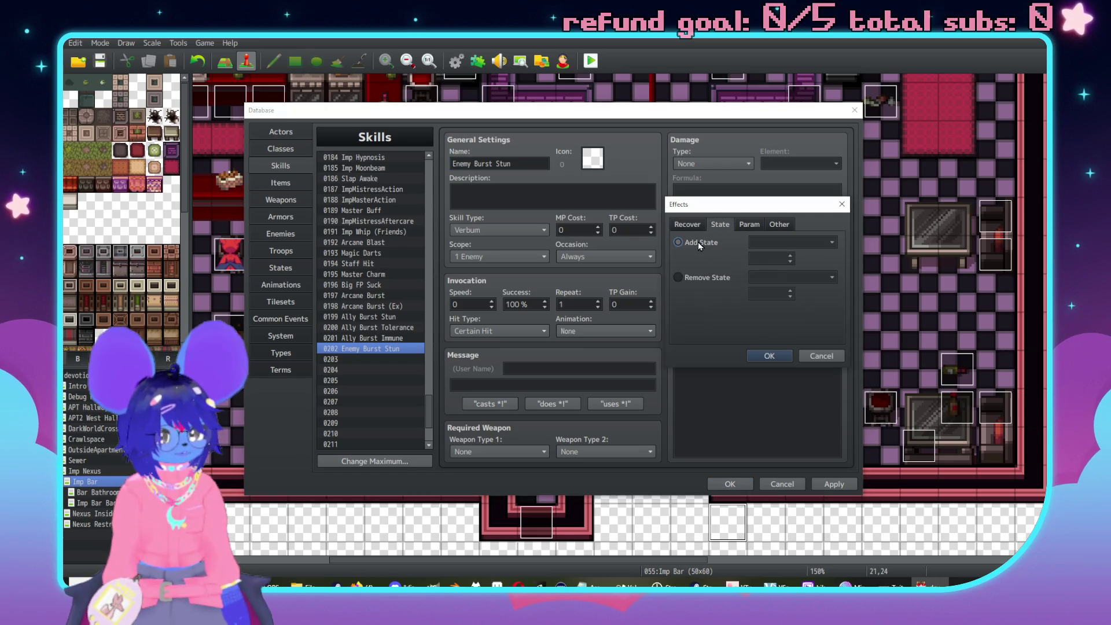
click(822, 242)
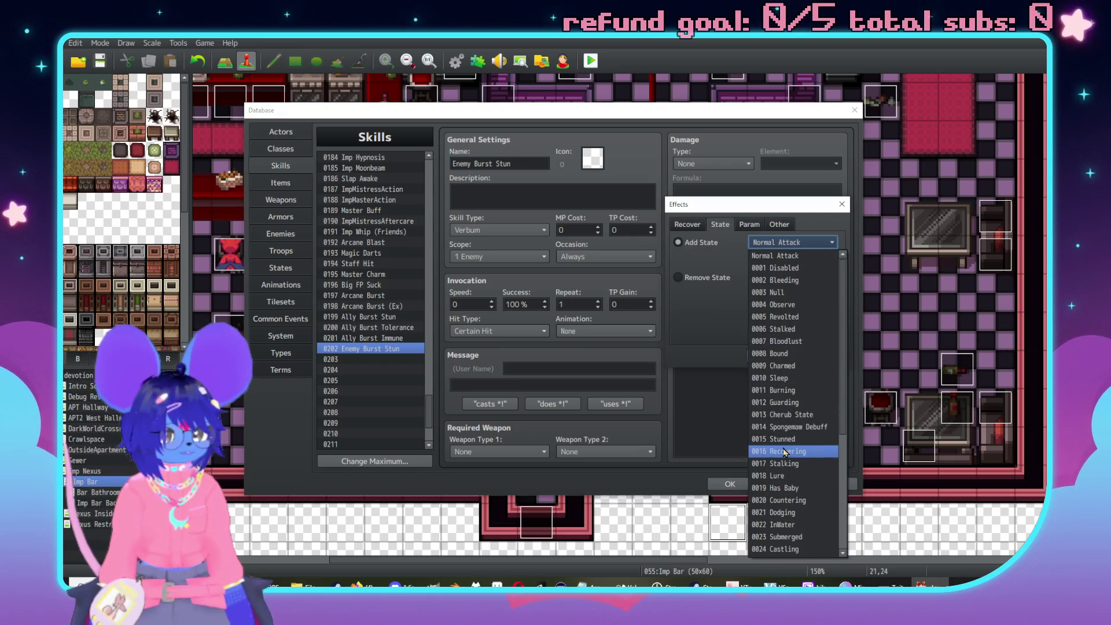
click(777, 440)
click(770, 357)
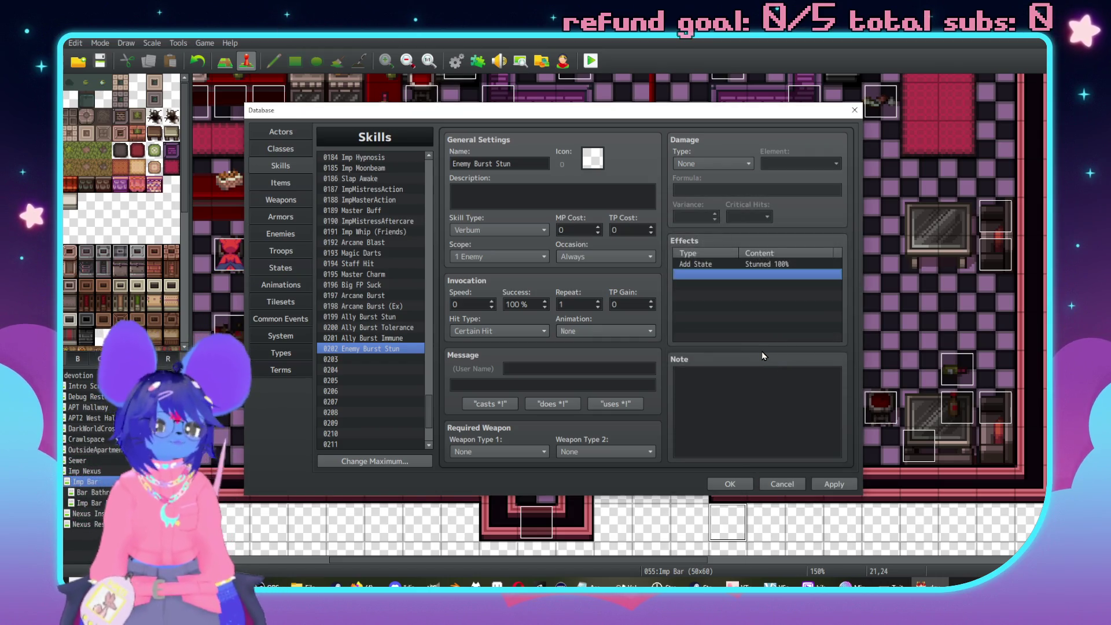
Set Enemy Burst Stun's scope to All Enemies, skill type None, hit type Certain Hit.
click(477, 254)
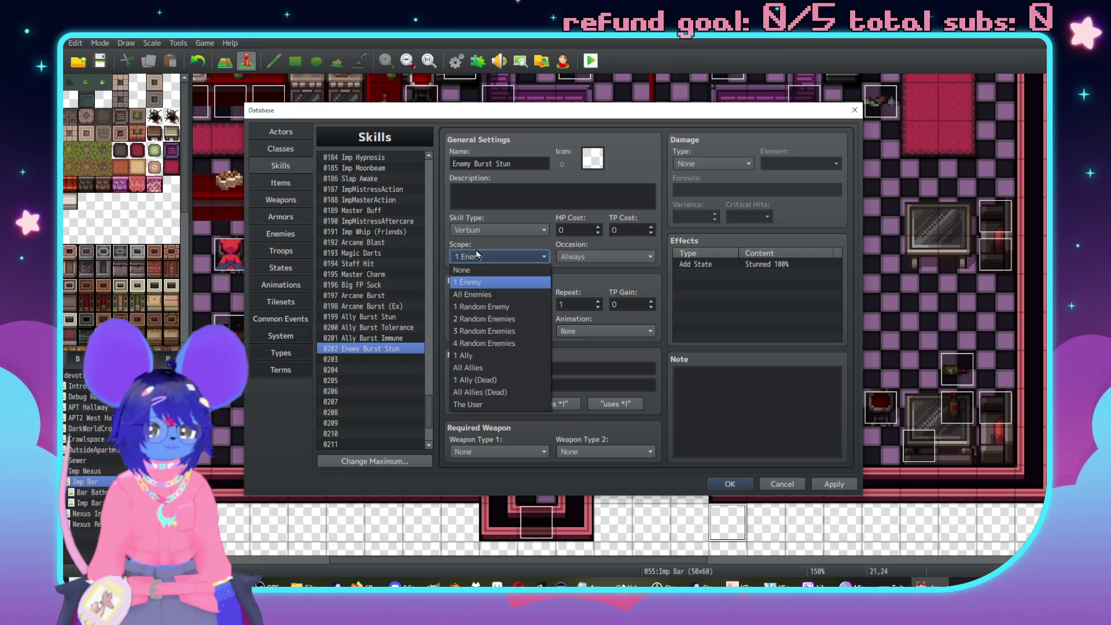
click(484, 295)
click(497, 229)
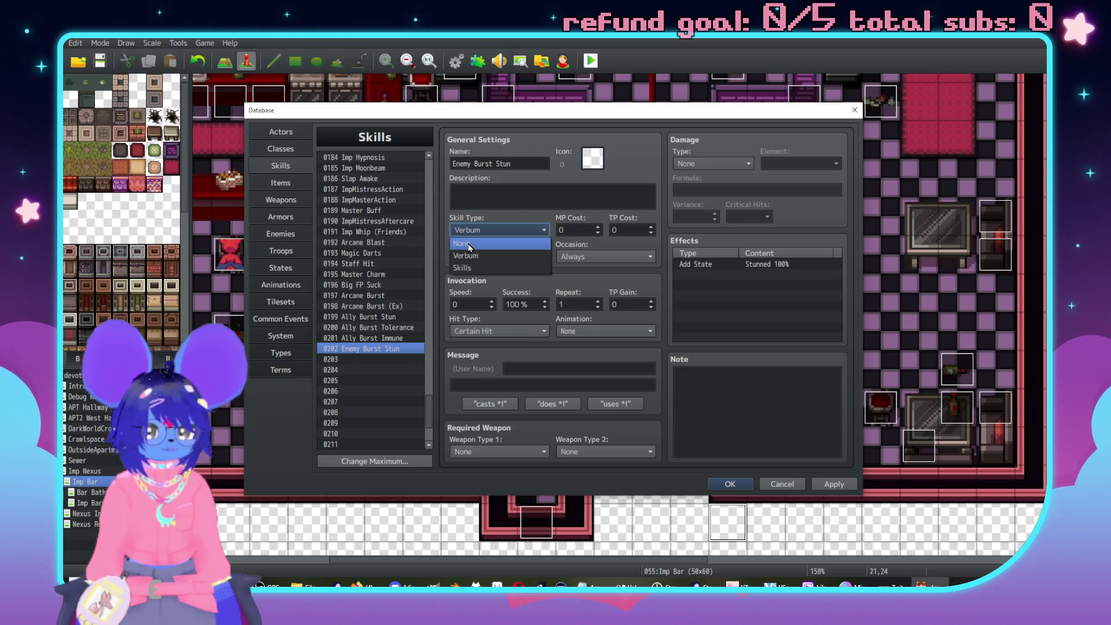
click(470, 244)
click(472, 333)
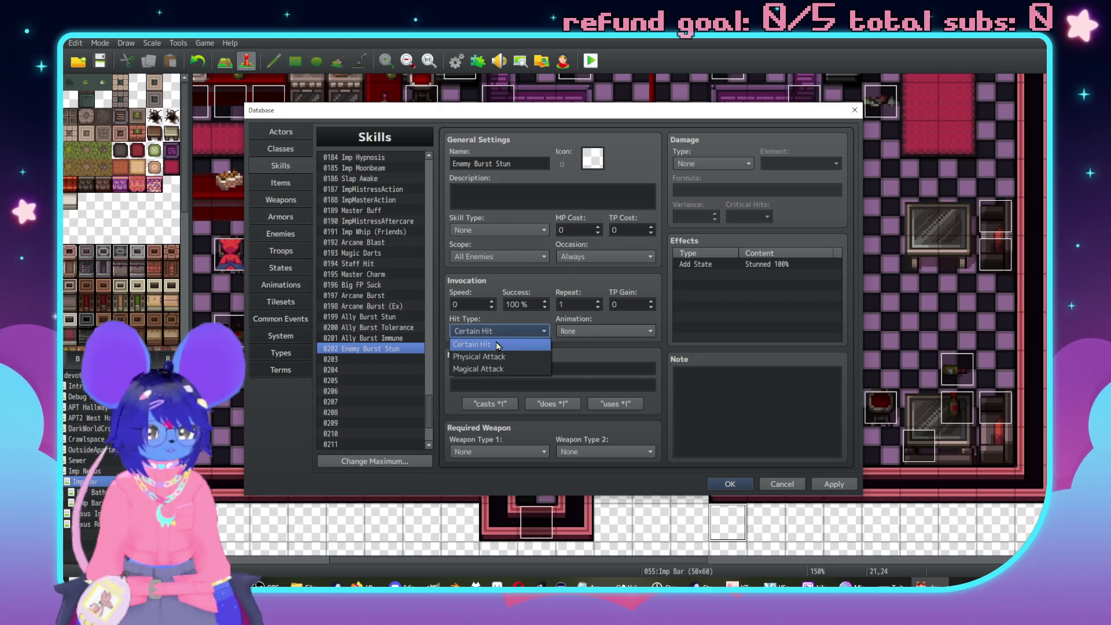
click(472, 341)
drag(393, 341, 385, 323)
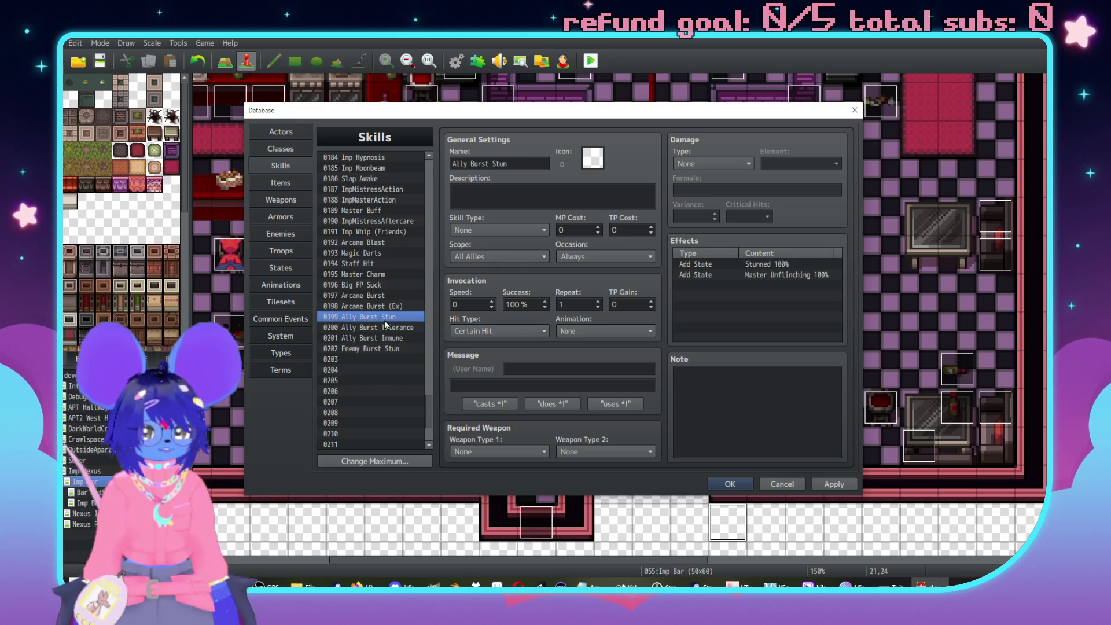
click(395, 350)
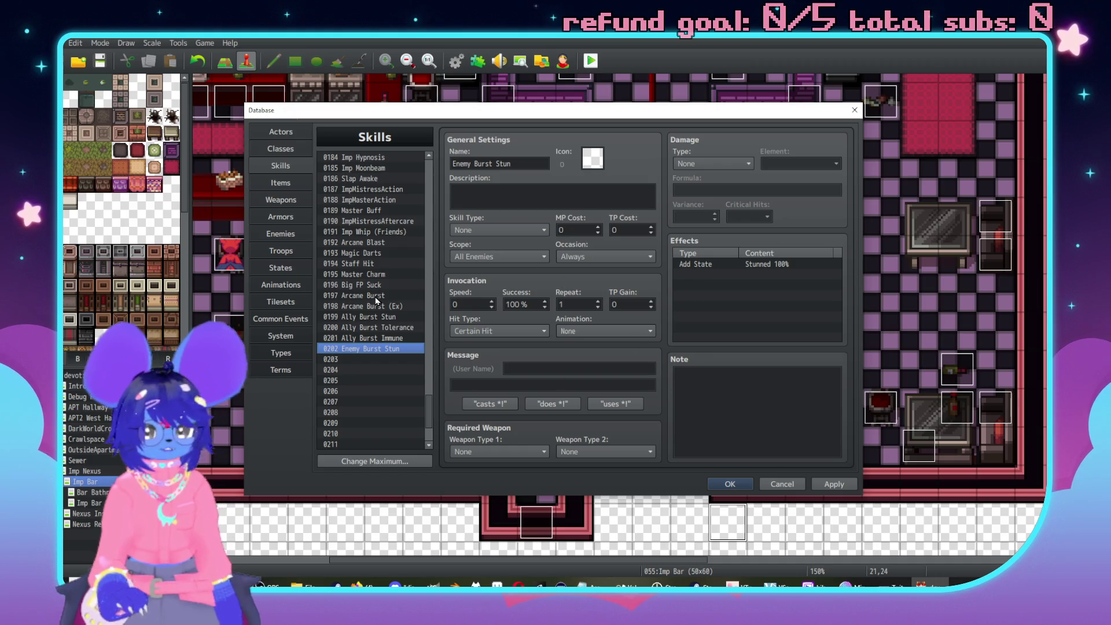
Paste a copy of Enemy Burst Stun into 0203 and rename it 'Enemy Burst 25% Damage'.
click(387, 360)
key(ctrl+v)
click(541, 165)
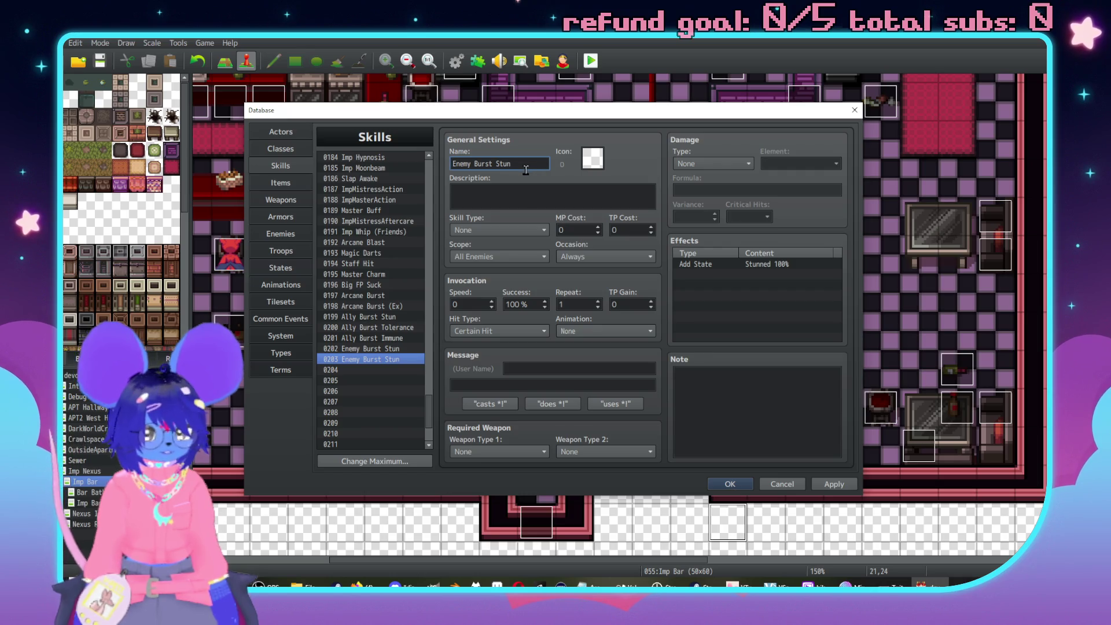
key(BackSpace)
key(BackSpace)
key(BackSpace)
text(25% Damage)
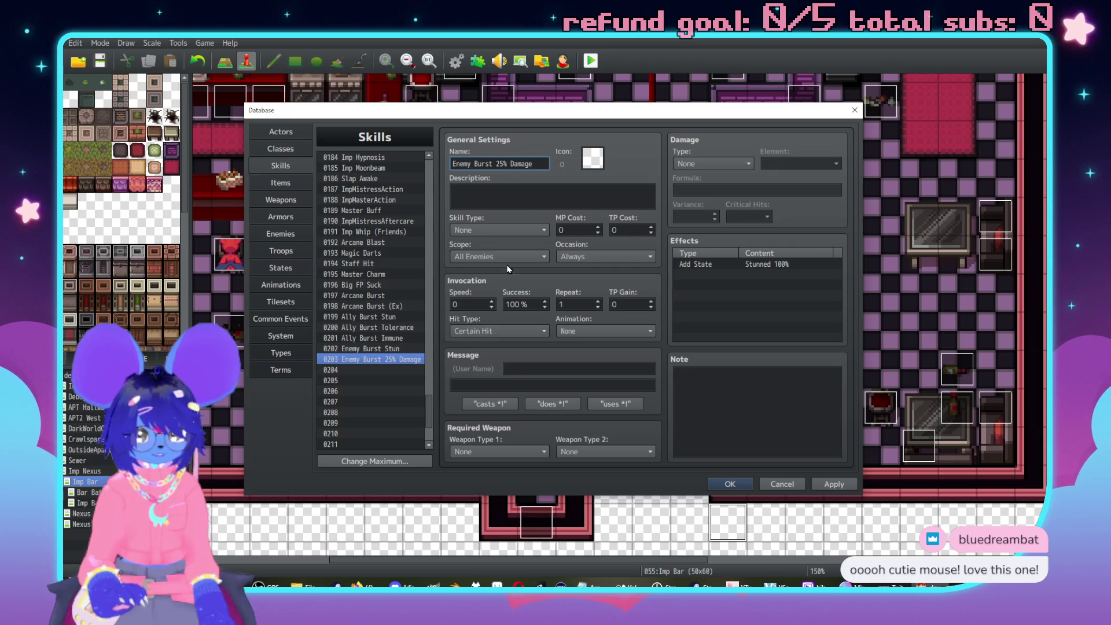
Set the skill's damage type to HP Damage with the Ethereal element.
click(712, 163)
click(709, 190)
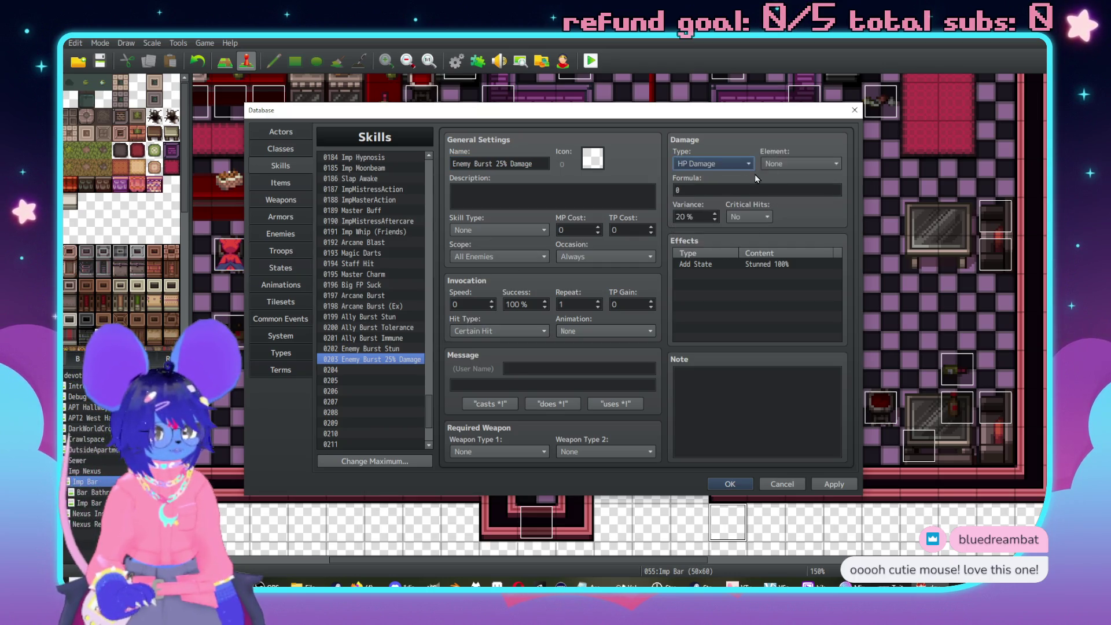
click(788, 164)
click(788, 214)
click(787, 191)
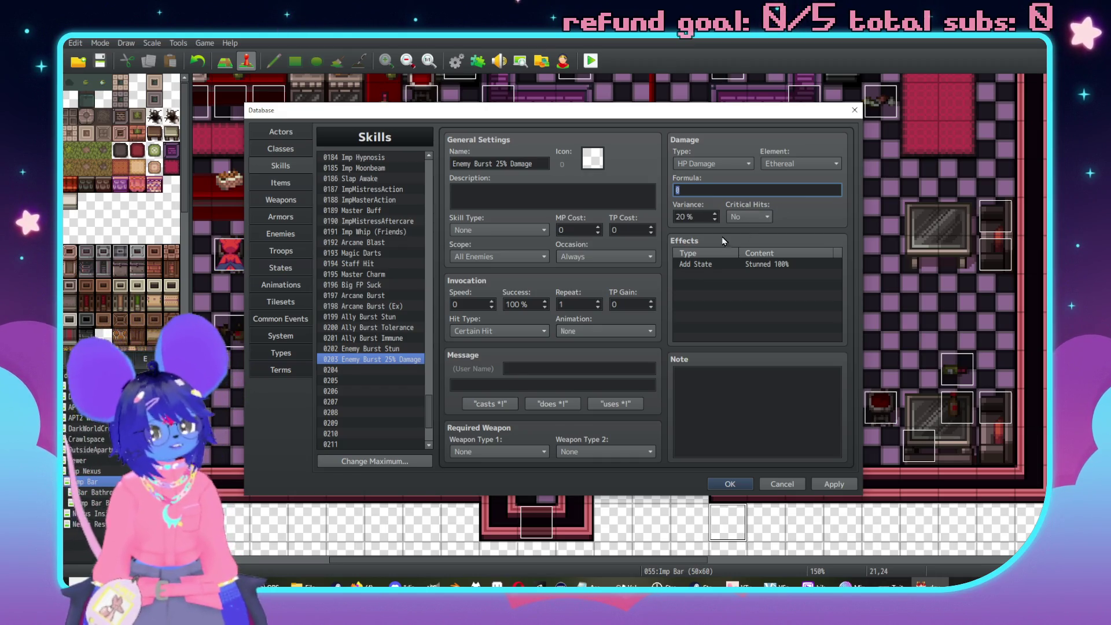
Give skill 0197 Arcane Burst a Common Event effect calling event 0079.
click(383, 316)
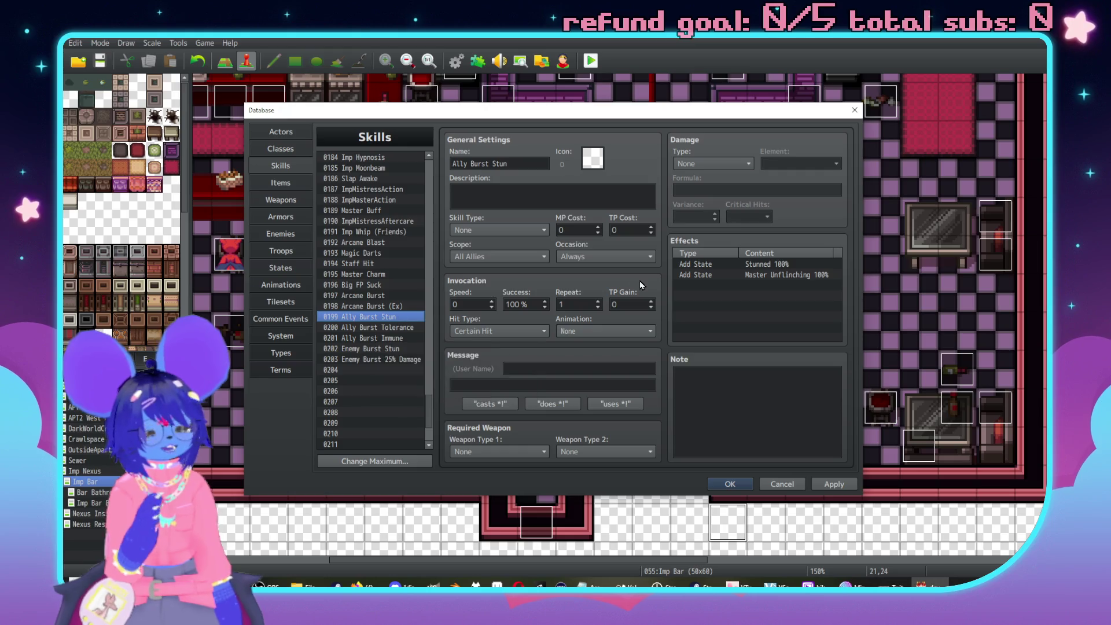
click(378, 286)
click(384, 296)
double_click(716, 274)
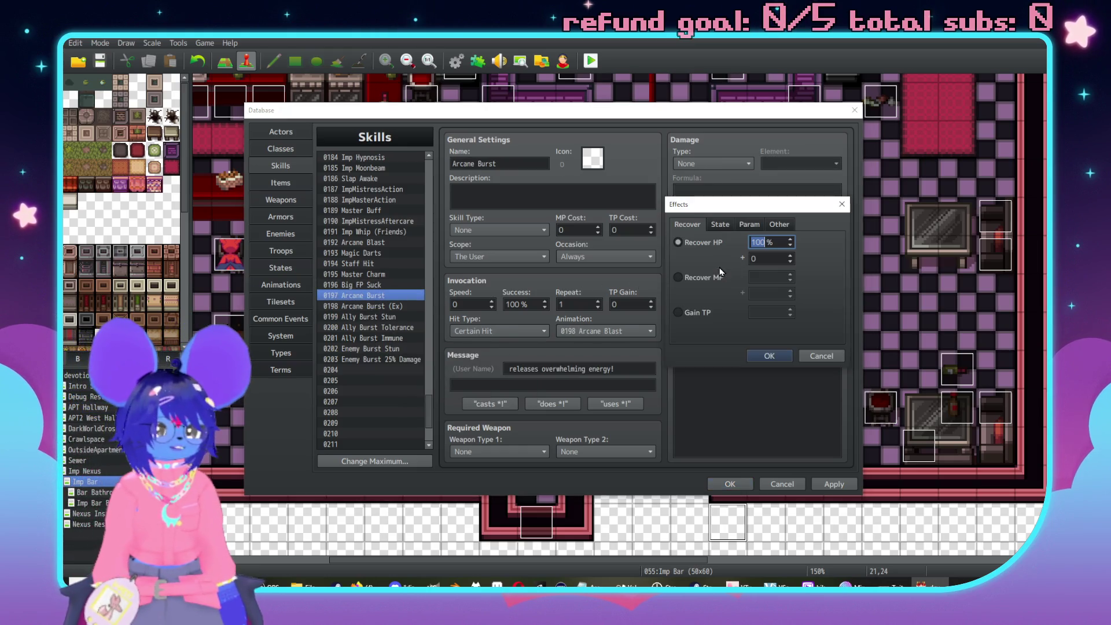
click(778, 225)
click(709, 316)
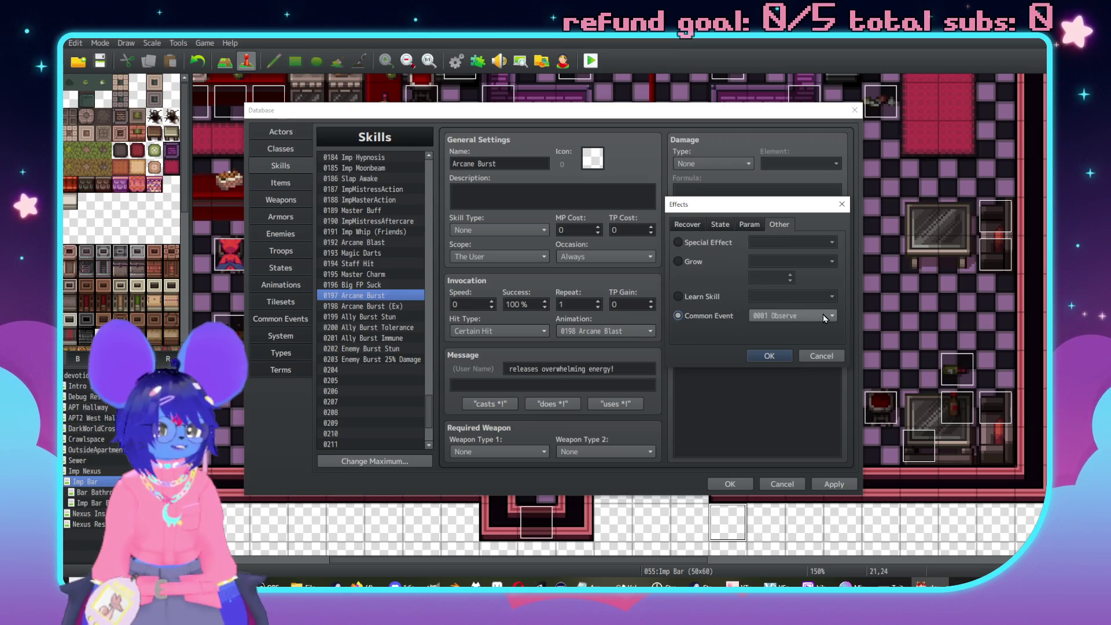
click(823, 314)
scroll(823, 380, down, 14)
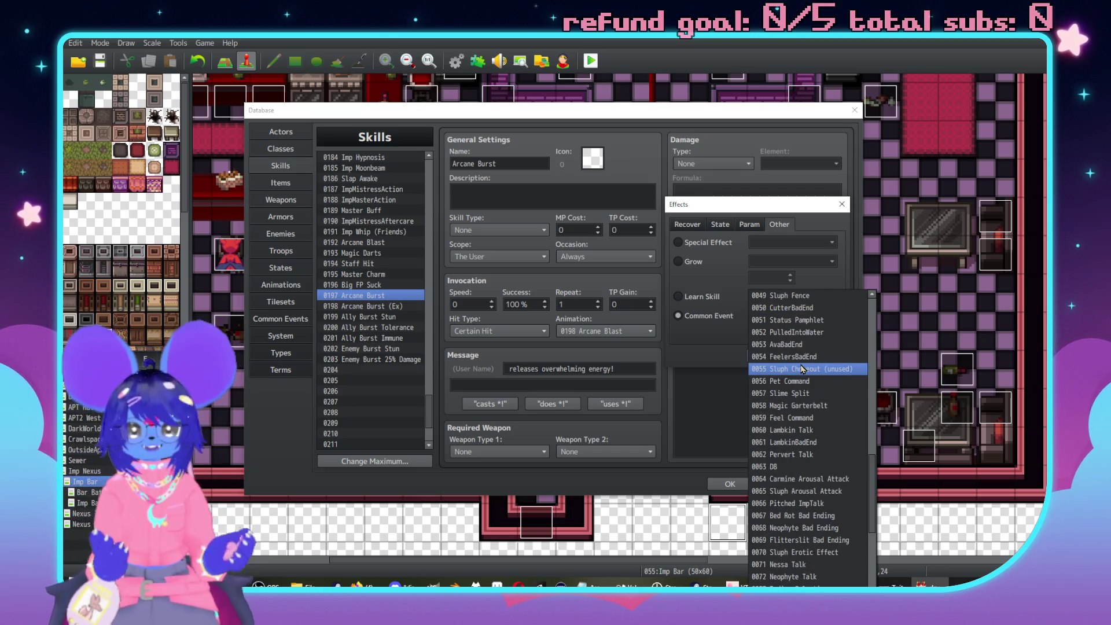
scroll(804, 371, down, 6)
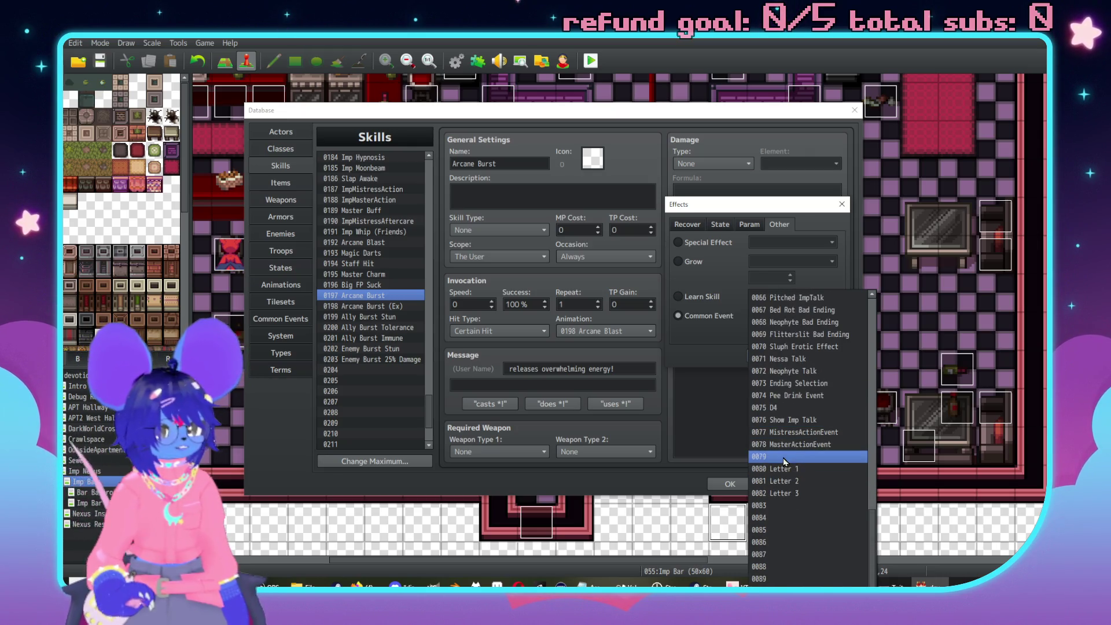
click(805, 457)
click(770, 356)
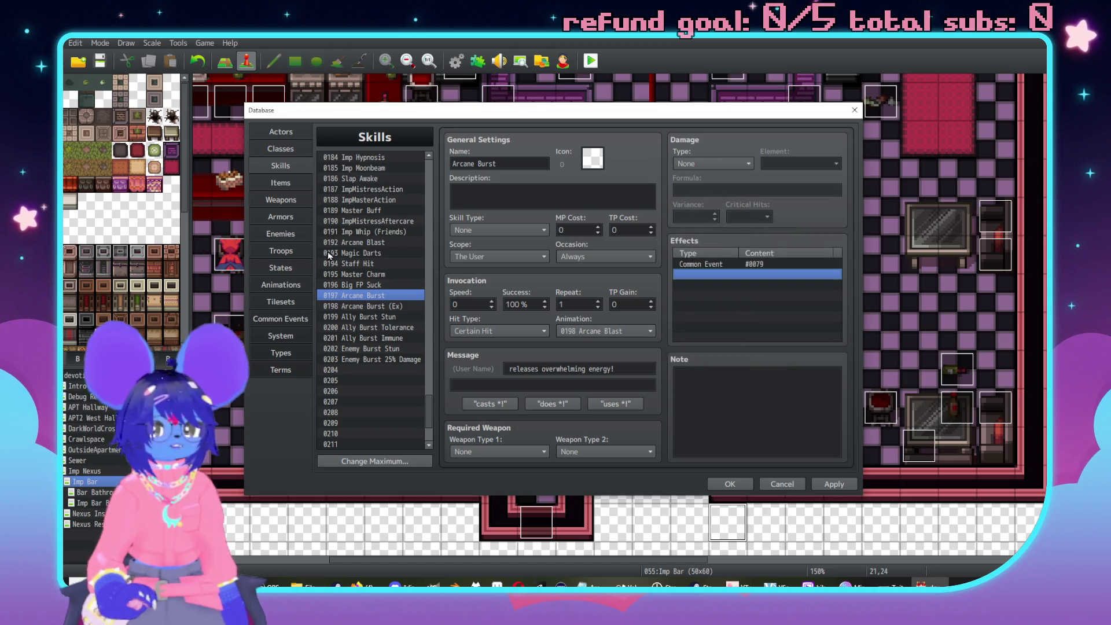
click(294, 319)
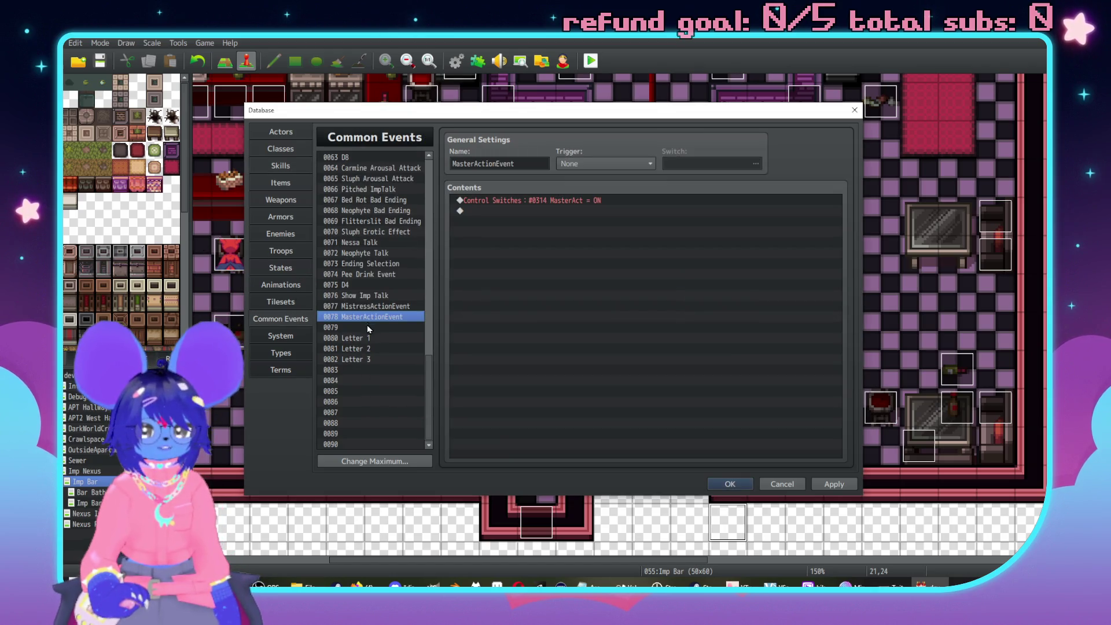
Name common event 0079 'Burst Counter'.
click(379, 328)
click(495, 164)
text(B)
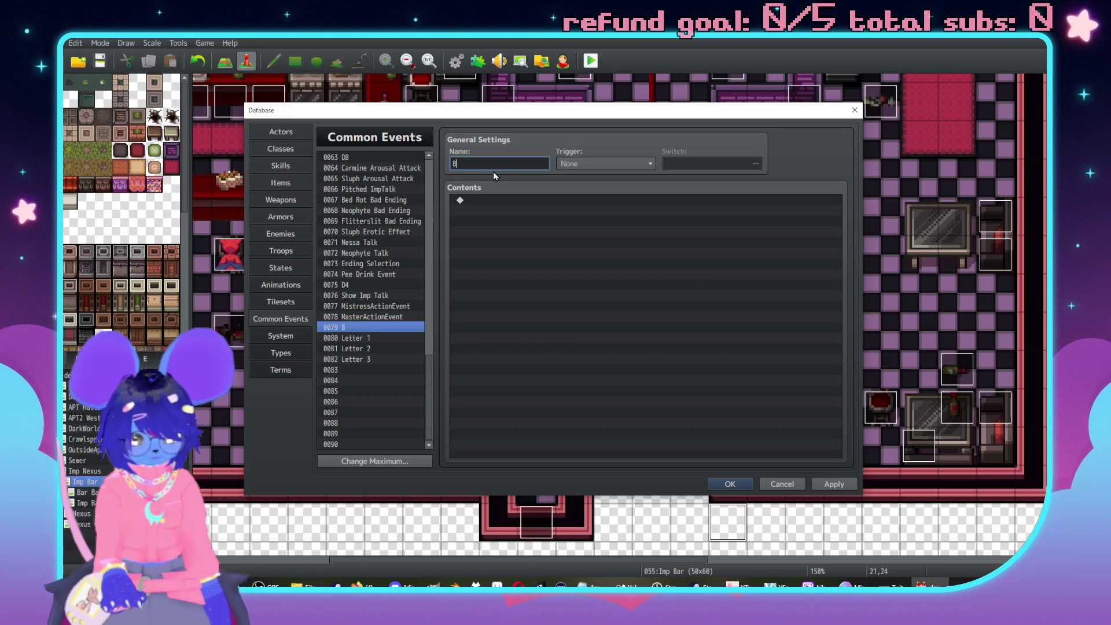
text(urst Counter)
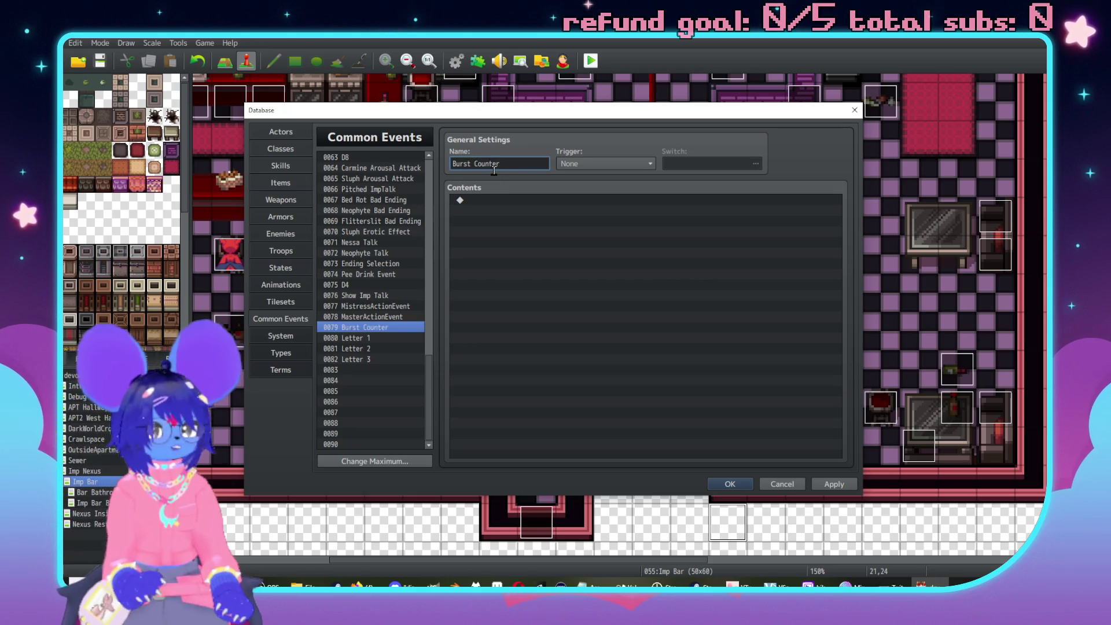
Add a comment explaining the event counts how often damaging Arcane Burst is used.
double_click(525, 201)
click(567, 455)
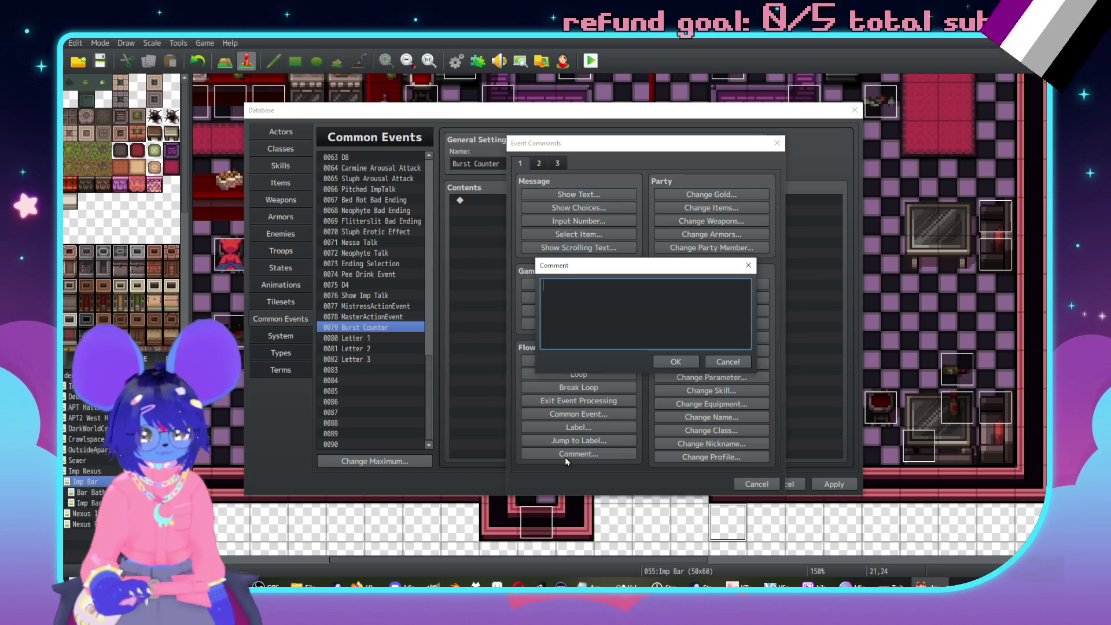
text(Counts numb)
text(er of tim)
text(es Arcabe B)
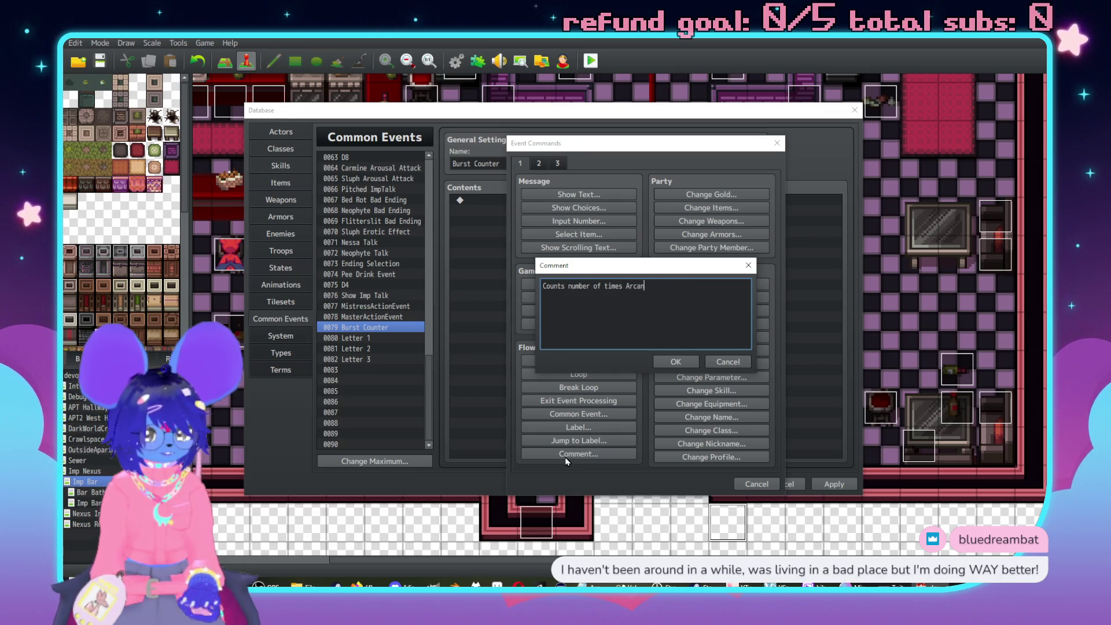
text( has been used)
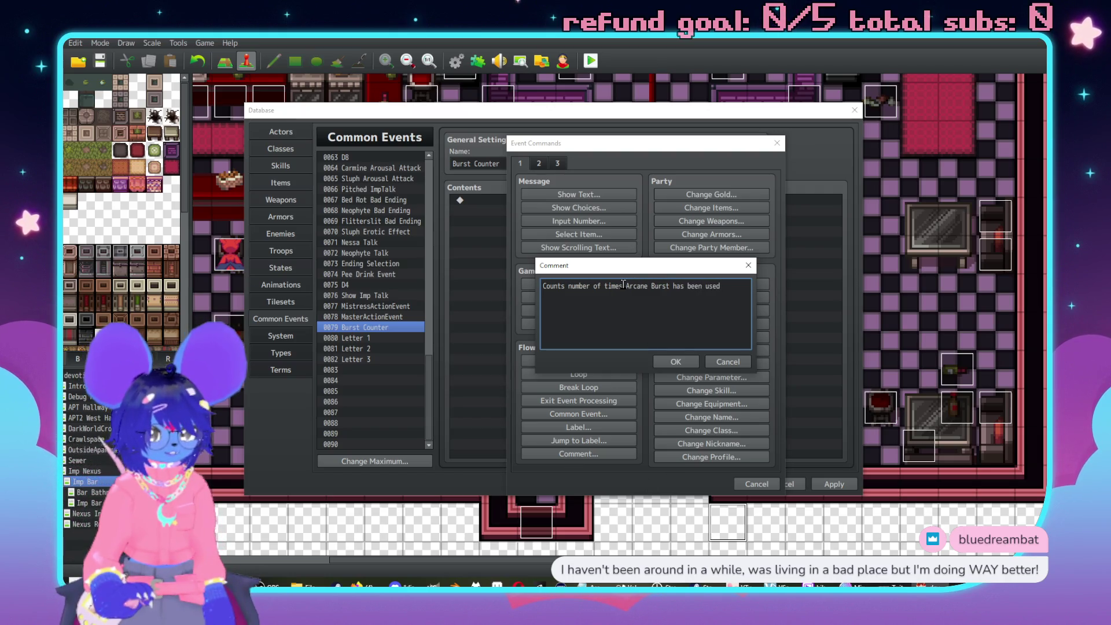
text(damaging)
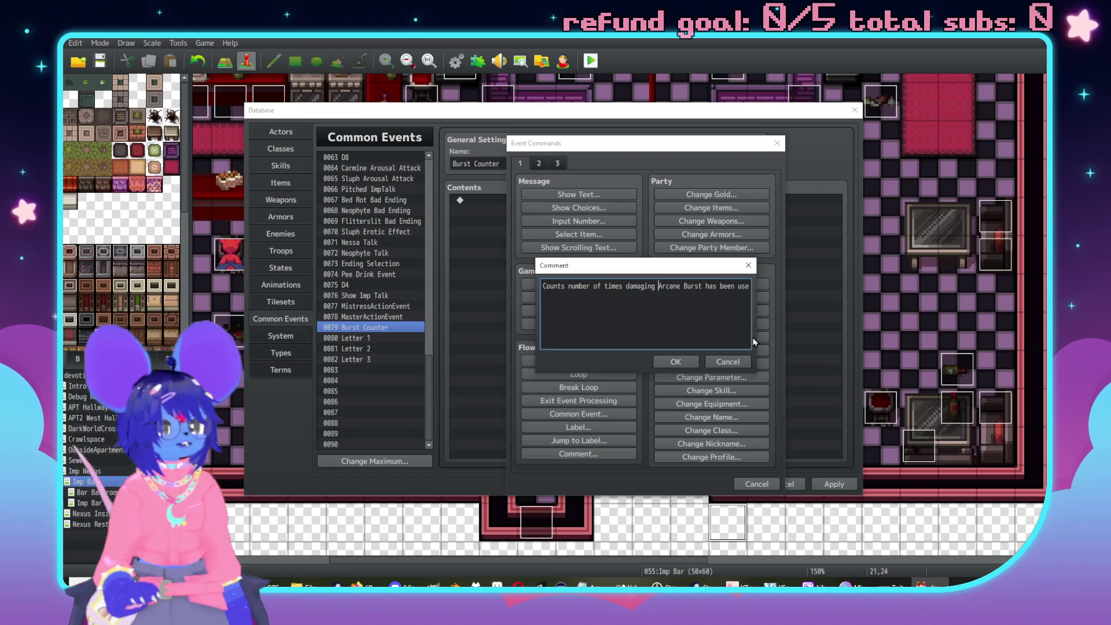
click(685, 364)
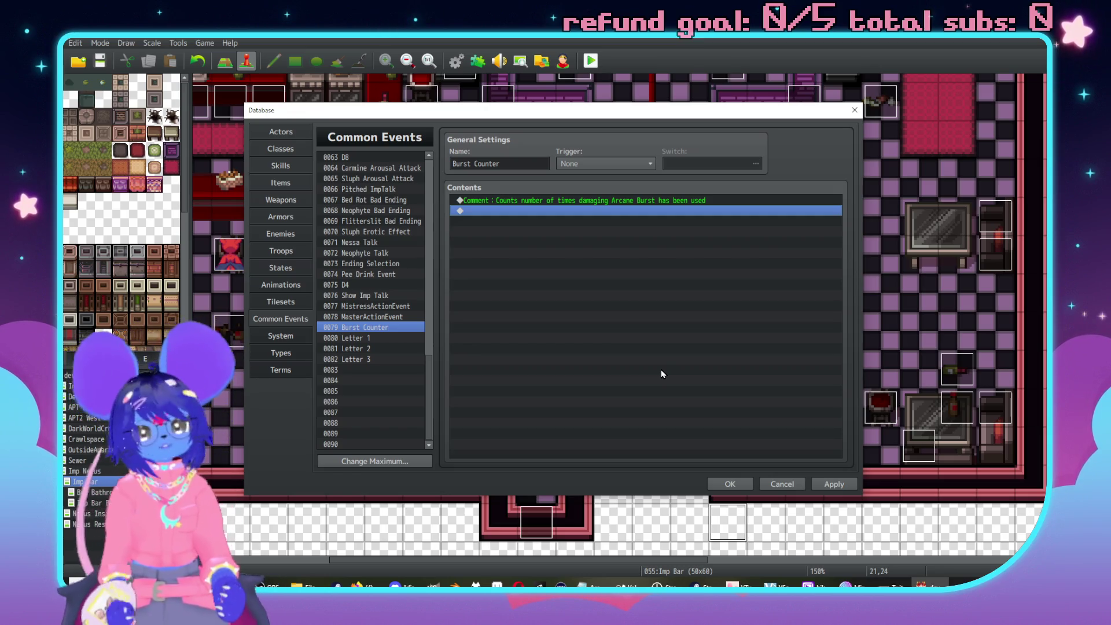
Start a Control Variables command on variable 0070, renamed 'BurstCounter'.
double_click(579, 212)
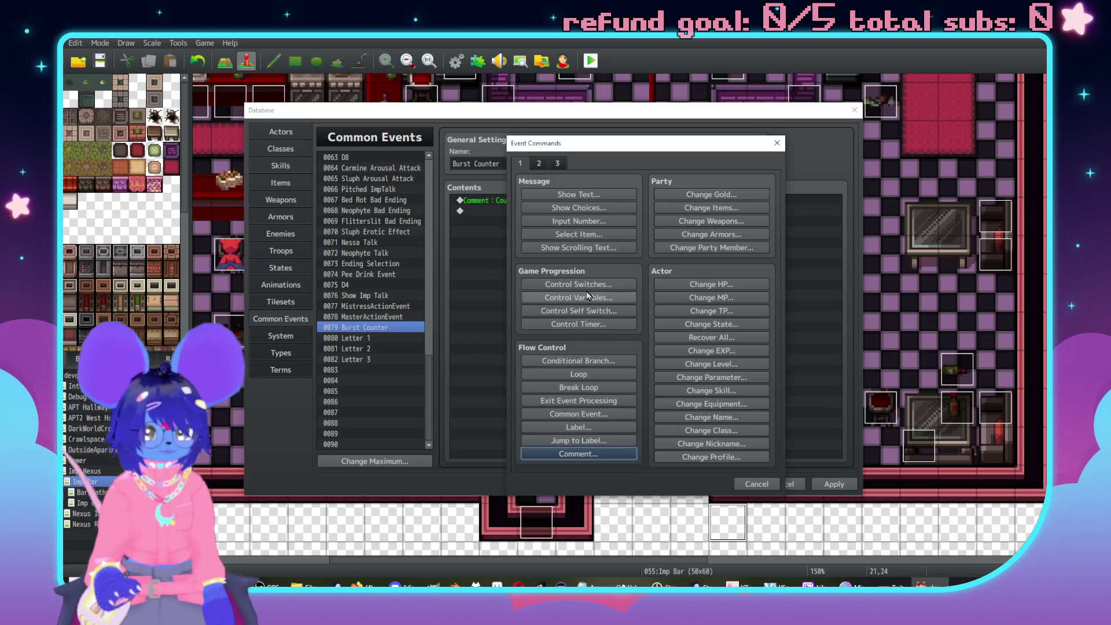
click(588, 295)
click(653, 235)
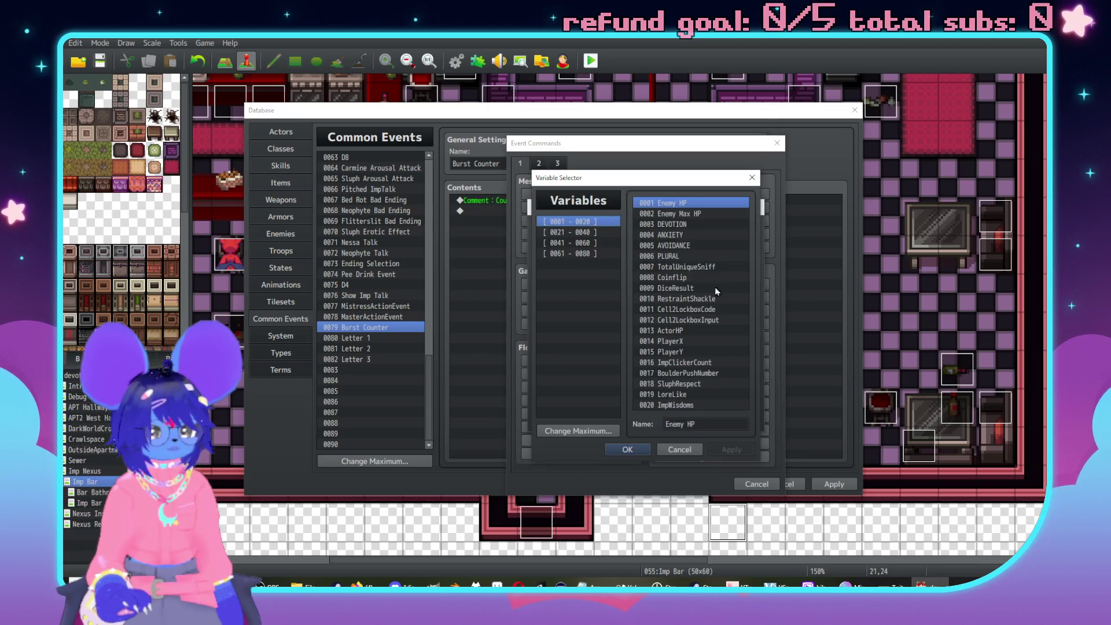
click(606, 242)
click(592, 255)
click(669, 298)
click(717, 428)
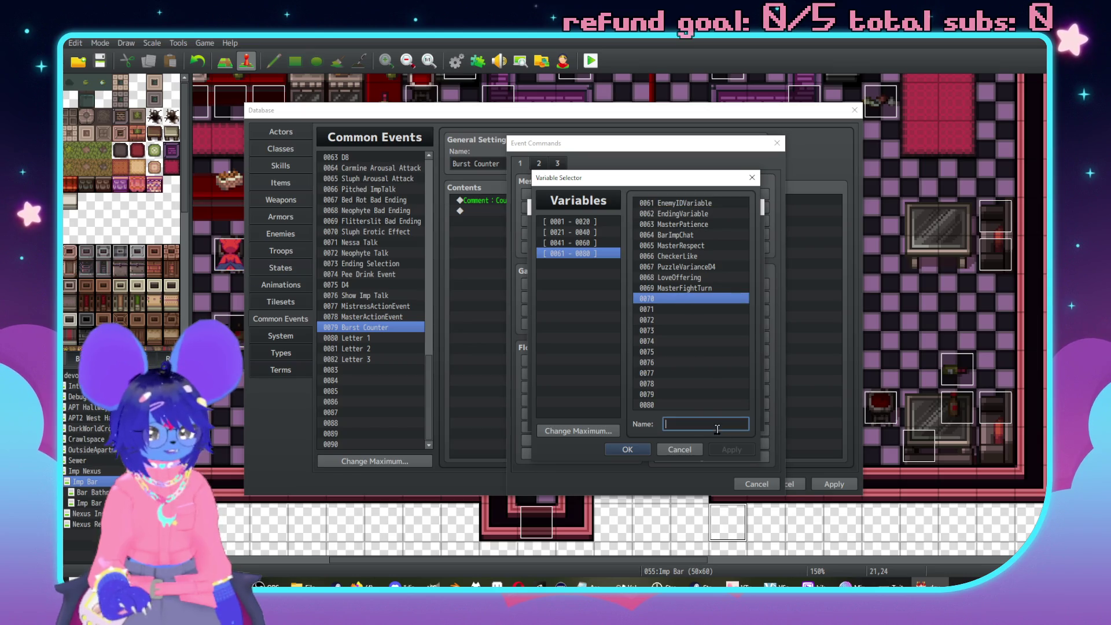
text(B)
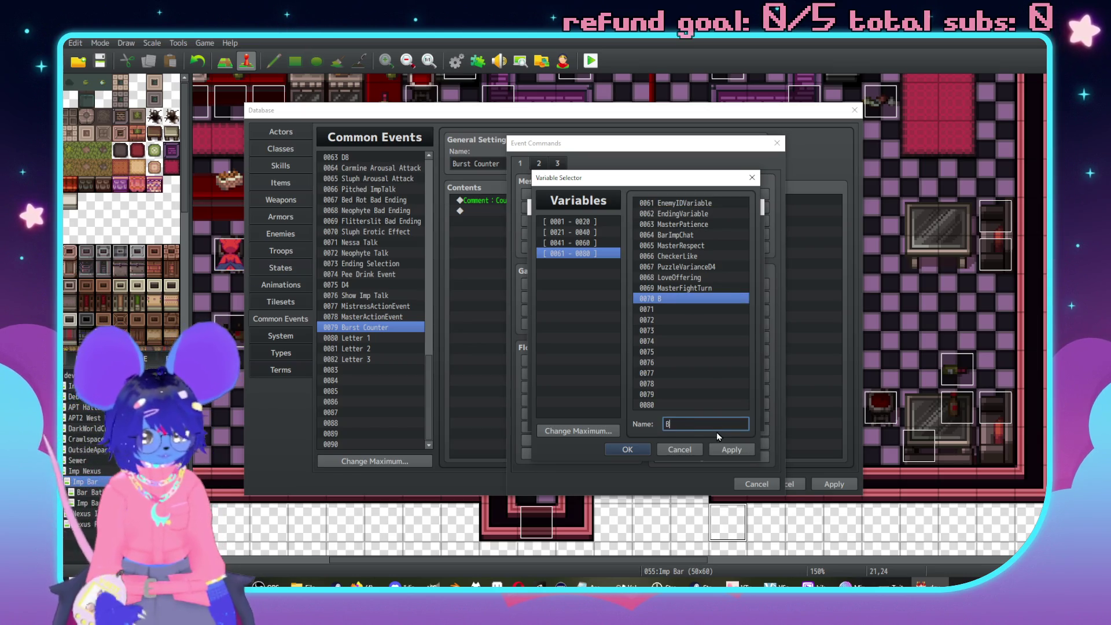
text(urstCounter)
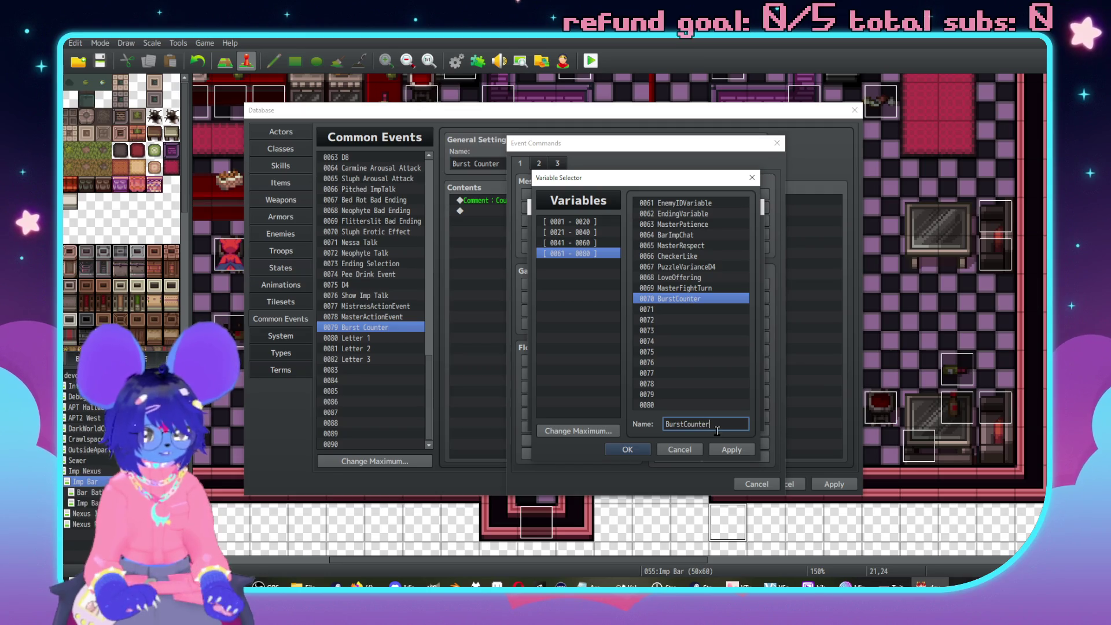
click(731, 449)
click(627, 449)
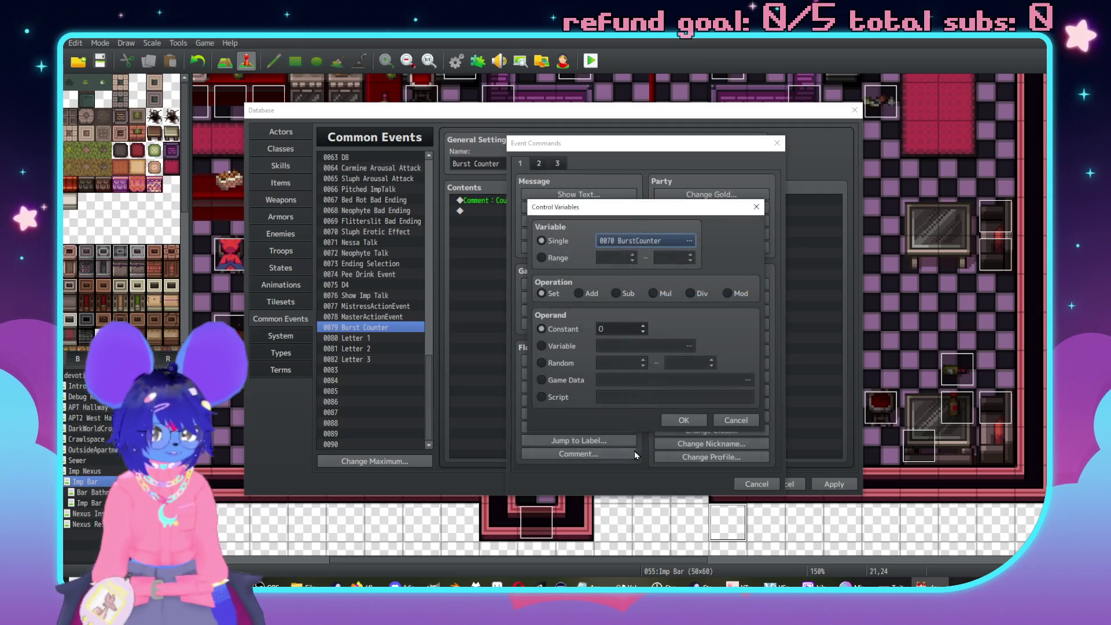
Set the operation to Add constant 1, confirm, and apply the database.
click(593, 294)
click(627, 328)
text(1)
click(685, 421)
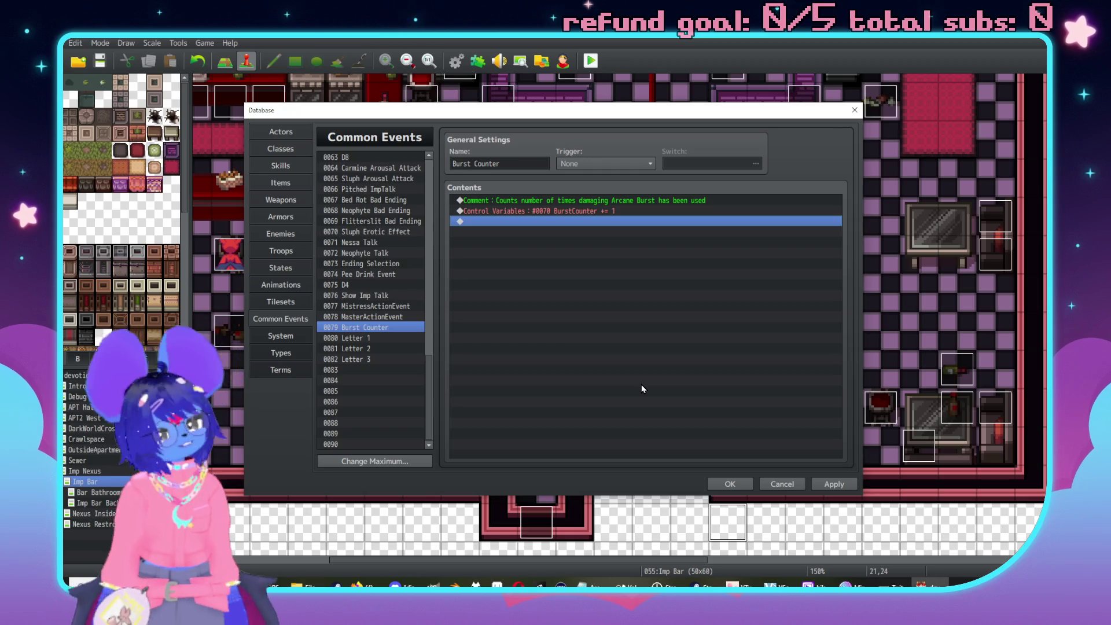
click(828, 486)
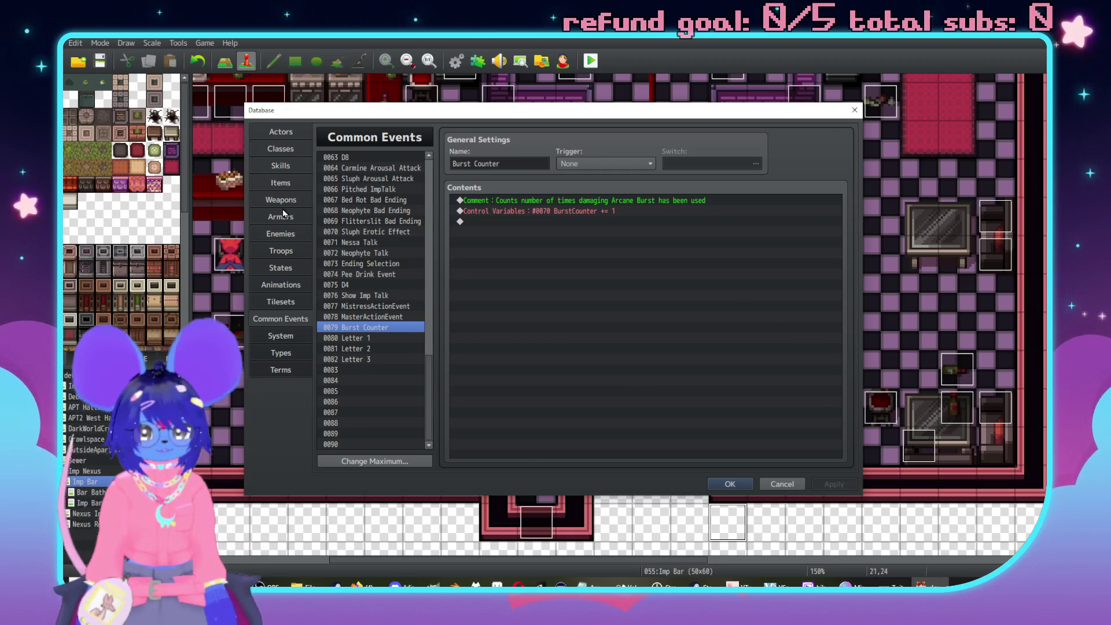
Cut the Burst Counter common event effect from Arcane Burst.
double_click(511, 242)
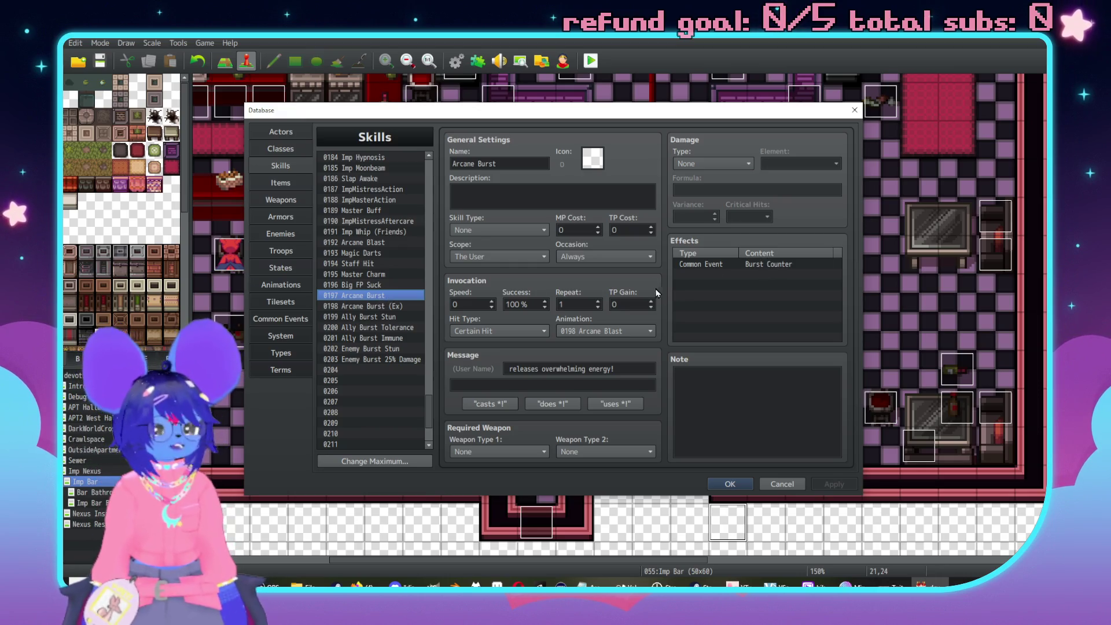
click(749, 264)
key(Delete)
Paste the Burst Counter effect into Enemy Burst 25% Damage and verify its settings.
click(379, 360)
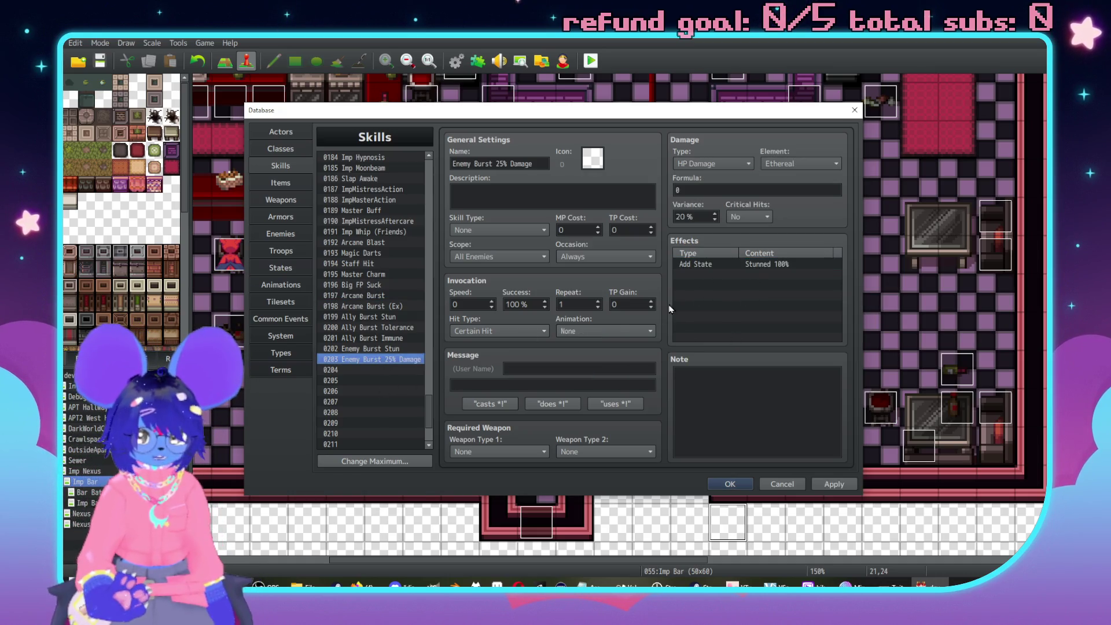
click(710, 265)
key(ctrl+v)
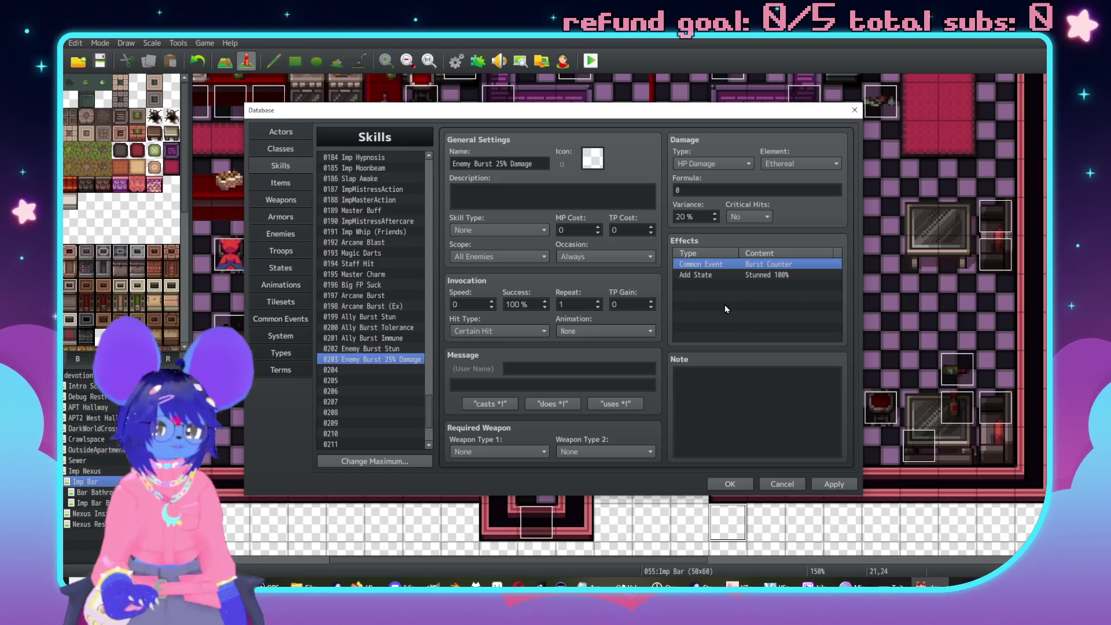
click(721, 191)
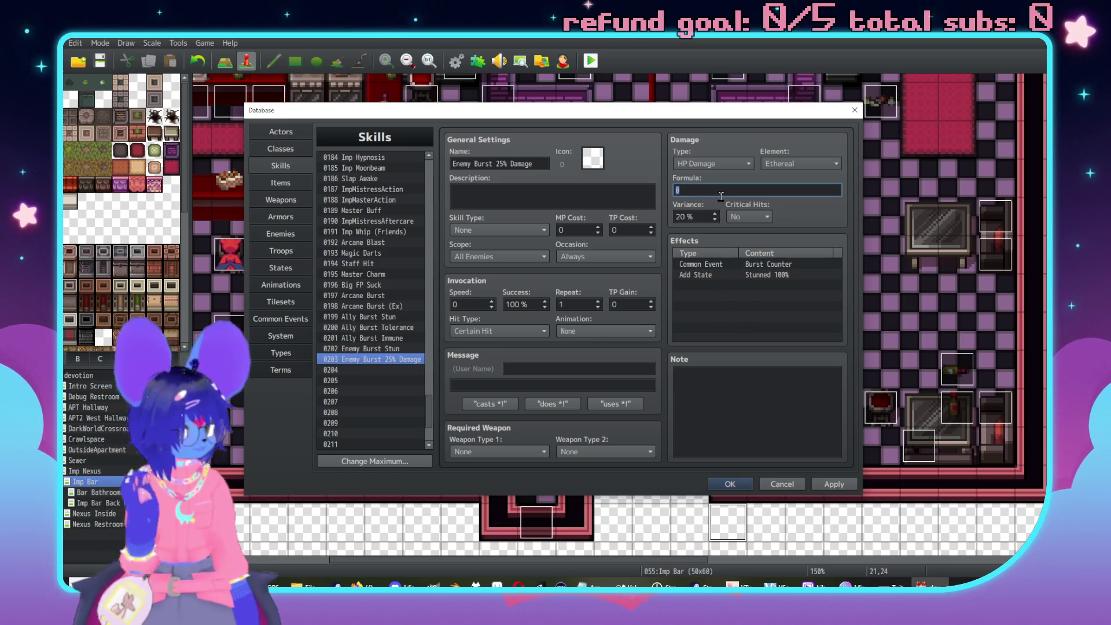
double_click(765, 265)
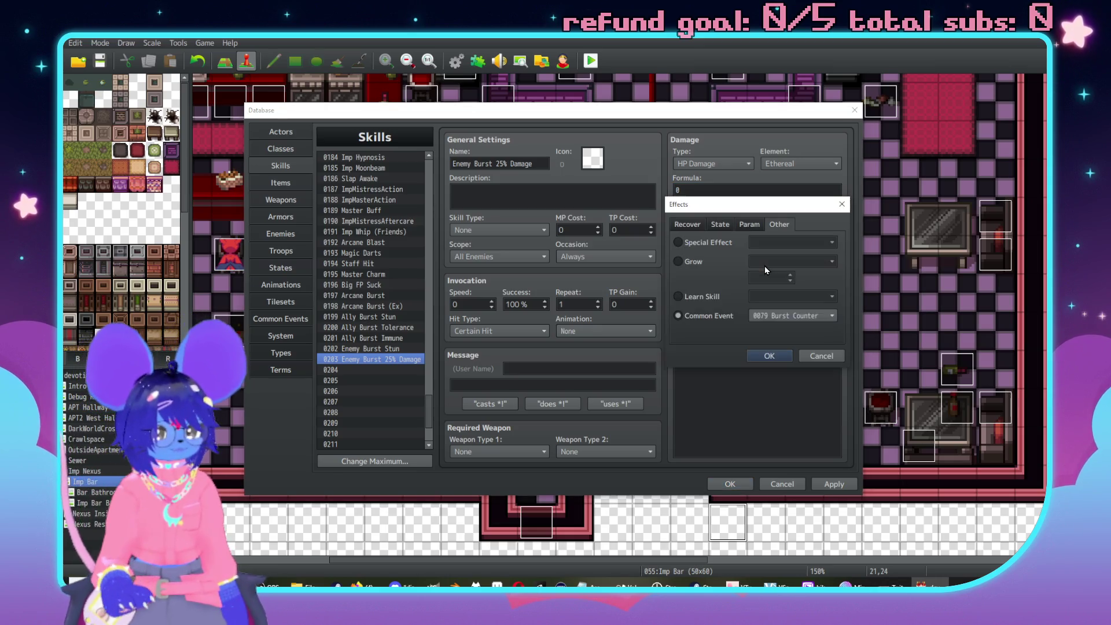
click(820, 355)
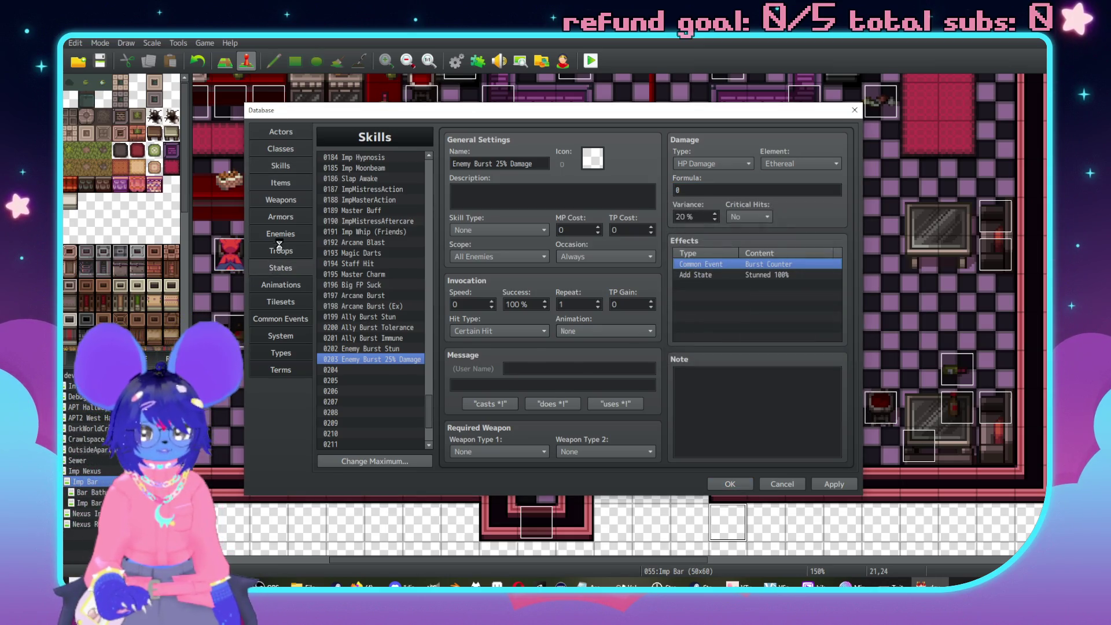
click(282, 265)
click(281, 319)
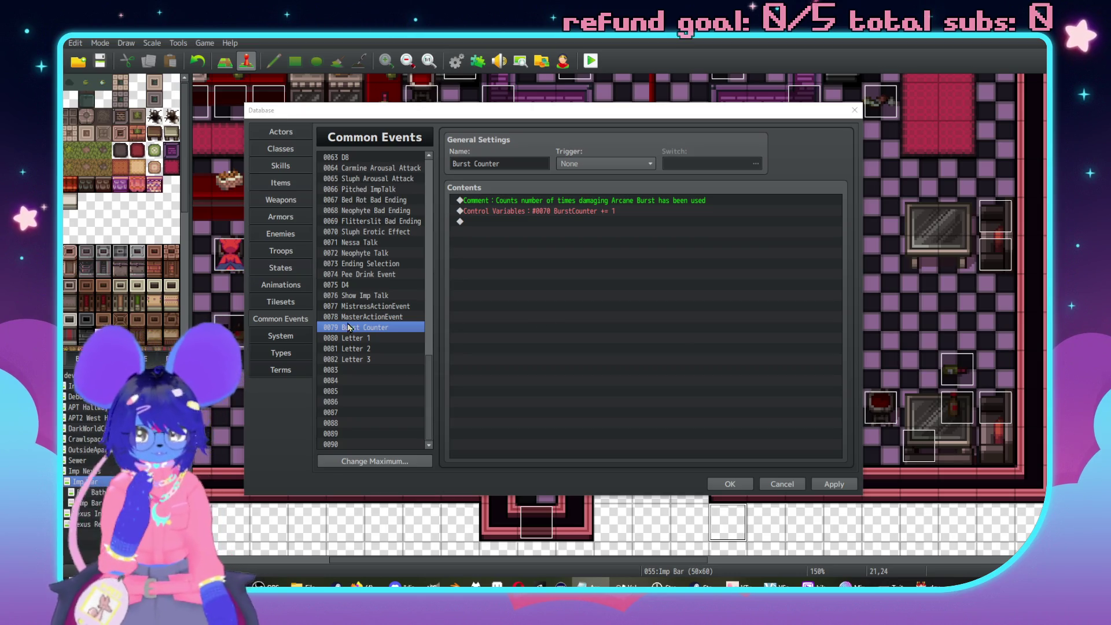
Select the existing 0 damage formula of Enemy Burst 25% Damage.
click(585, 221)
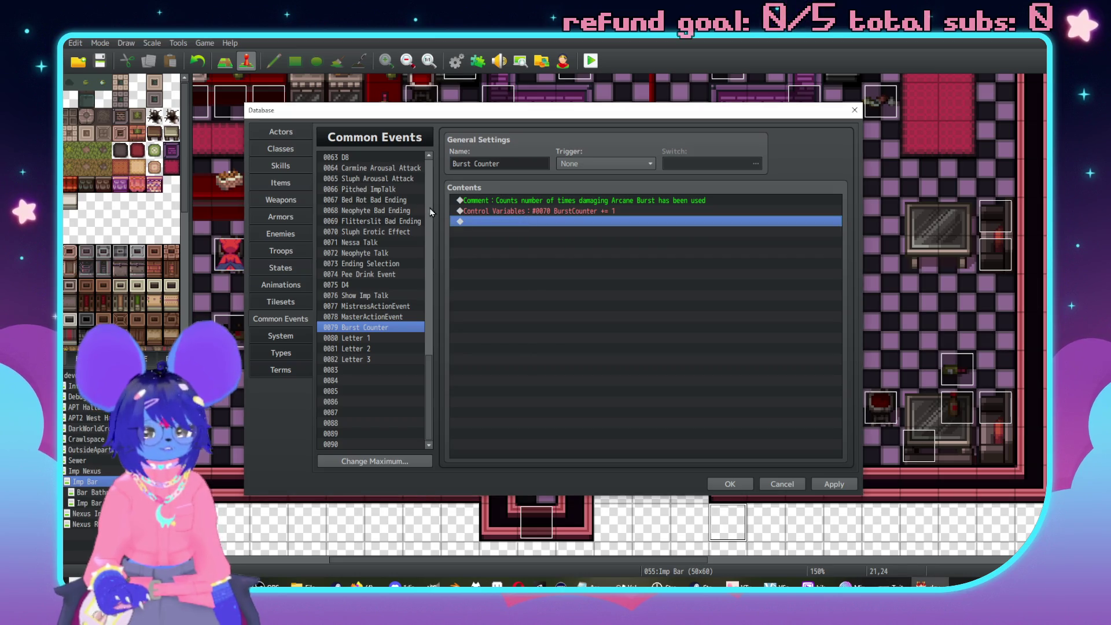
click(289, 167)
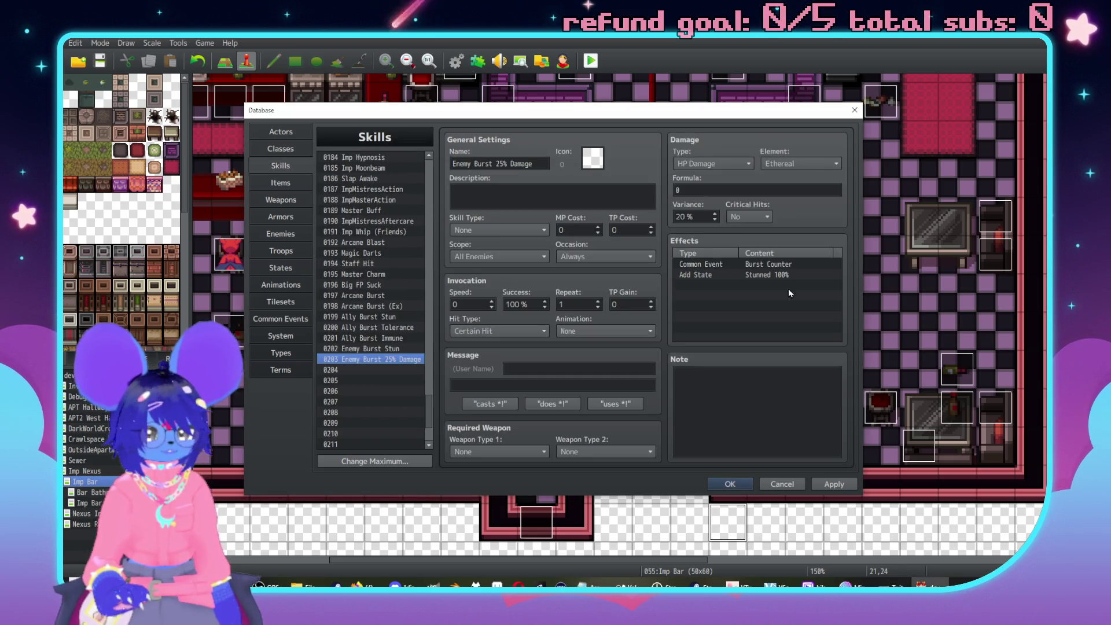
double_click(716, 193)
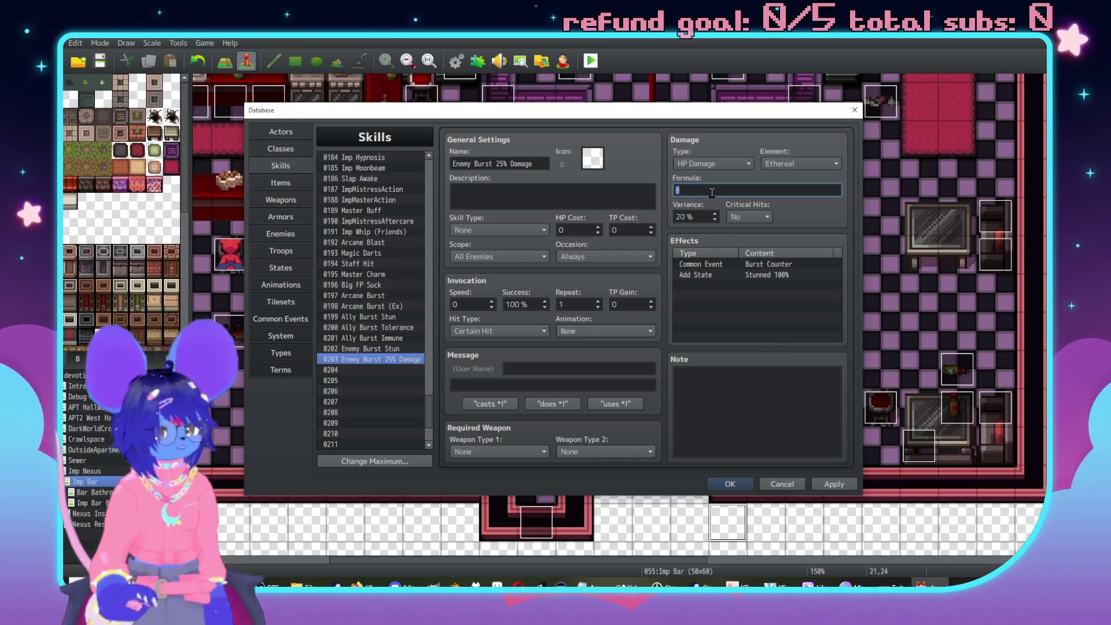
mouse_move(712, 192)
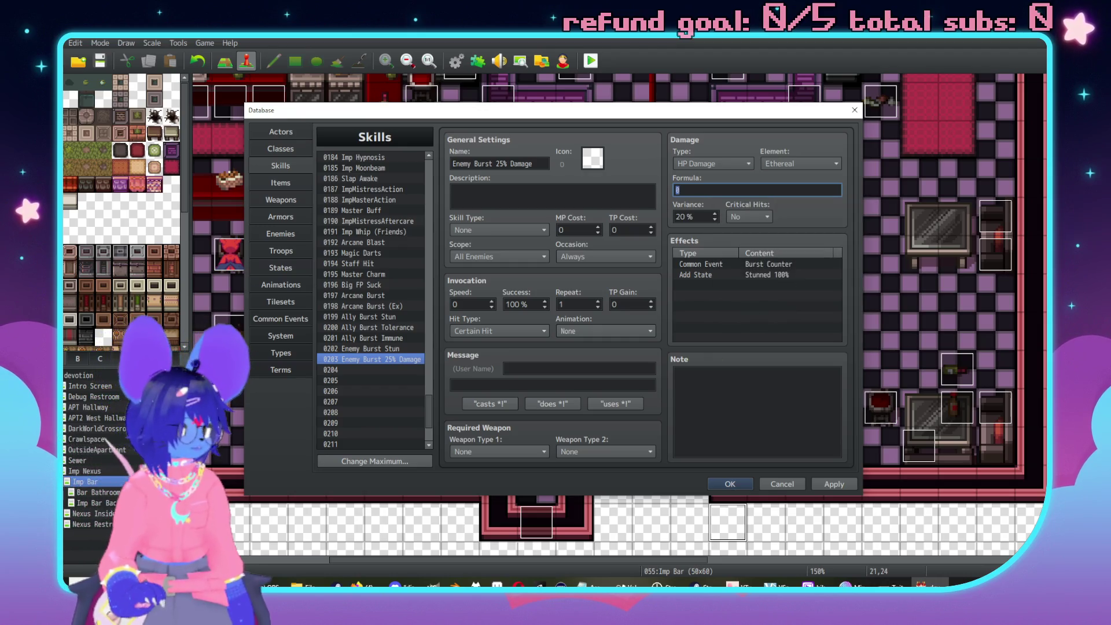
key(alt+Tab)
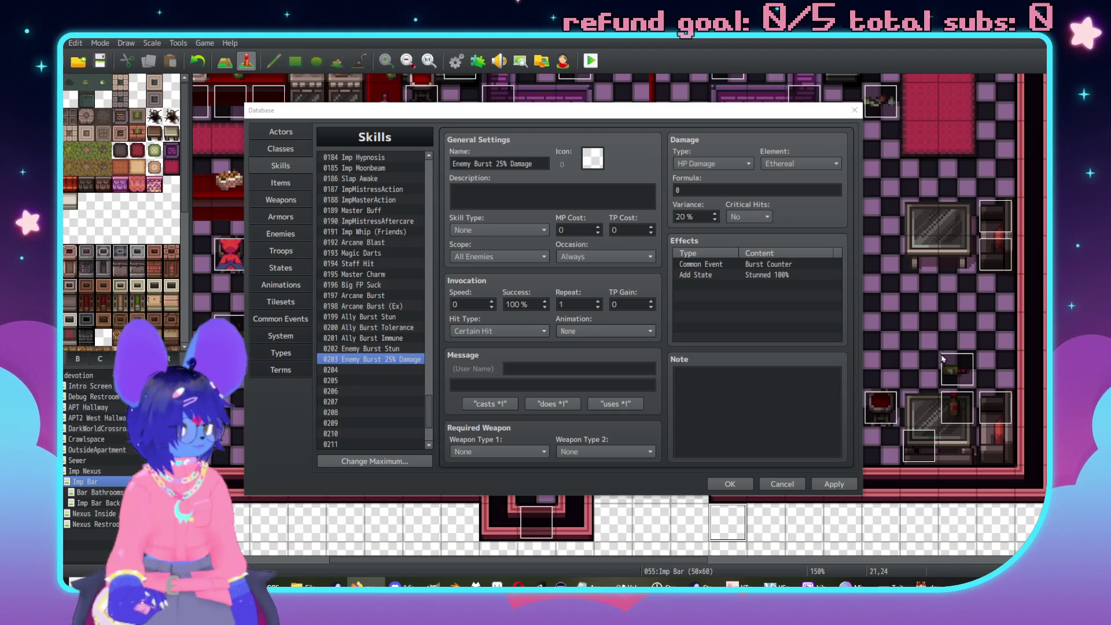
click(736, 192)
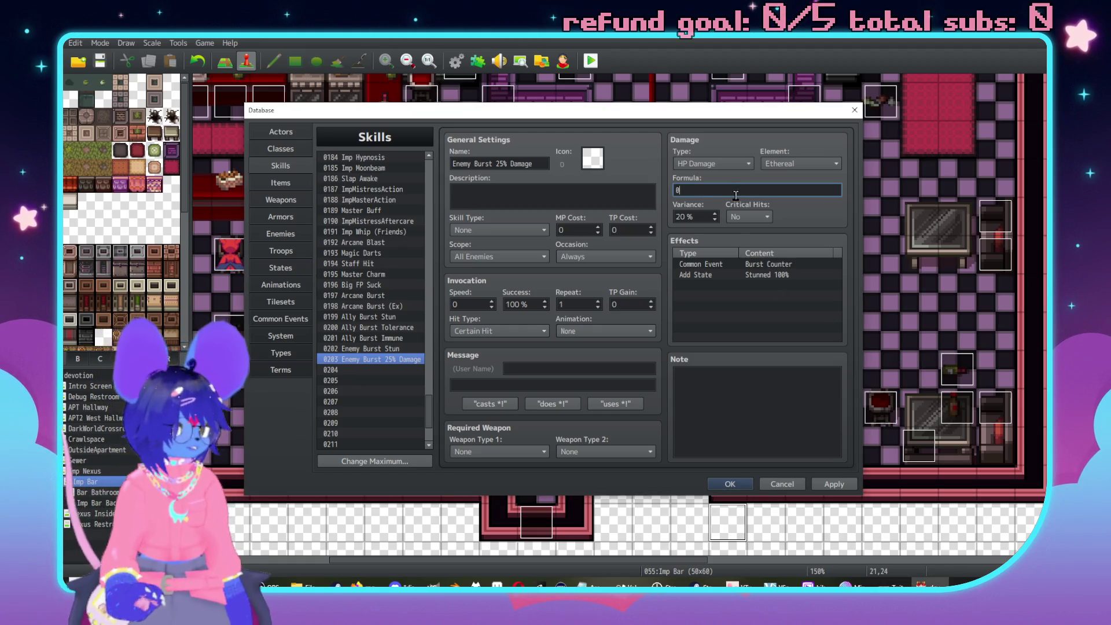
Enter the formula (v[70] * (0.25 * b.hp)) and apply it.
text((v[)
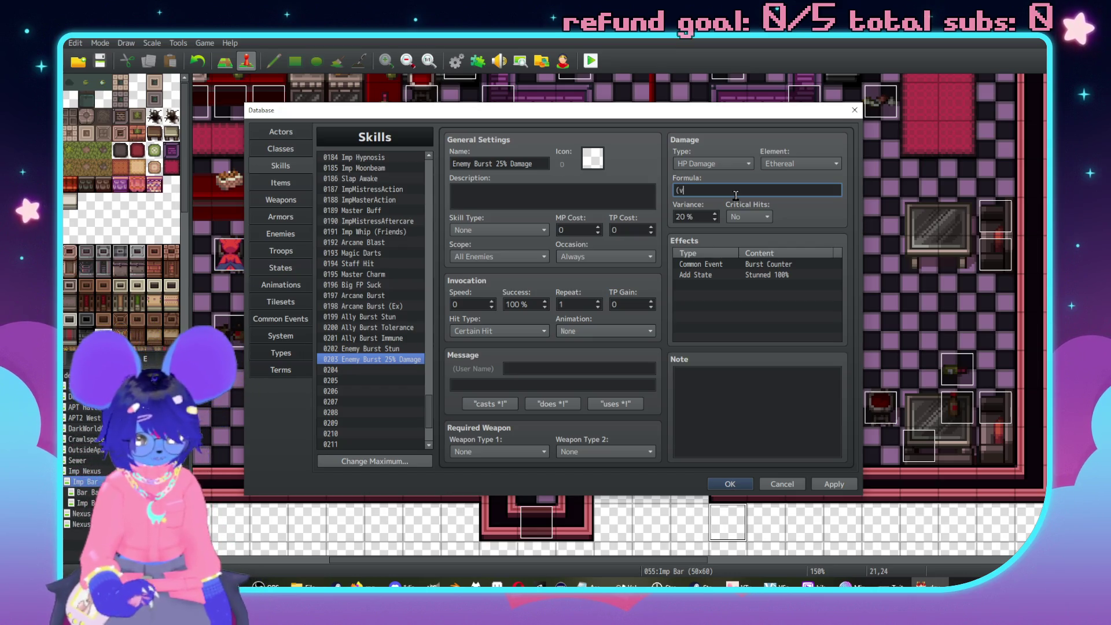
text(70])
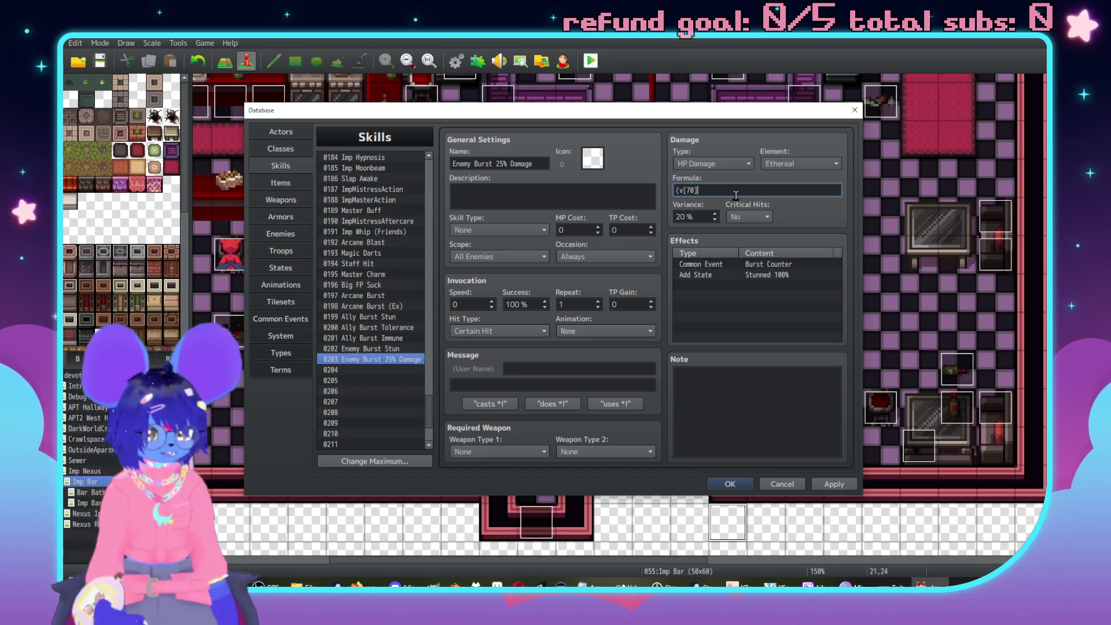
text( *)
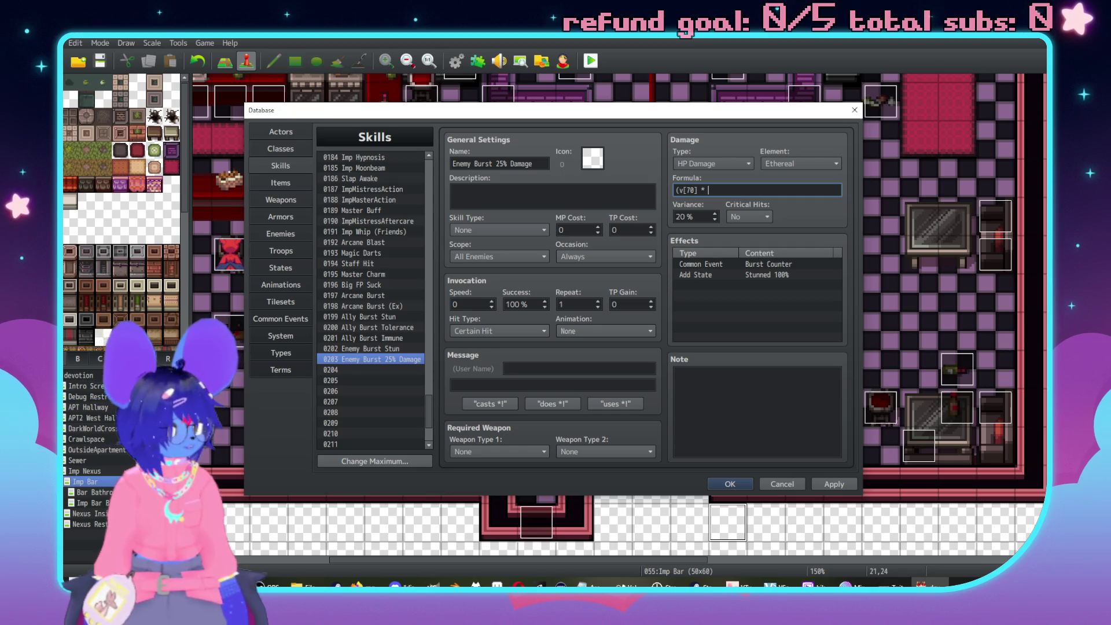
key(alt+Tab)
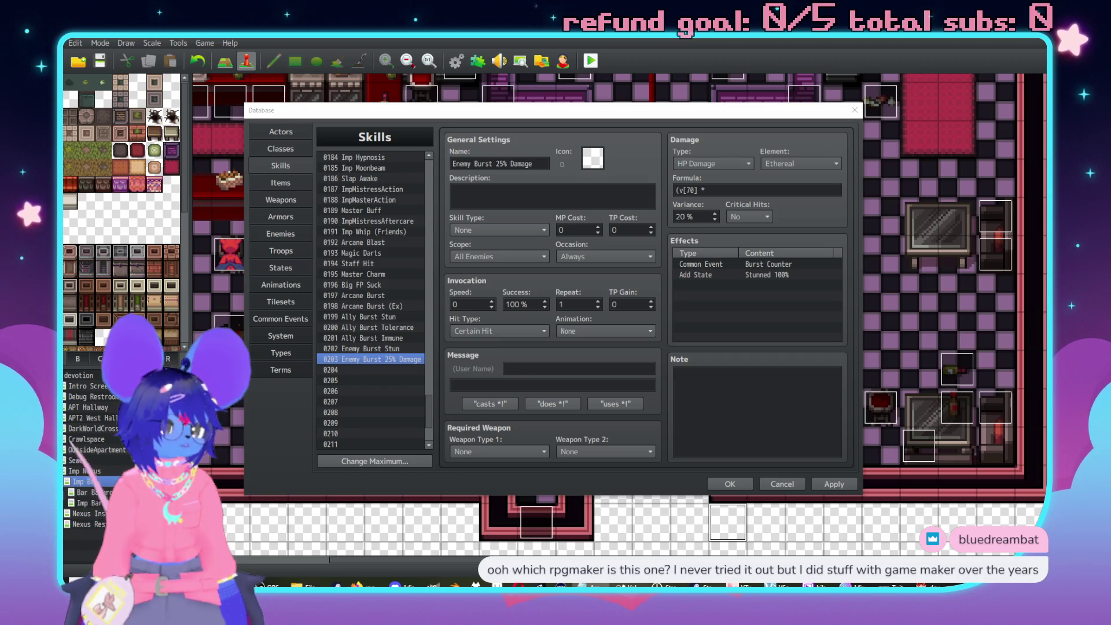
click(740, 195)
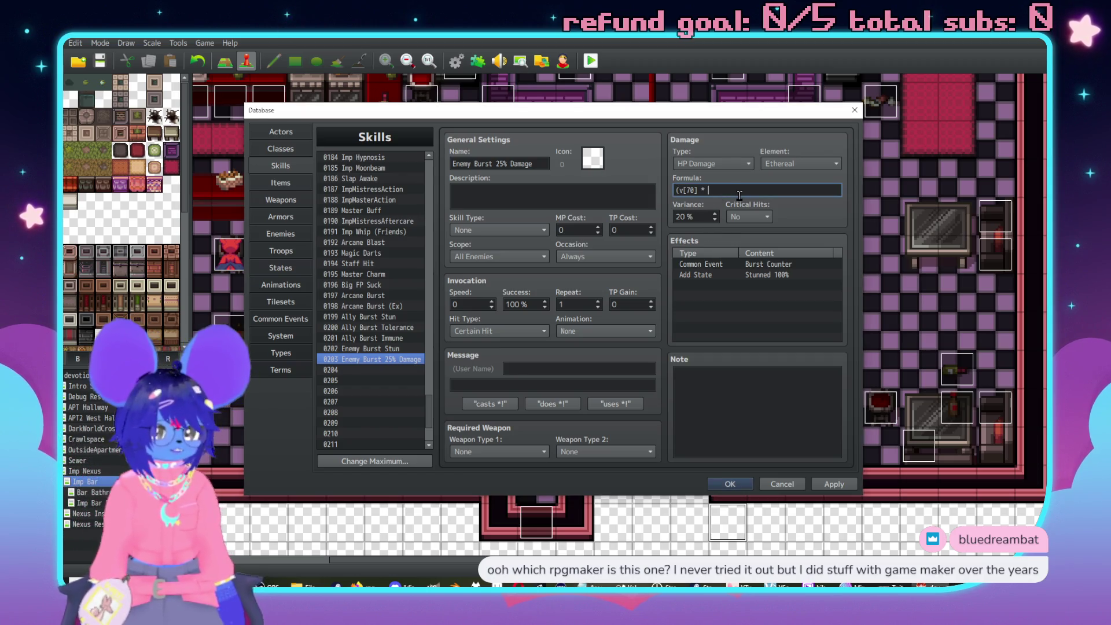
text(0.75)
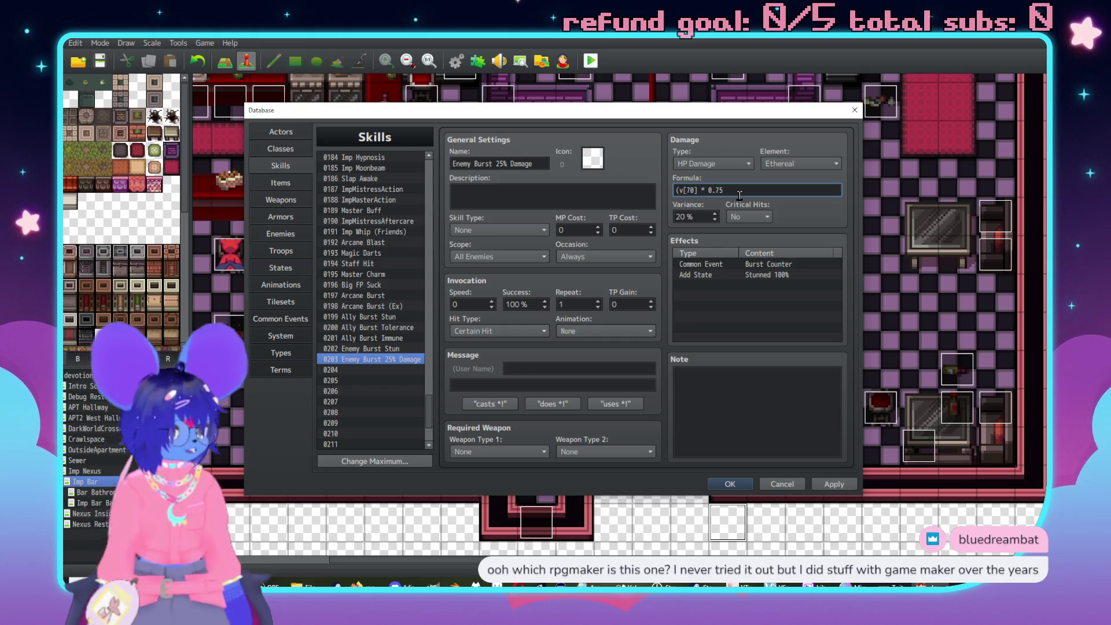
key(BackSpace)
key(BackSpace)
text(2)
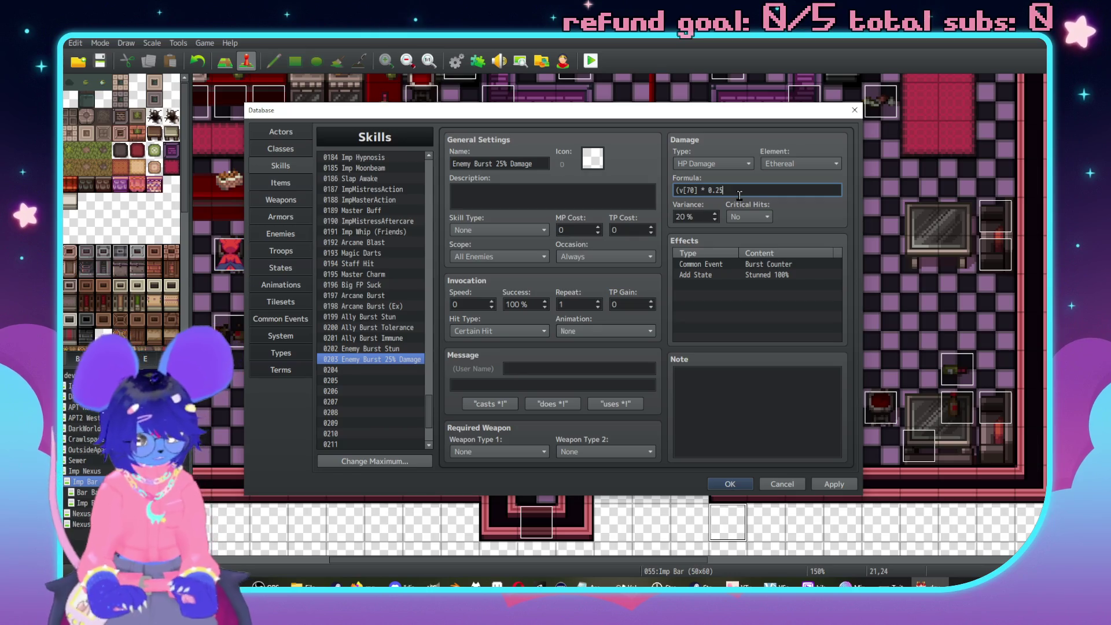
key(BackSpace)
key(BackSpace)
key(BackSpace)
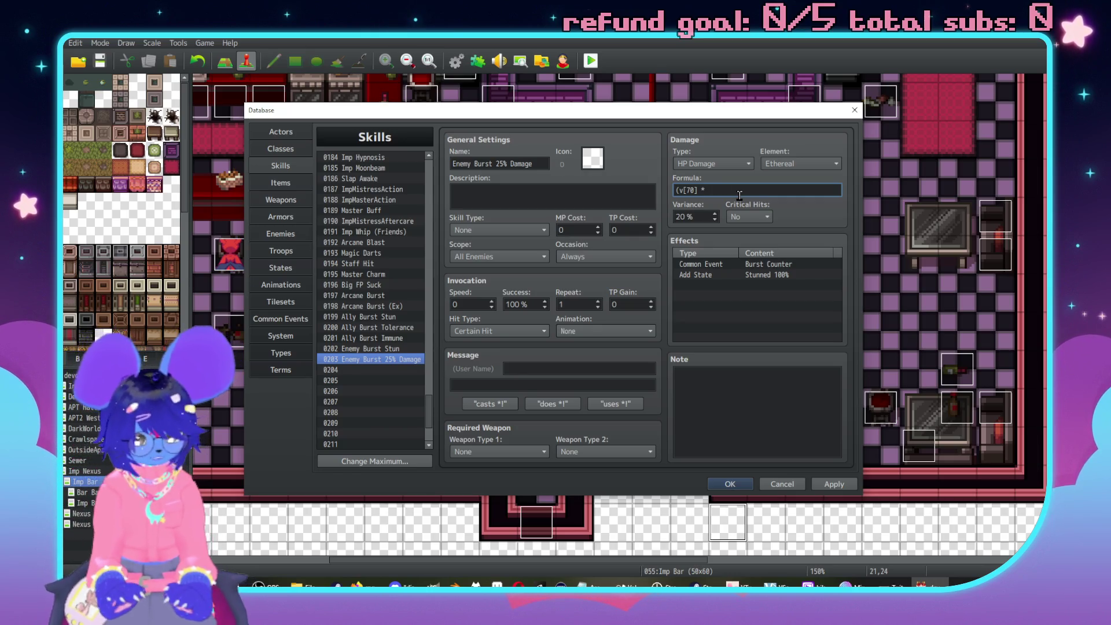
text((0.25 *)
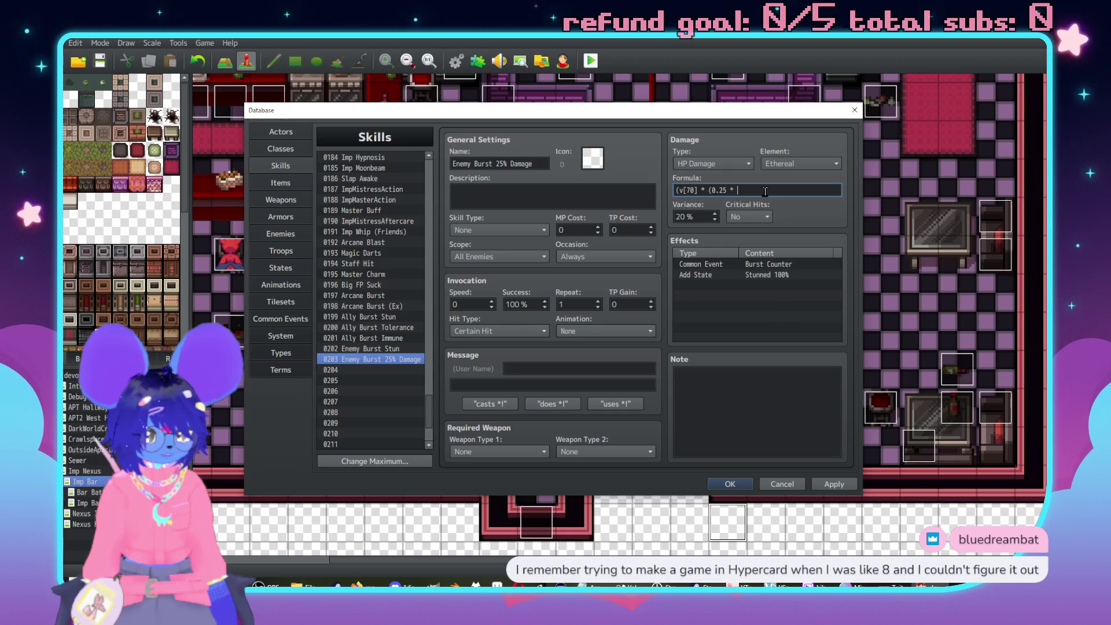
mouse_move(766, 191)
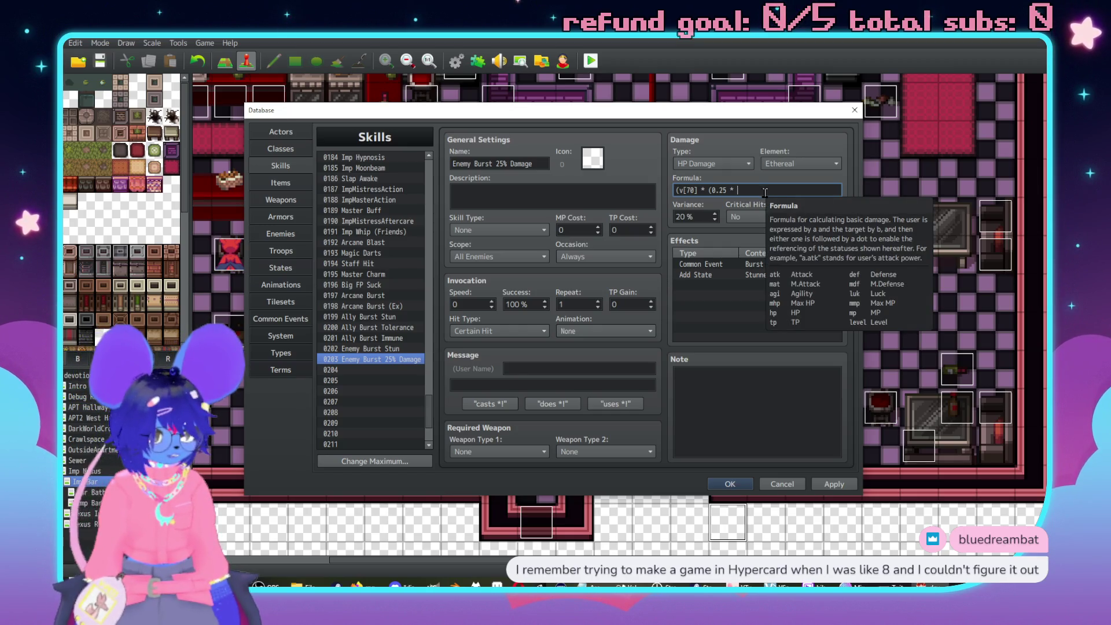
text(b.hp)
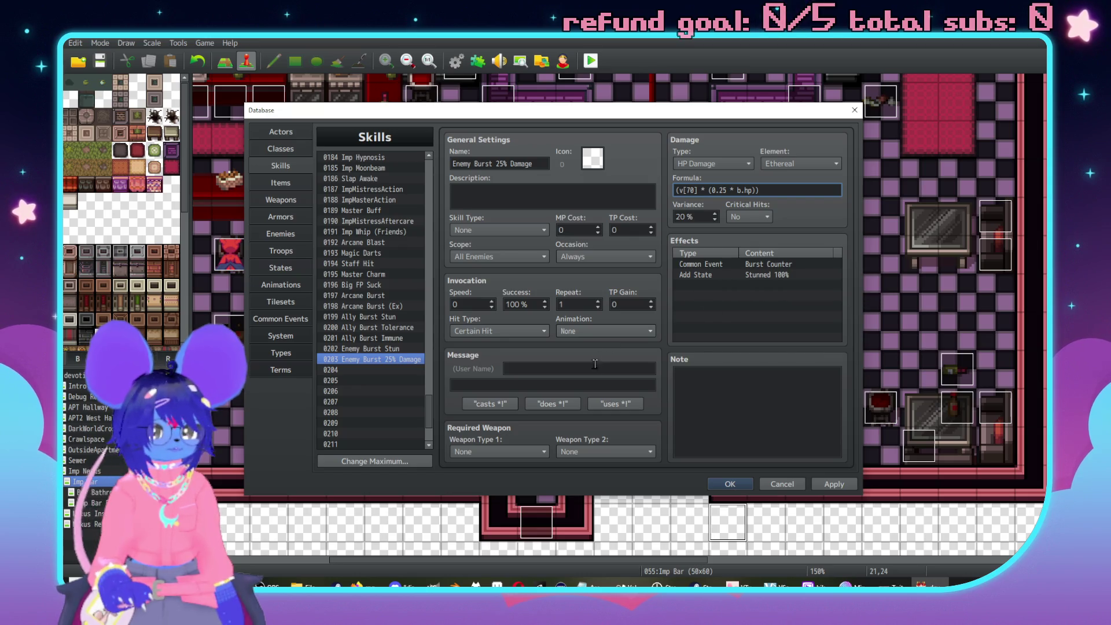
click(373, 363)
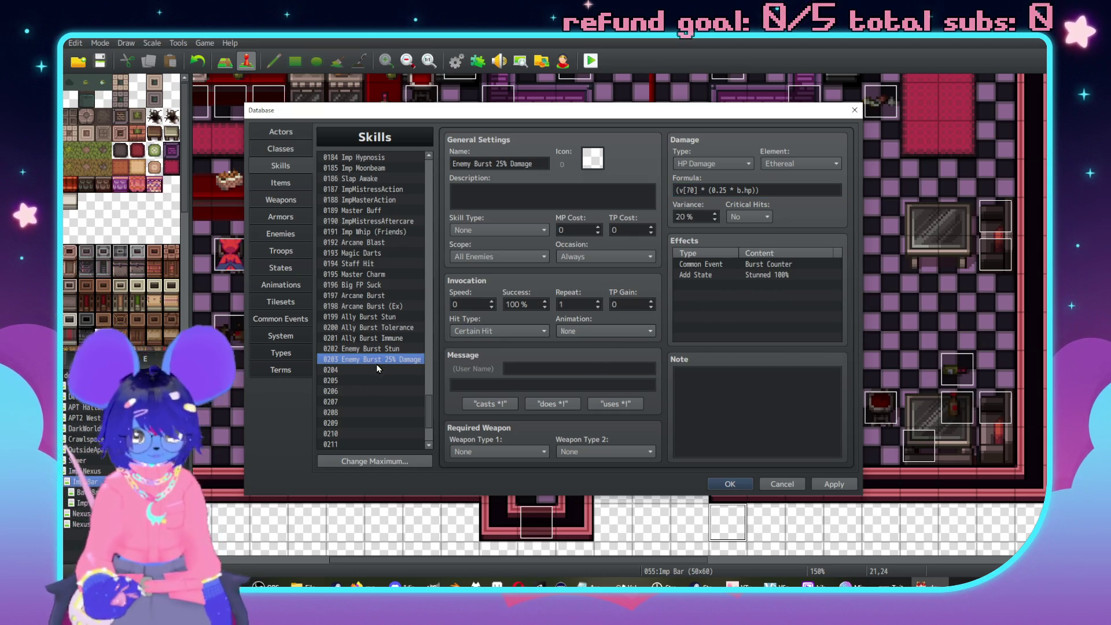
click(833, 485)
Reopen the database and select the TEST MOUSE enemy.
click(729, 484)
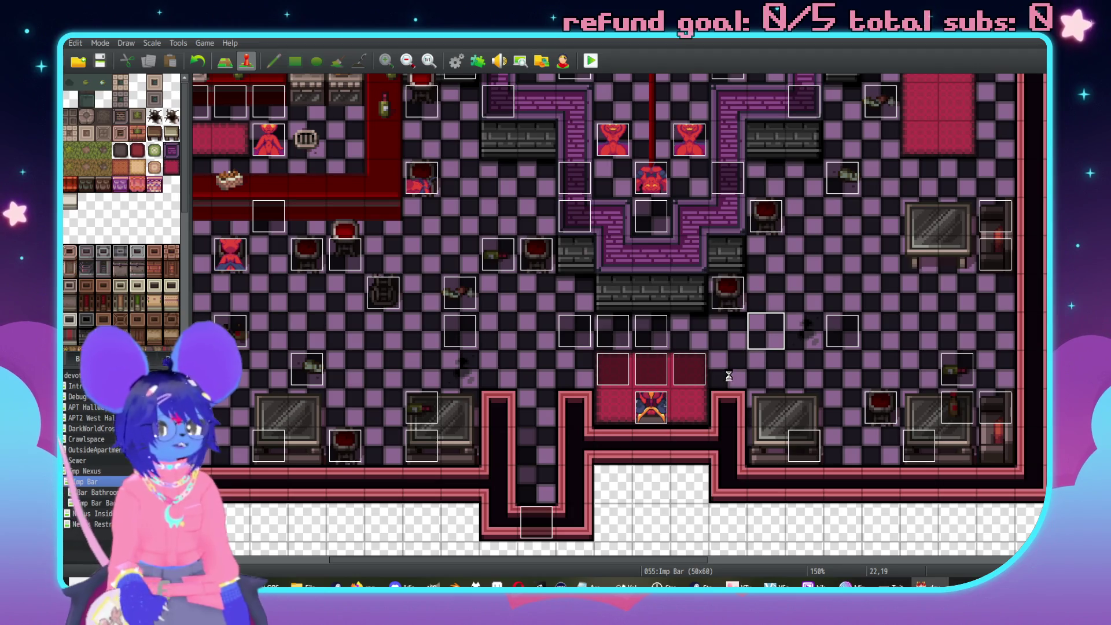
key(F9)
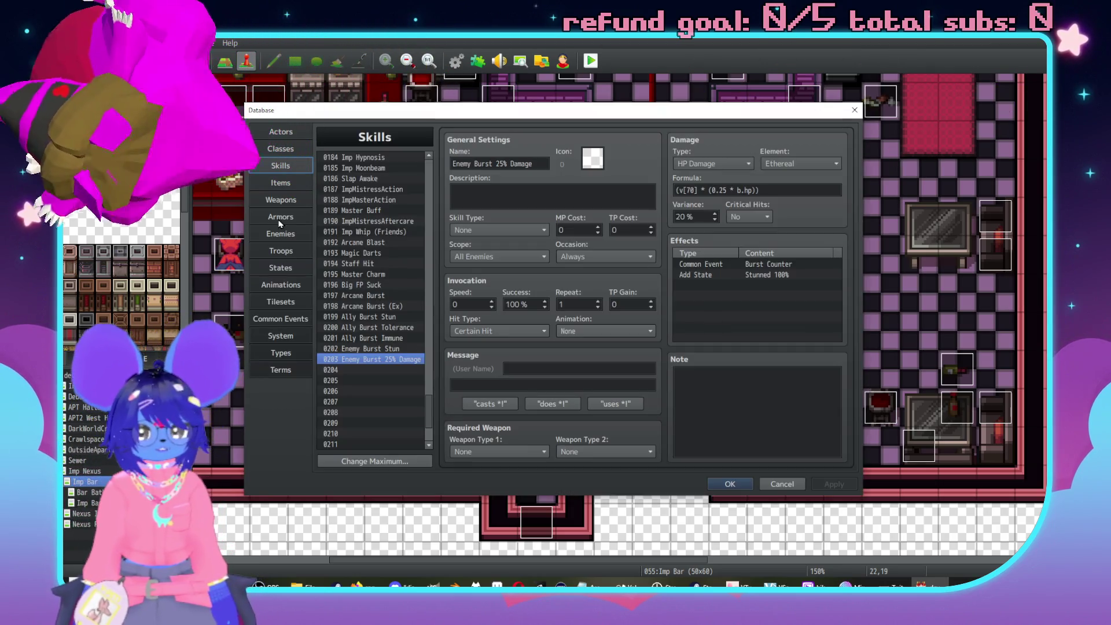
click(280, 234)
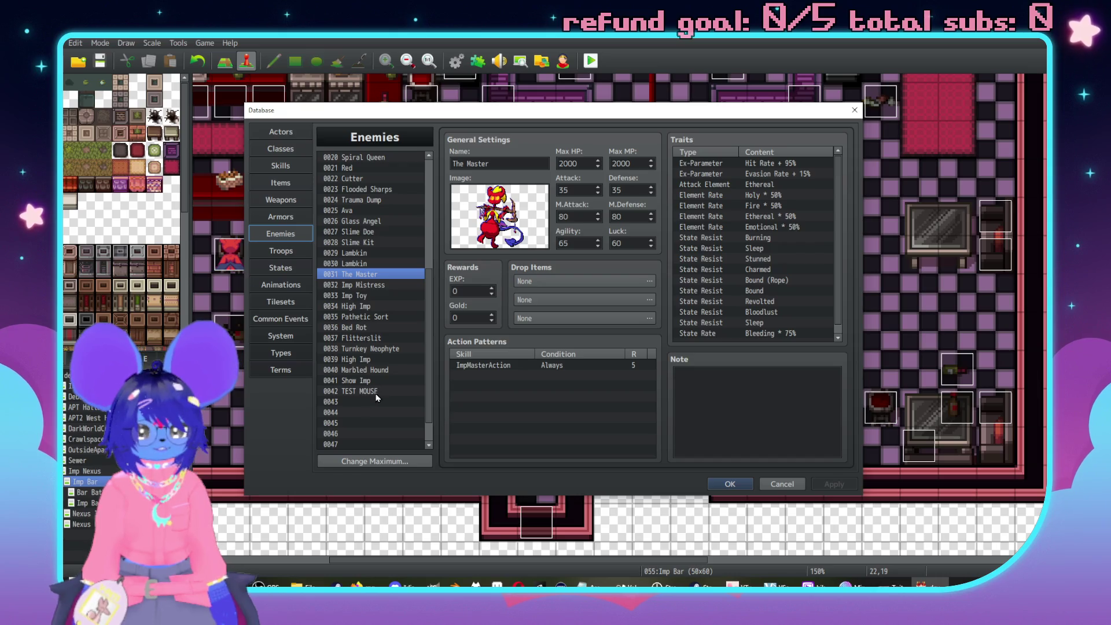
click(387, 391)
Add an action using Enemy Burst 25% Damage, condition Always, rating 5.
click(536, 365)
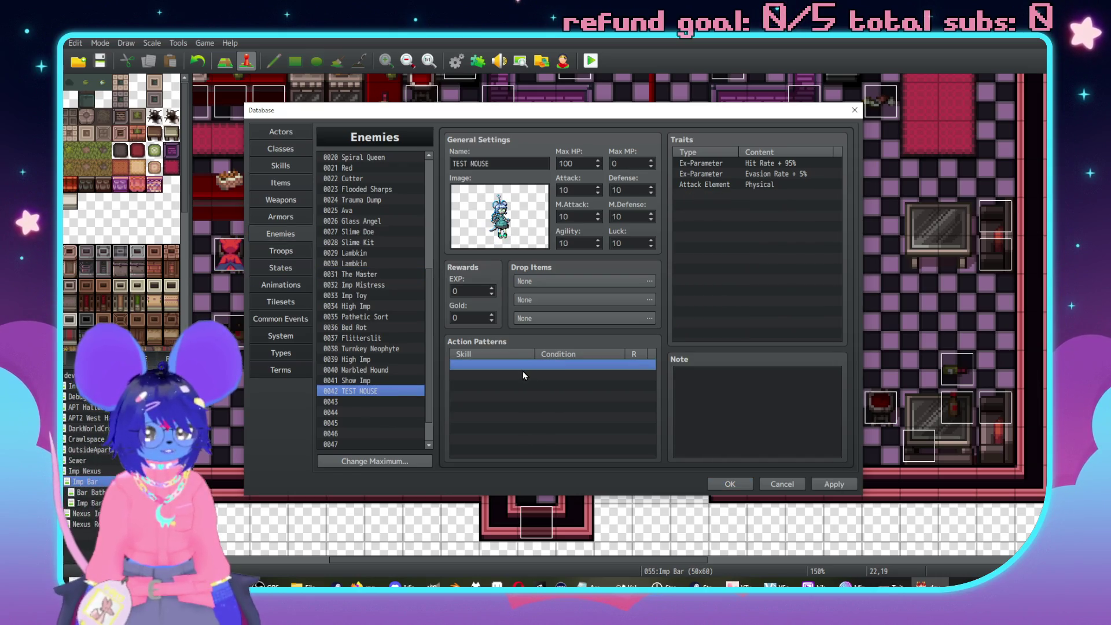
double_click(524, 376)
click(529, 319)
scroll(521, 434, down, 20)
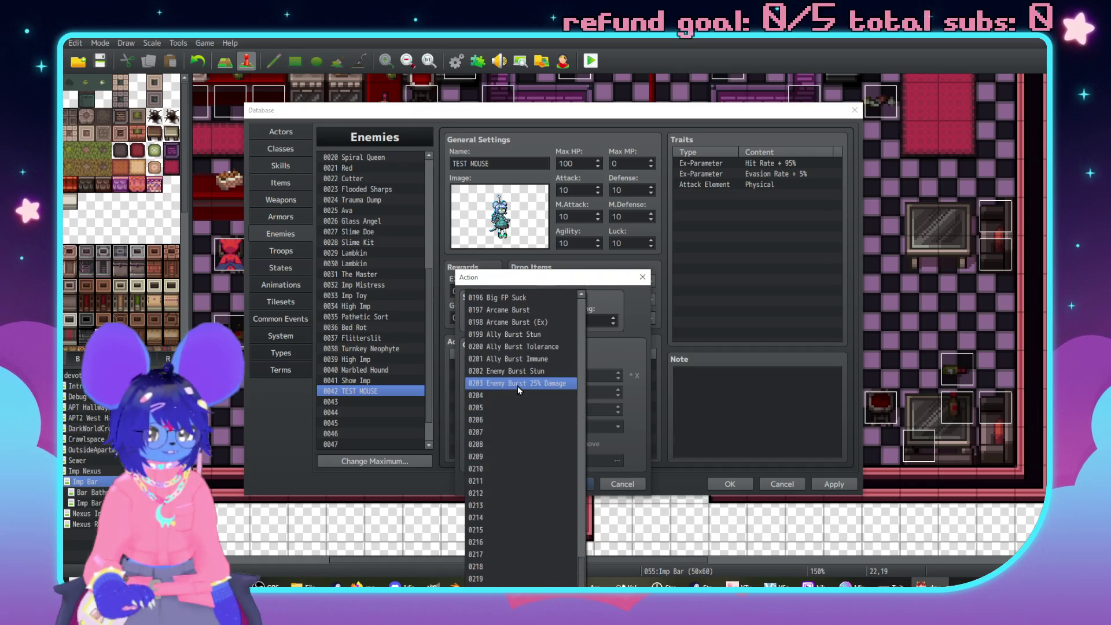
click(517, 386)
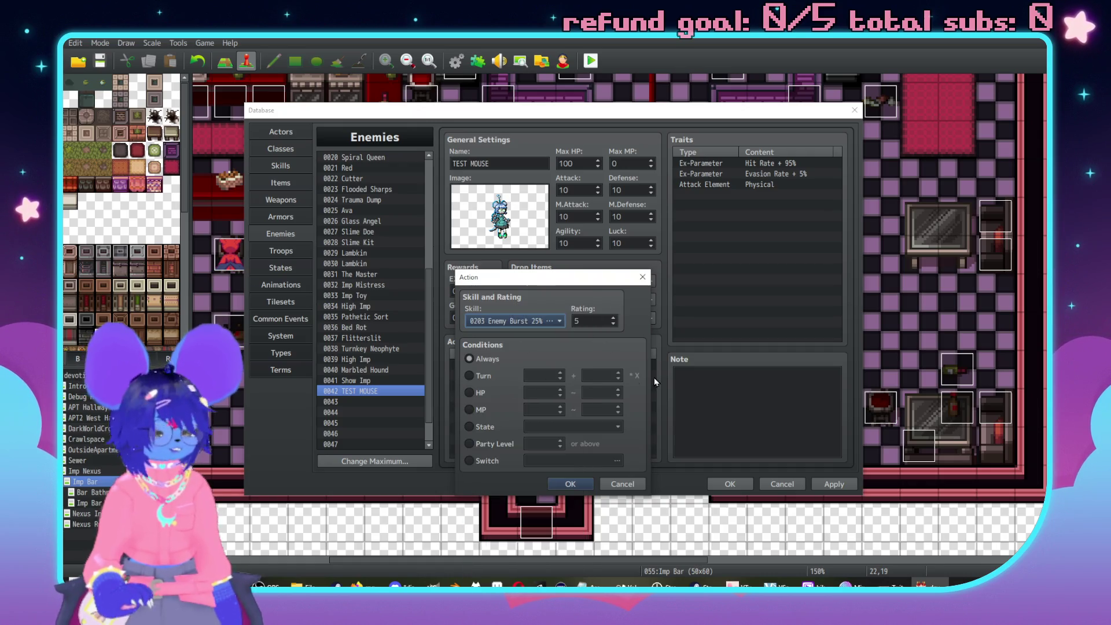
click(573, 484)
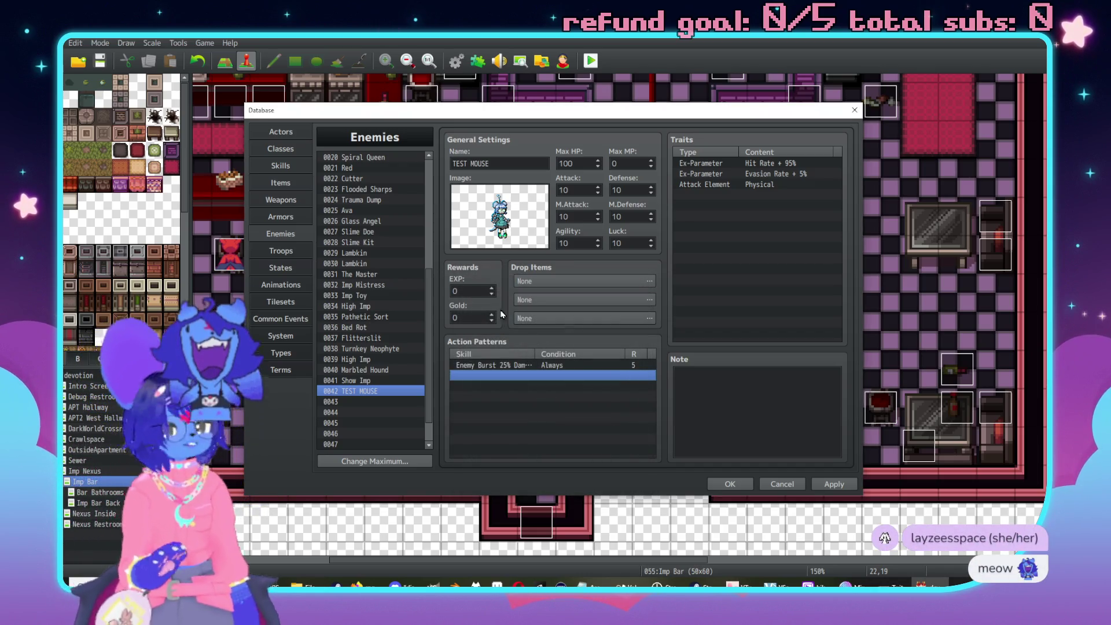
click(279, 251)
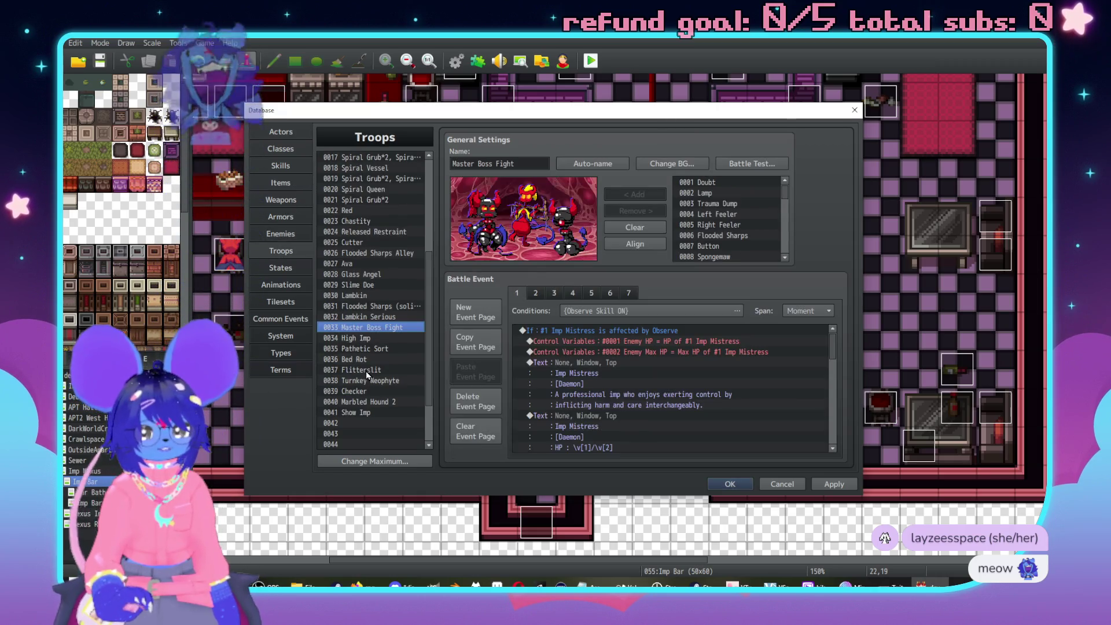
Add the TEST MOUSE enemy to empty troop 0042 and auto-name the troop TEST MOUSE.
click(356, 423)
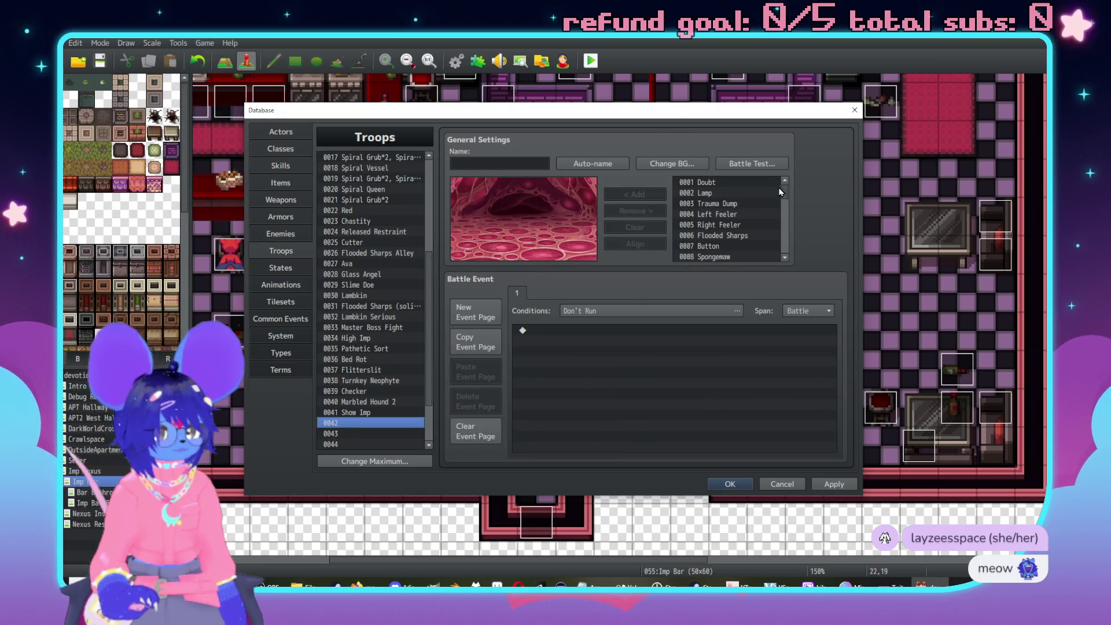
scroll(711, 232, down, 13)
click(715, 215)
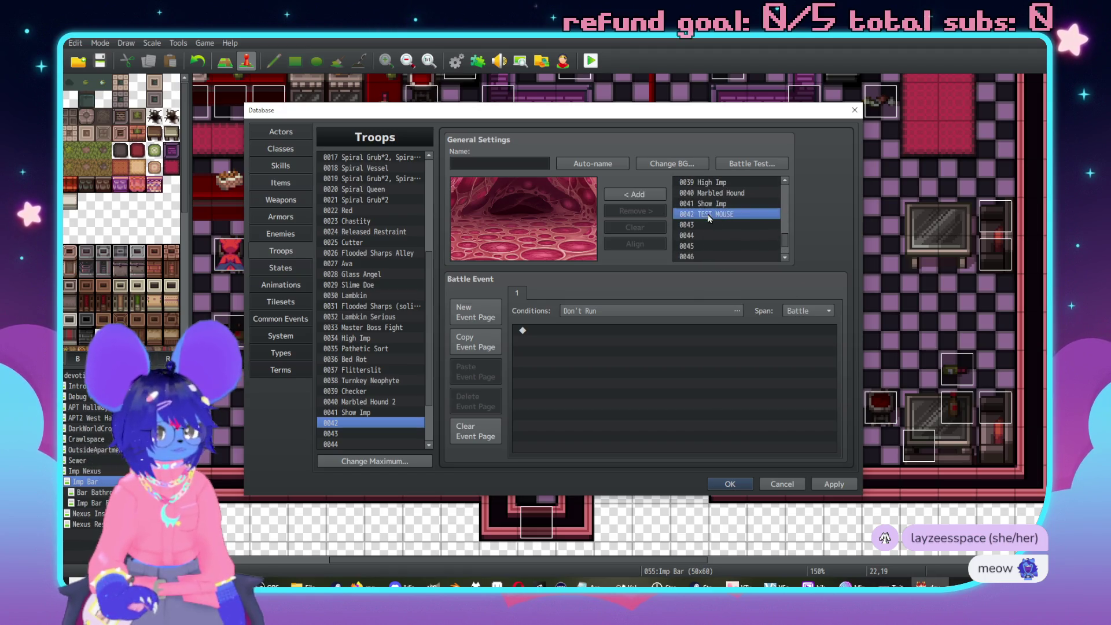
click(635, 194)
click(593, 163)
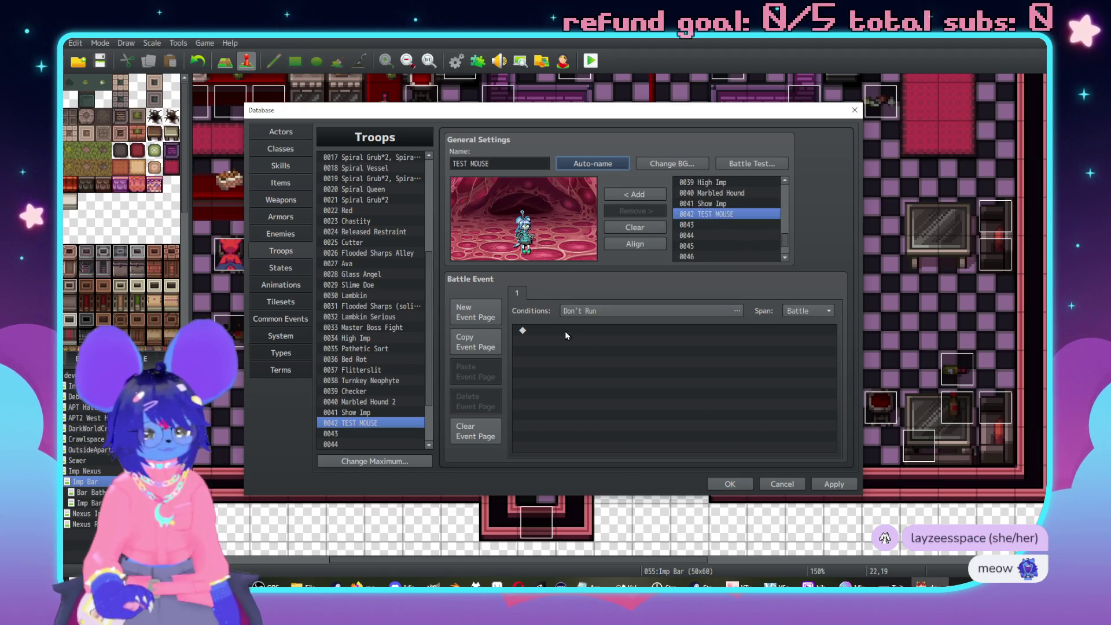
Set up a battle test with party slots two to four checked, then start it.
click(751, 165)
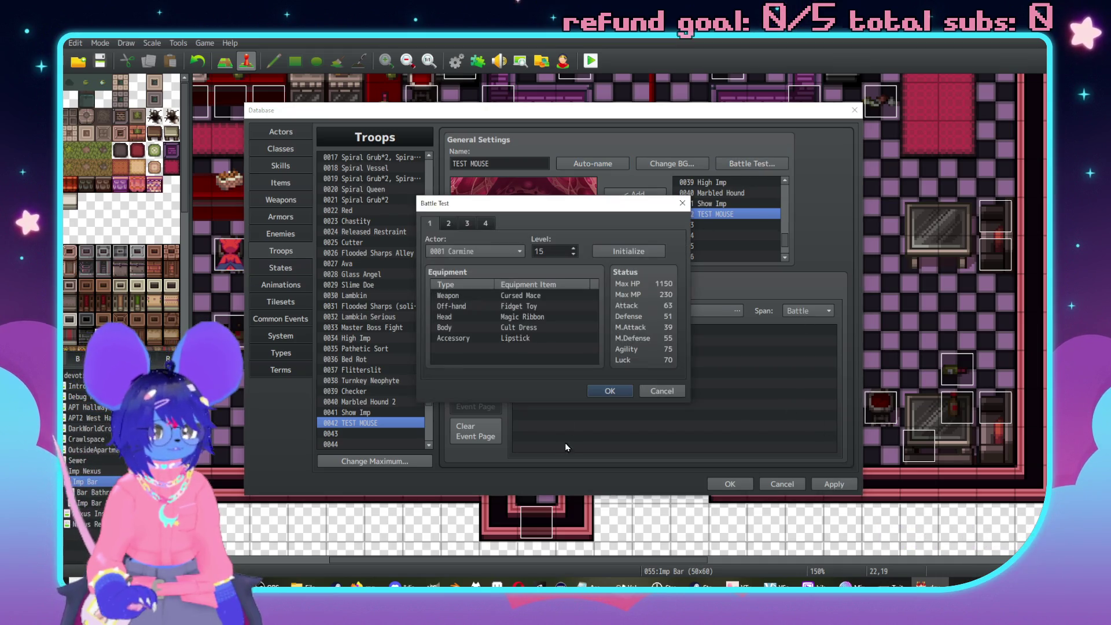
click(448, 223)
click(467, 223)
click(485, 223)
click(610, 391)
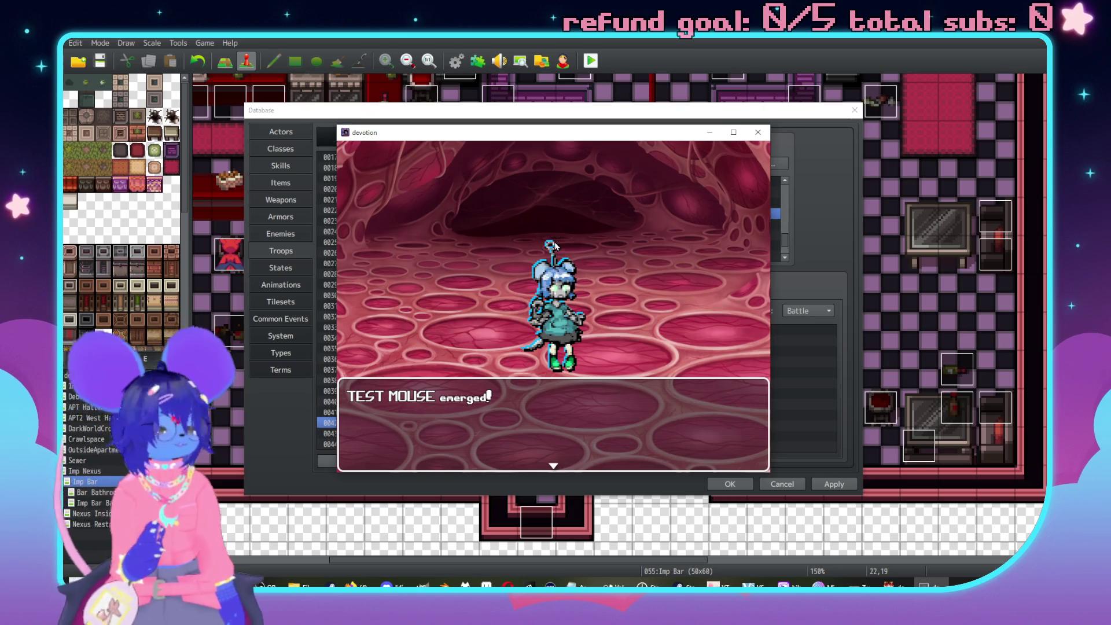
Attack the mouse each turn while Carmine takes 317, 327 and 207 damage, then end the test.
click(554, 230)
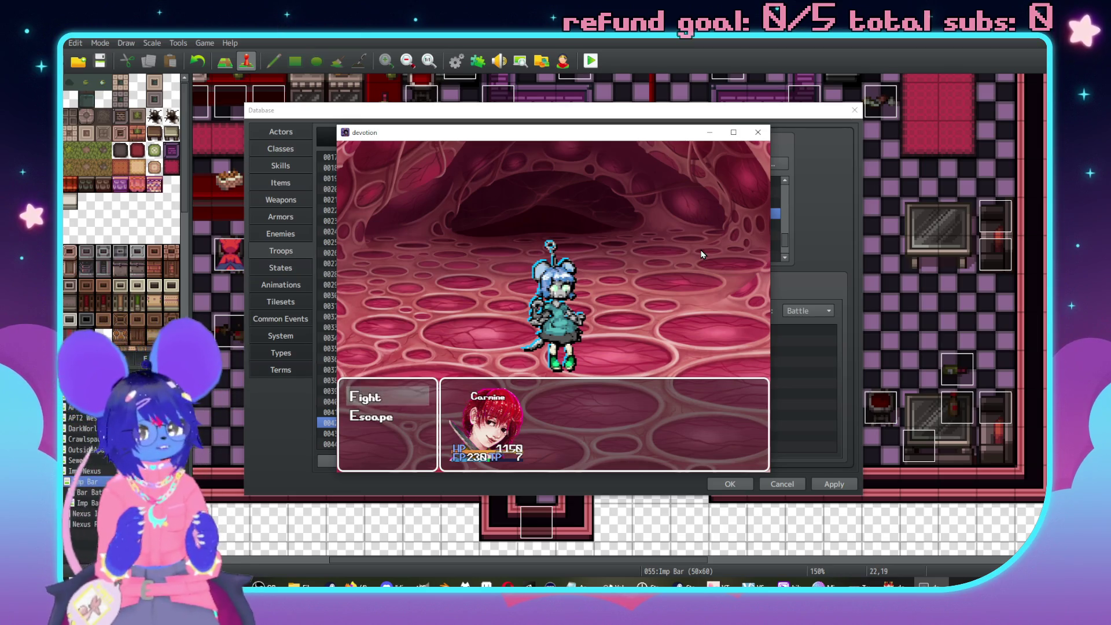
key(Return)
key(Return)
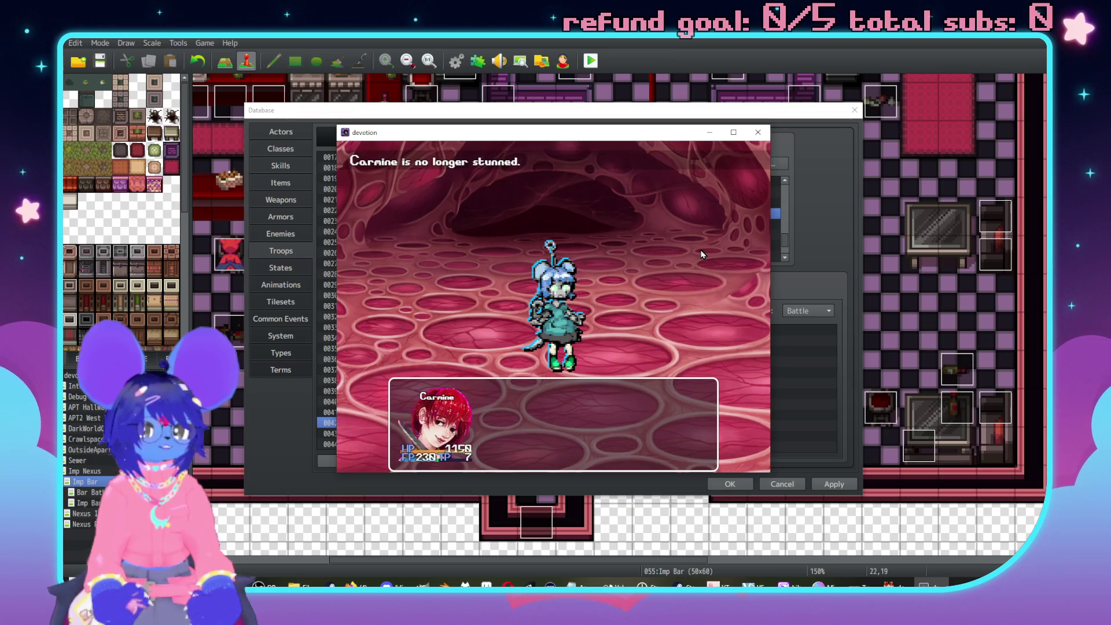
key(Return)
key(Return)
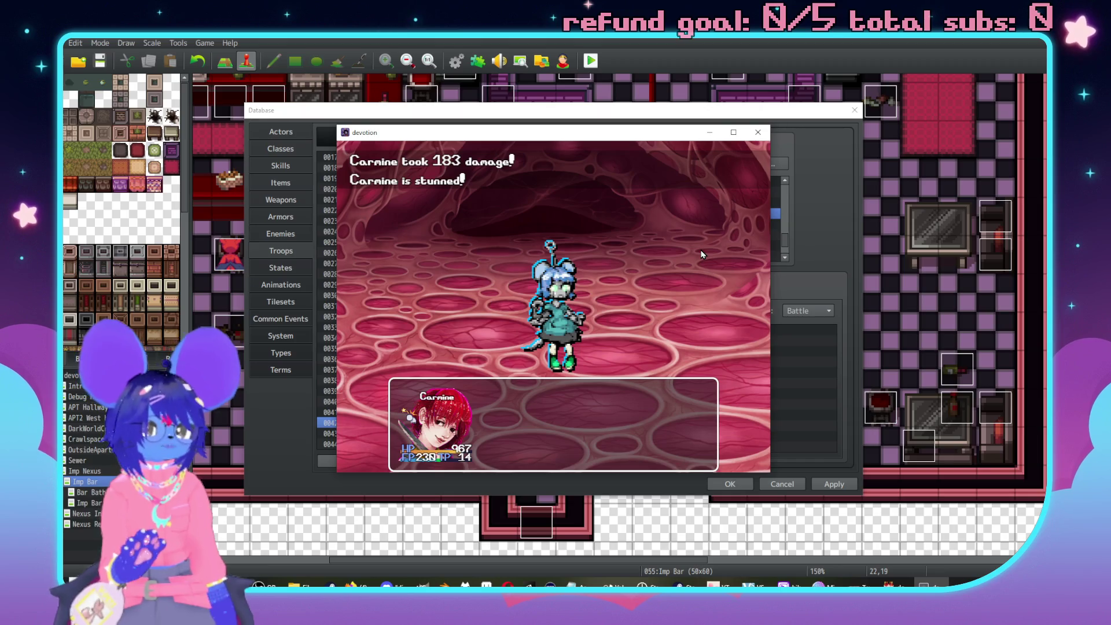
key(Return)
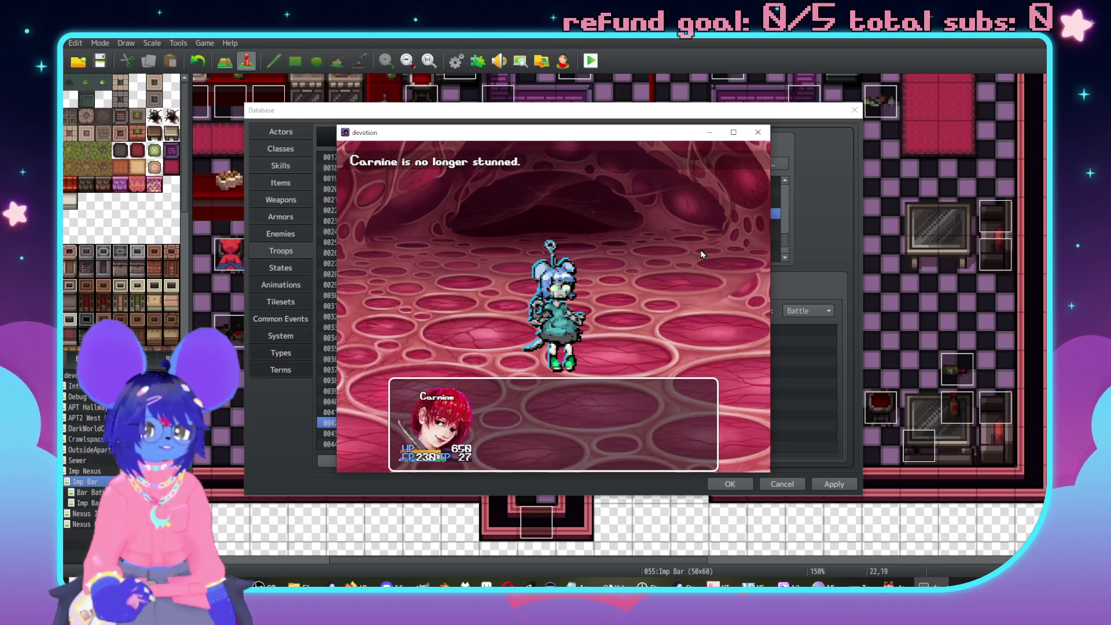
key(Return)
key(Return)
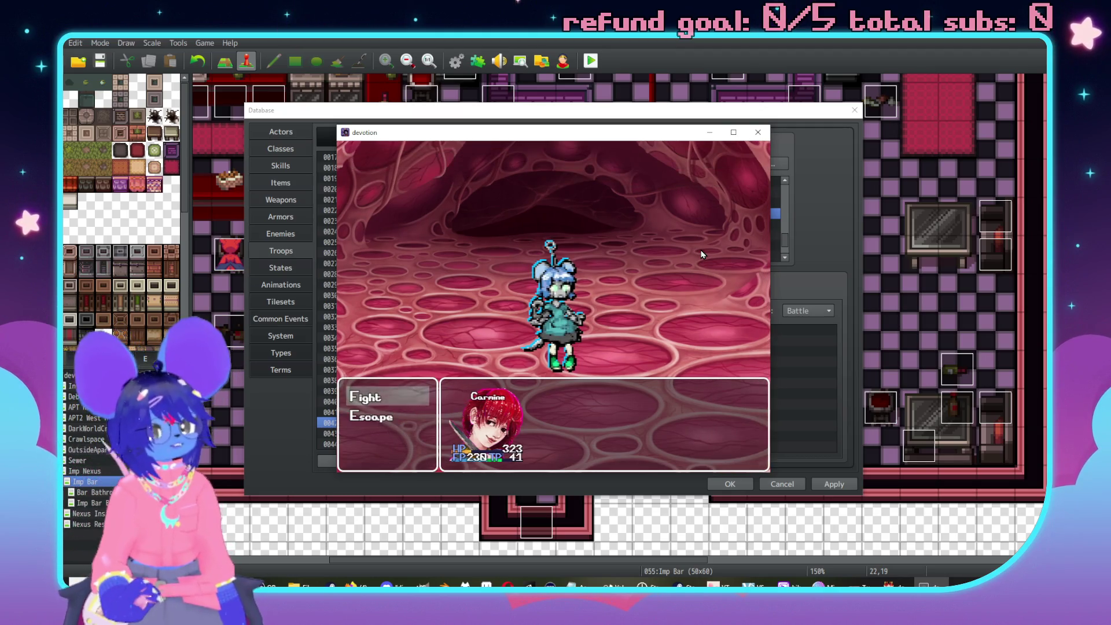
key(Return)
key(Return)
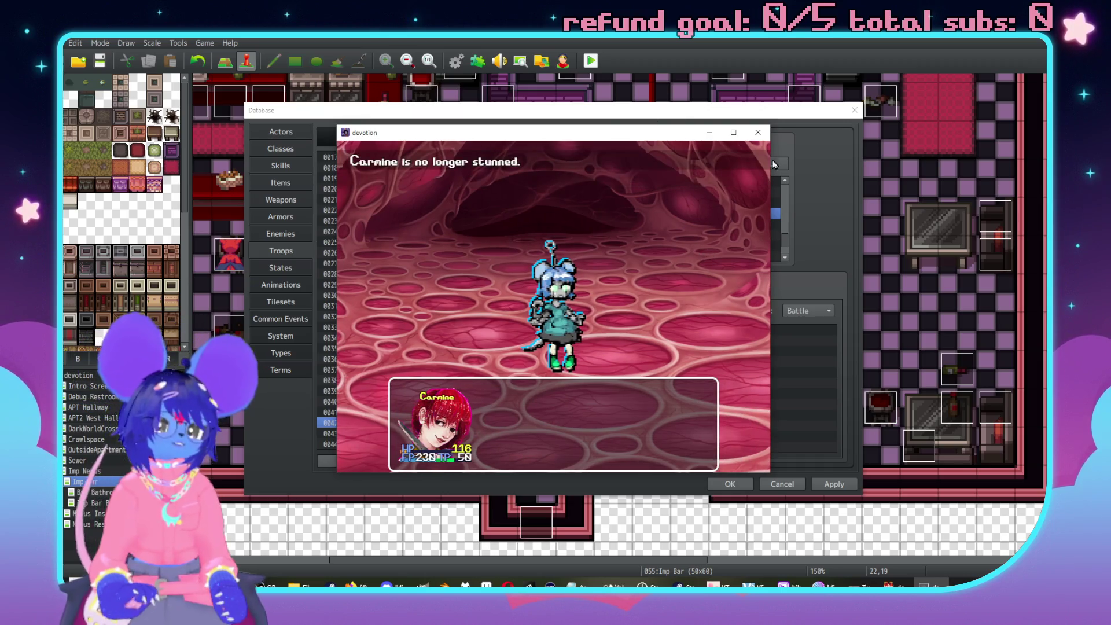
click(758, 132)
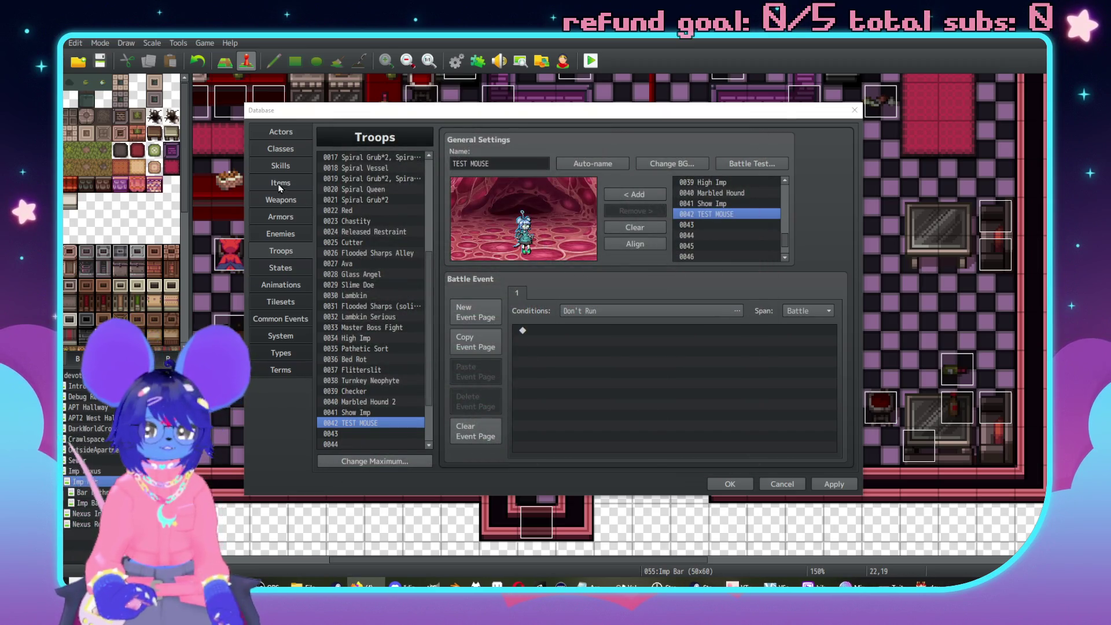
Delete the stray '(' so skill 0203's formula reads v[70] * (0.25 * b.hp), and apply.
click(280, 165)
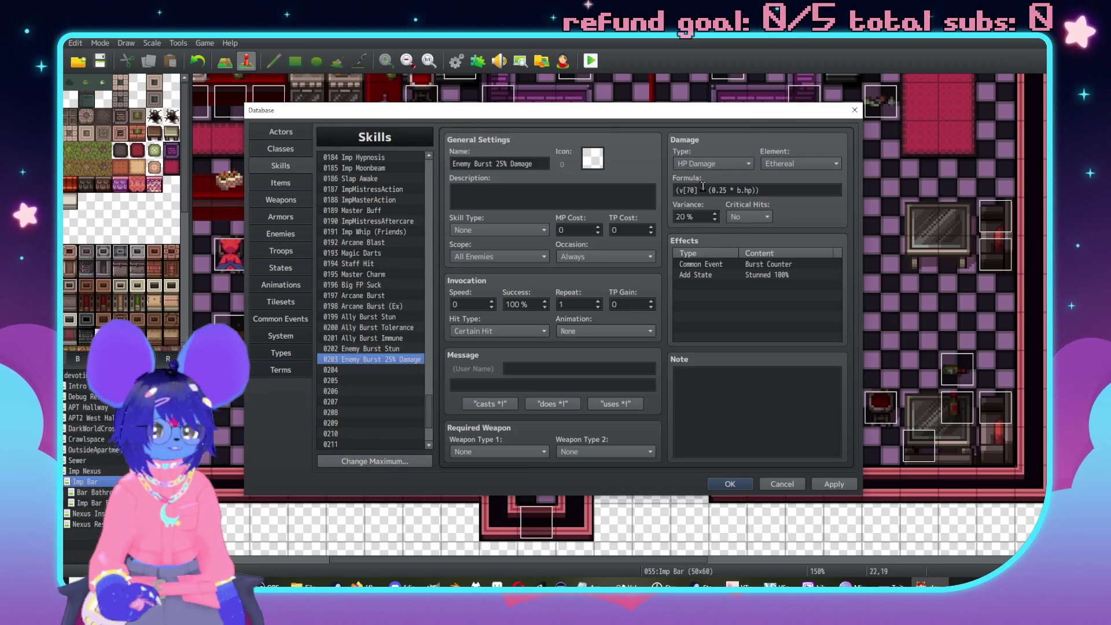
click(675, 191)
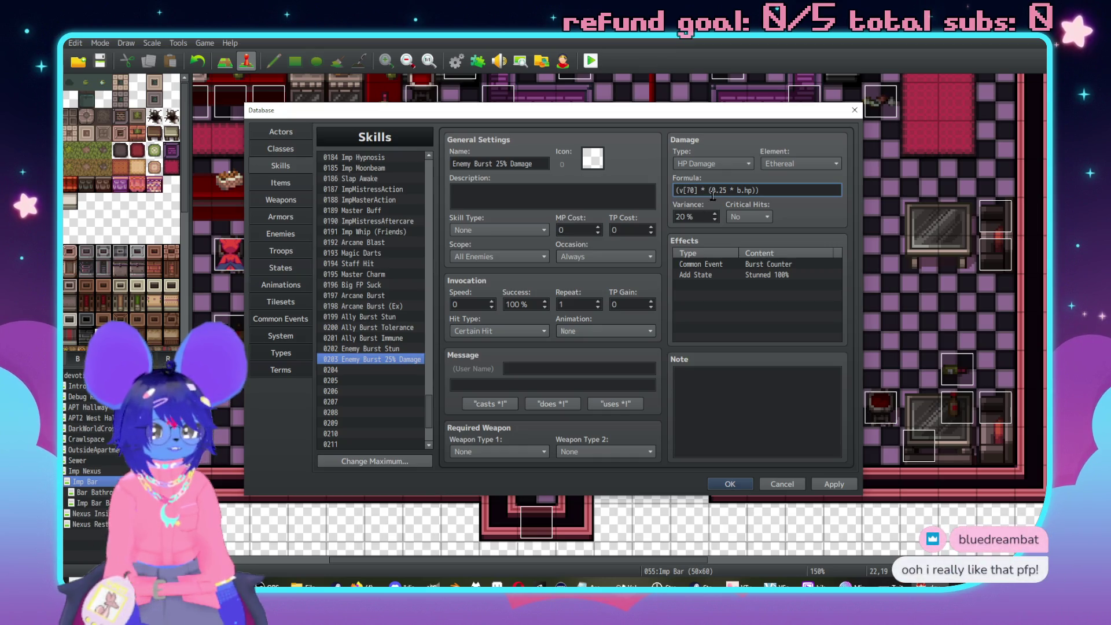
key(Delete)
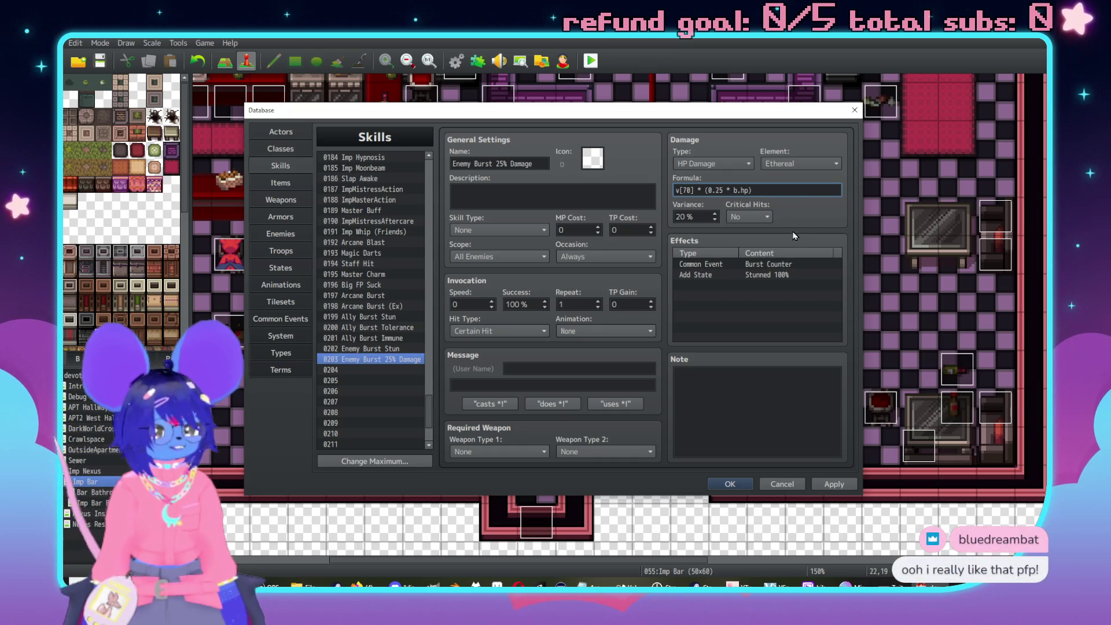
key(End)
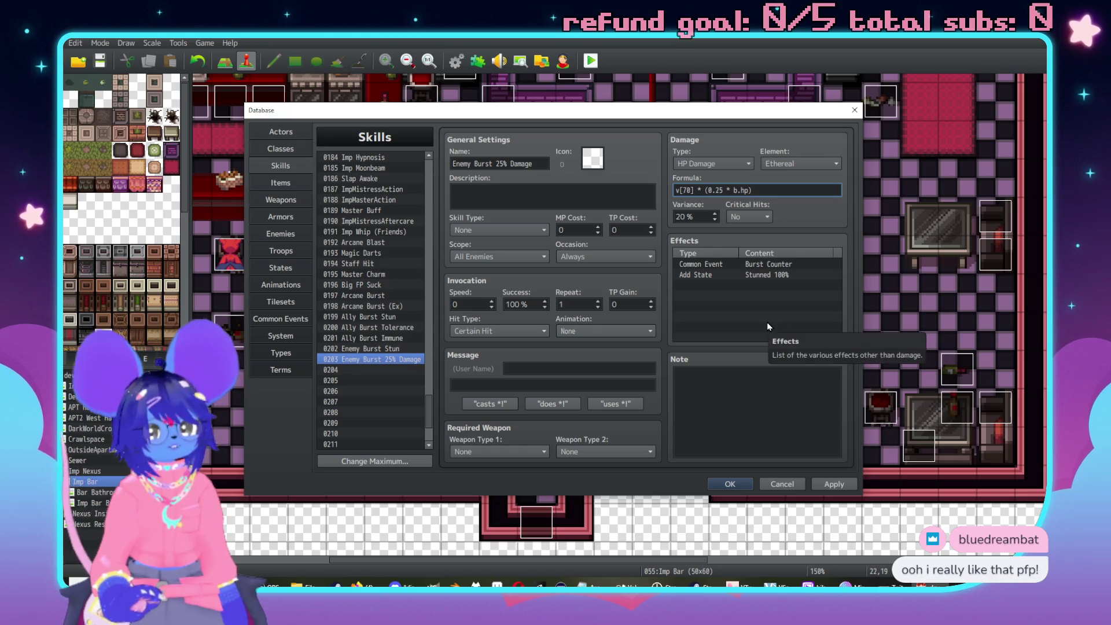
click(842, 490)
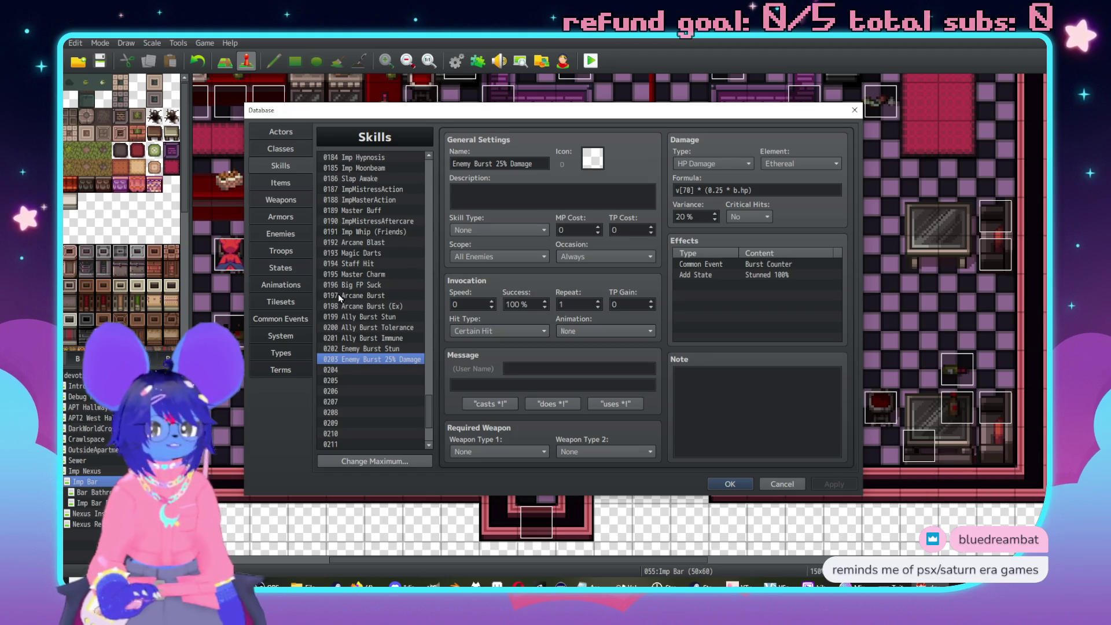
Review the TEST MOUSE enemy and the States list, then select skill 0203's Burst Counter effect.
click(281, 234)
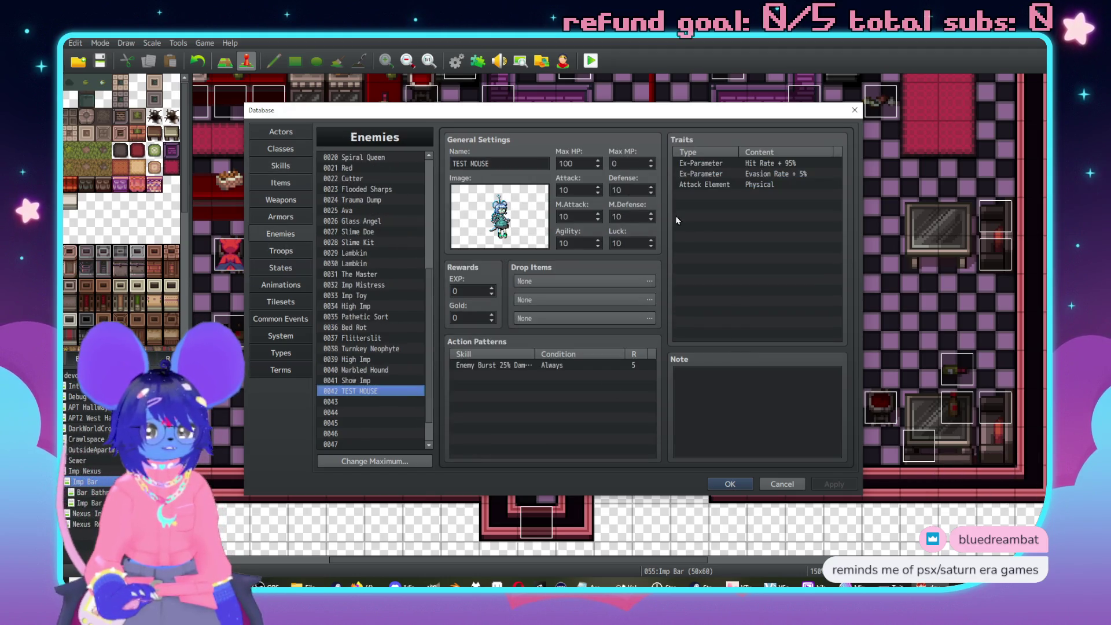
click(280, 268)
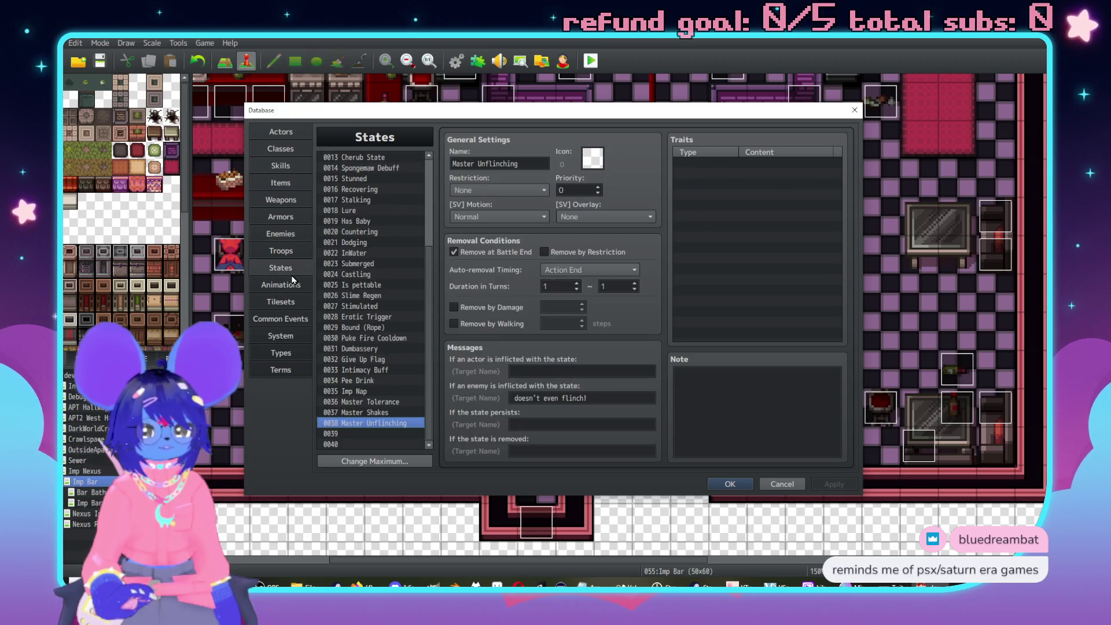
click(280, 234)
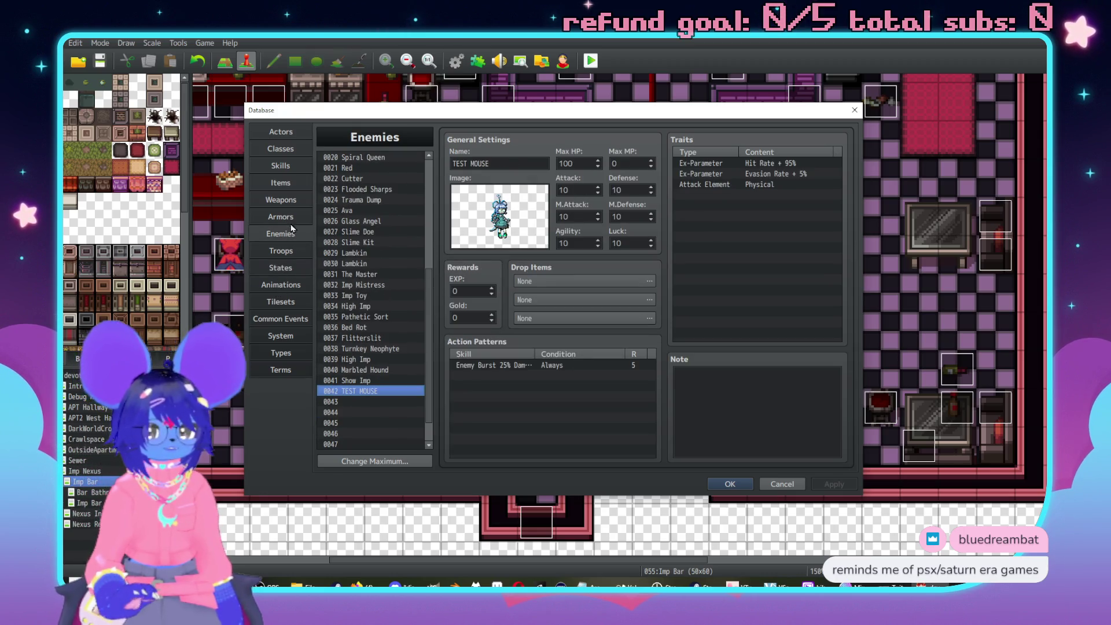
click(292, 169)
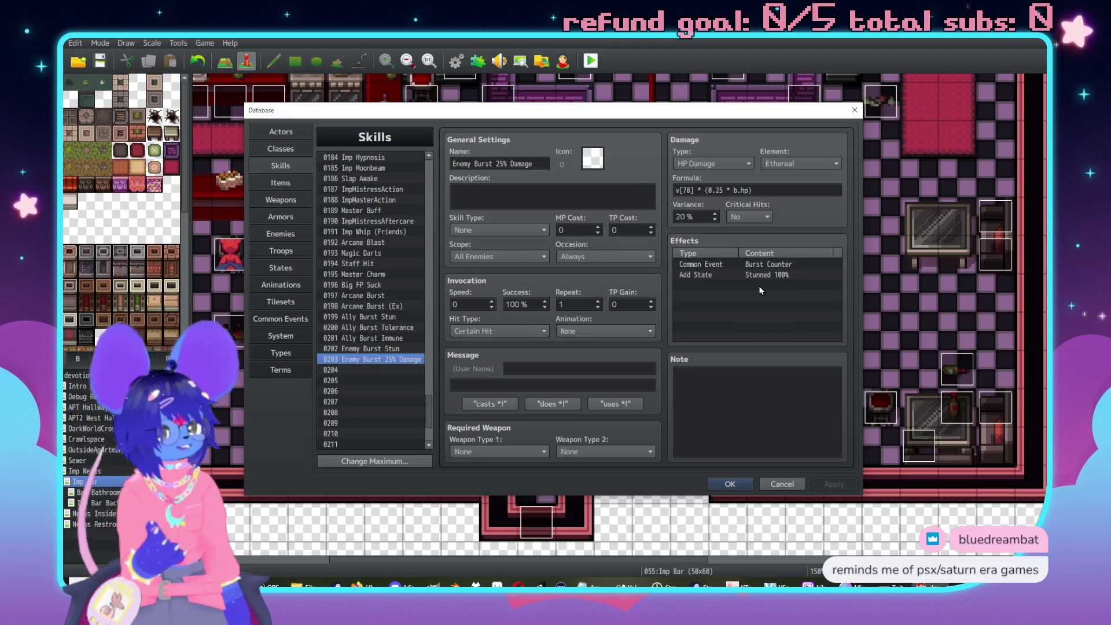
click(771, 265)
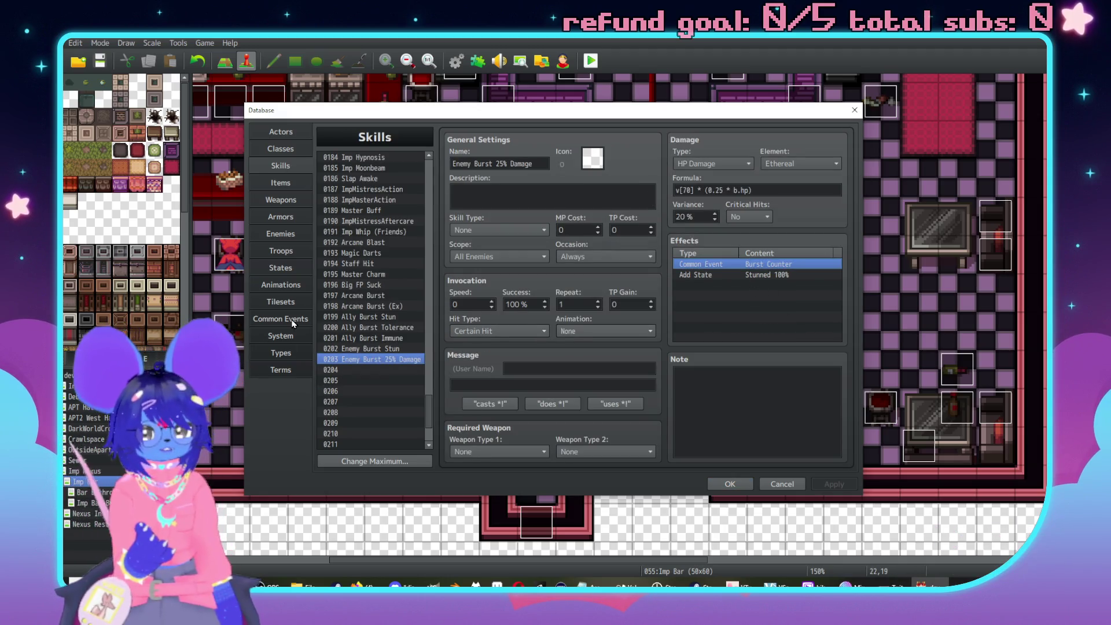
Jump to common event 0079 Burst Counter and switch away from the database window.
click(293, 319)
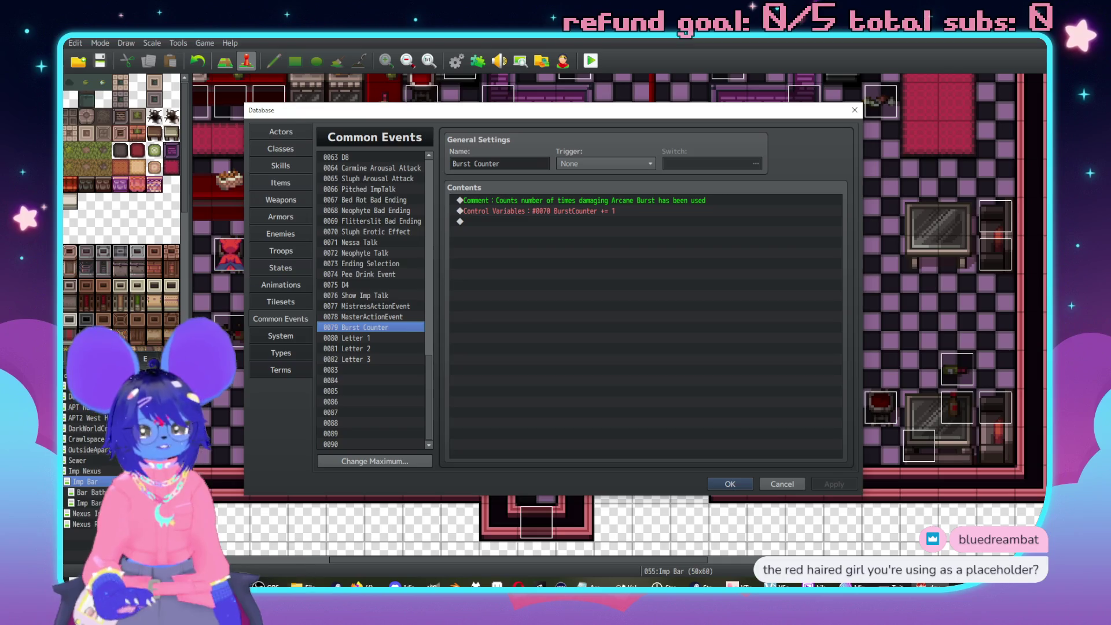
key(alt+Tab)
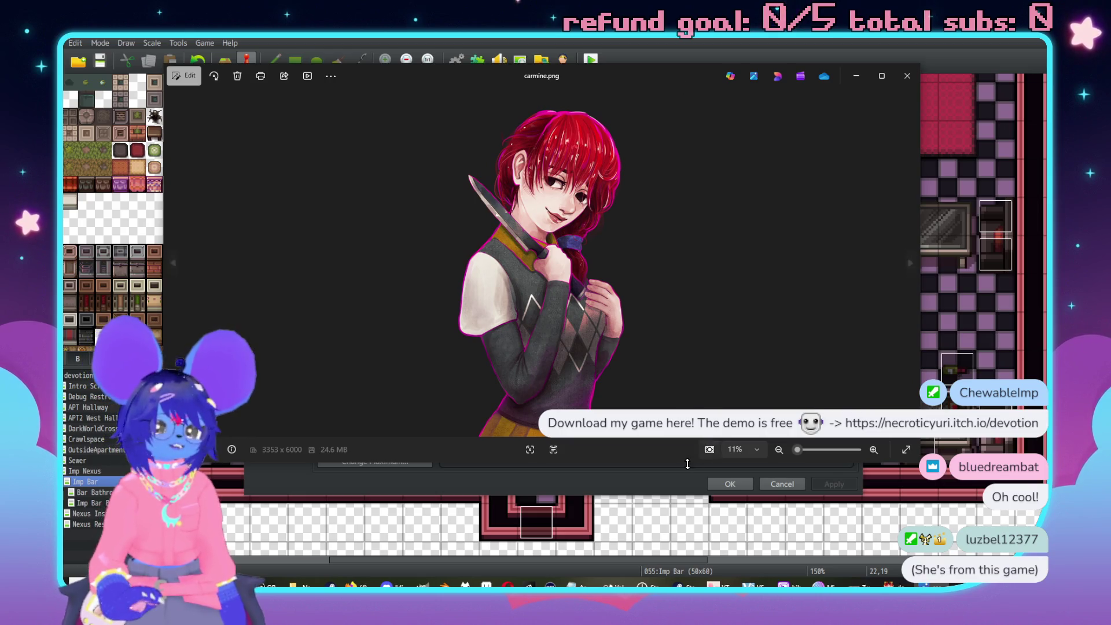
Close the carmine.png viewer and select the BurstCounter variable line in the event contents.
click(907, 76)
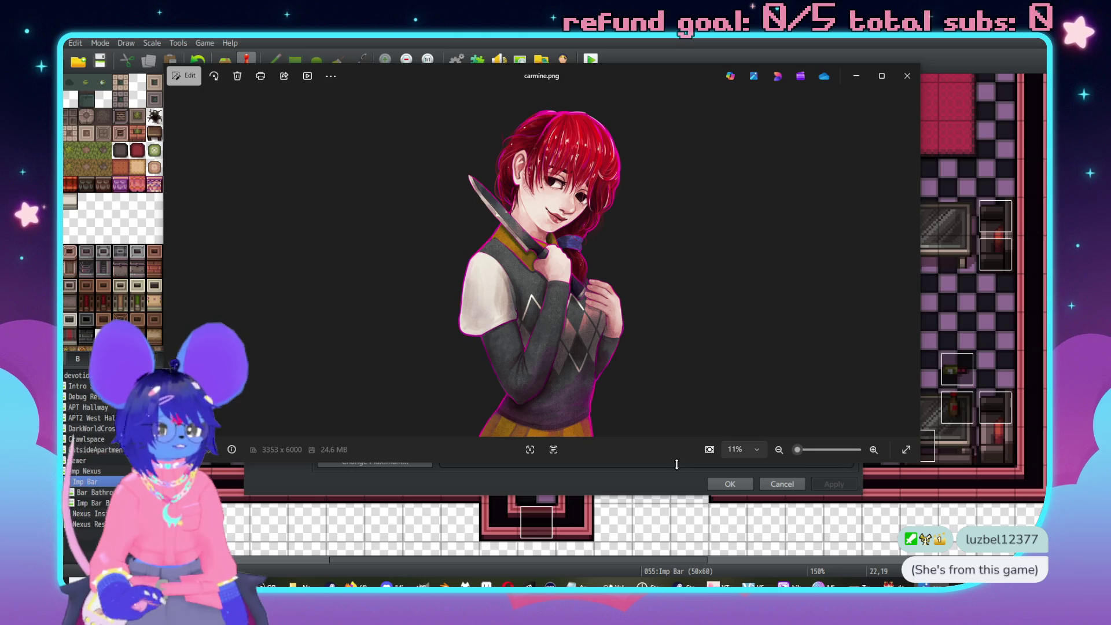
drag(677, 457, 682, 548)
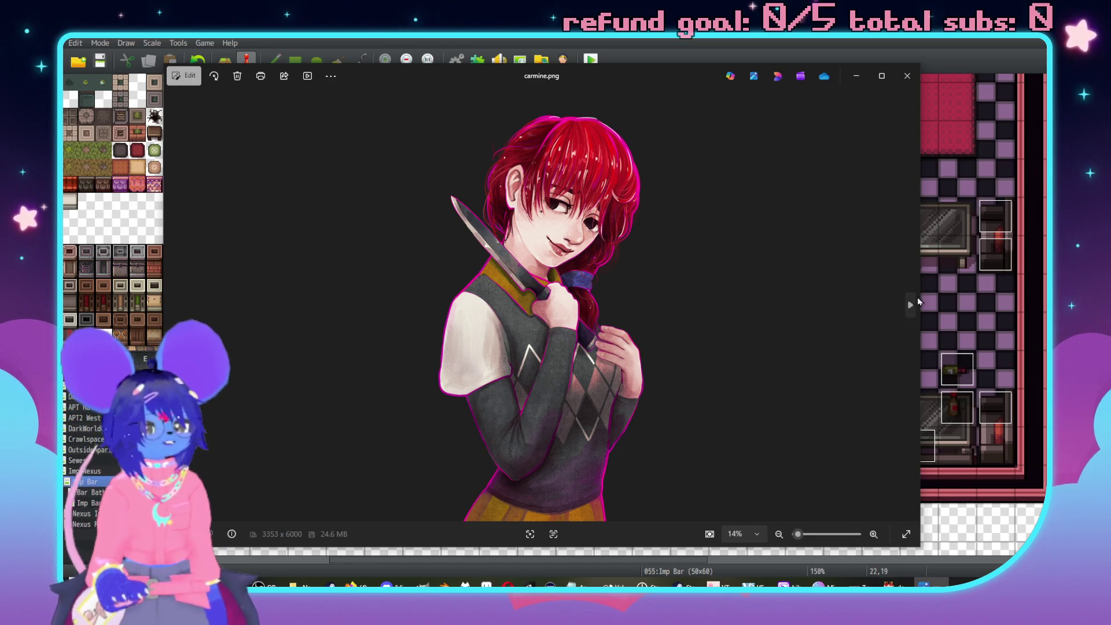
click(906, 76)
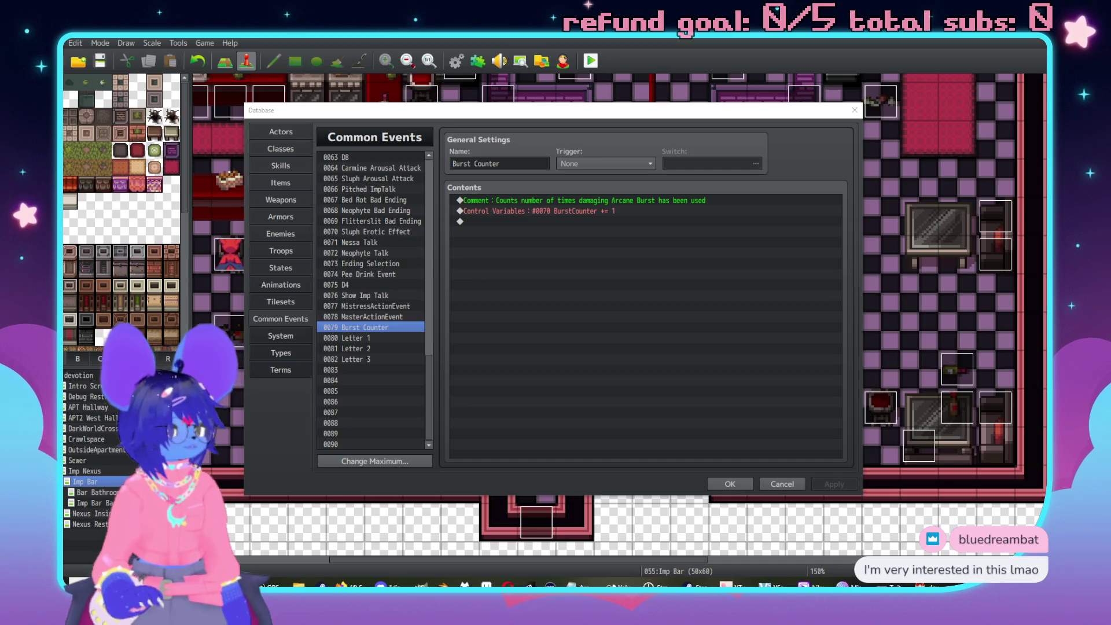
click(559, 311)
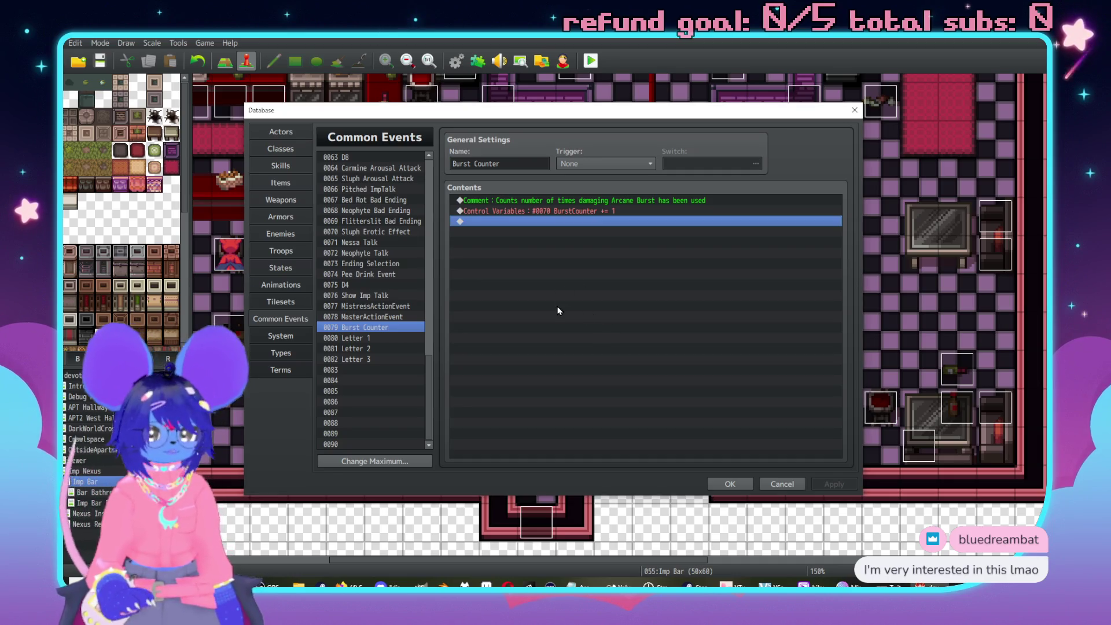
click(590, 212)
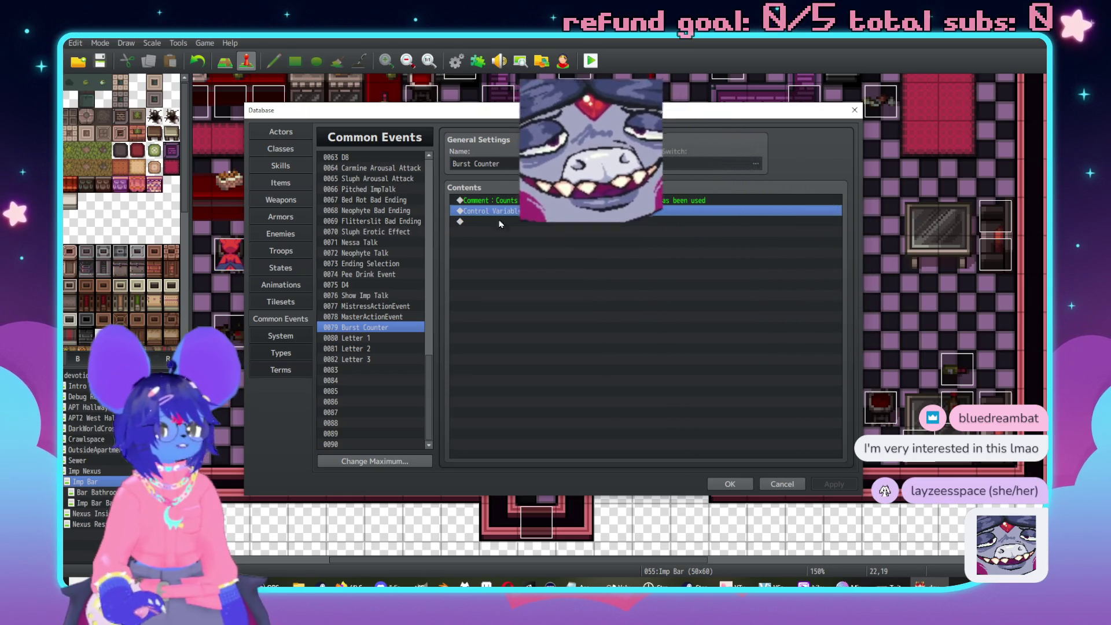
Open troop 0042 TEST MOUSE and launch its battle test with Carmine.
click(281, 268)
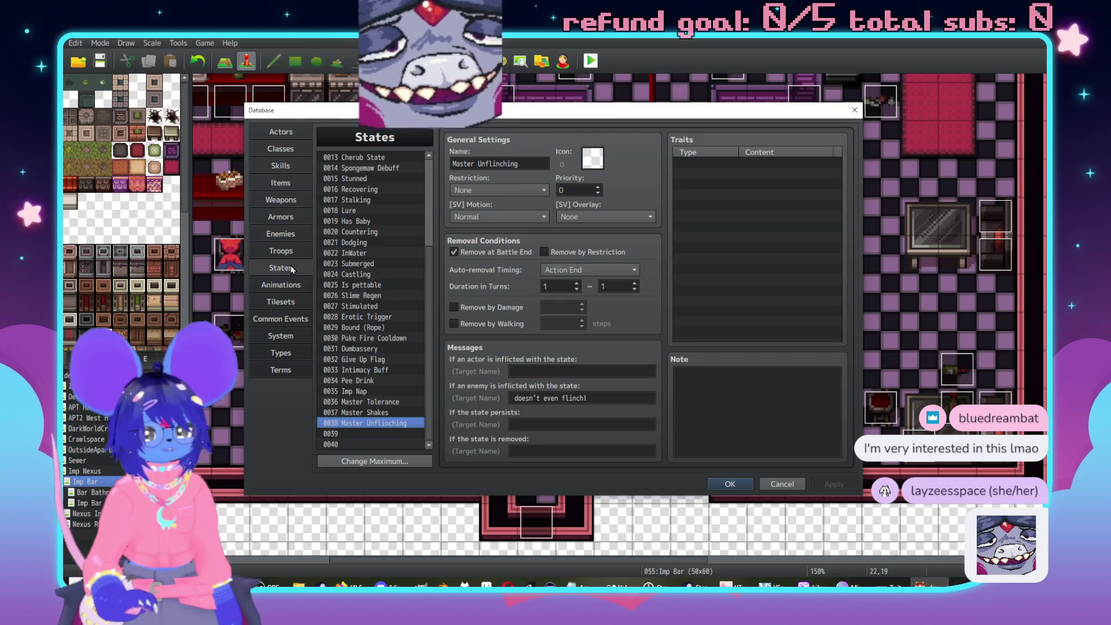
click(282, 250)
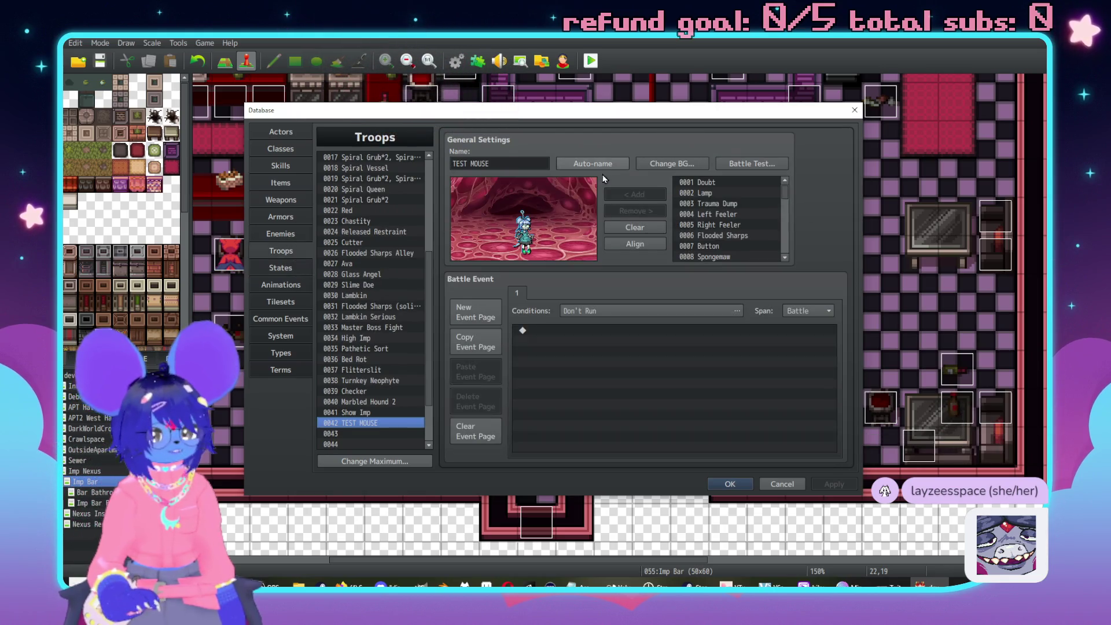
click(752, 164)
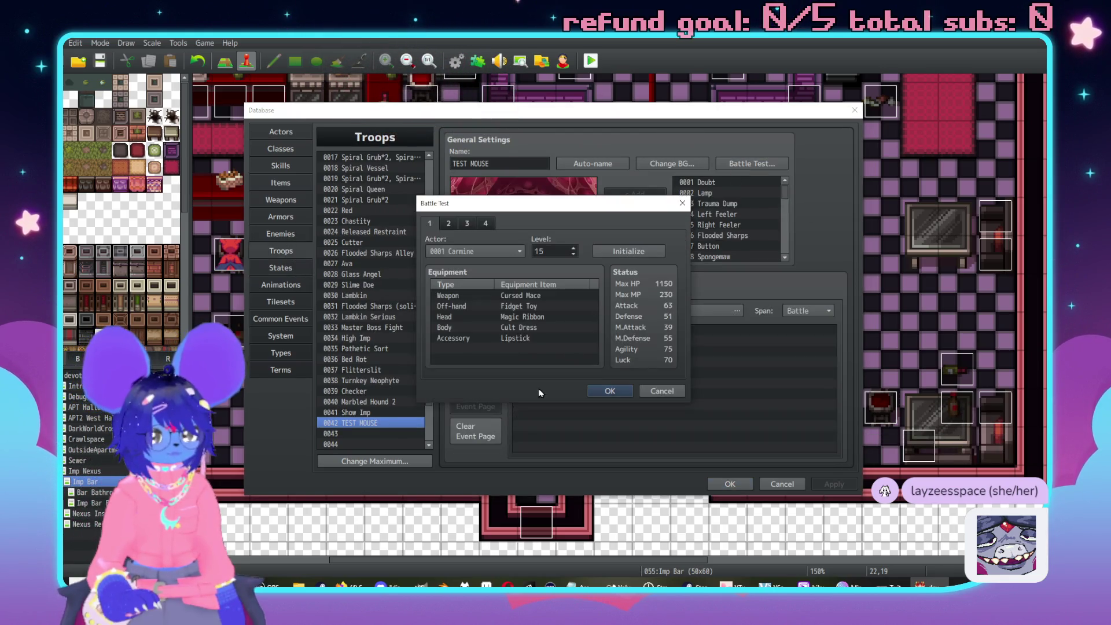
click(608, 392)
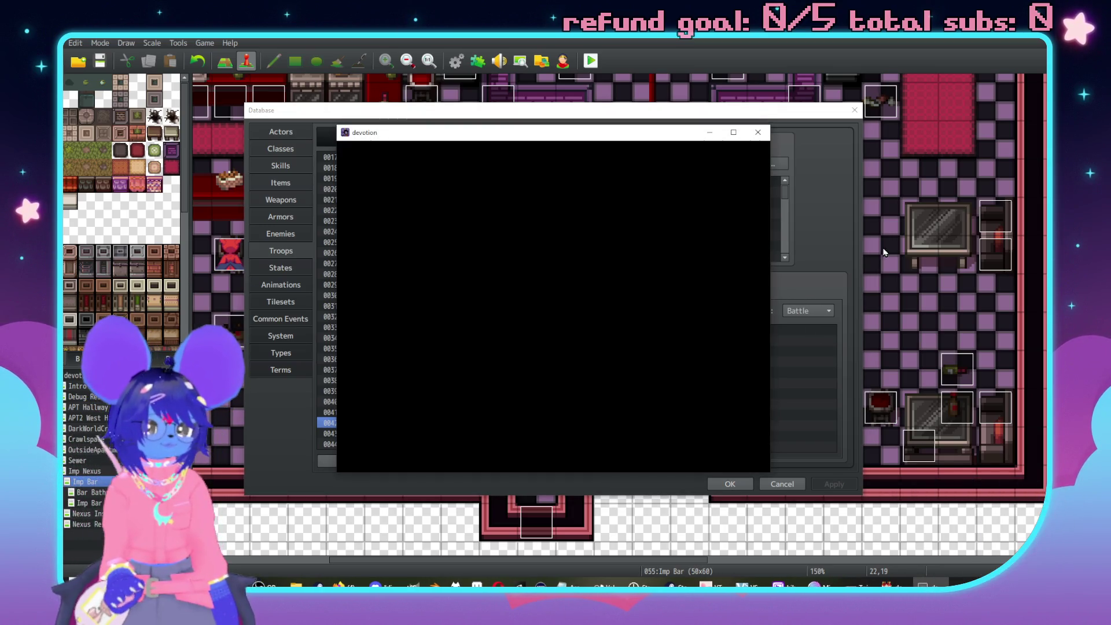
Play the turns until Carmine falls after 282 damage, then close the test window.
key(Return)
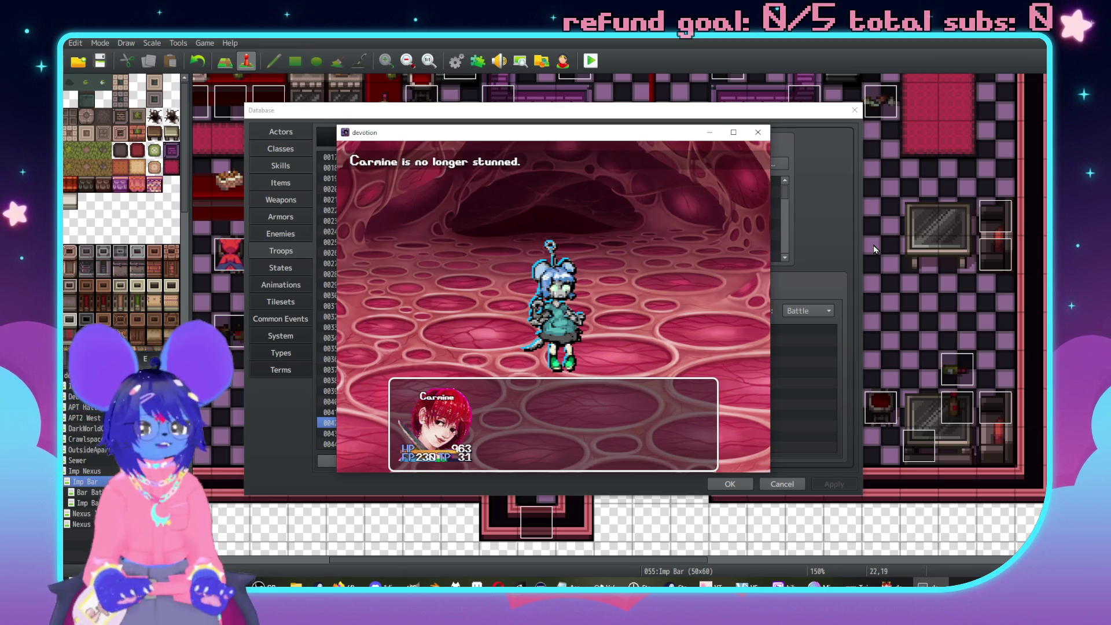
key(Return)
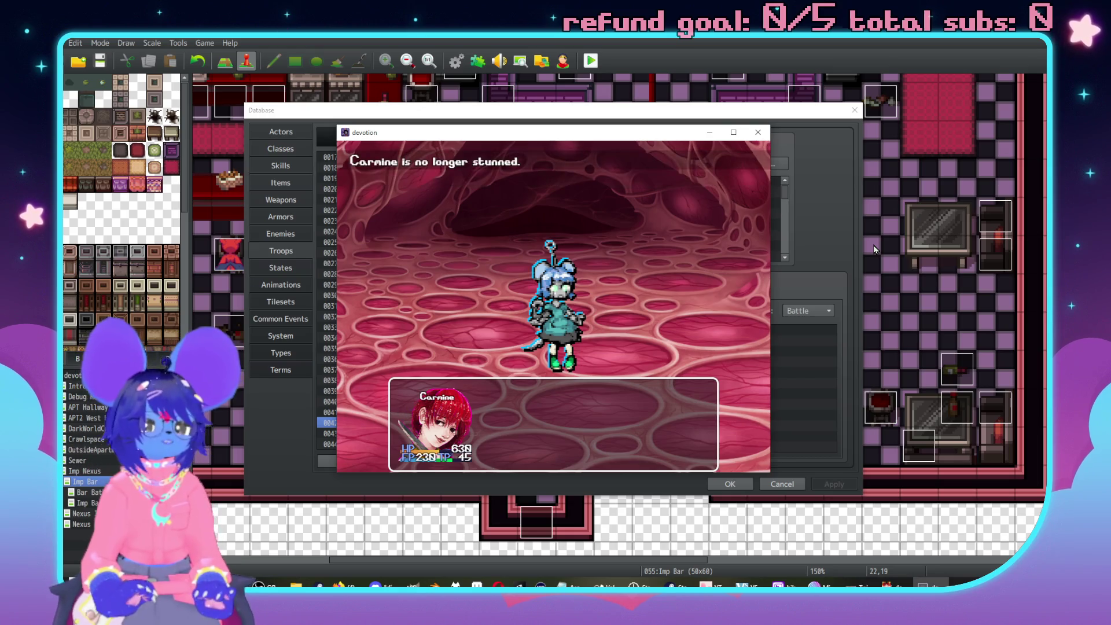
key(Return)
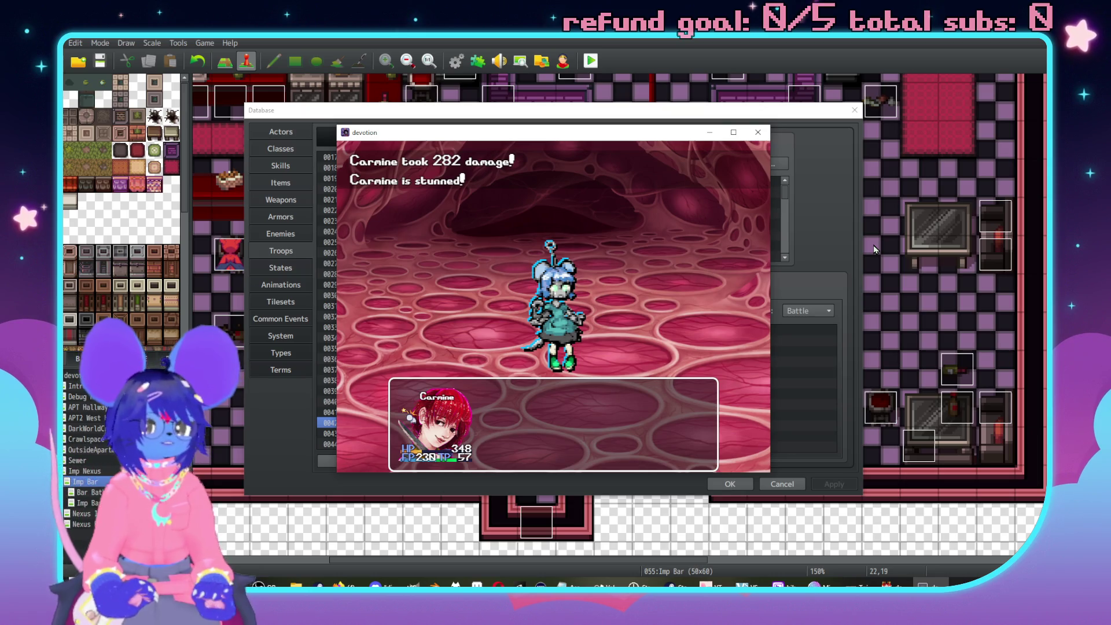
key(Return)
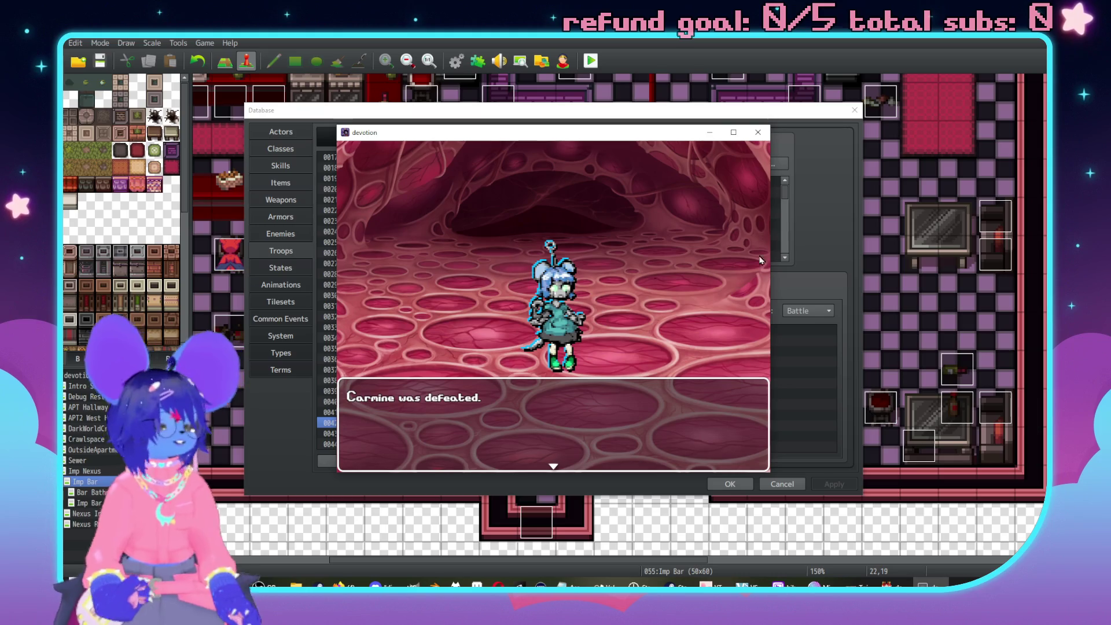
click(758, 133)
click(277, 168)
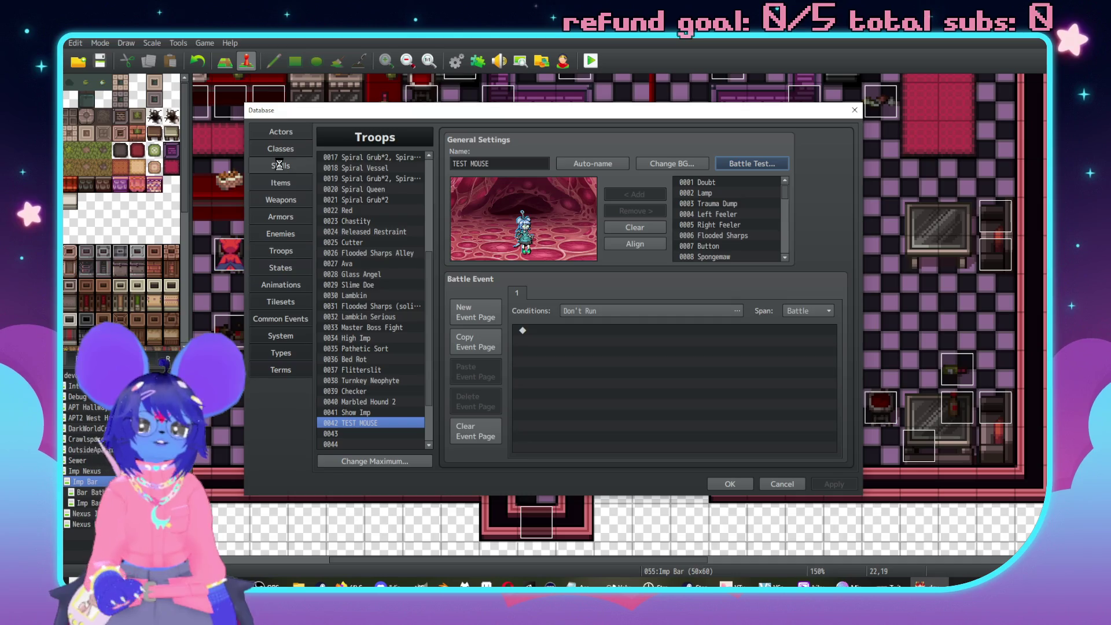
Review the TEST MOUSE enemy, skill 0203 and States, then open common event 0079 Burst Counter.
click(280, 236)
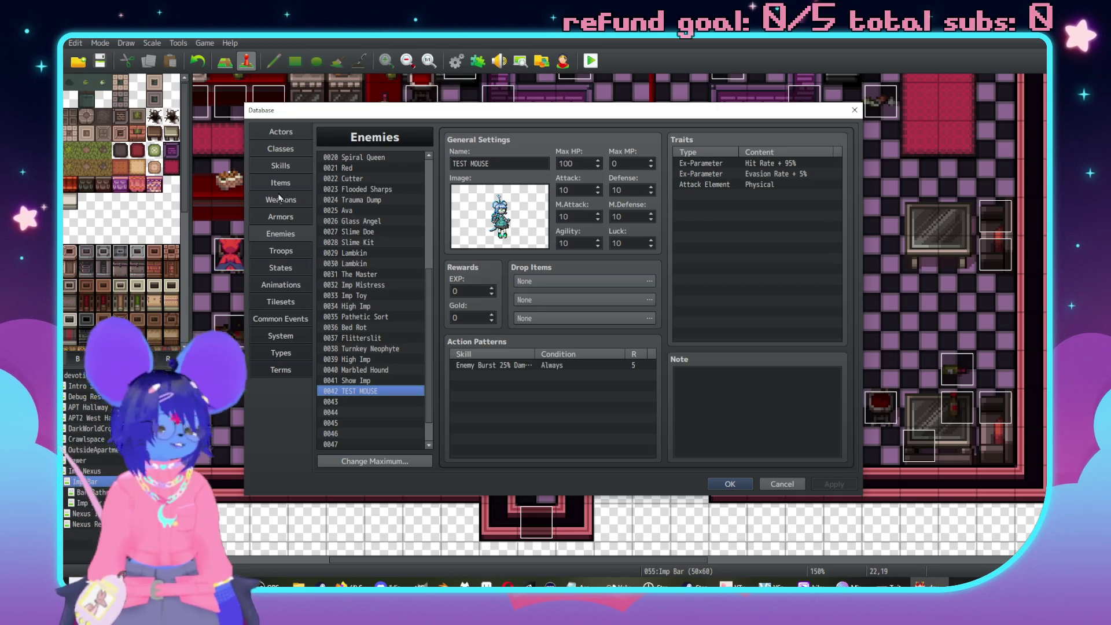
click(281, 166)
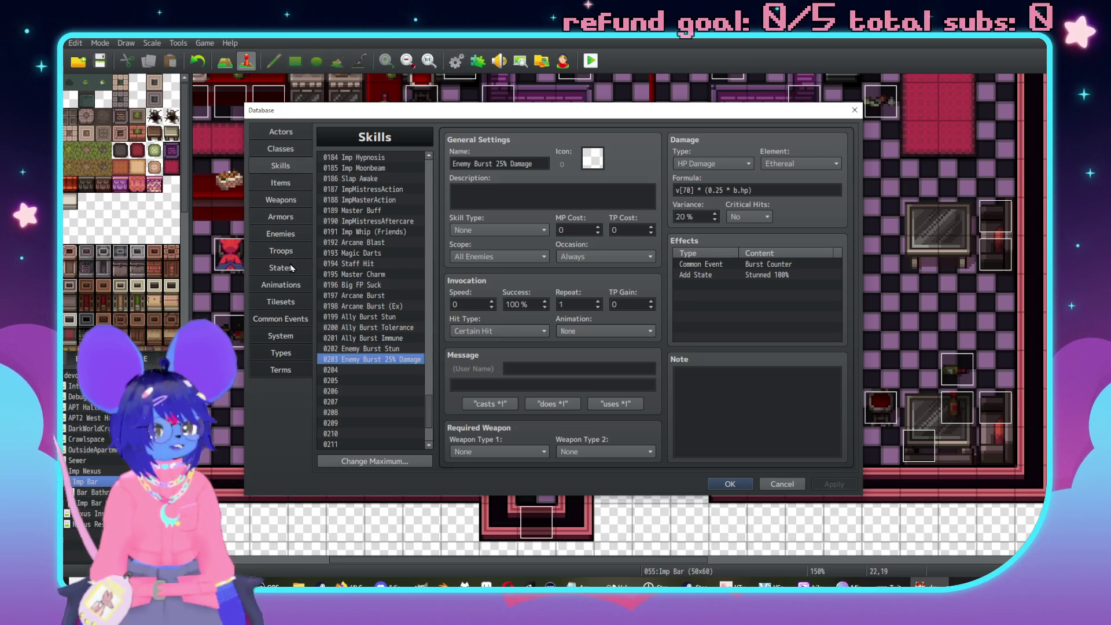
click(290, 262)
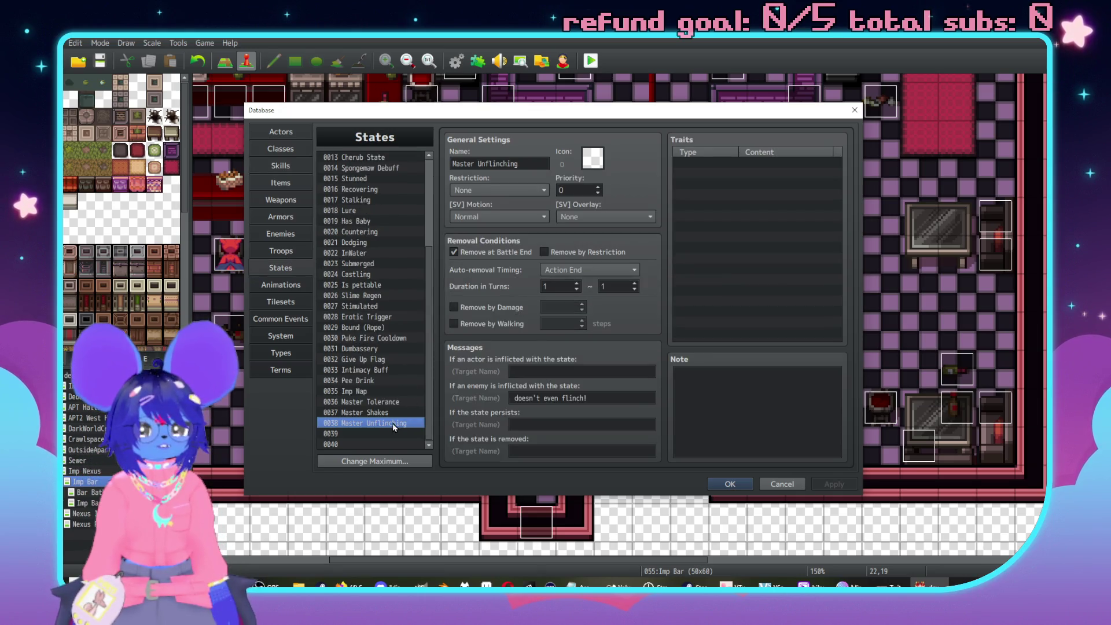
click(293, 319)
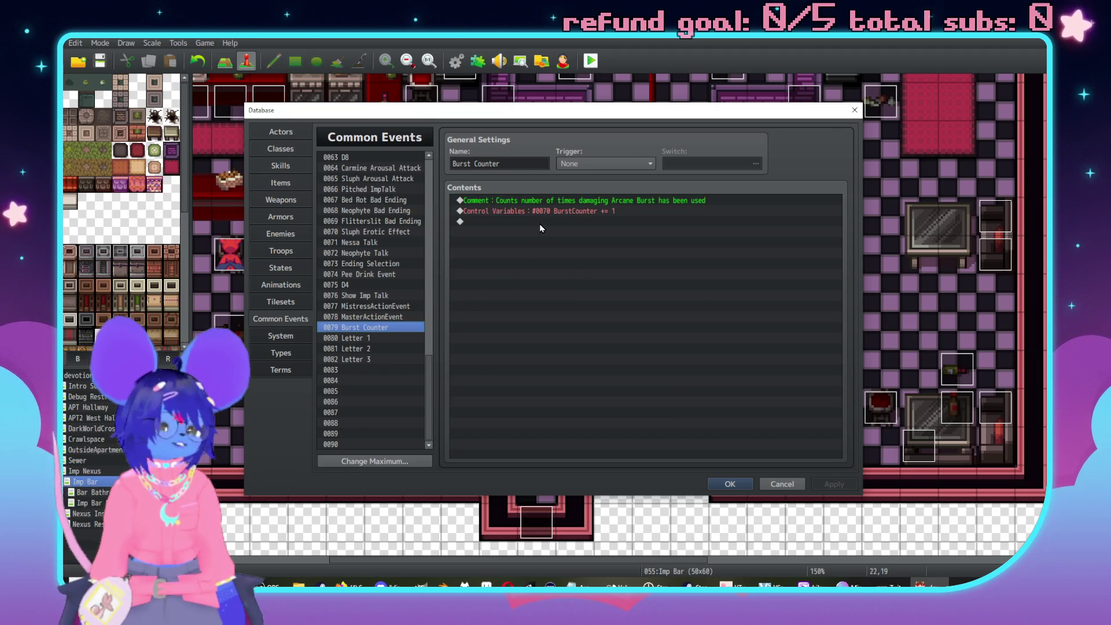
Start a Control Variables command, browse variables 0001–0060, then cancel without adding anything.
double_click(539, 221)
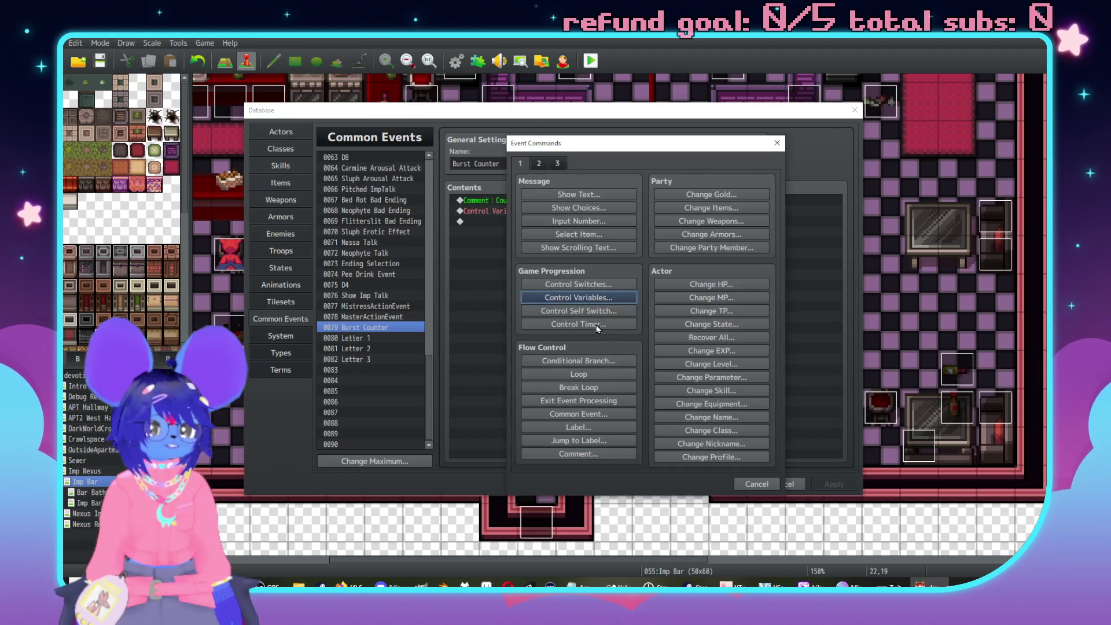
click(580, 298)
click(636, 246)
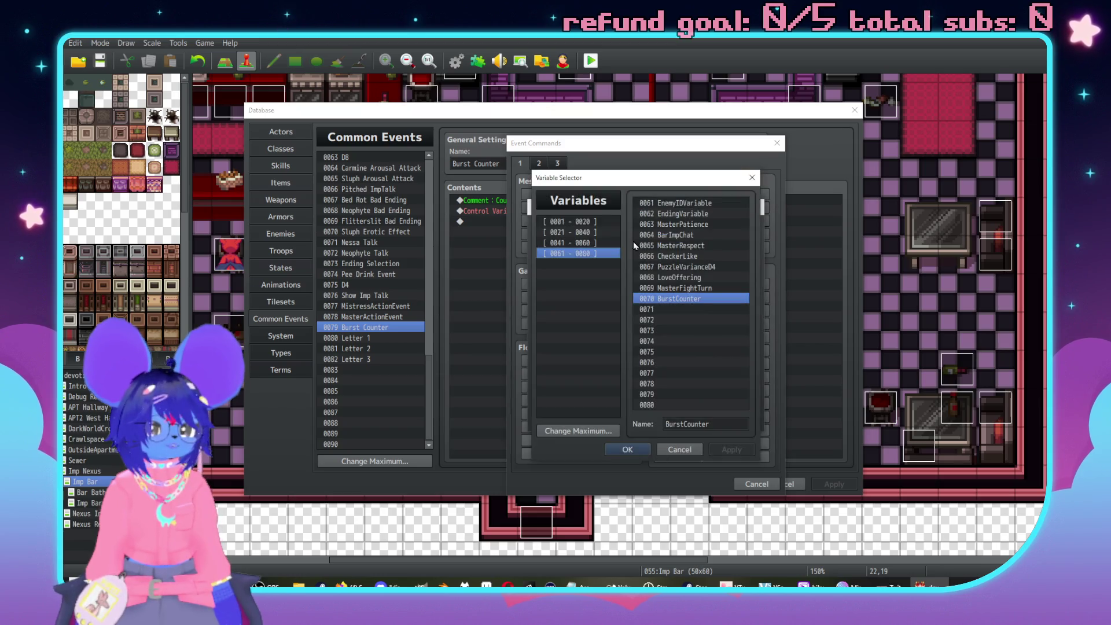
click(680, 450)
click(660, 243)
click(577, 243)
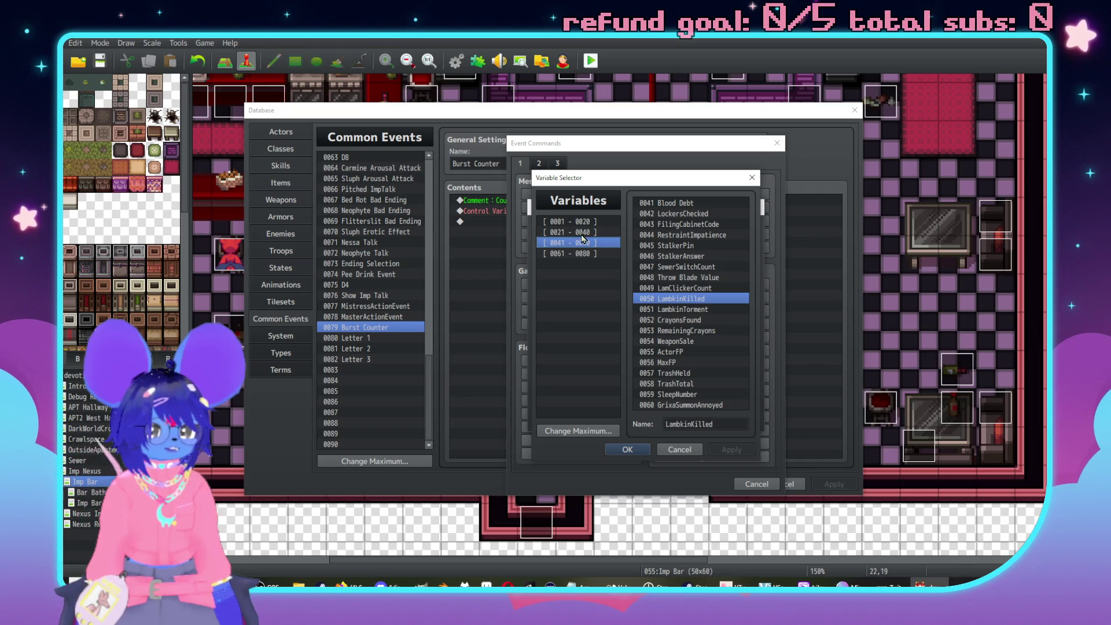
click(586, 232)
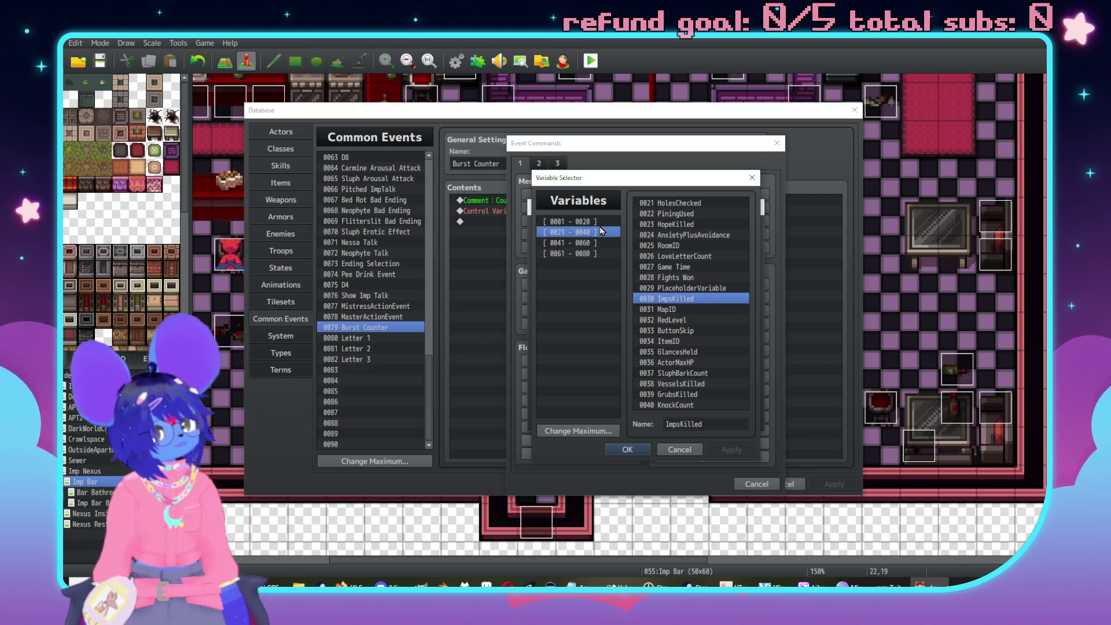
click(592, 224)
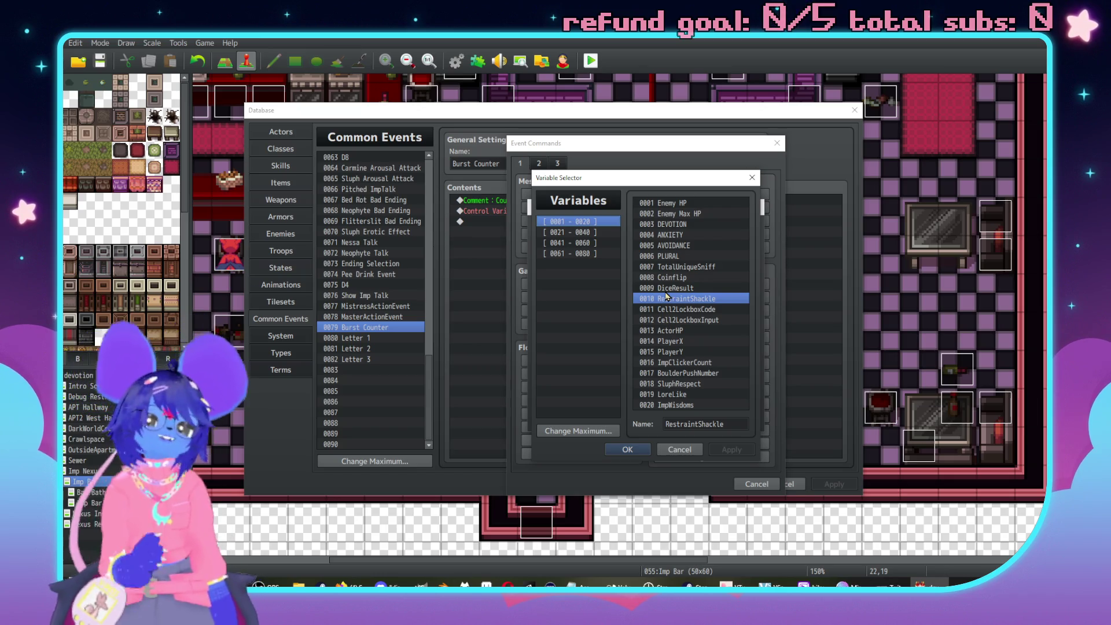
click(695, 450)
click(736, 422)
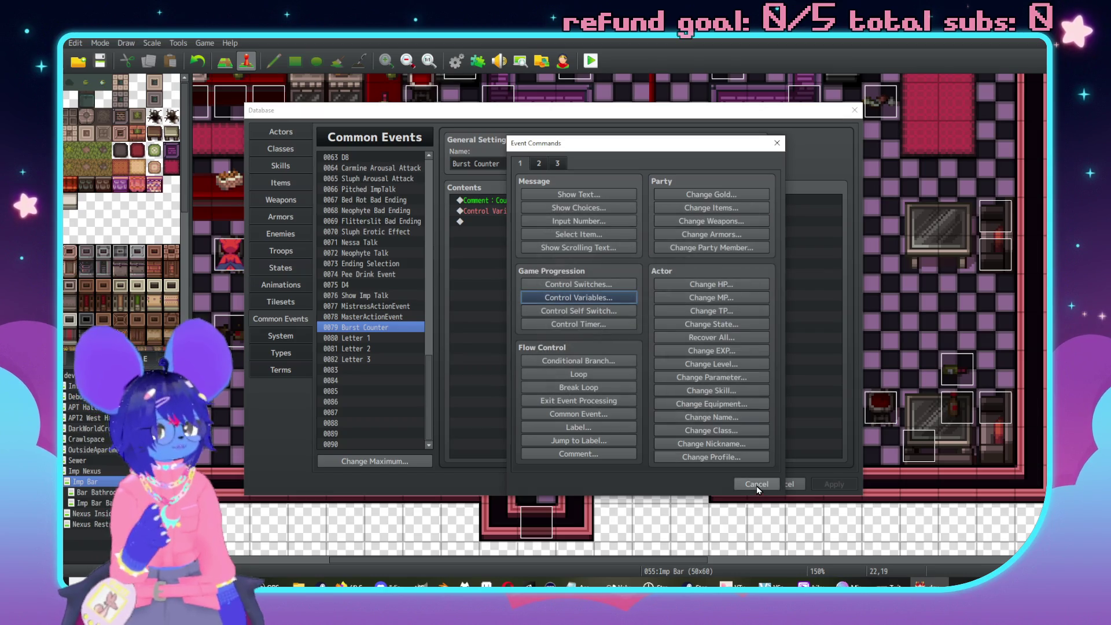
click(755, 485)
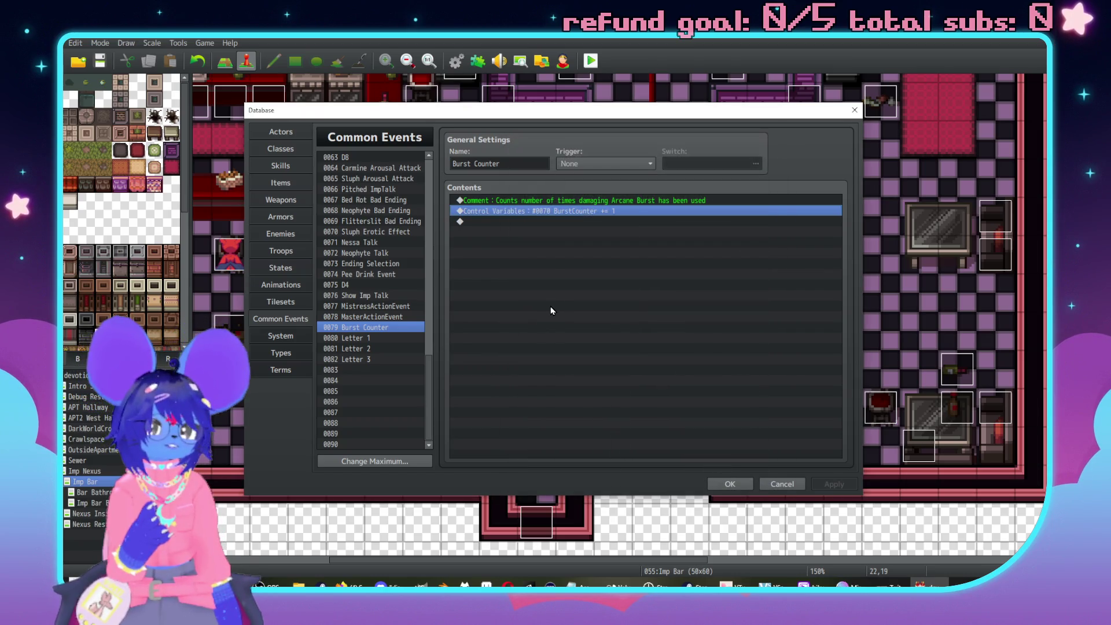
Change b.hp to b.mhp so skill 0203 reads v[70] * (0.25 * b.mhp), and apply.
click(281, 165)
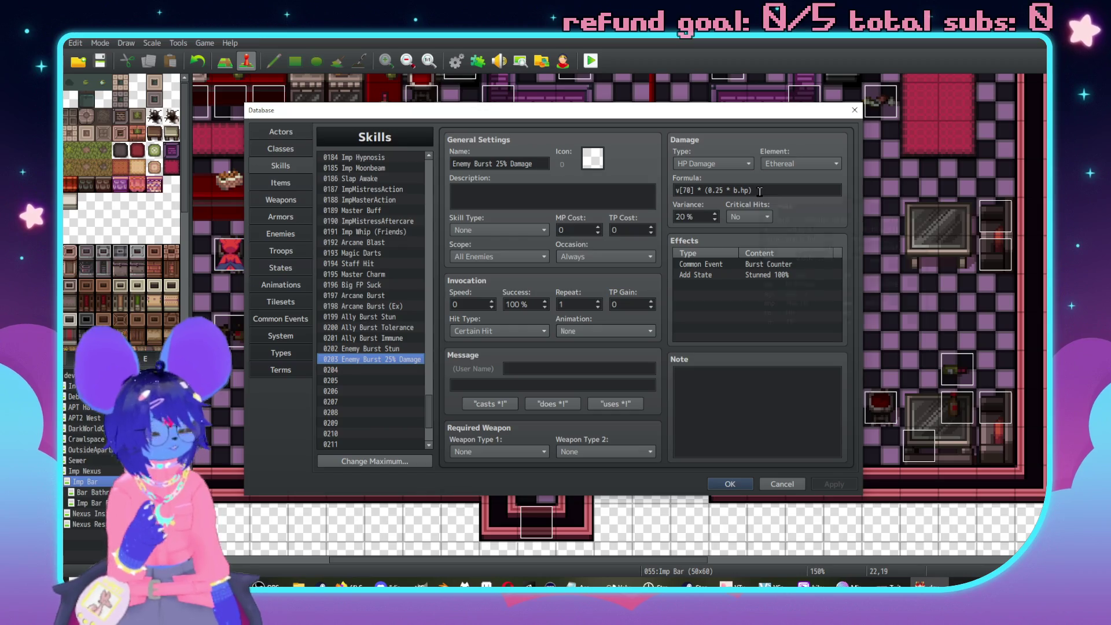
mouse_move(760, 191)
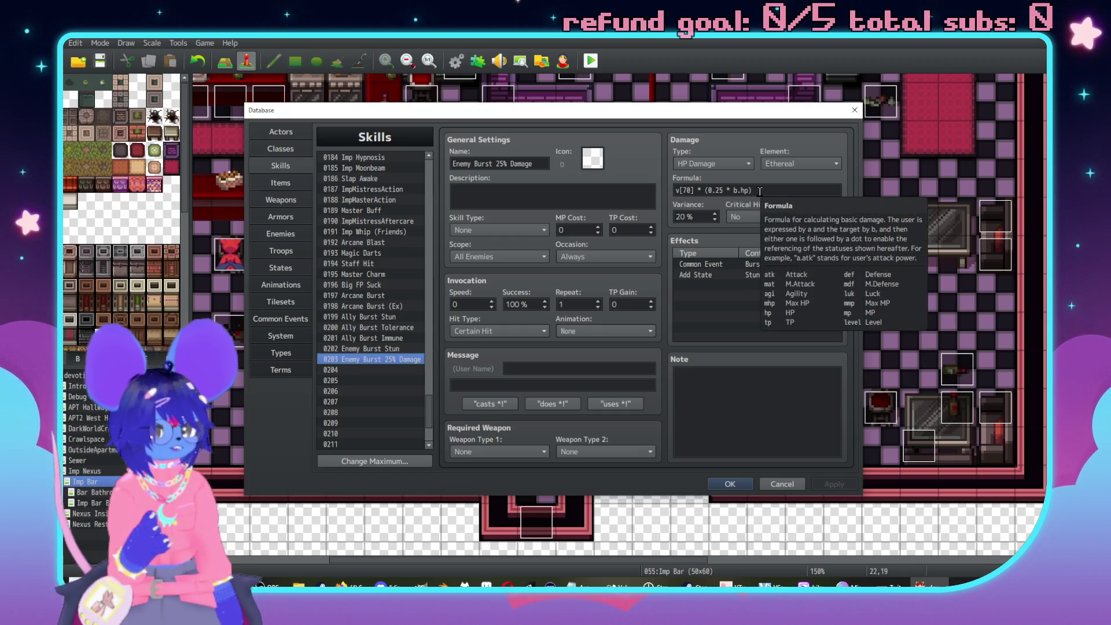
click(744, 191)
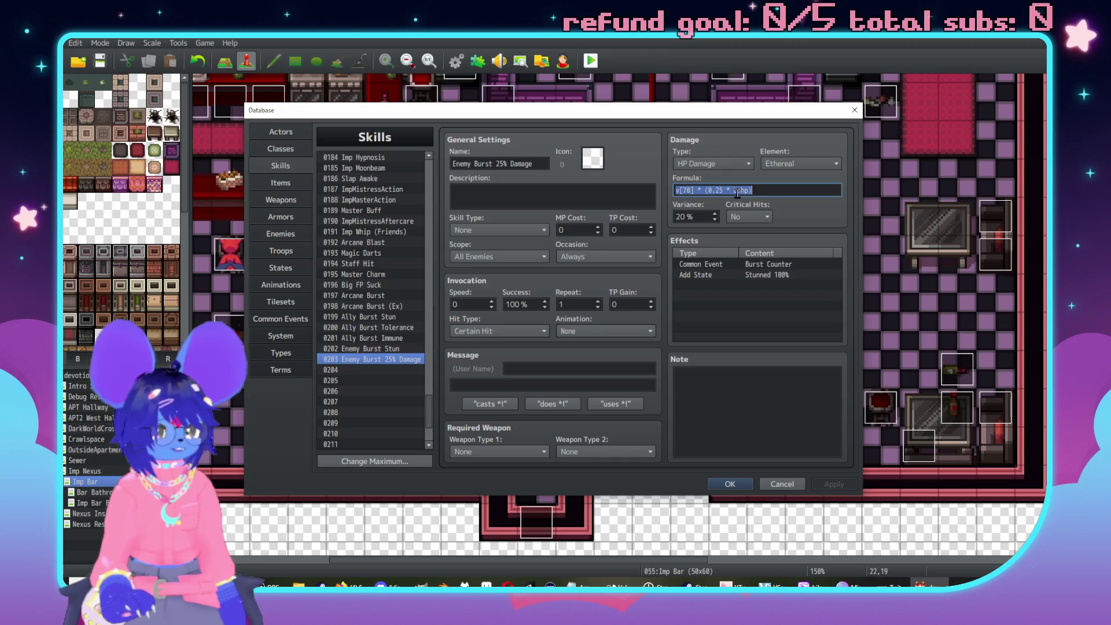
text(m)
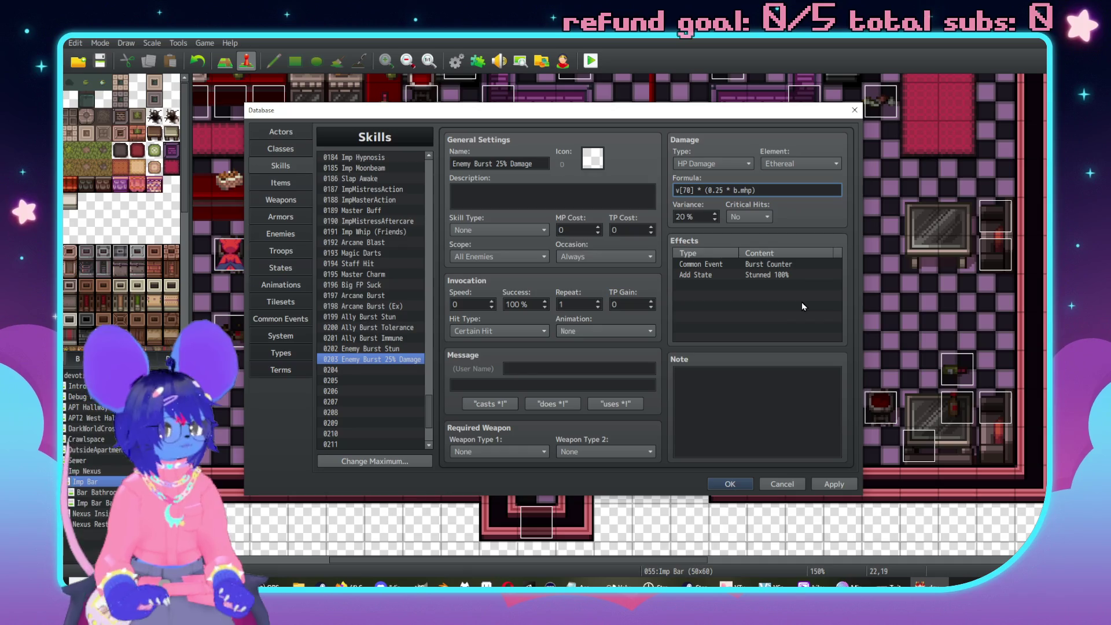
click(834, 484)
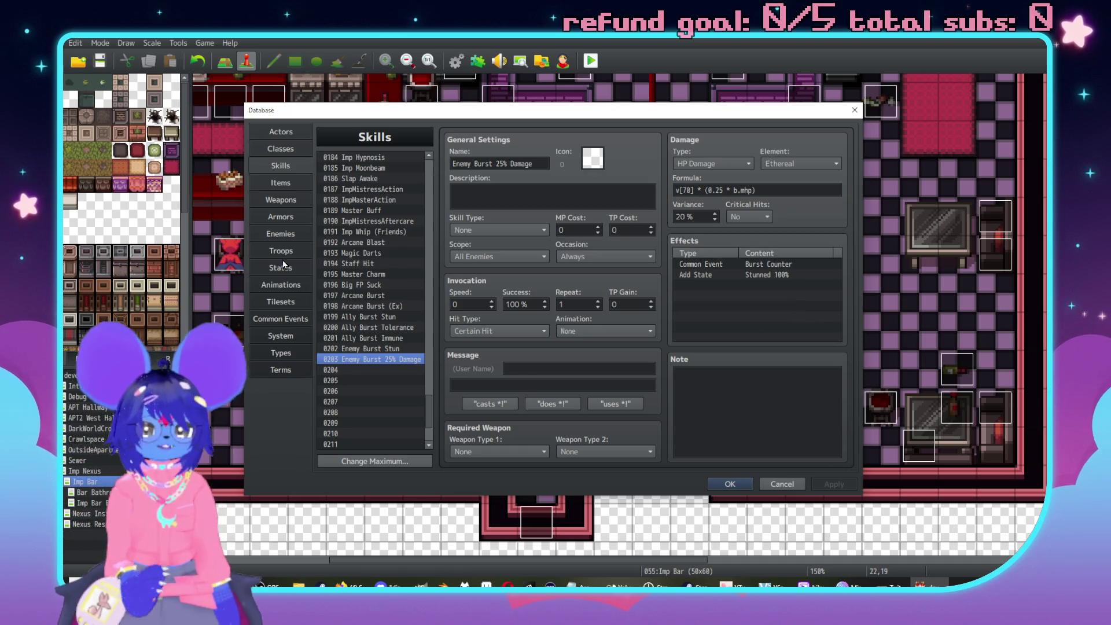
click(281, 233)
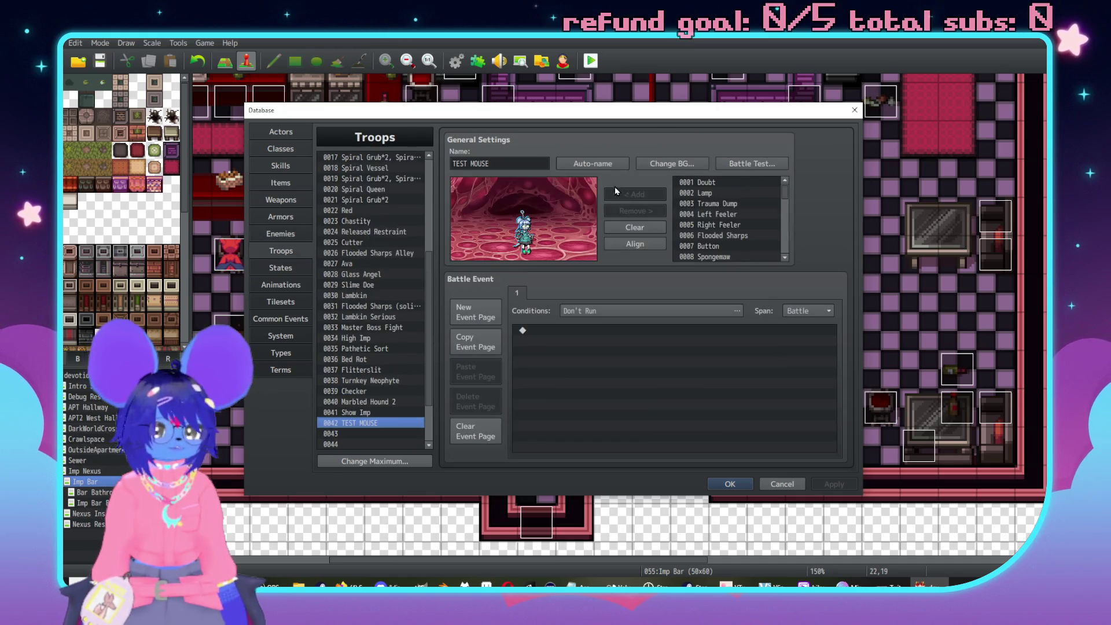
Restart the TEST MOUSE battle test and fight three turns, leaving Carmine at 51 HP.
click(732, 165)
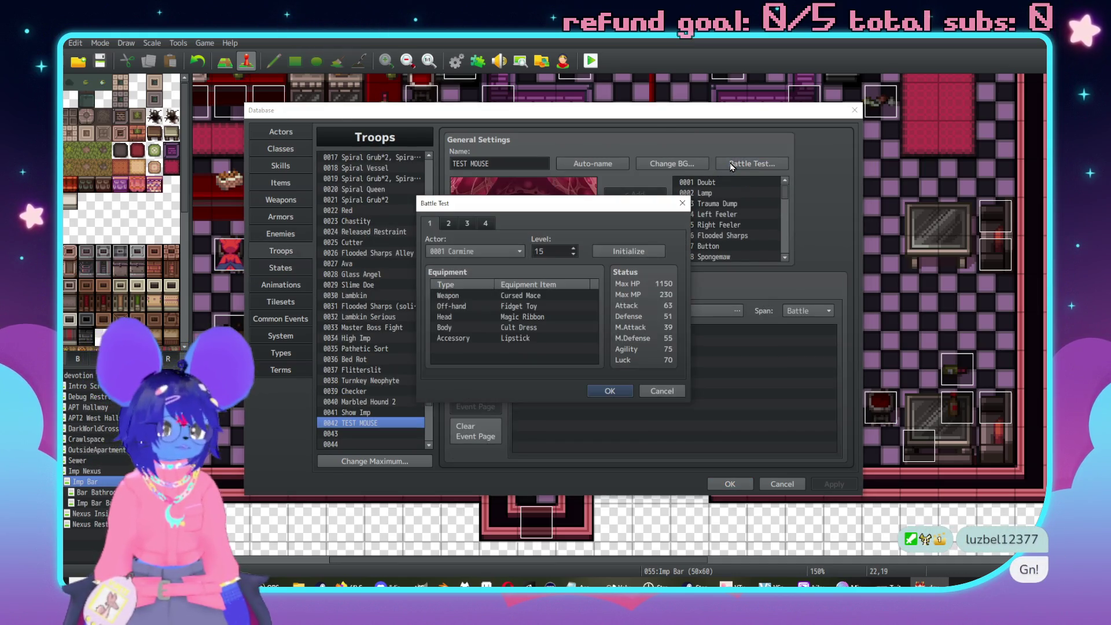
click(612, 387)
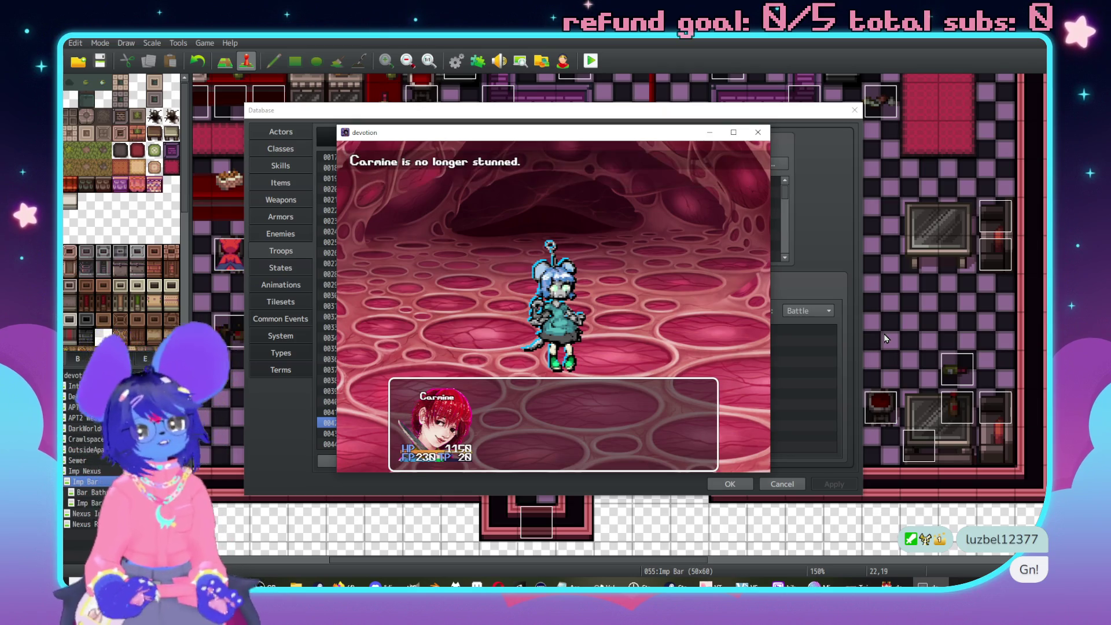
key(Return)
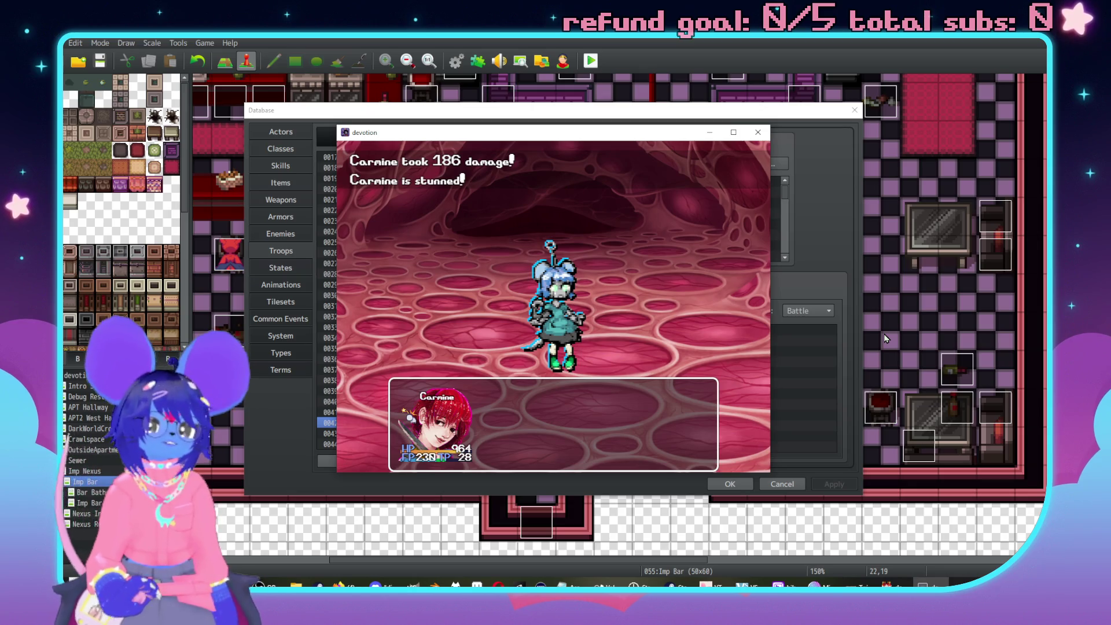
key(Return)
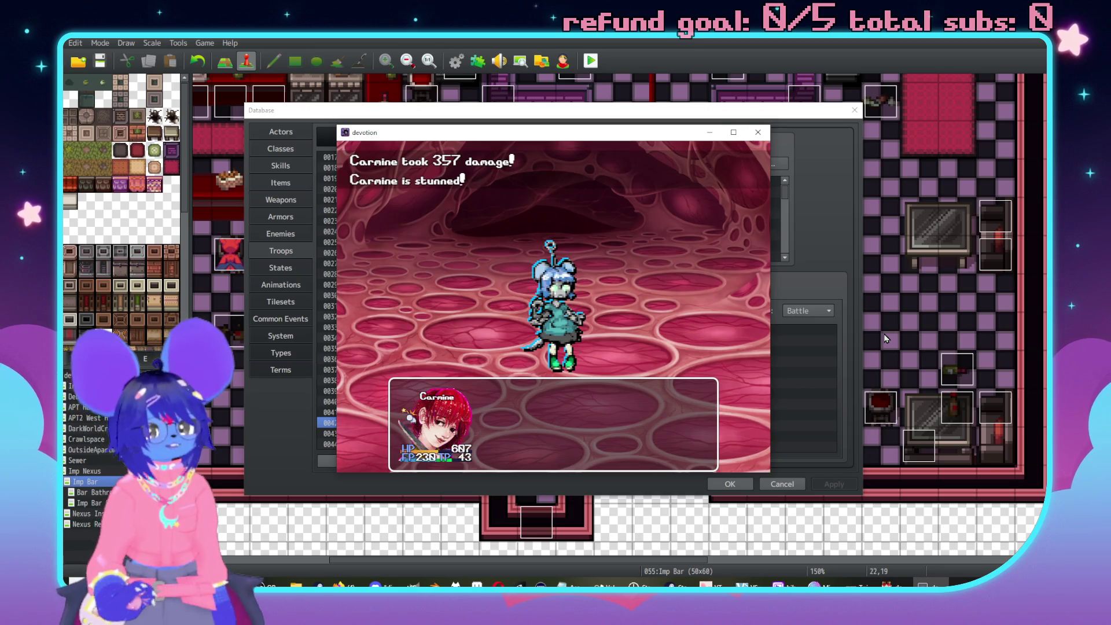
key(Return)
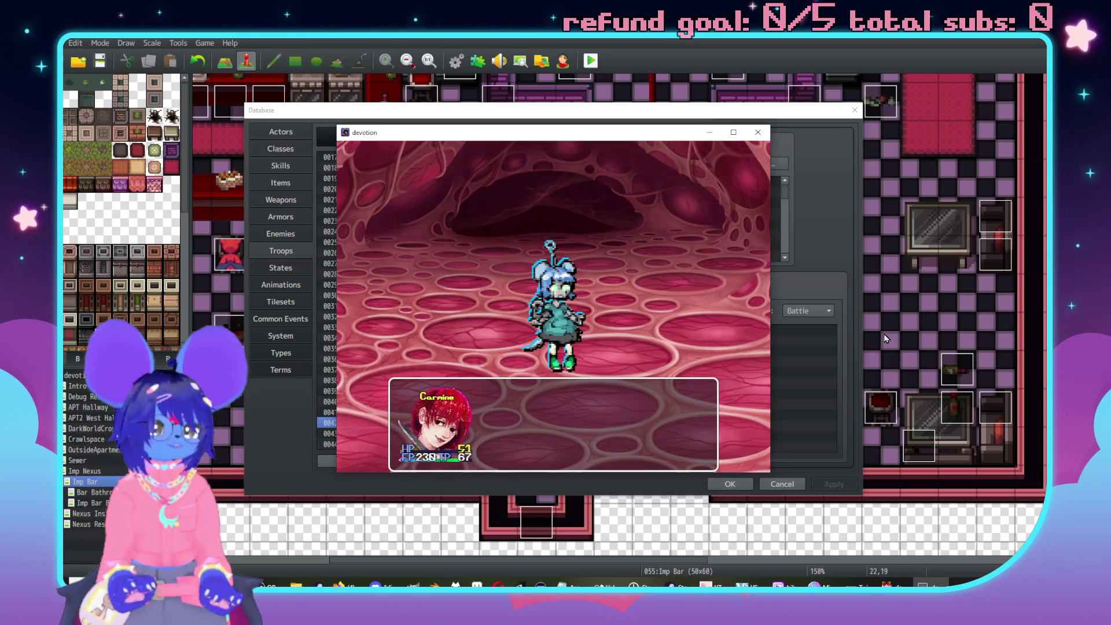
Have Carmine use the Metal Syringe item from the battle item list.
key(Return)
key(Down)
key(Down)
key(Down)
key(Return)
key(Down)
key(Down)
key(Down)
key(Down)
key(Down)
key(Down)
key(Down)
key(Down)
key(Up)
key(Up)
key(Right)
key(Return)
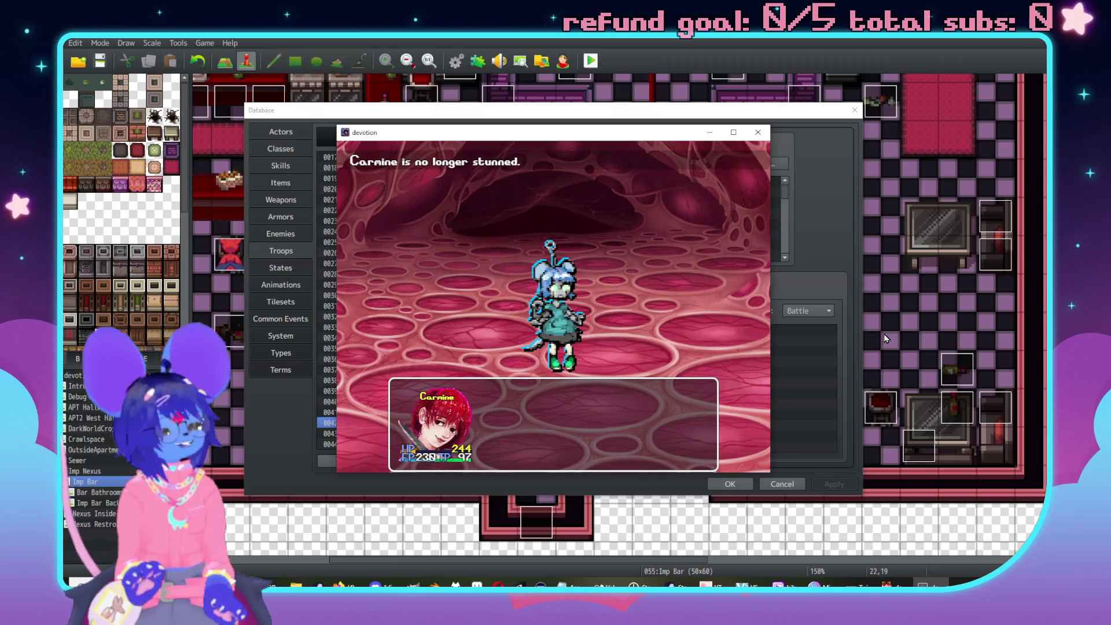
Use Shark Filet, reopen the items, and dismiss Carmine's defeat message to end the test.
key(Return)
key(Down)
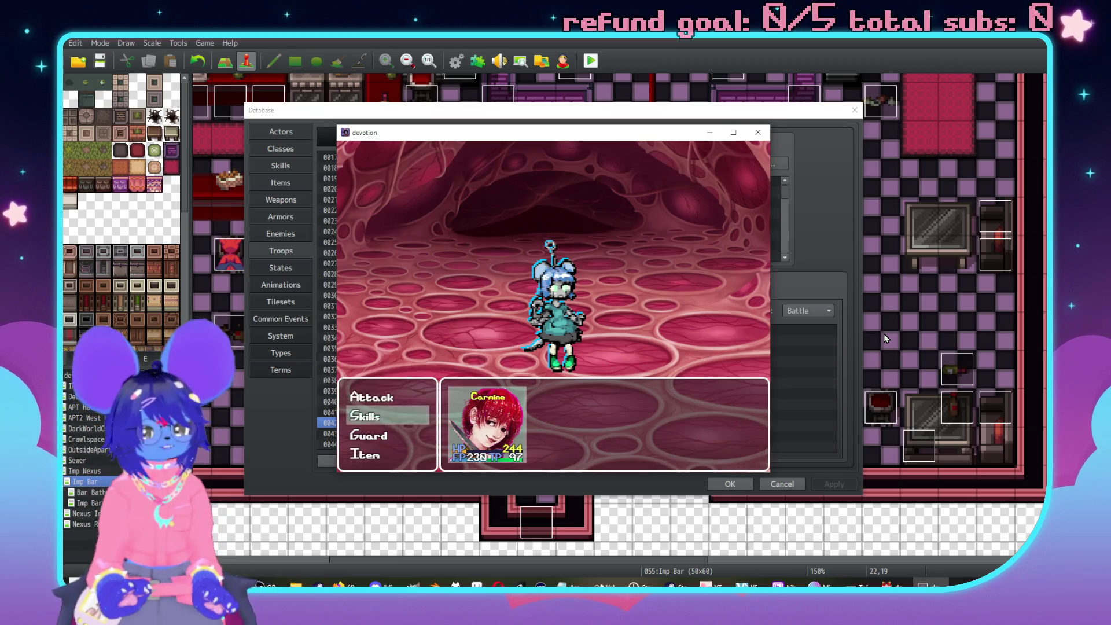
key(Down)
key(Down)
key(Return)
key(Return)
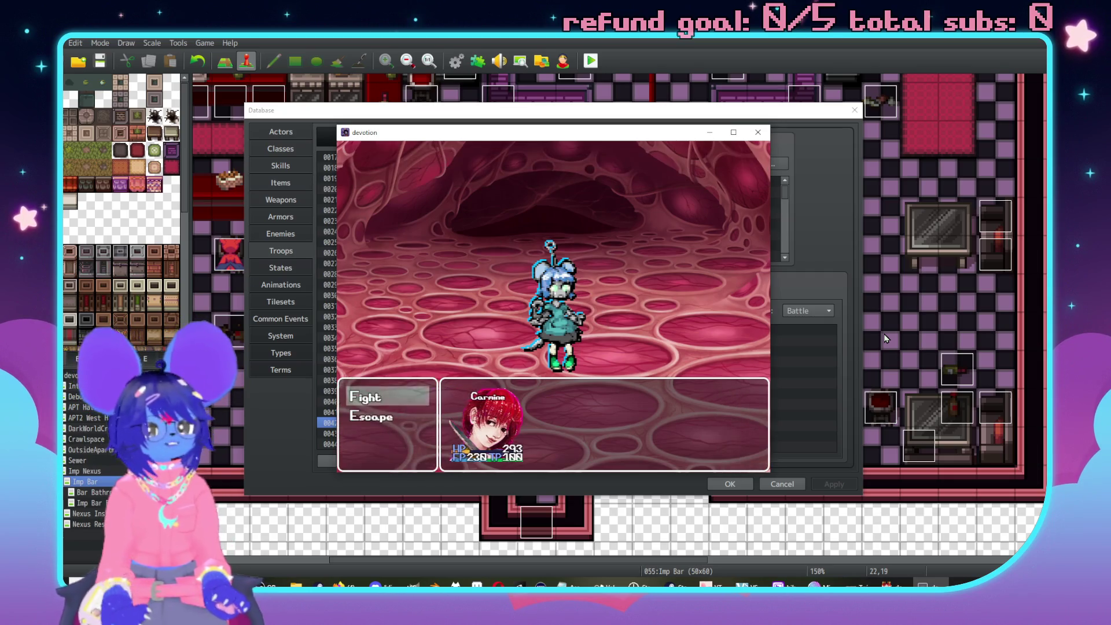
key(Return)
key(Down)
key(Down)
key(Down)
key(Return)
key(Return)
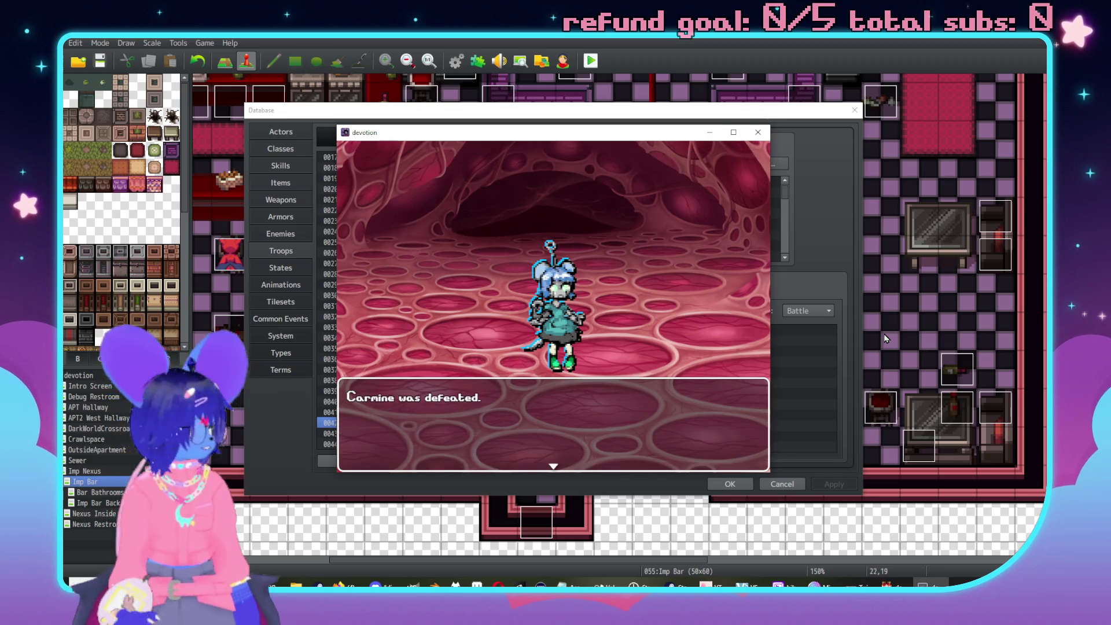
key(Return)
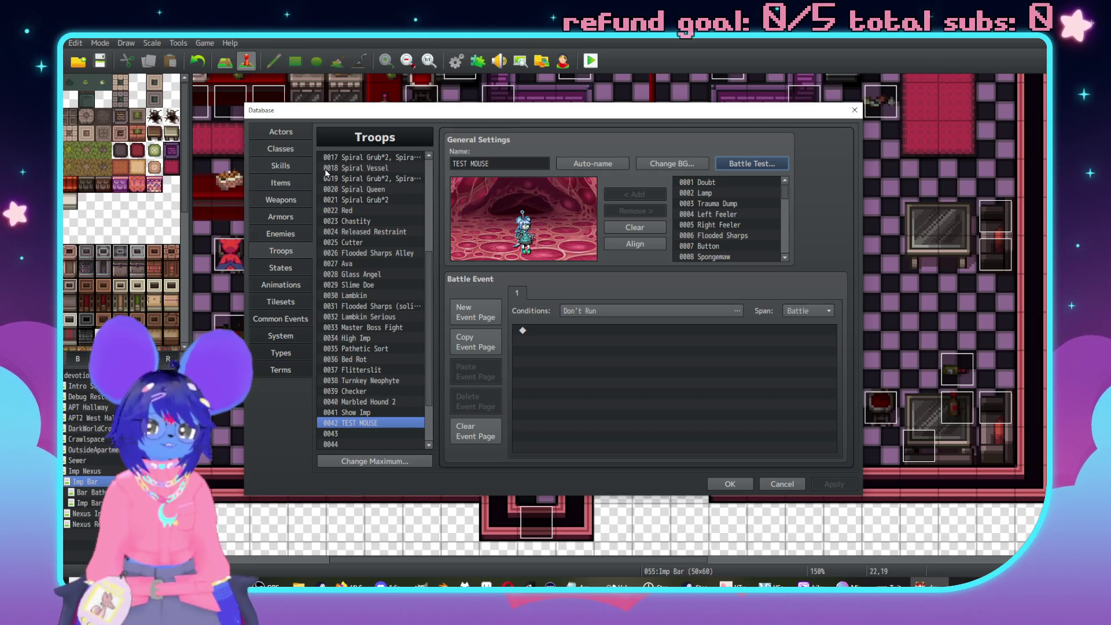
Pass through Skills and Common Events, then select empty state 0039 and its name field.
click(282, 166)
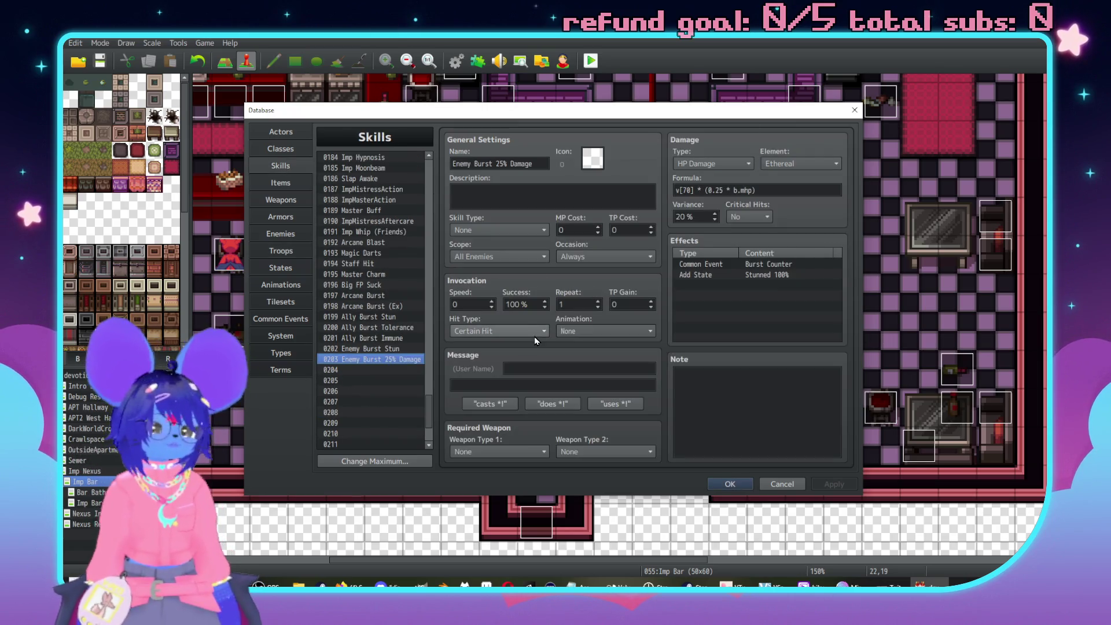
mouse_move(534, 340)
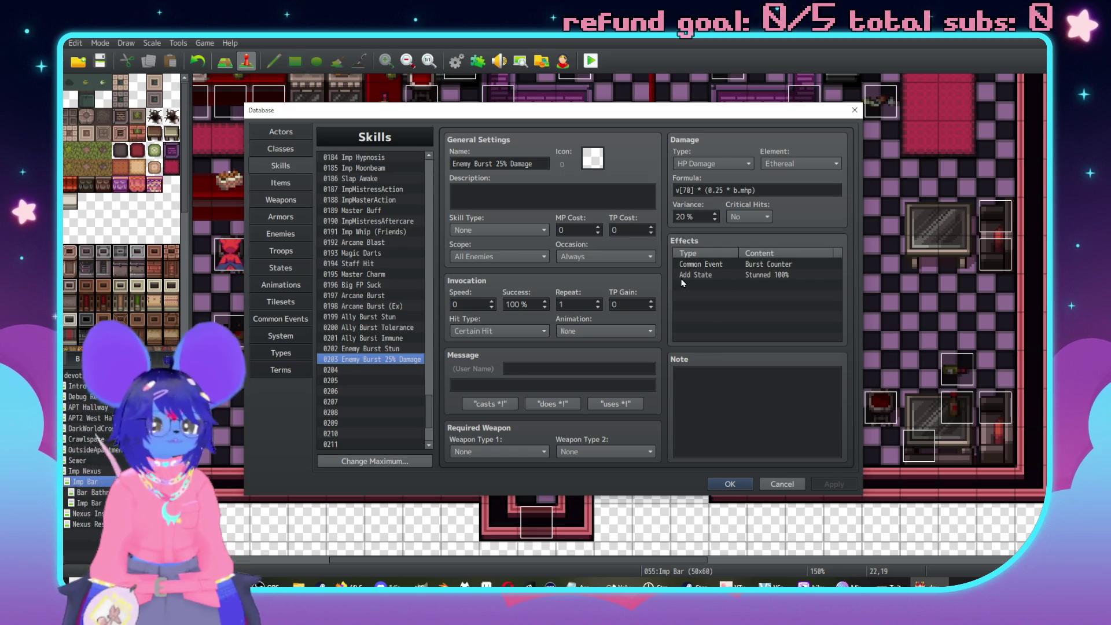
click(277, 322)
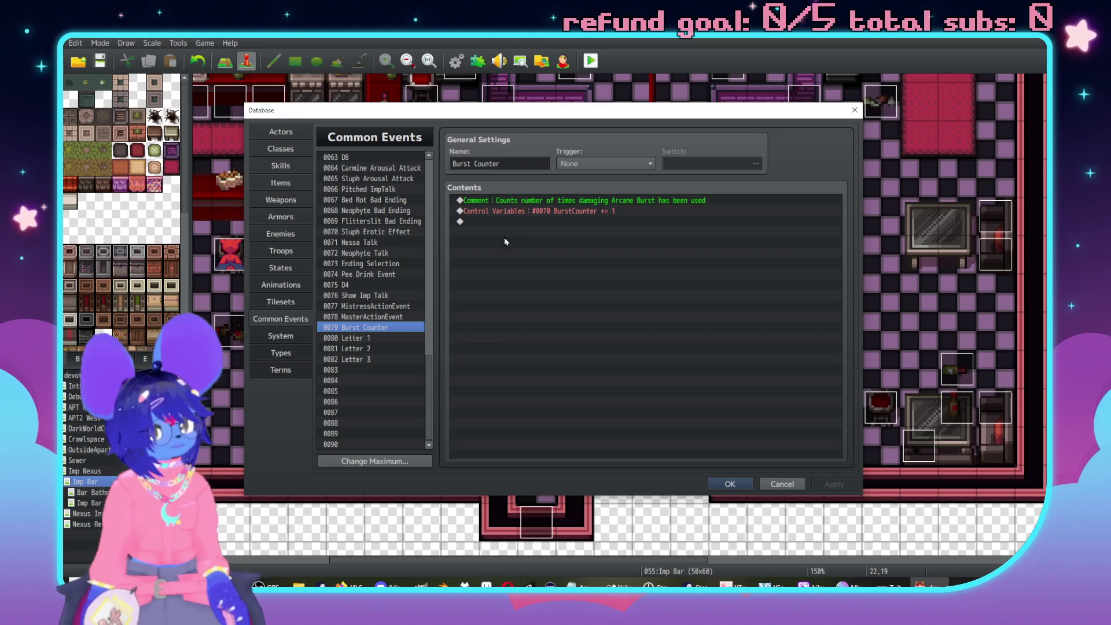
click(281, 268)
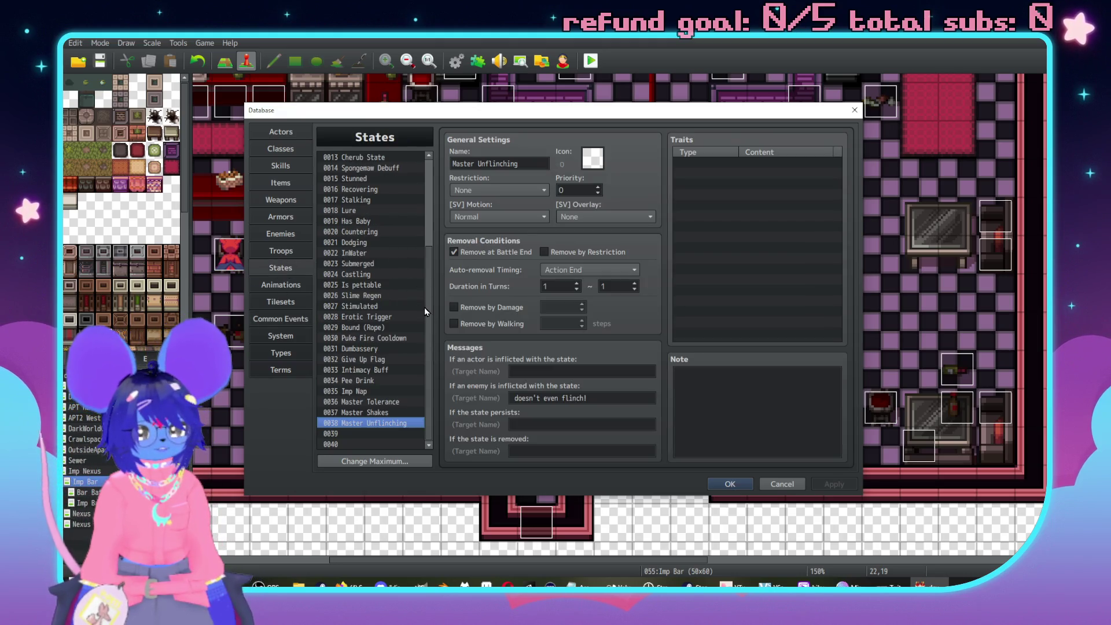
scroll(425, 307, up, 4)
scroll(398, 255, down, 4)
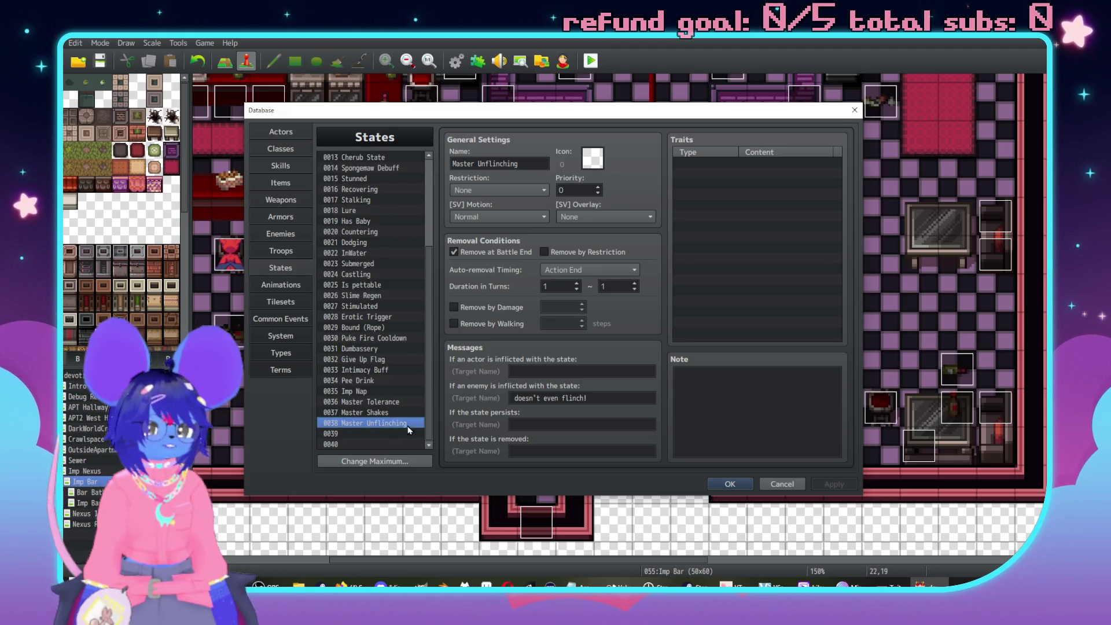
click(394, 434)
click(495, 167)
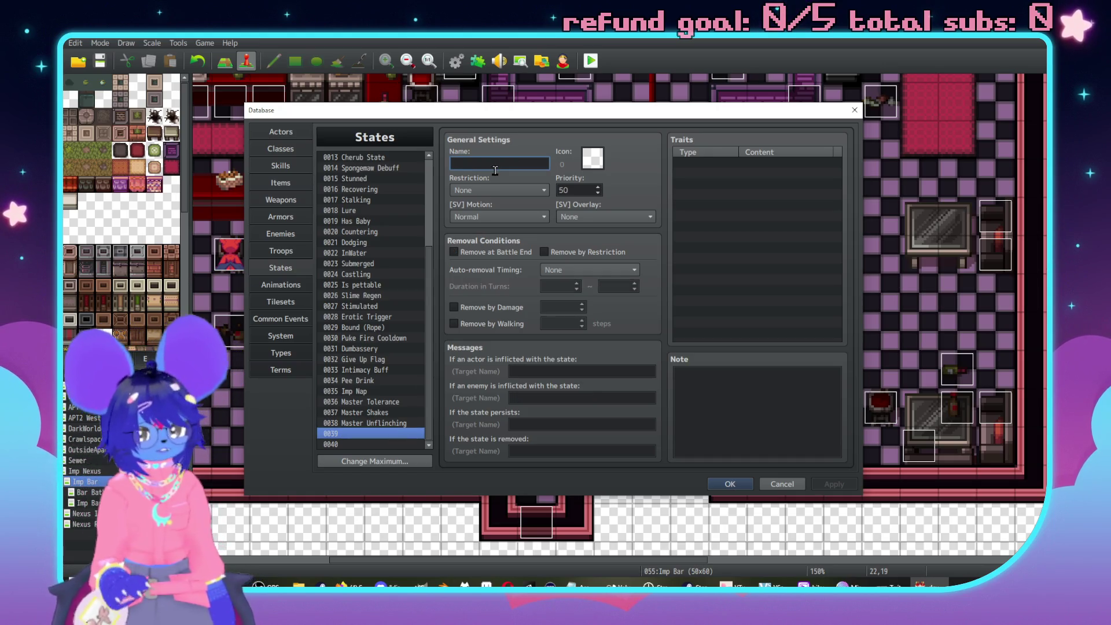
Name state 0039 'Cry sound', removed at battle end and on Action End after 1~1 turns.
text(Cry sou)
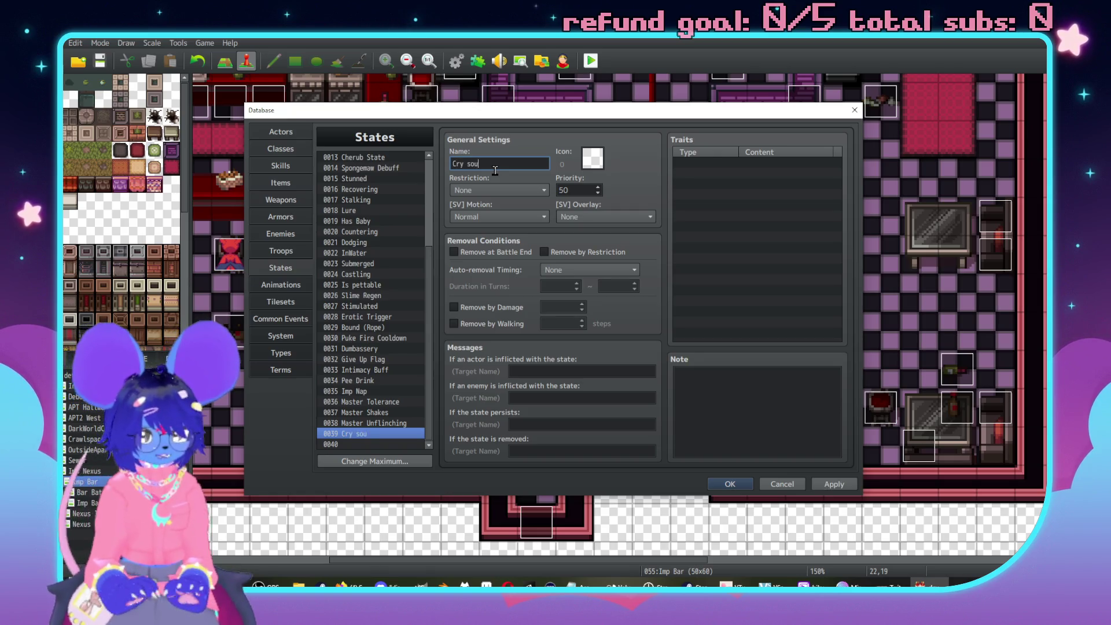
click(479, 252)
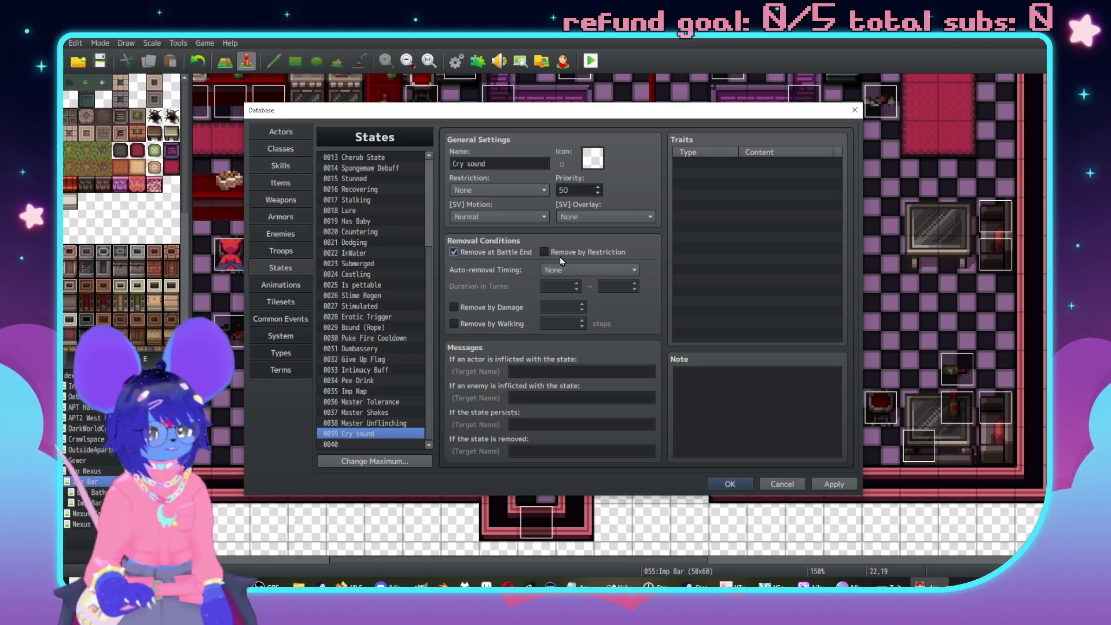
click(589, 269)
click(570, 286)
Browse the trait categories for the state, then cancel without adding a trait.
click(780, 289)
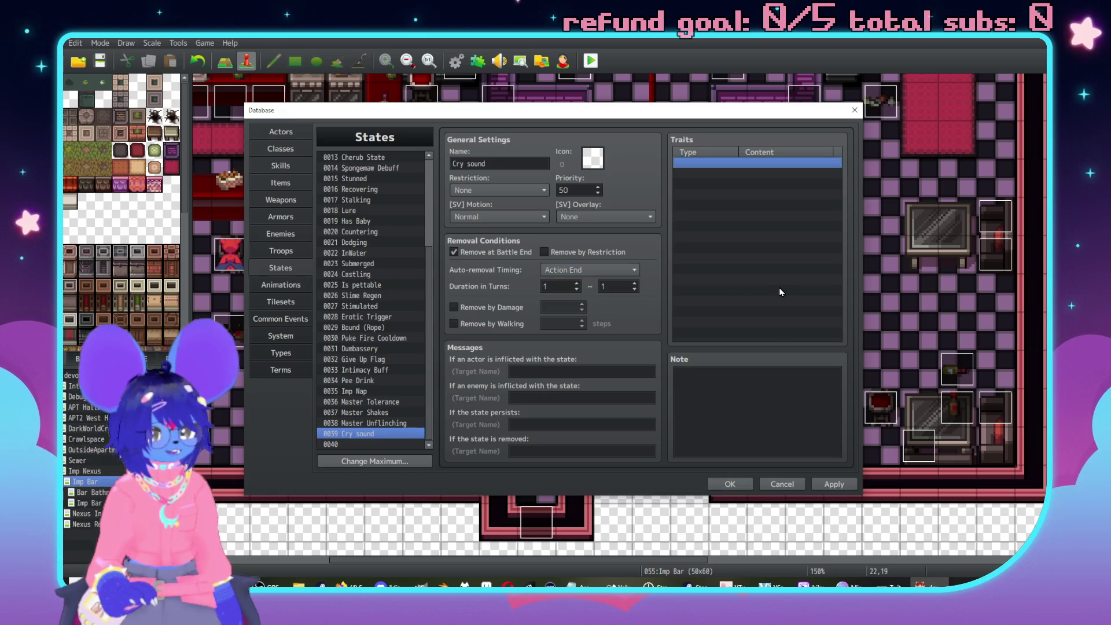
double_click(737, 165)
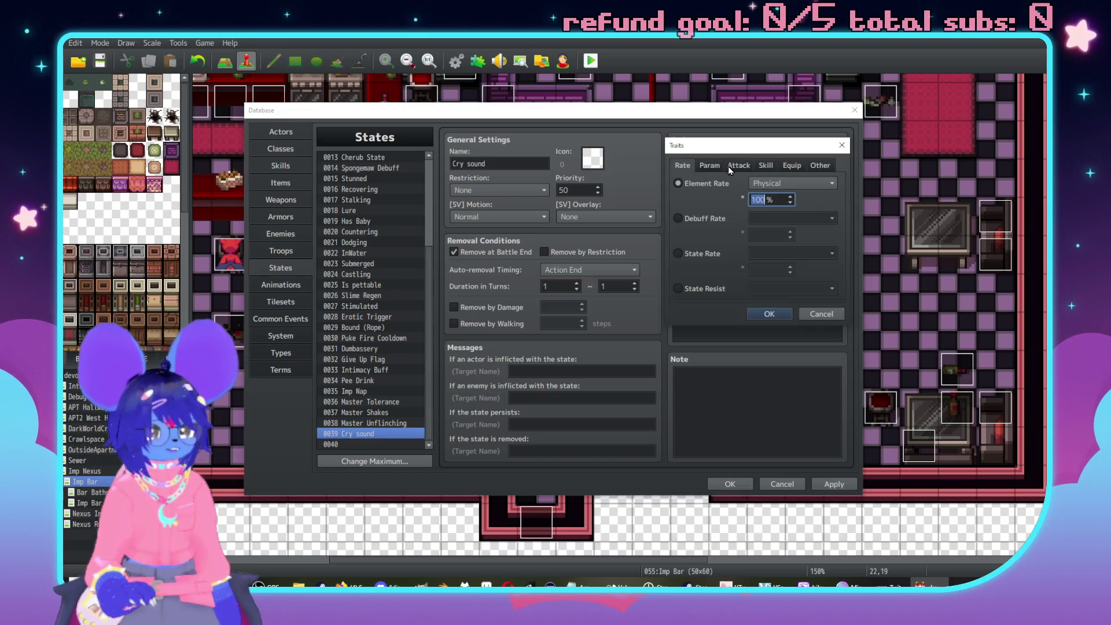
click(826, 166)
click(773, 165)
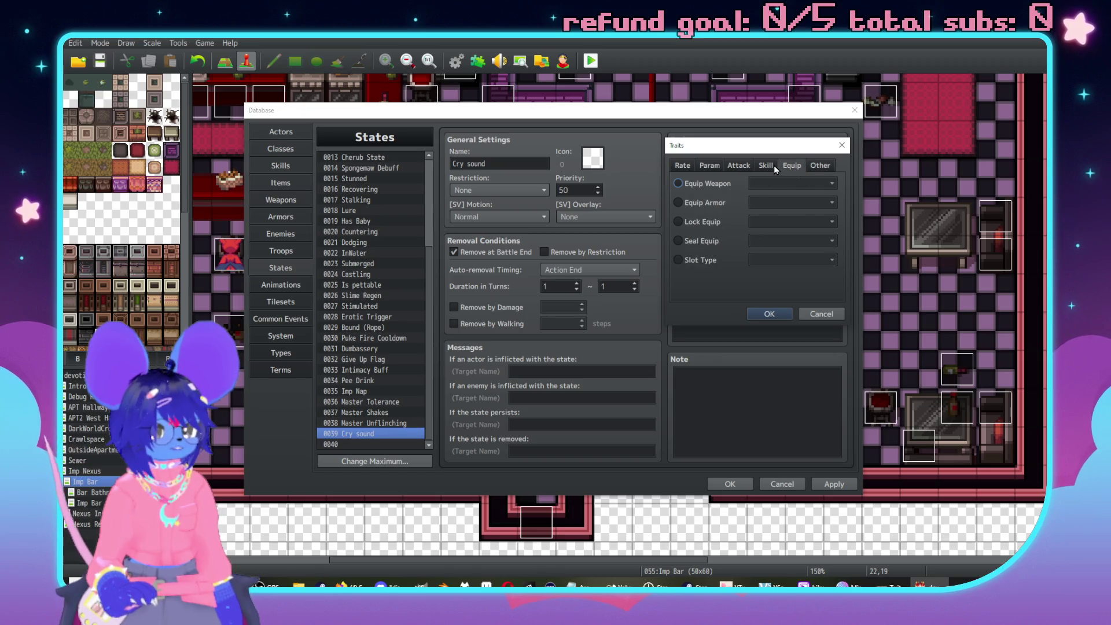
click(816, 316)
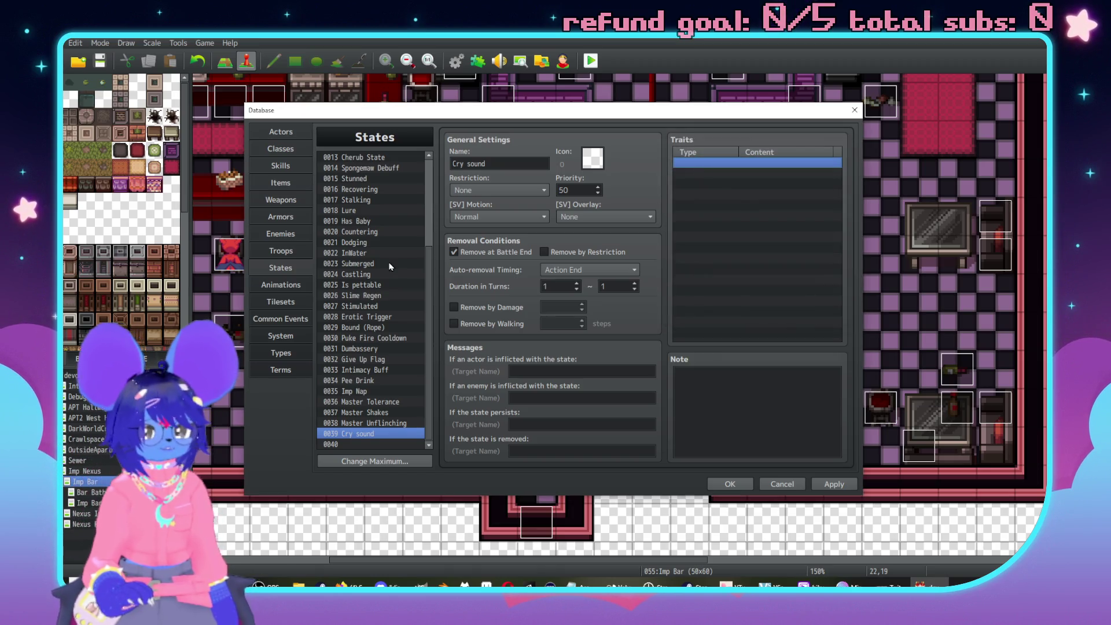
Return to the Burst Counter common event and start adding a new command.
click(284, 286)
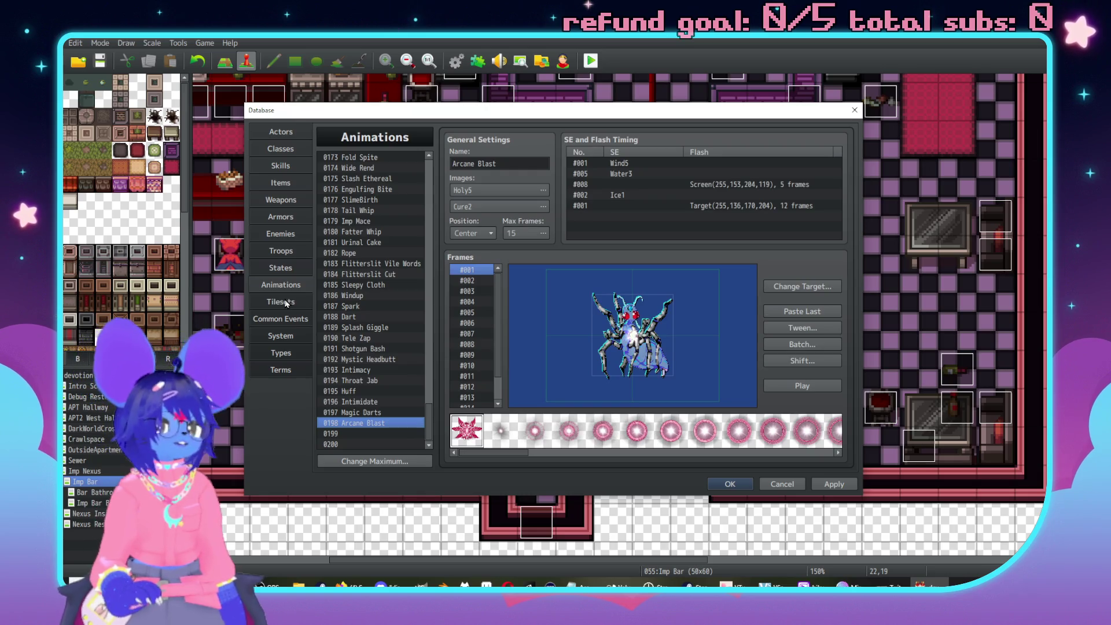
click(286, 302)
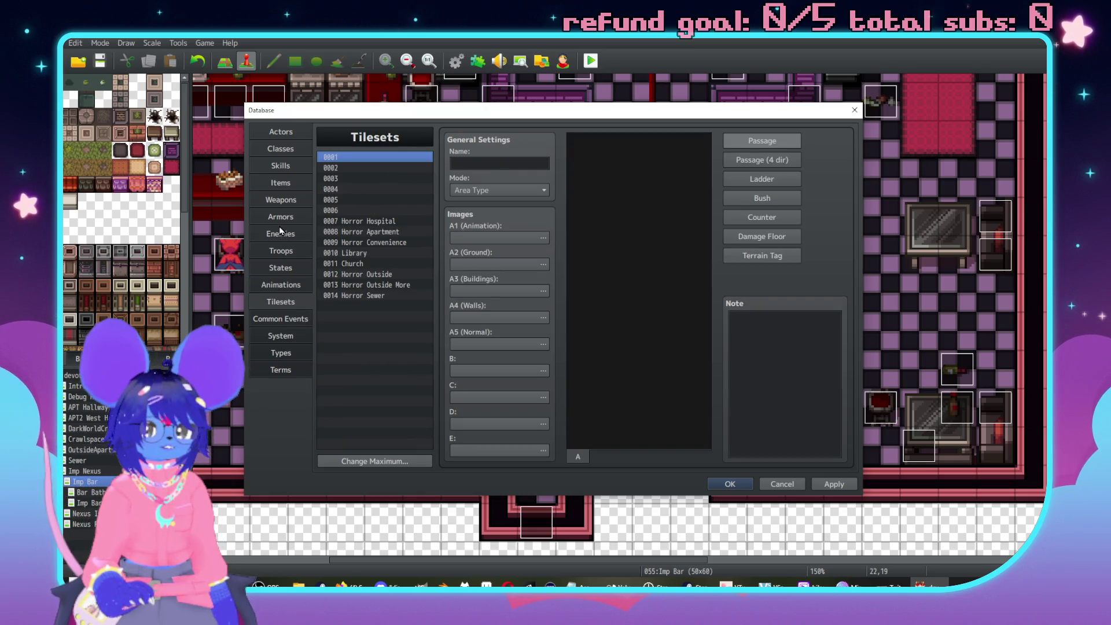
click(288, 319)
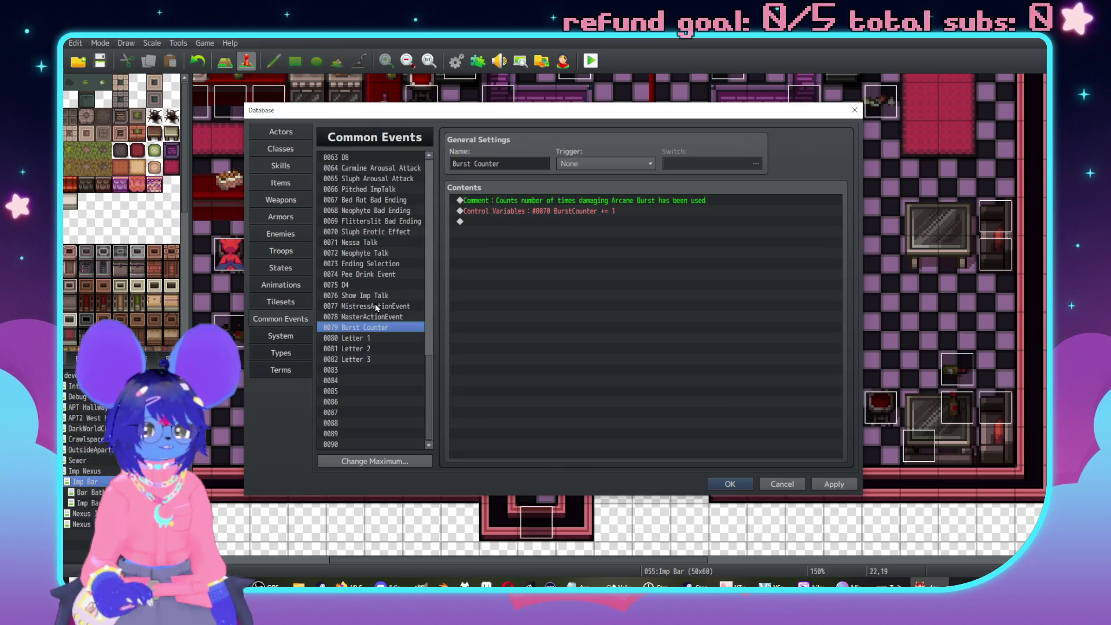
double_click(567, 226)
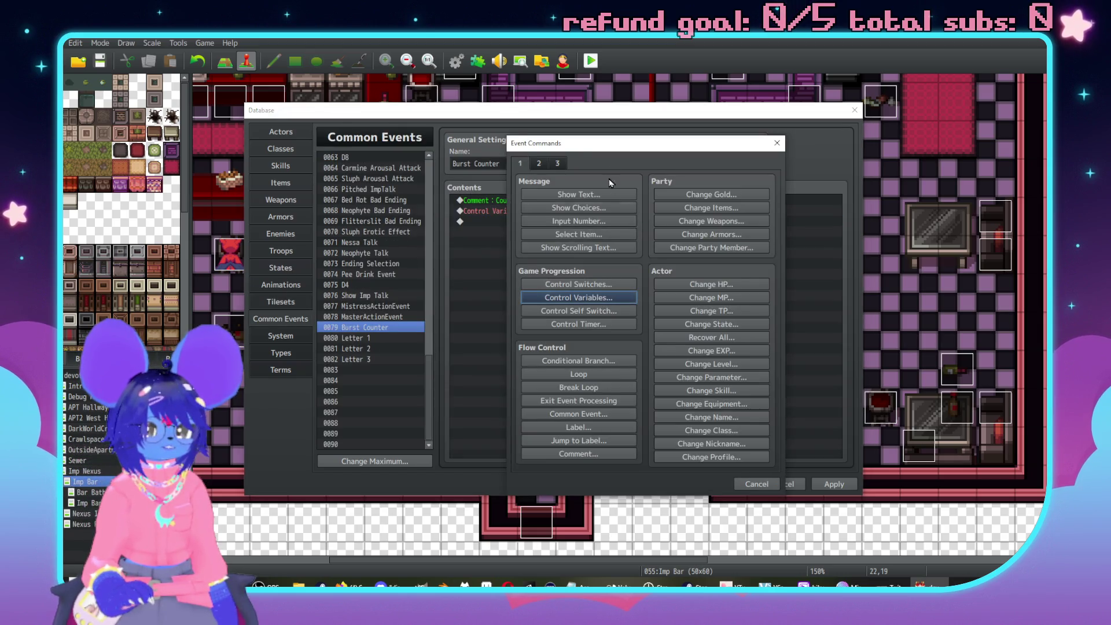
drag(579, 143, 728, 137)
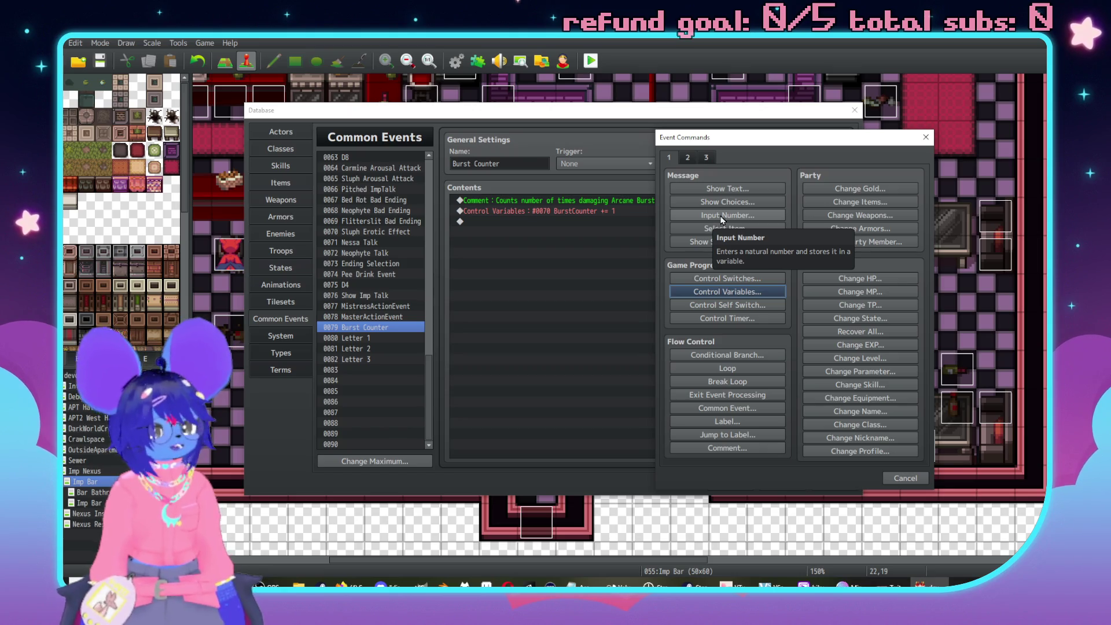
click(687, 157)
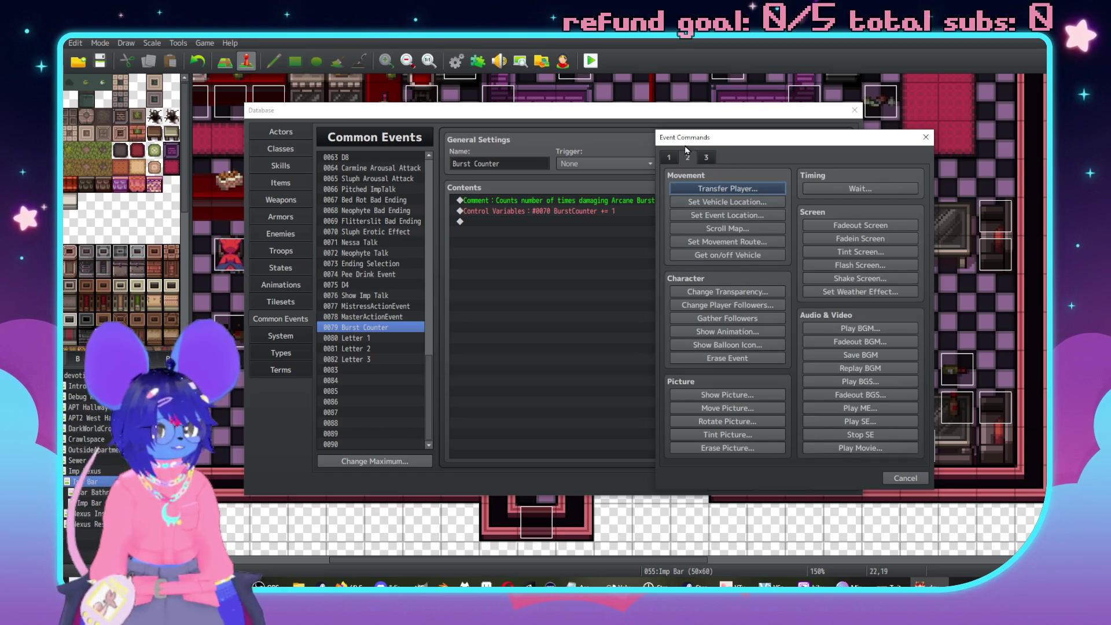
click(669, 157)
Add a Conditional Branch checking whether actor Carmine is affected by the Cry sound state.
click(727, 355)
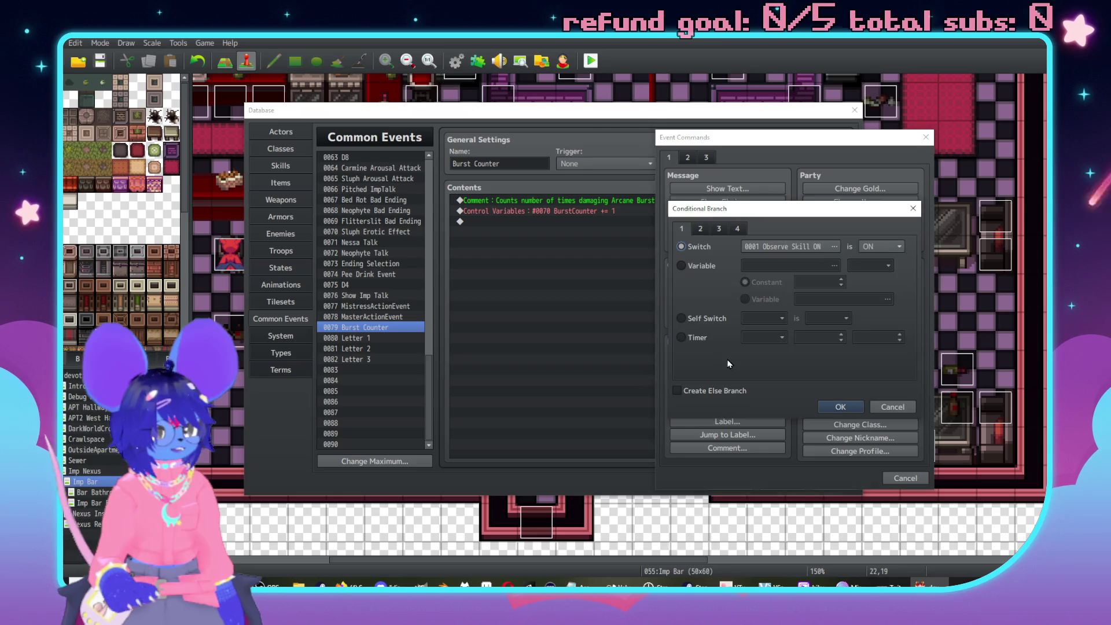
click(718, 230)
click(701, 231)
click(691, 247)
click(758, 363)
click(842, 366)
scroll(833, 434, down, 5)
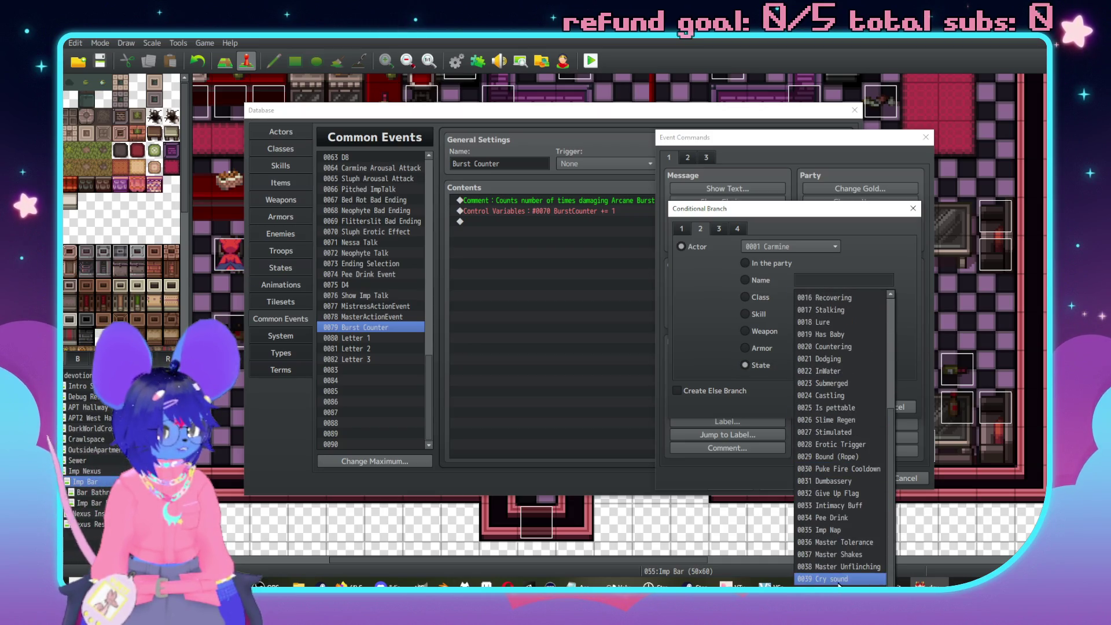
click(825, 578)
click(841, 407)
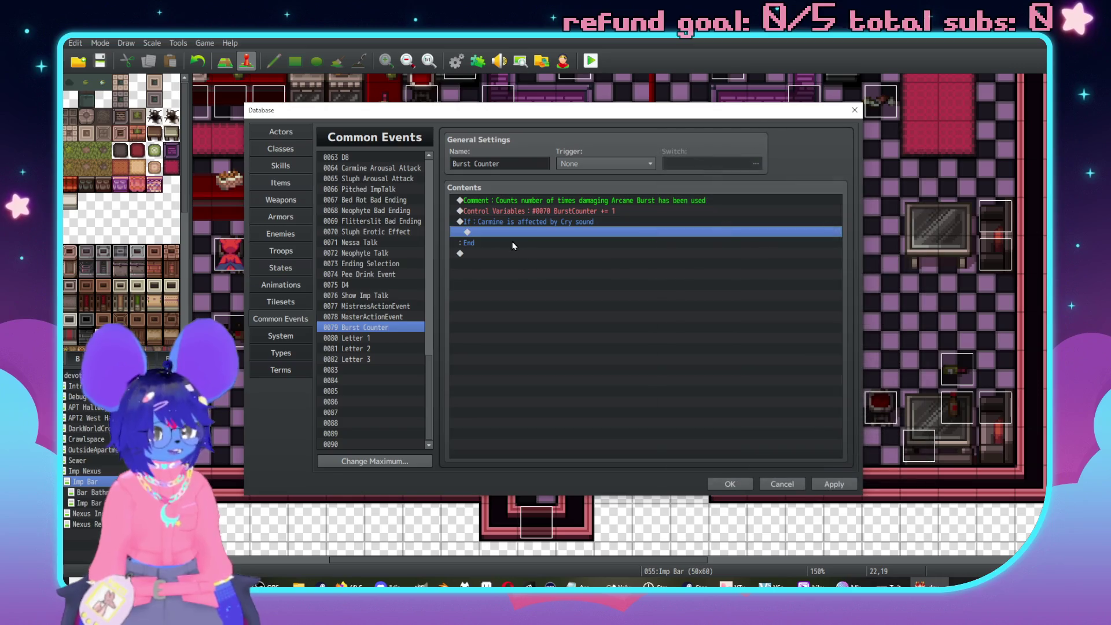
Inside the branch, add Play SE Absorb1 with volume 90, pitch 100, pan 0.
double_click(501, 237)
click(539, 163)
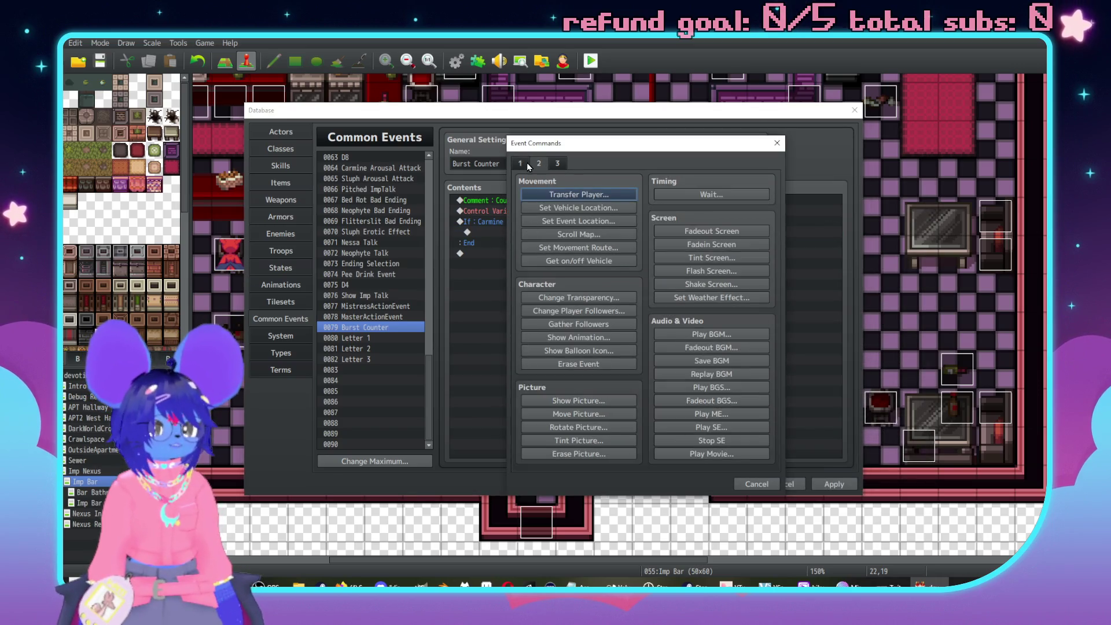
click(712, 427)
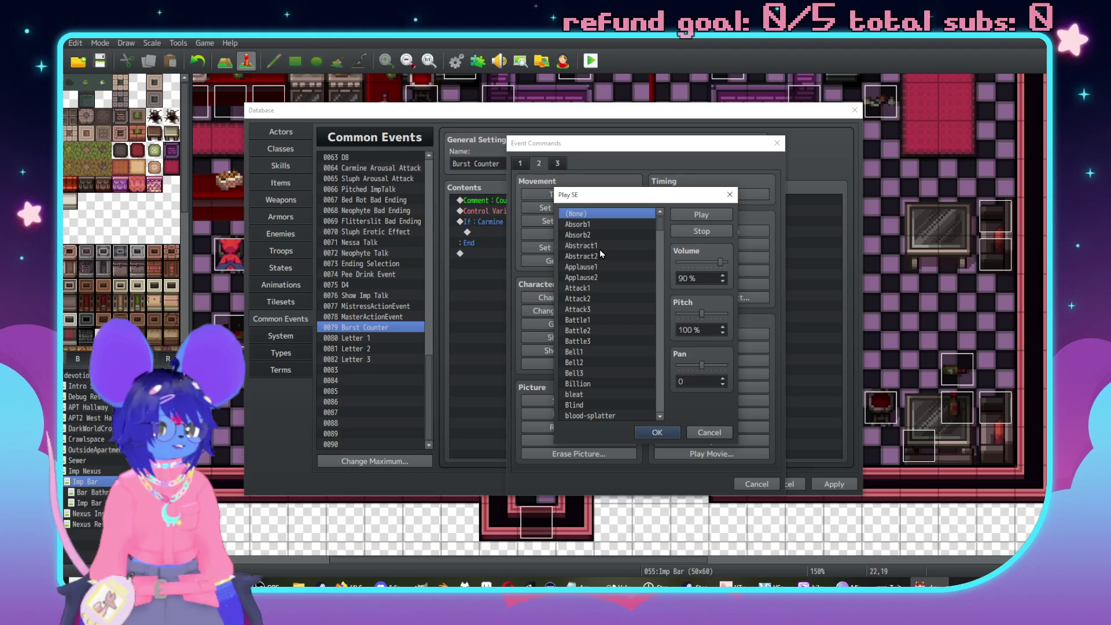
click(599, 249)
click(701, 214)
click(596, 225)
click(700, 214)
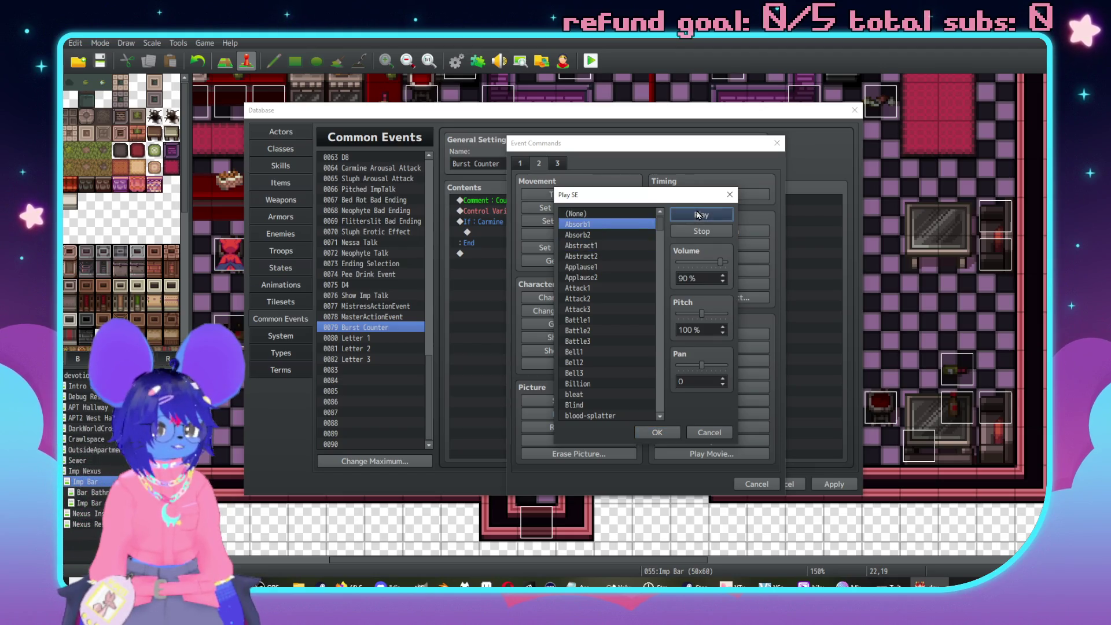
click(660, 434)
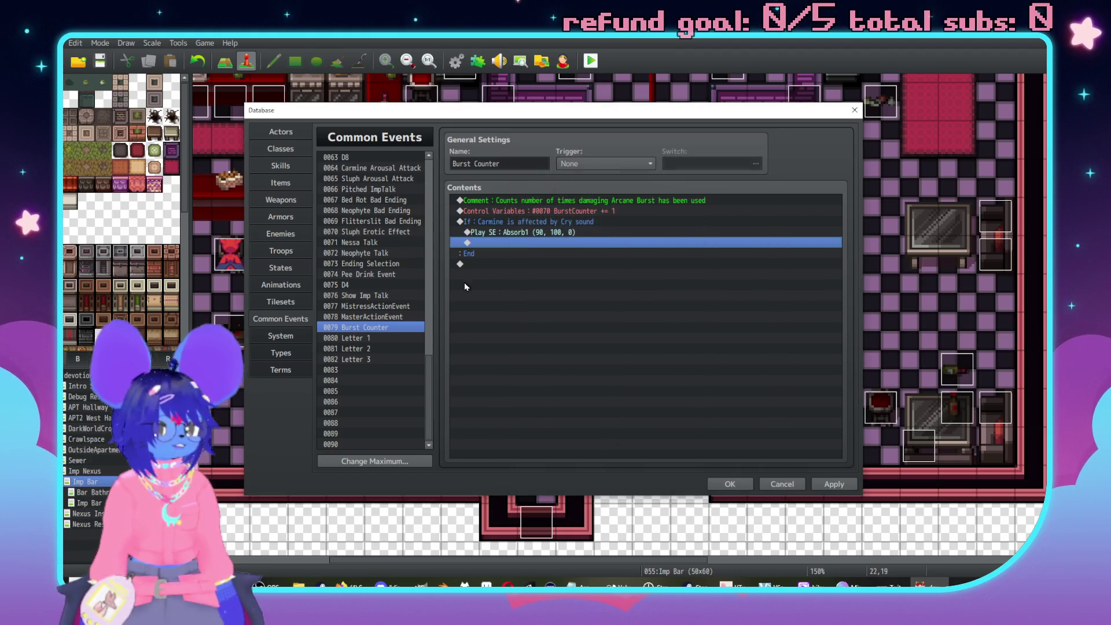
Put Checker in the second party slot of the TEST MOUSE battle test setup.
click(287, 251)
click(752, 164)
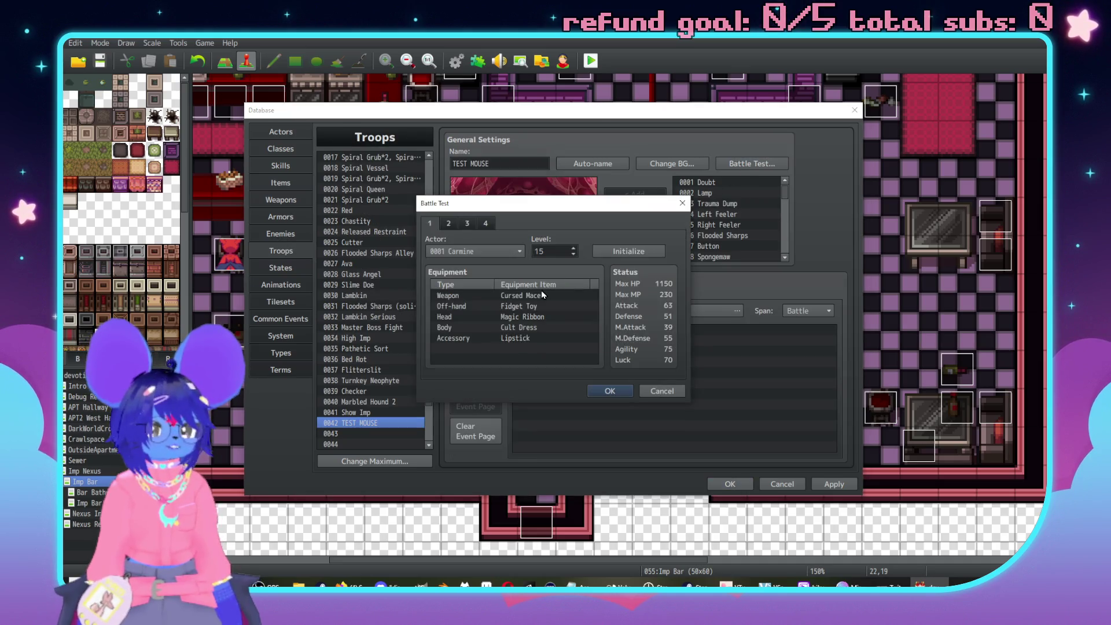
click(450, 224)
click(470, 245)
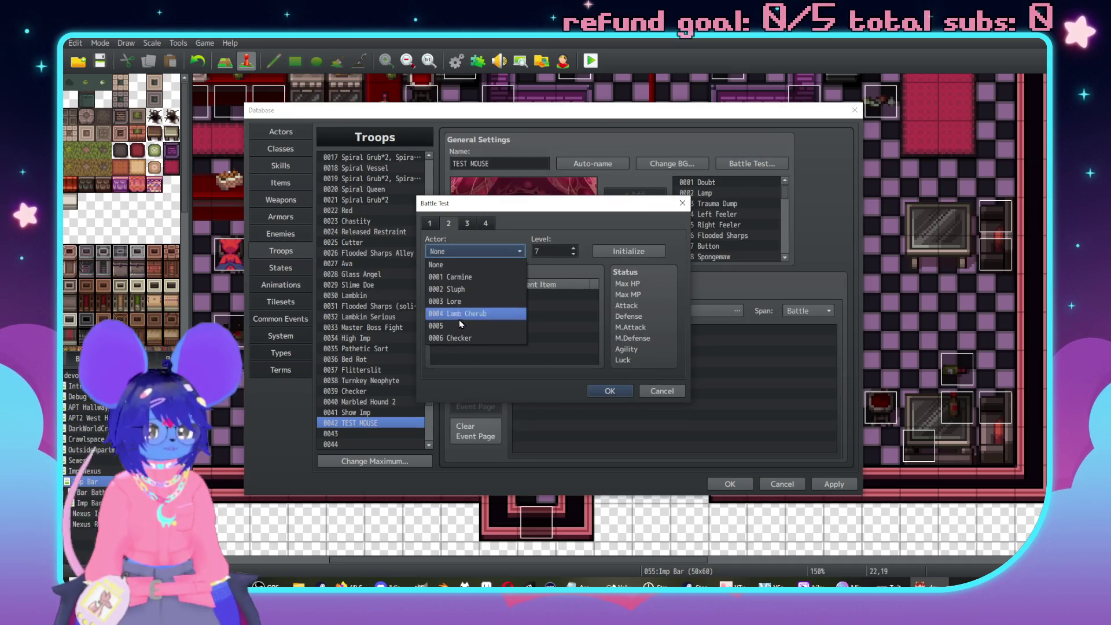
click(468, 335)
click(611, 390)
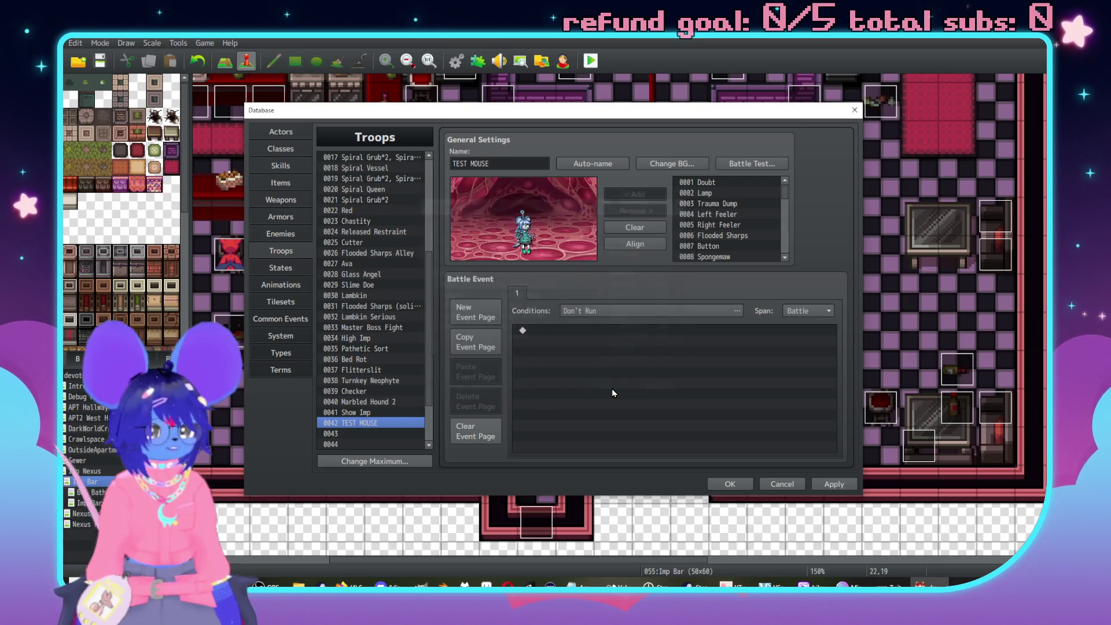
click(751, 159)
click(280, 167)
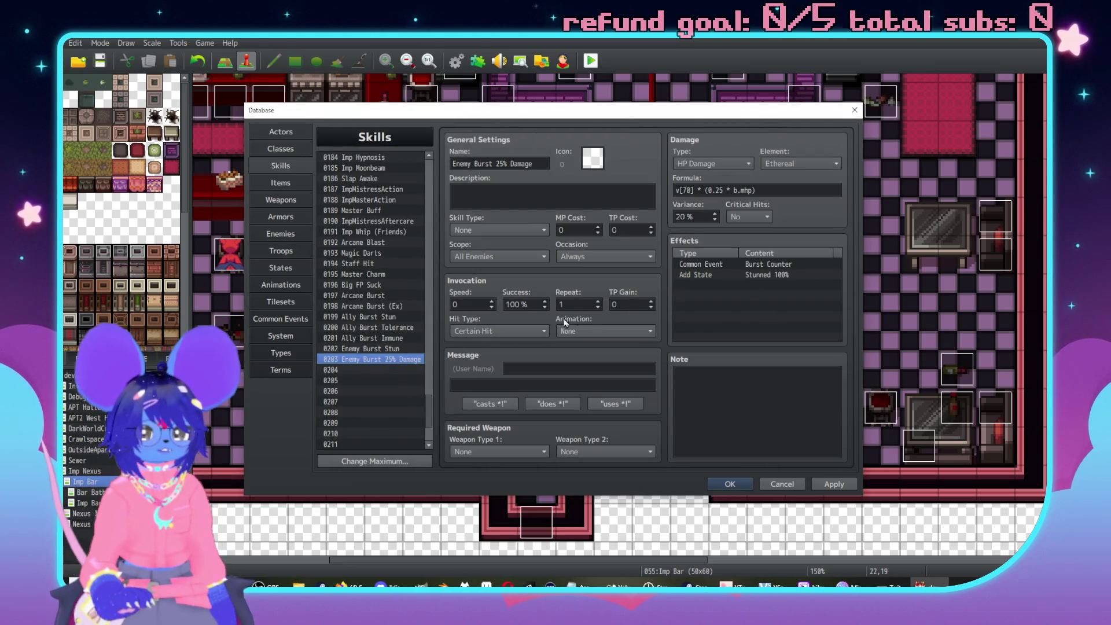
Replace the skill's Common Event effect with Add State 0039 Cry sound.
double_click(732, 264)
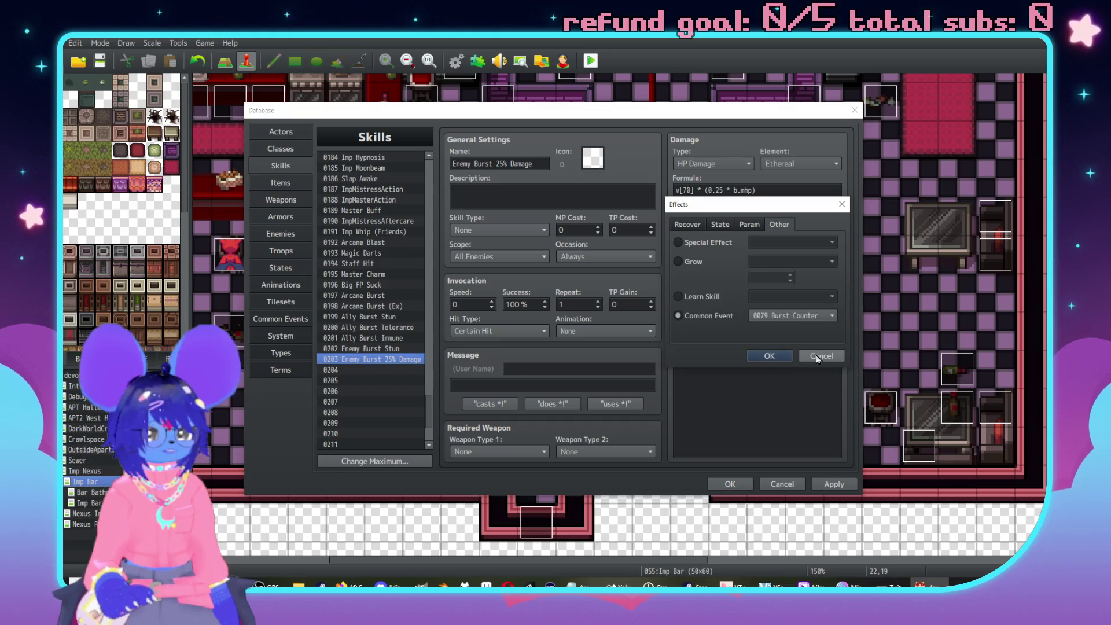
click(818, 354)
double_click(732, 264)
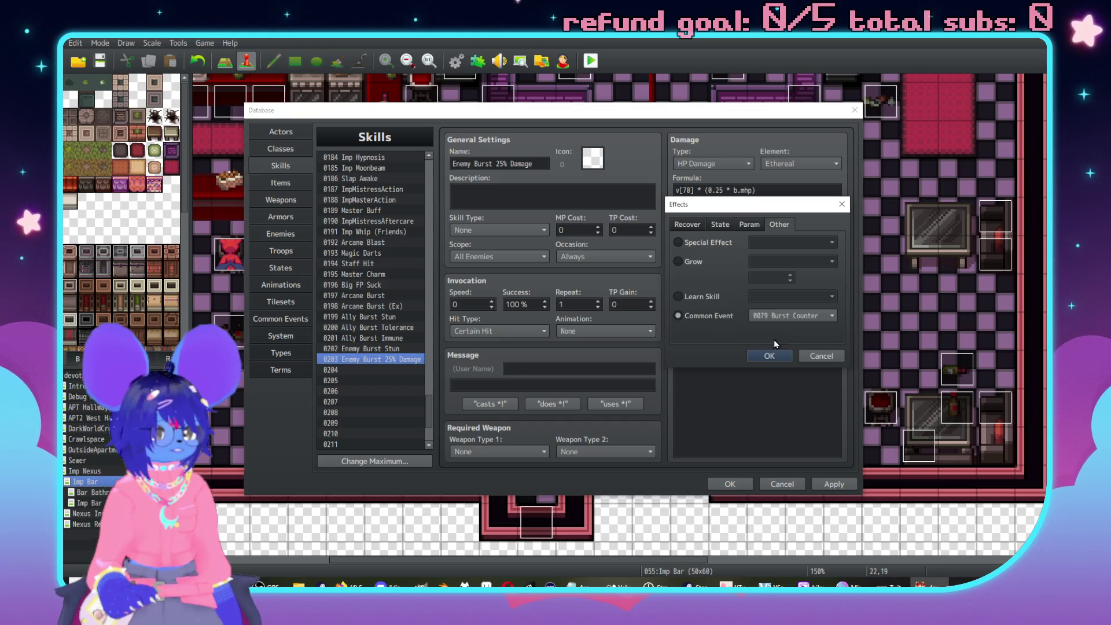
click(714, 228)
click(775, 242)
scroll(797, 476, down, 3)
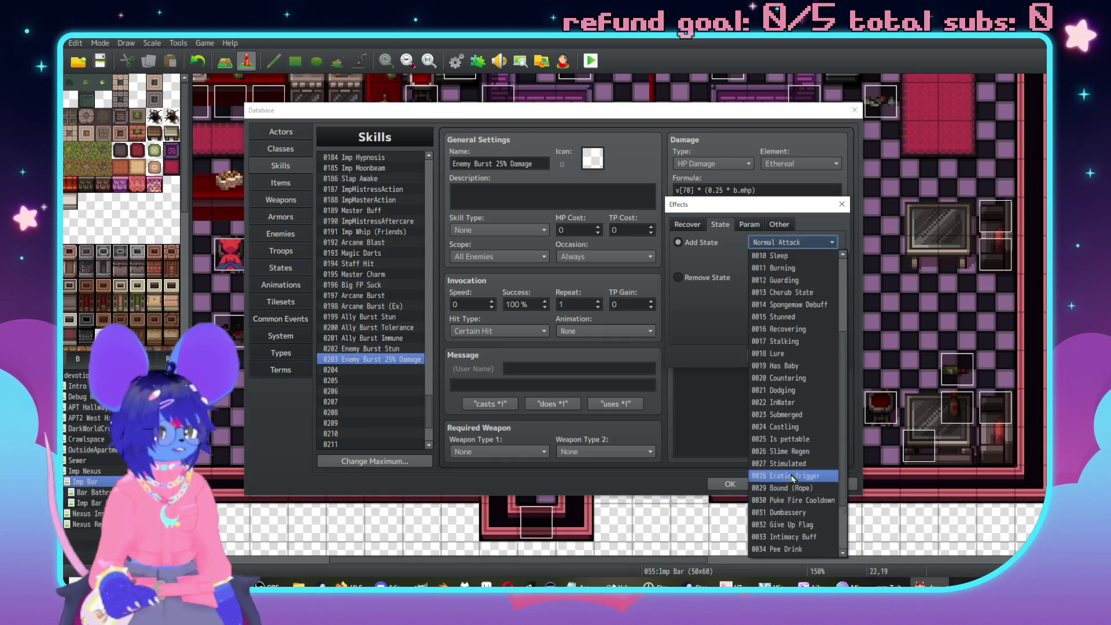
scroll(775, 492, down, 2)
click(800, 540)
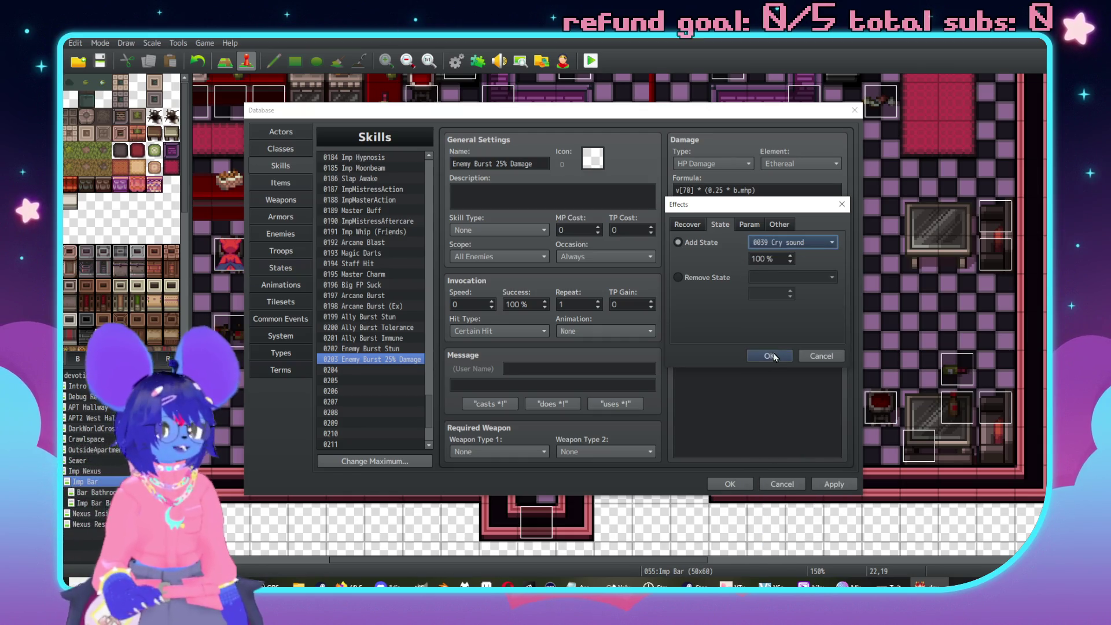
click(772, 354)
Apply the database changes and close the Database window.
click(833, 483)
click(730, 484)
click(706, 402)
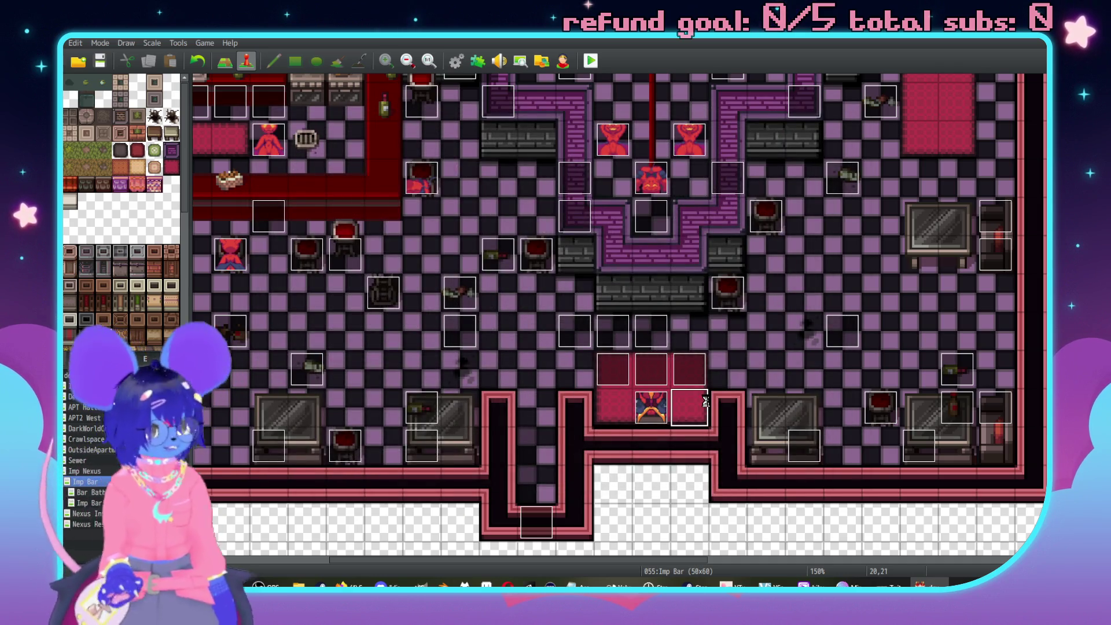
Reopen the database with F9, review the enemy, Cry sound state and animations, then open troop TEST MOUSE.
click(176, 43)
key(Escape)
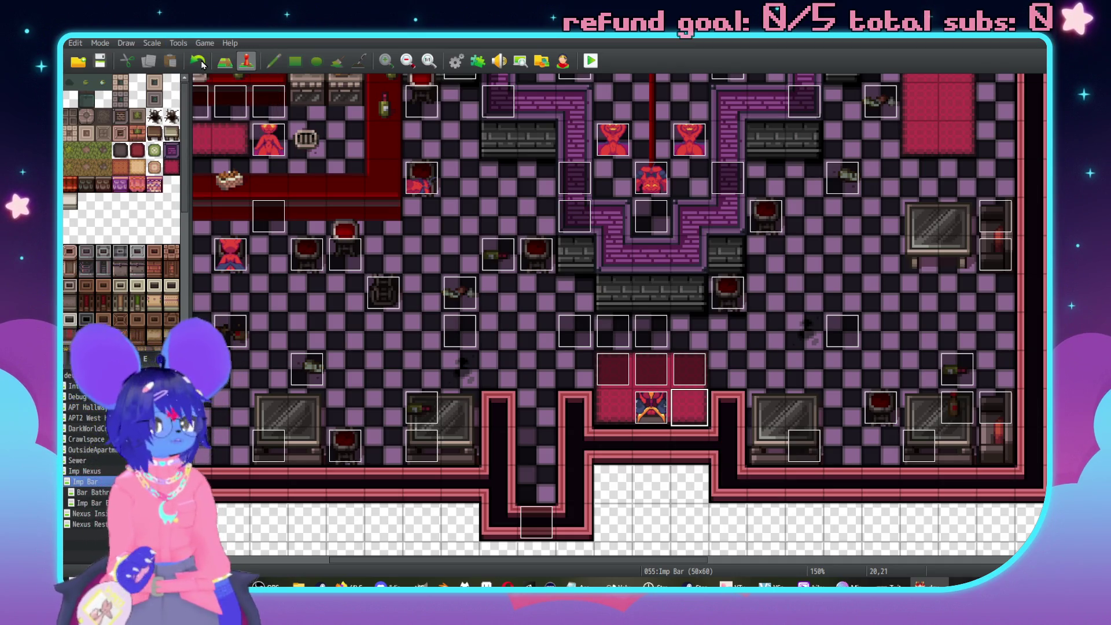
key(F9)
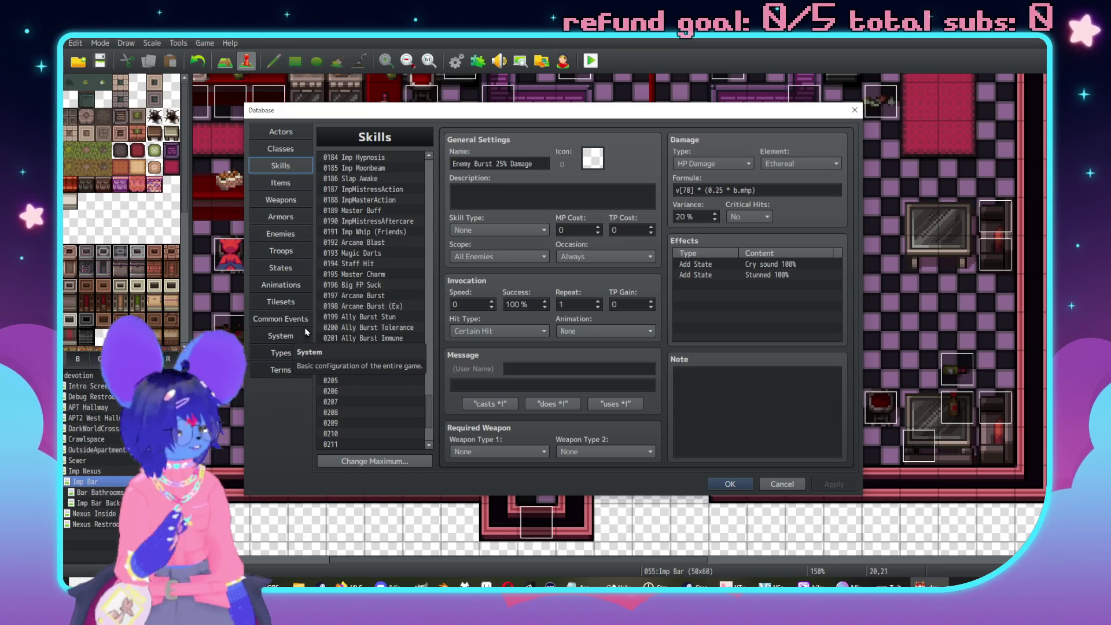
click(287, 235)
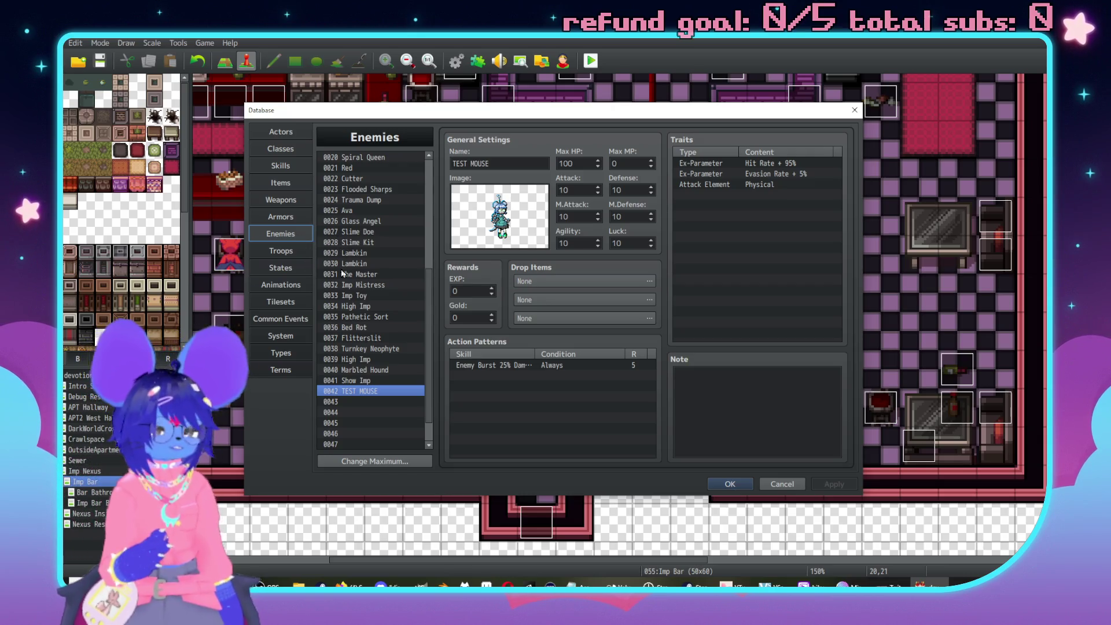
click(276, 270)
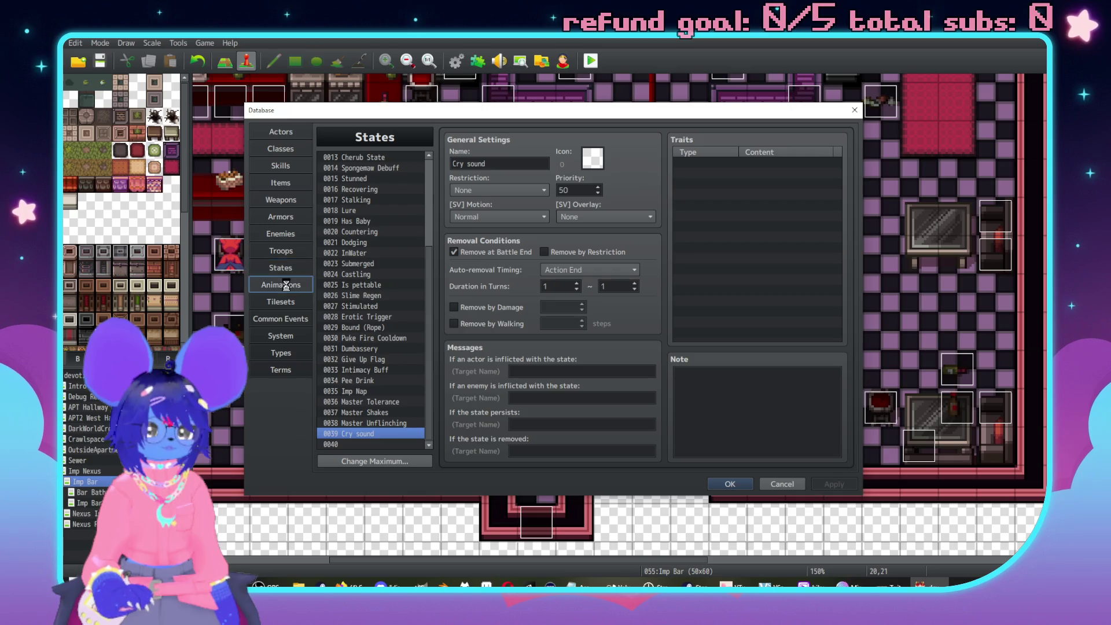
click(286, 284)
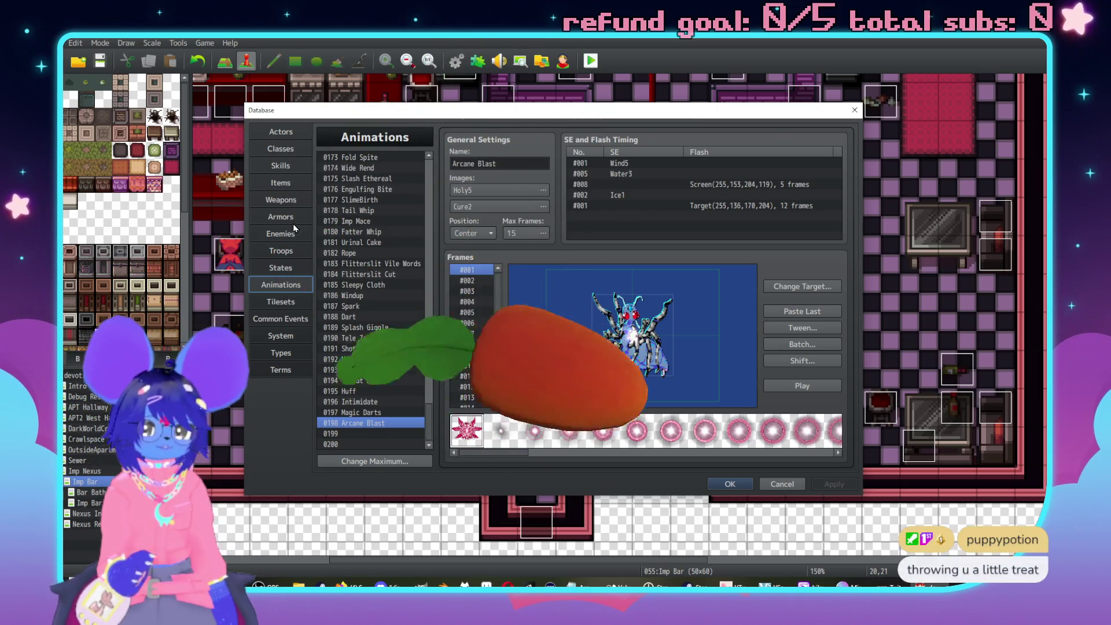
click(279, 253)
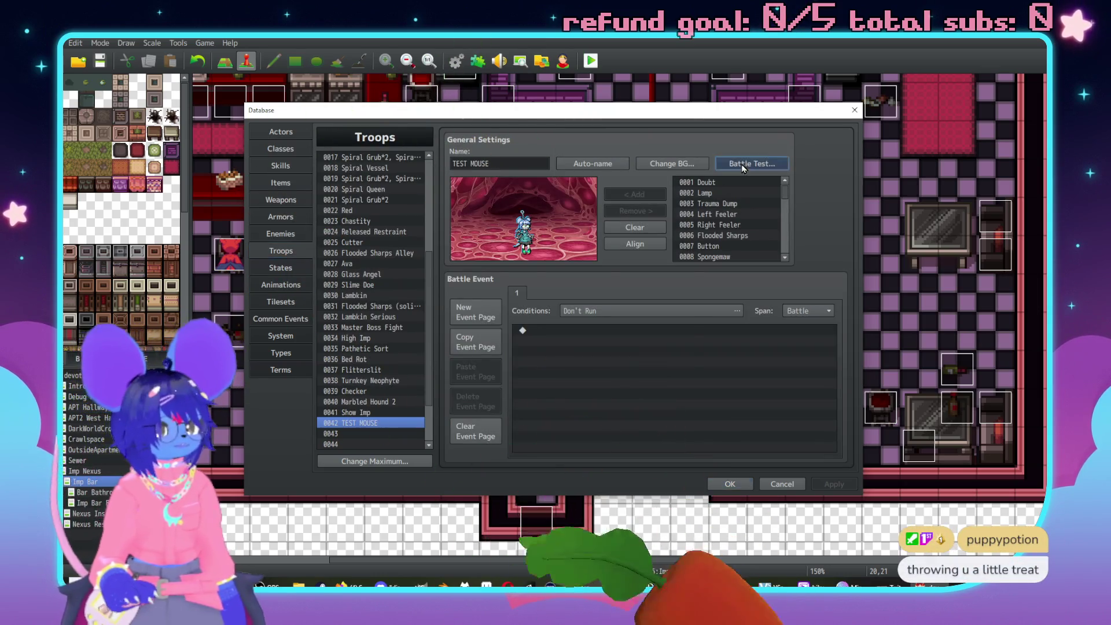
Run a TEST MOUSE battle test with the current party through to victory.
click(741, 165)
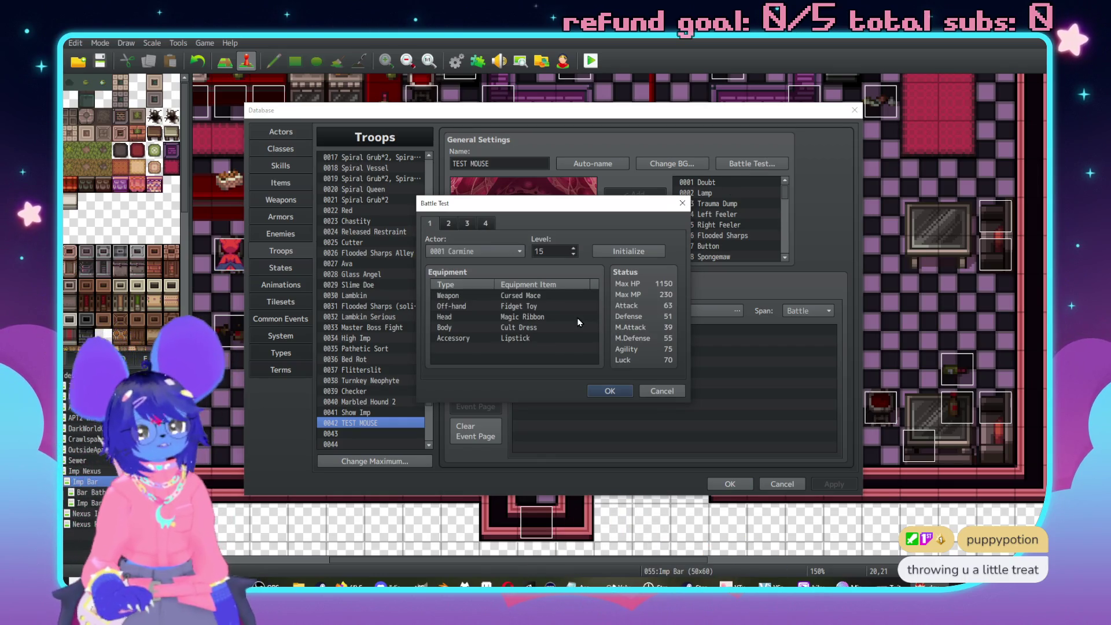
click(605, 392)
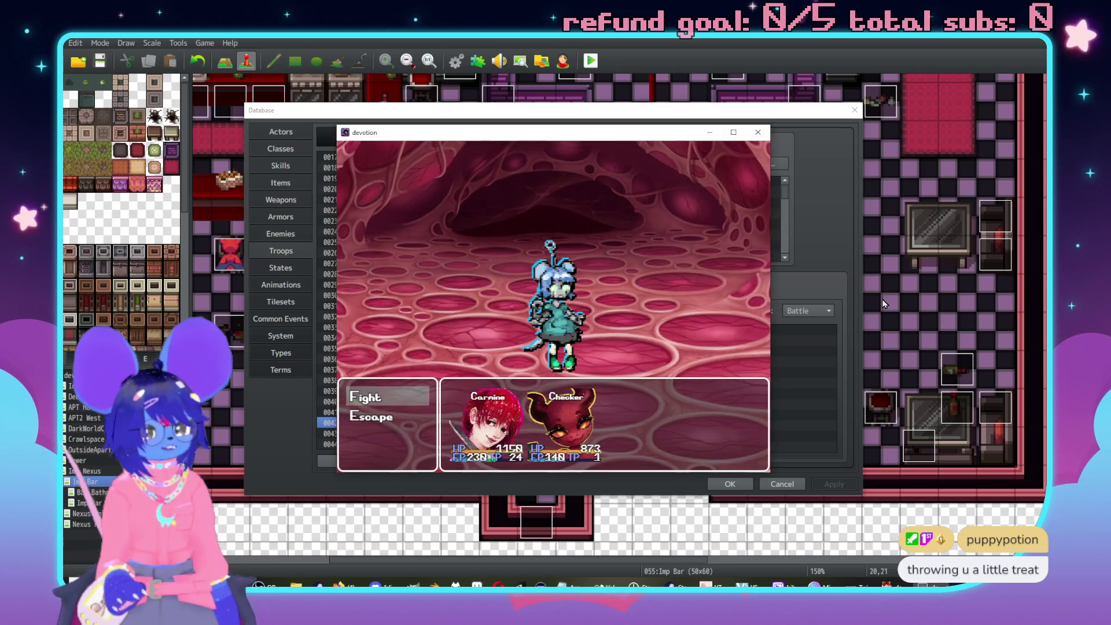
key(Return)
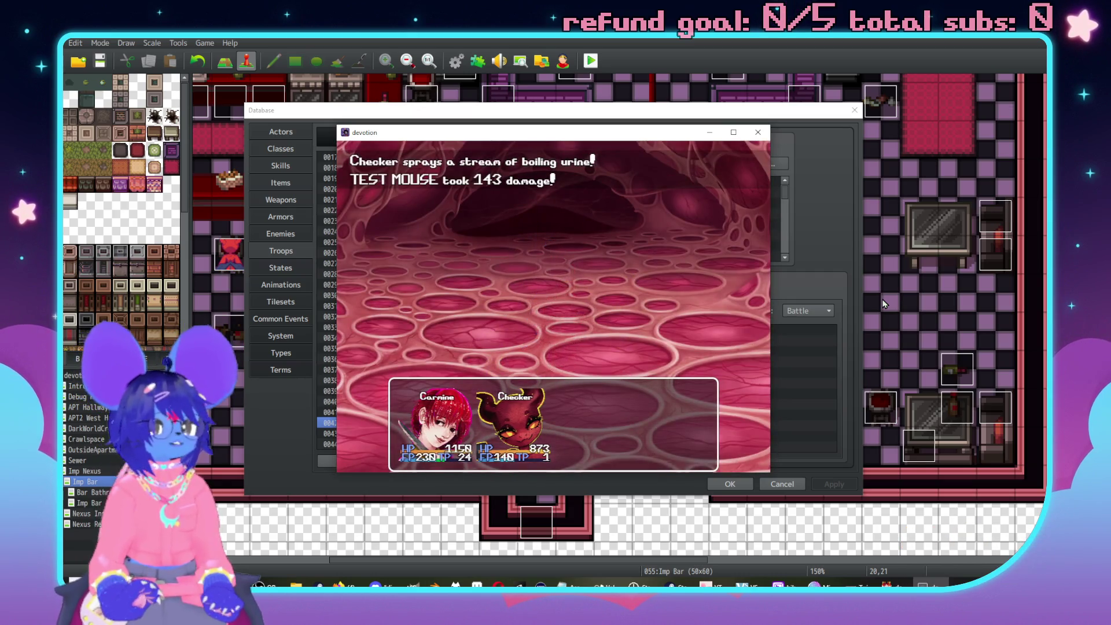
key(Return)
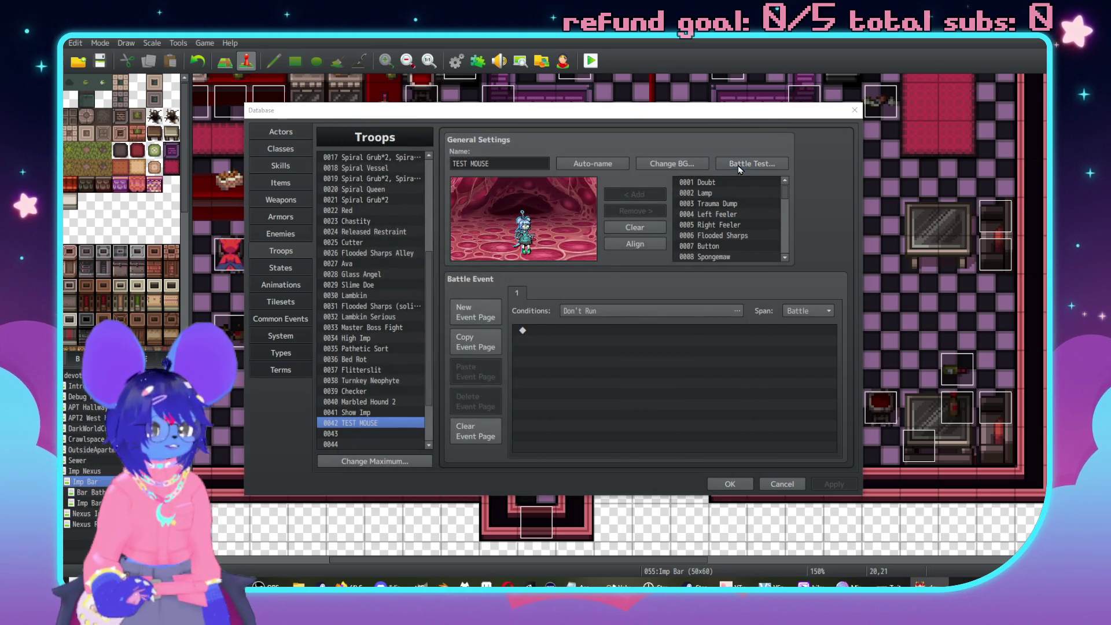
Set slot two to 0002 Sluph and play the test battle, where Carmine gets stunned.
click(752, 164)
click(448, 224)
click(456, 251)
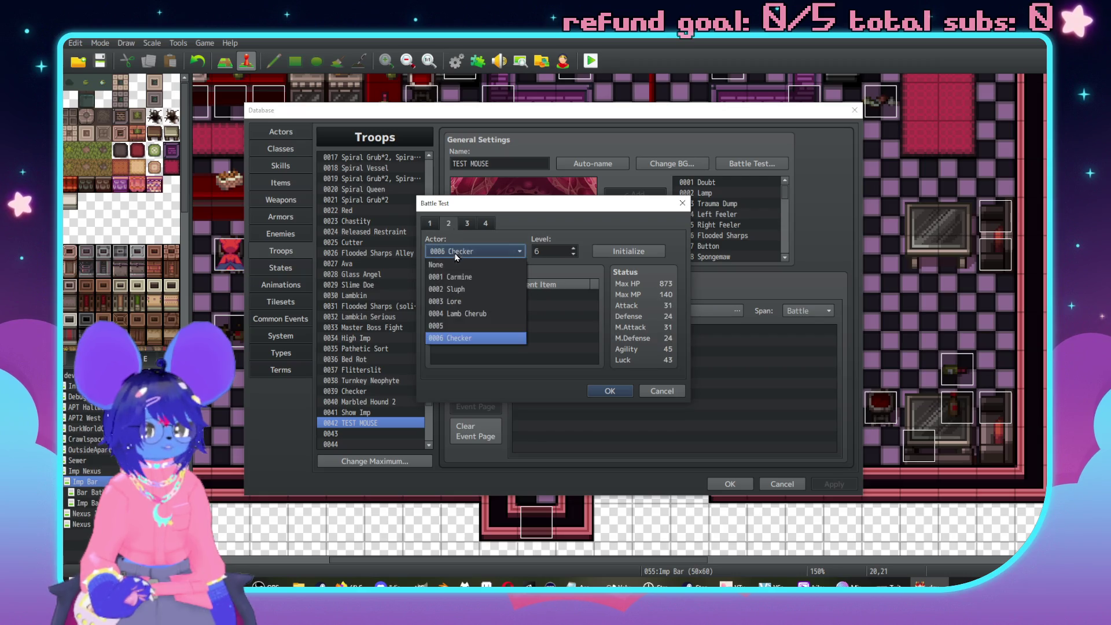
click(464, 289)
click(431, 224)
click(612, 393)
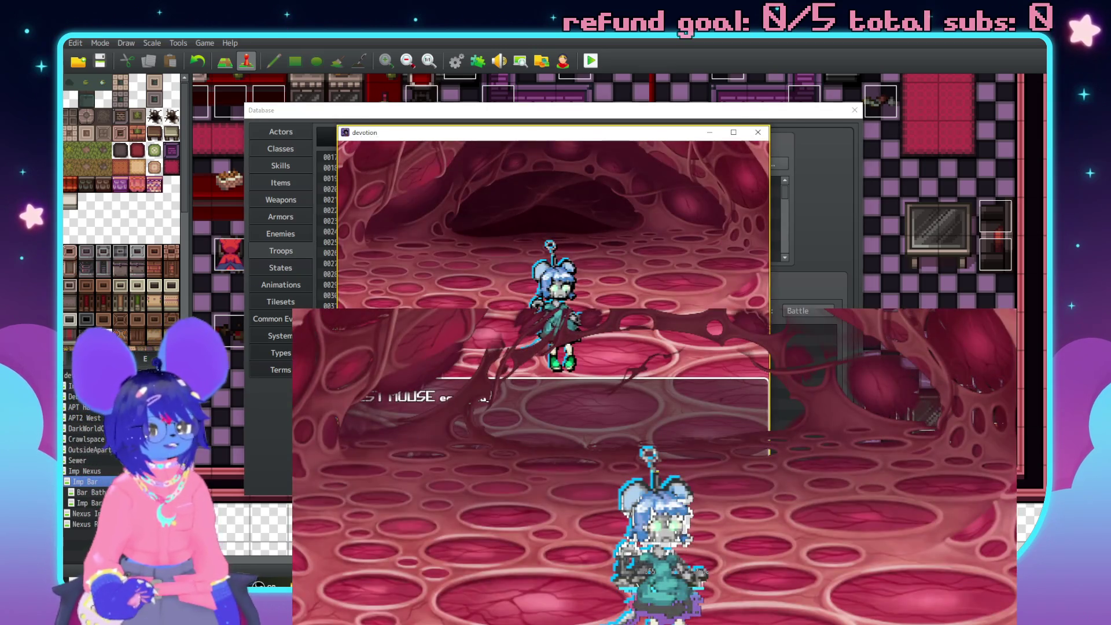
key(Return)
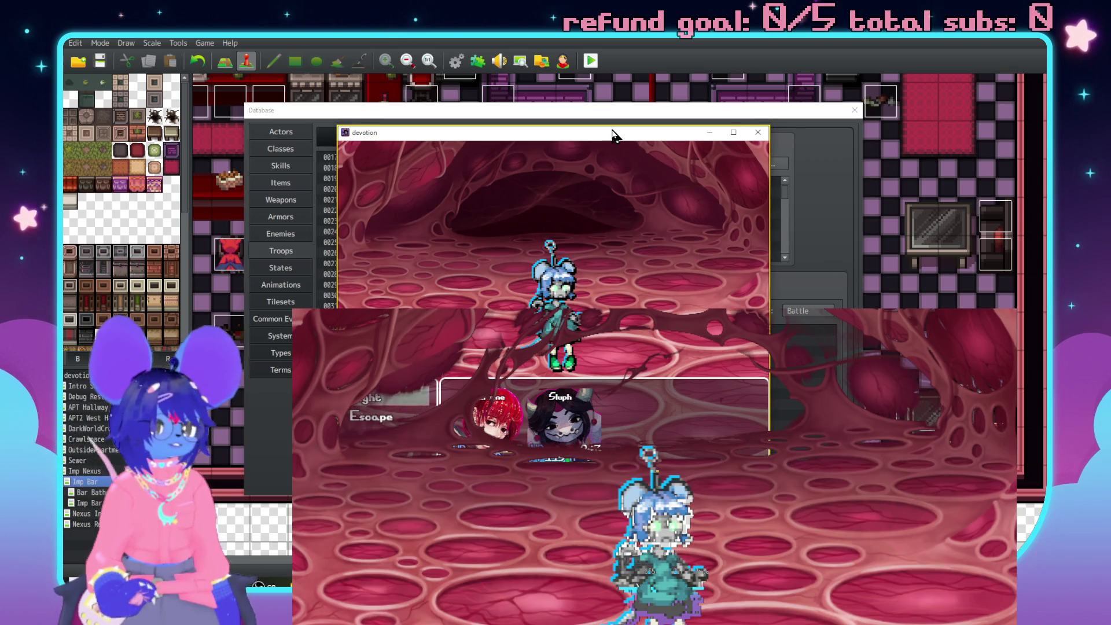
key(Return)
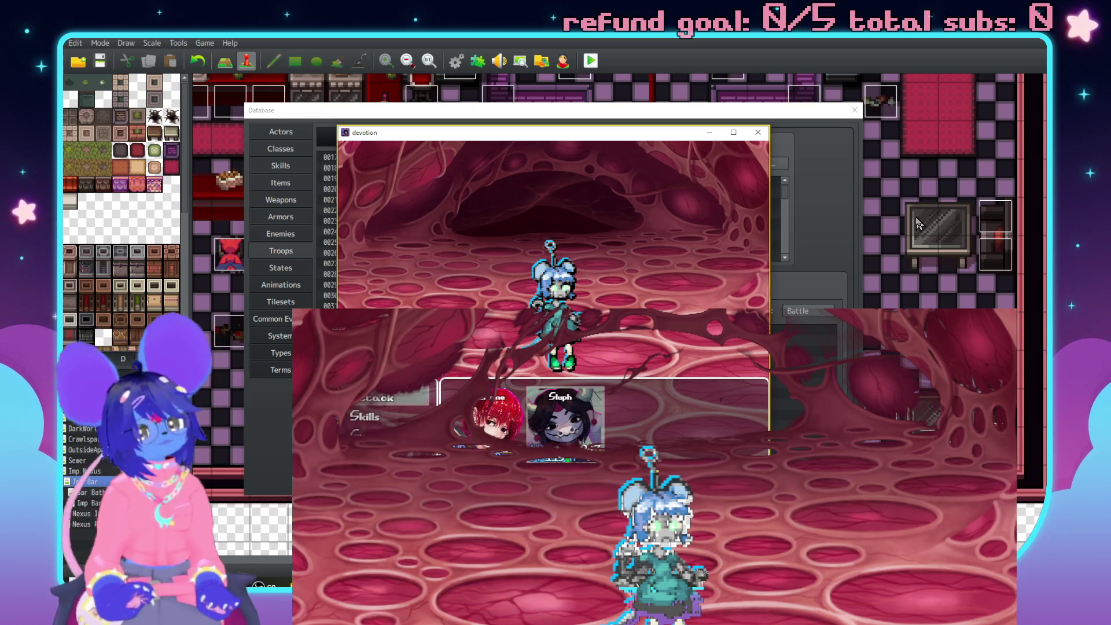
key(Return)
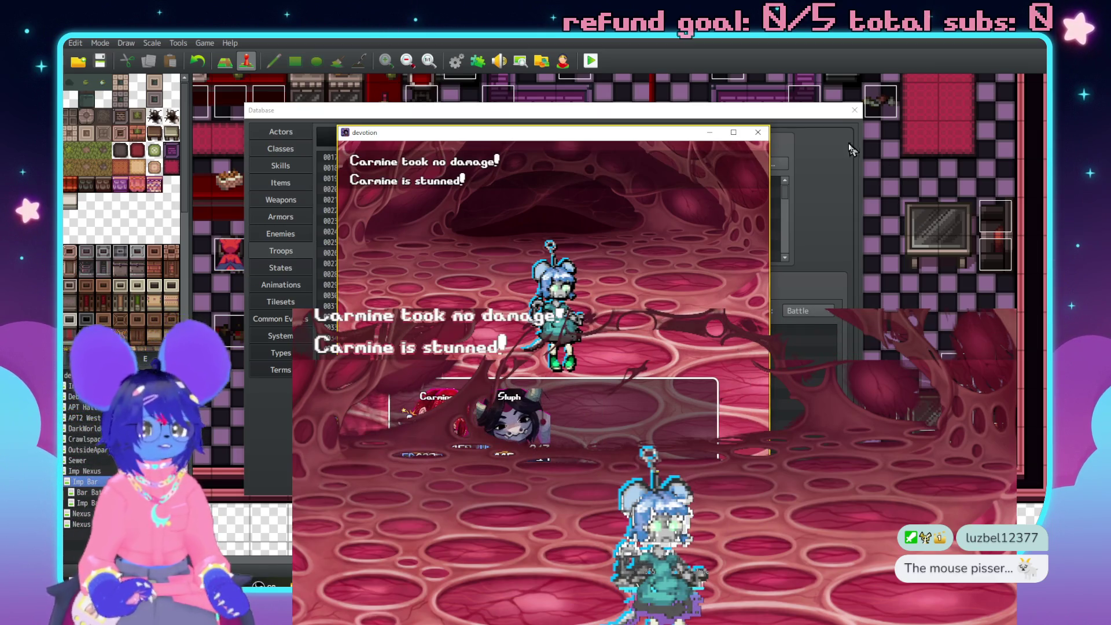
click(758, 133)
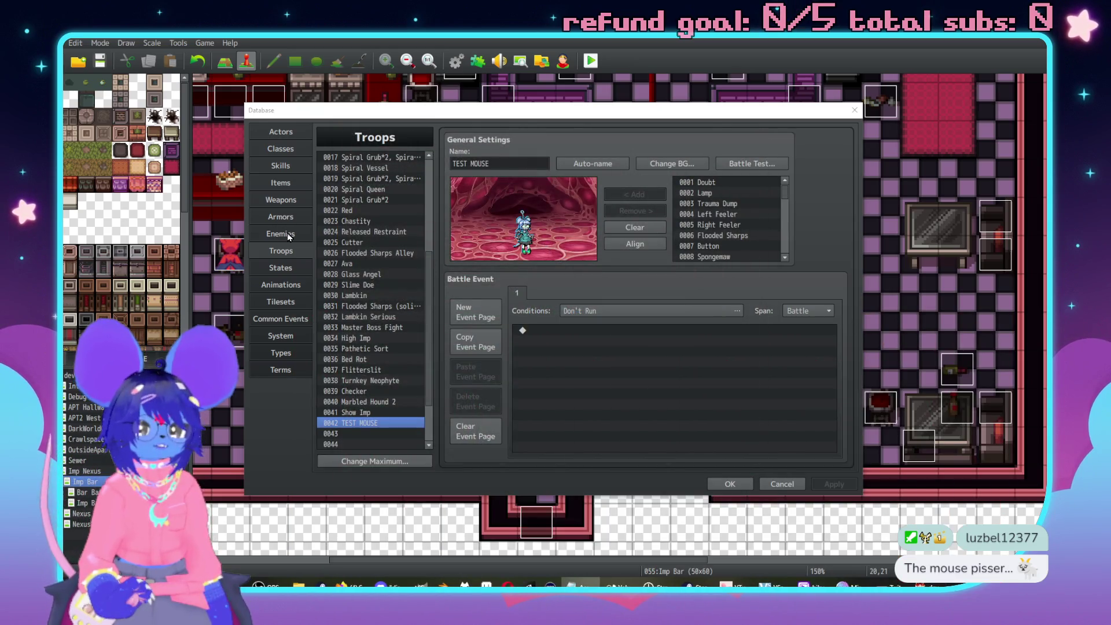
Review the enemy and Cry sound state, then inspect 0079 Burst Counter's Cry sound branch and variable command.
click(287, 233)
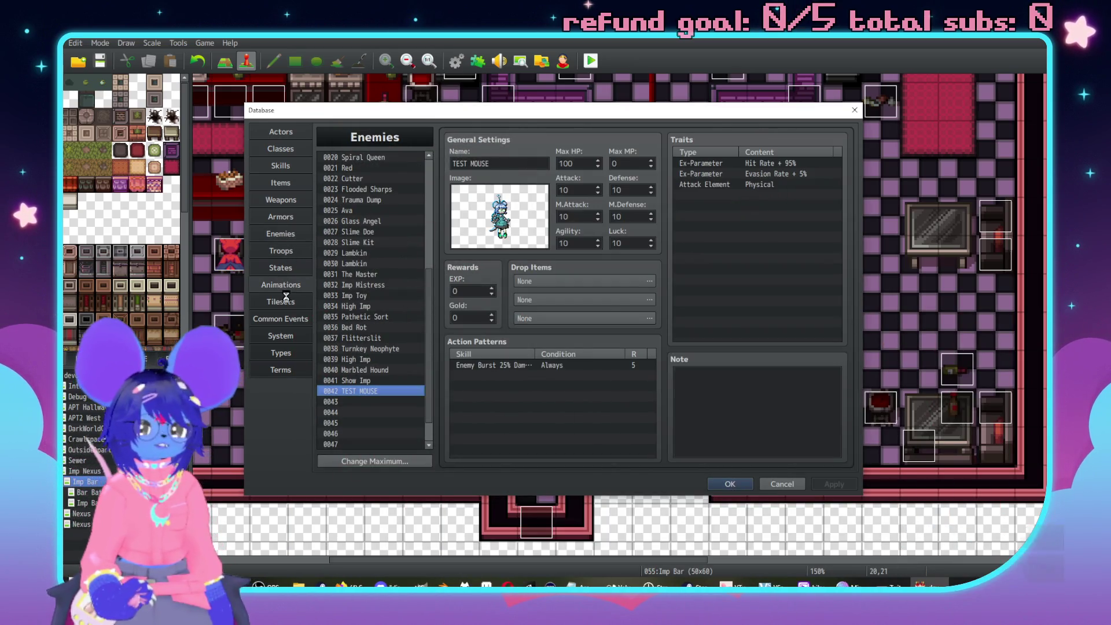
click(277, 267)
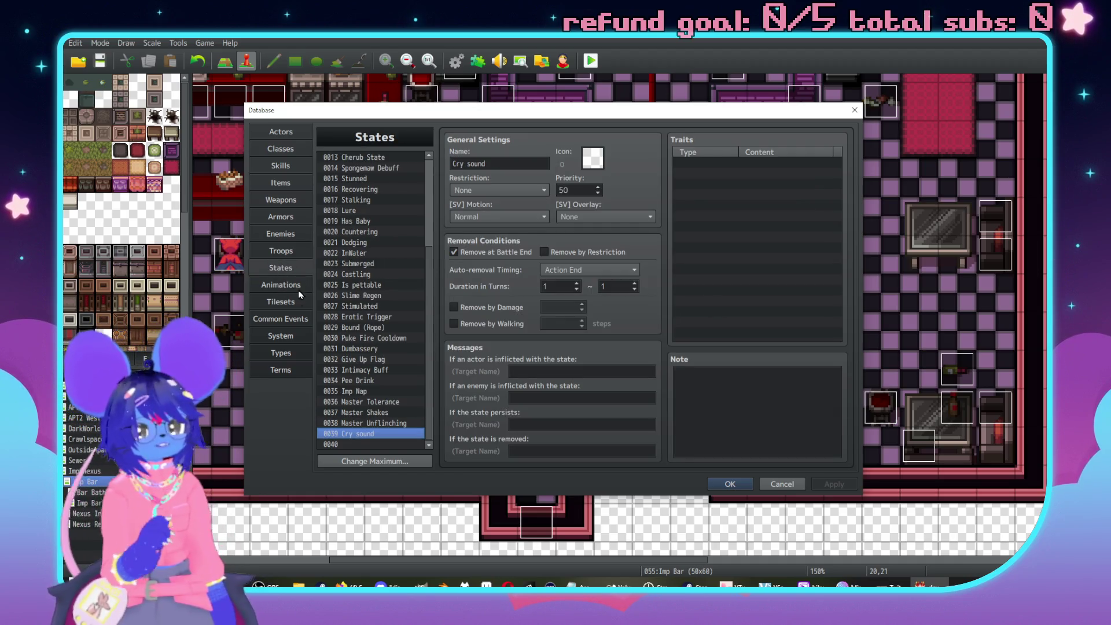
click(303, 320)
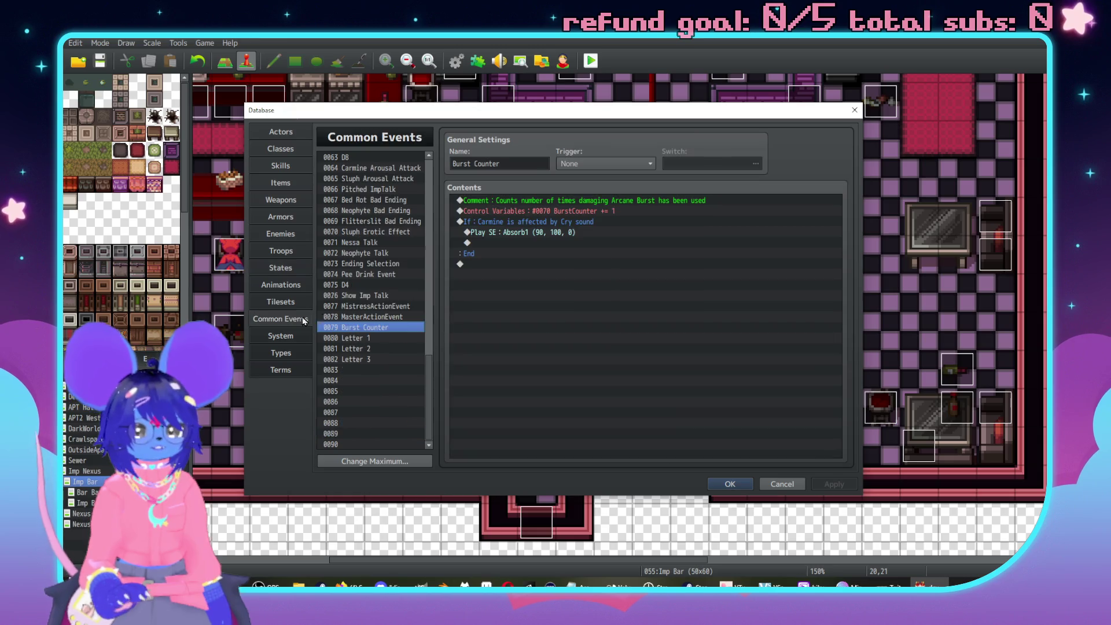
click(537, 223)
click(527, 213)
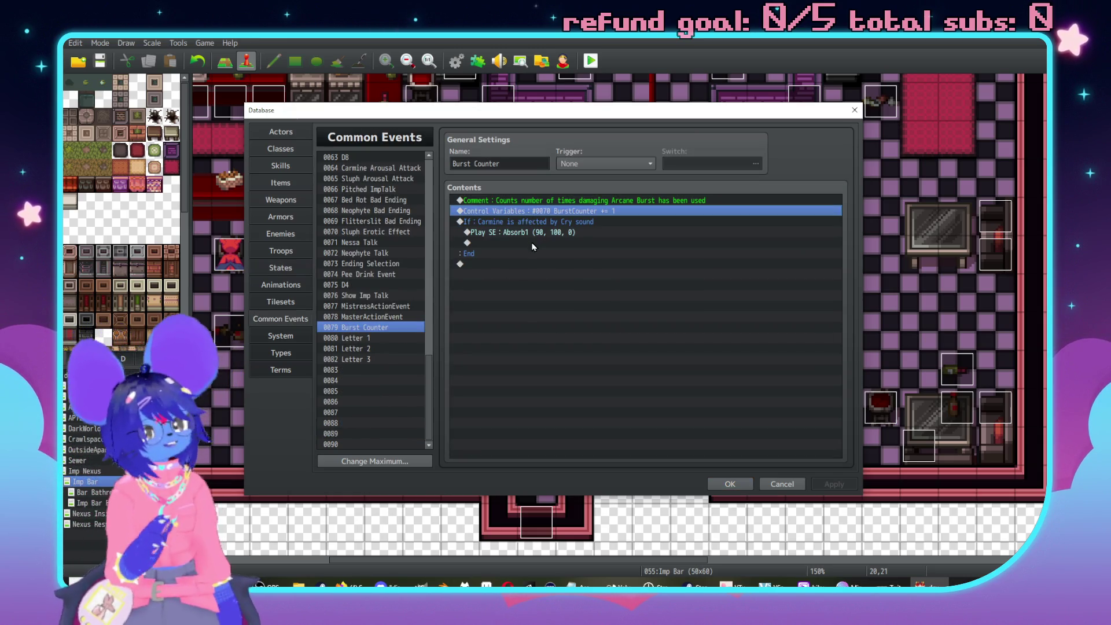
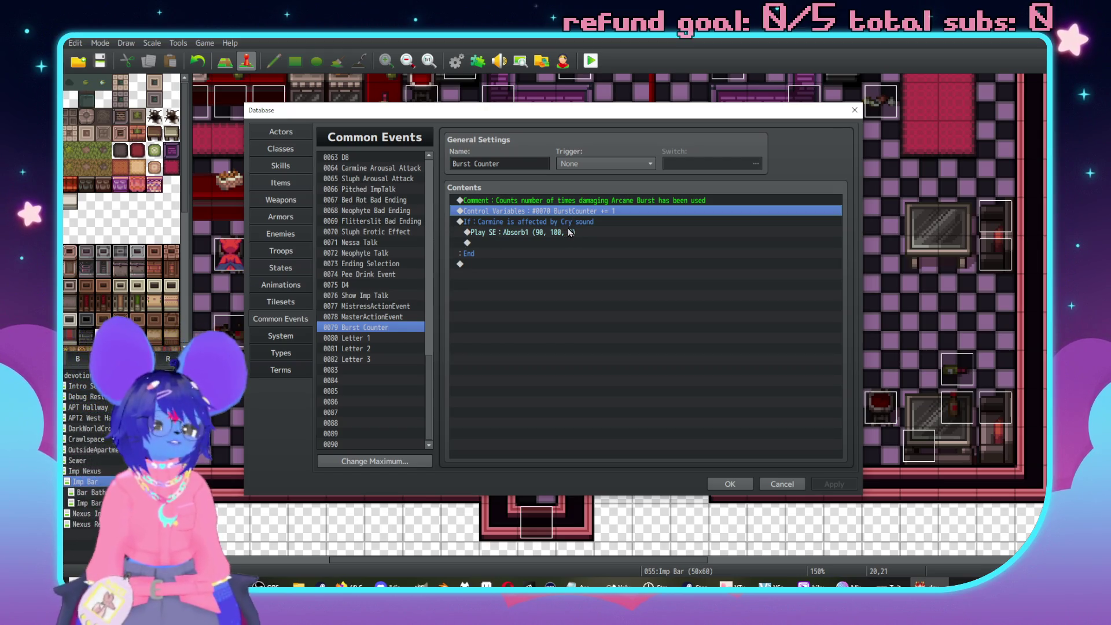
Review the Enemy Burst 25% Damage skill and its Cry sound 100% effect.
click(289, 216)
click(292, 249)
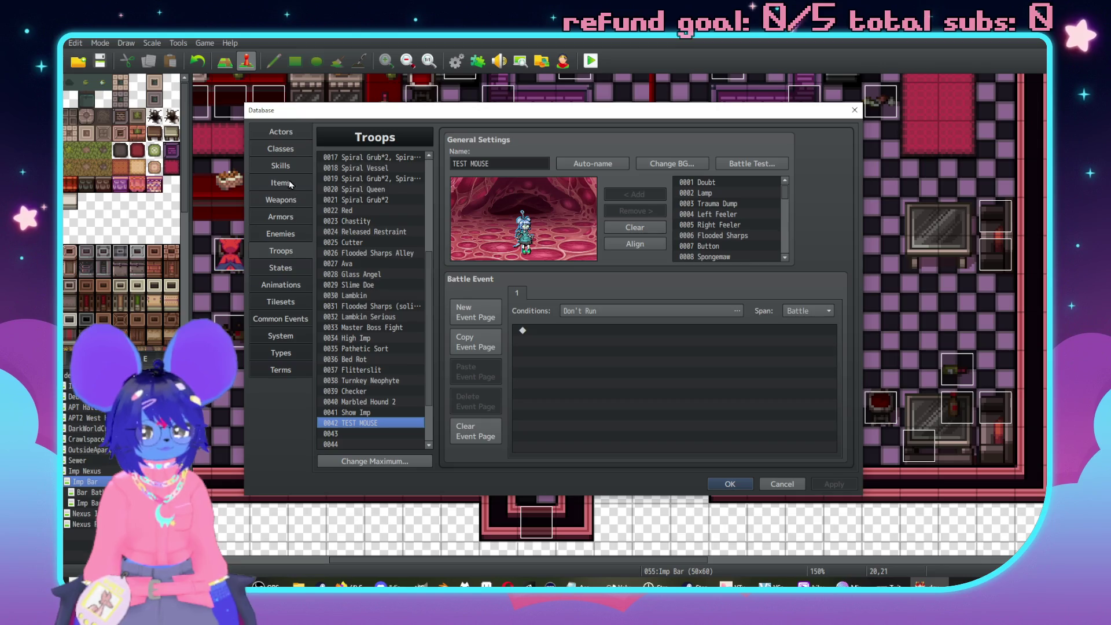
click(284, 166)
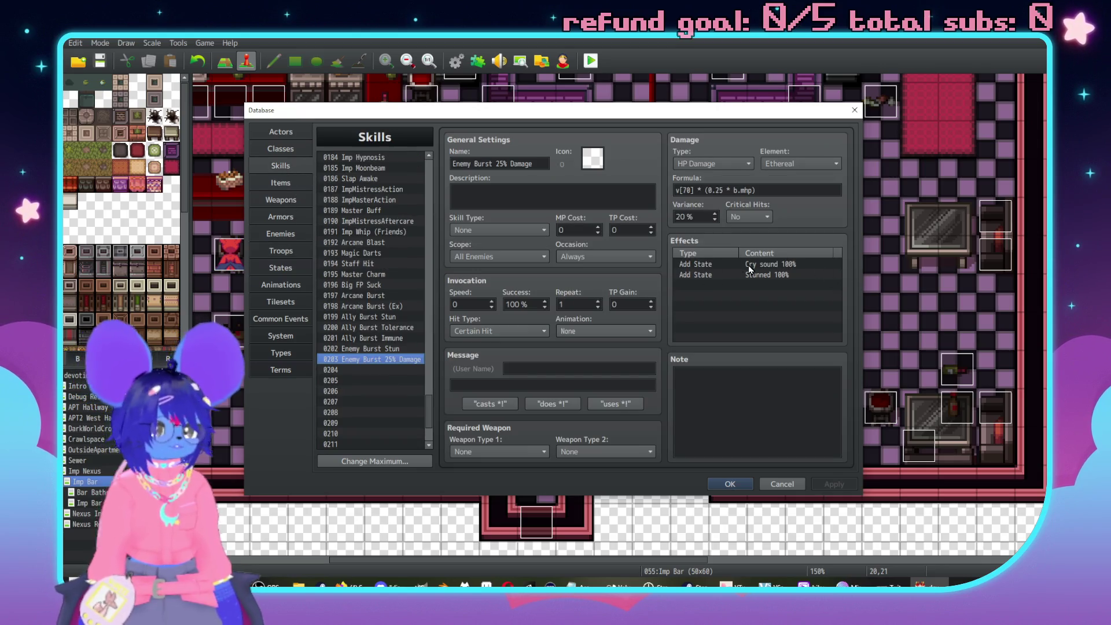
click(751, 268)
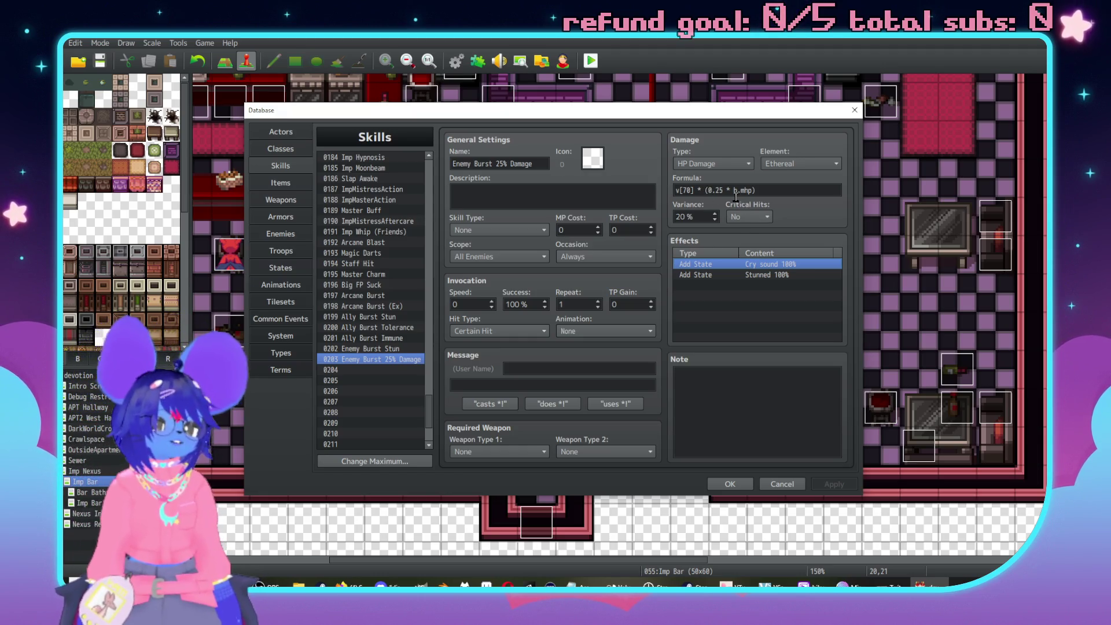
Check the TEST MOUSE enemy, then set up a battle test for the TEST MOUSE troop.
click(281, 236)
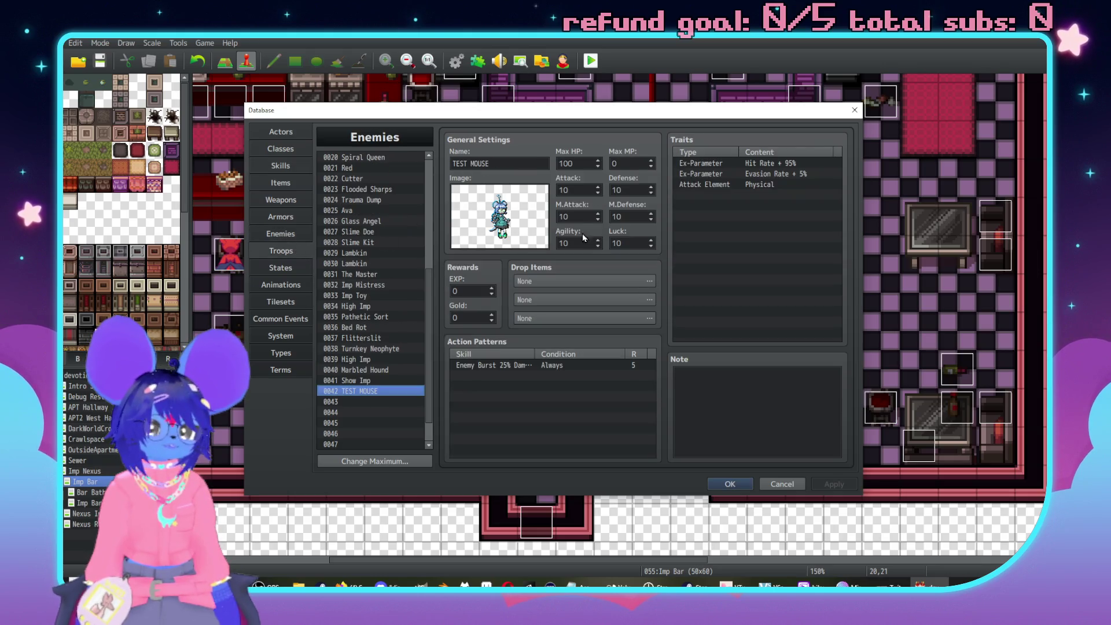
click(281, 250)
click(730, 164)
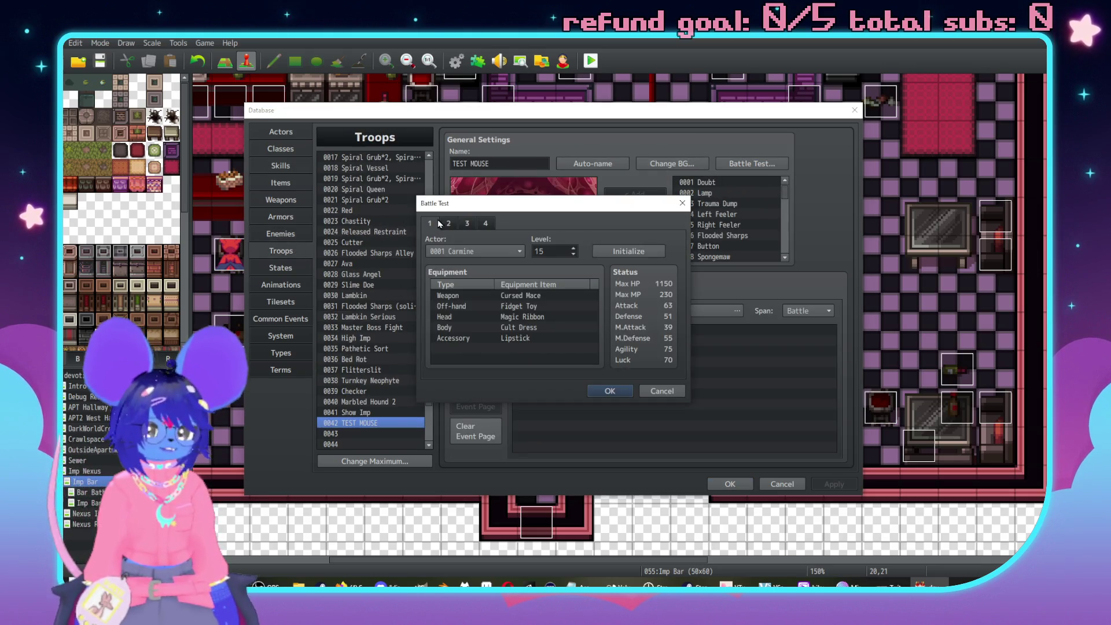
Battle-test TEST MOUSE with Carmine, who takes no damage, then view the Cry sound state.
click(474, 251)
click(458, 261)
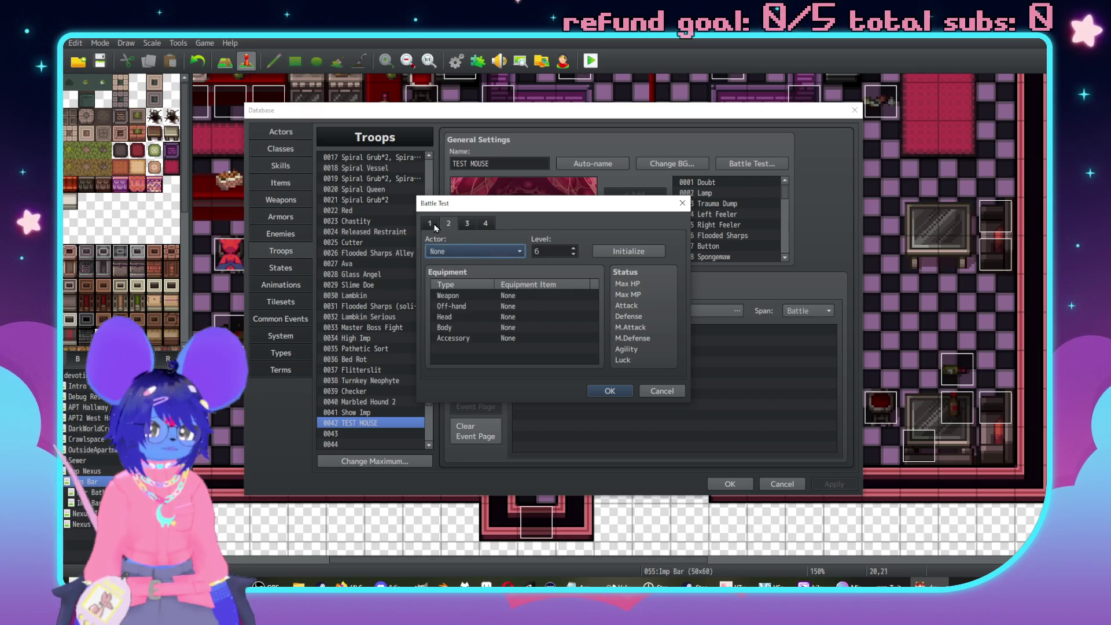
click(610, 391)
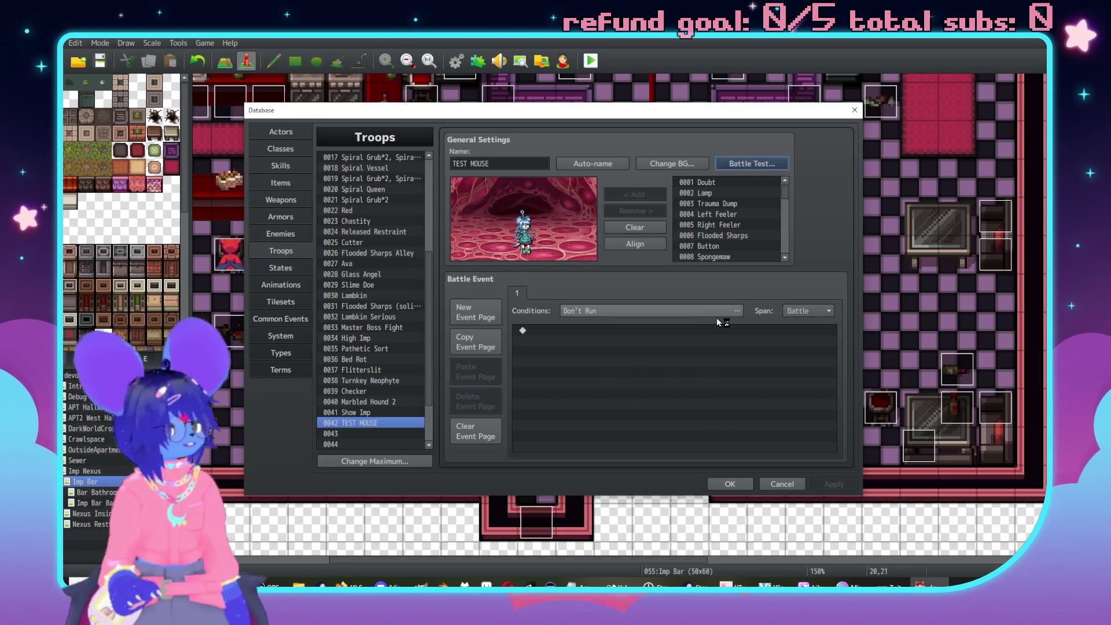
key(Return)
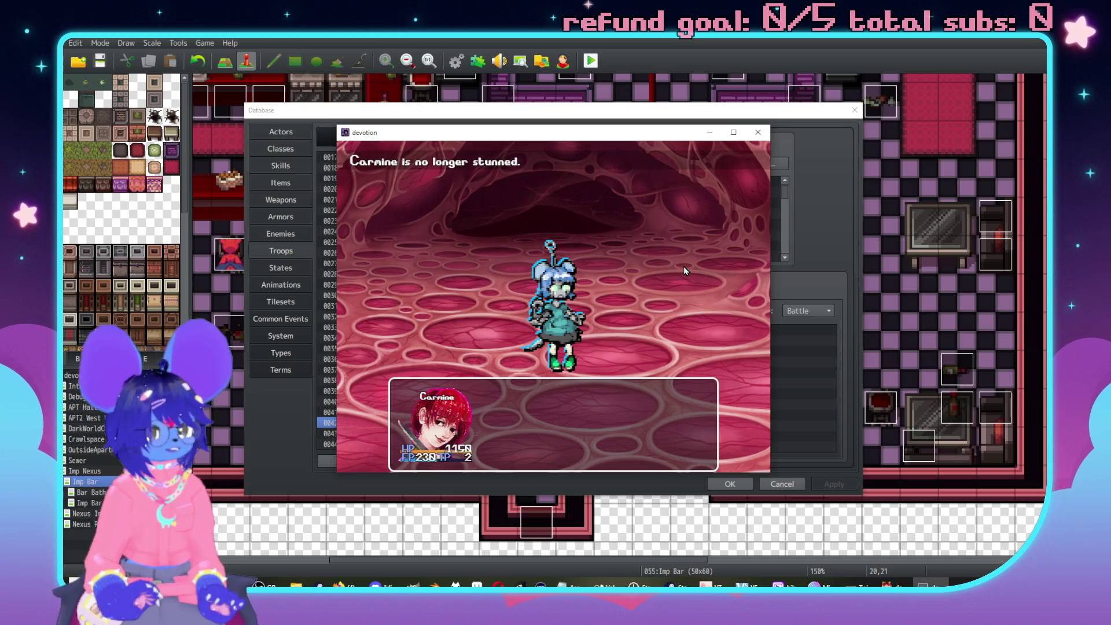
key(Return)
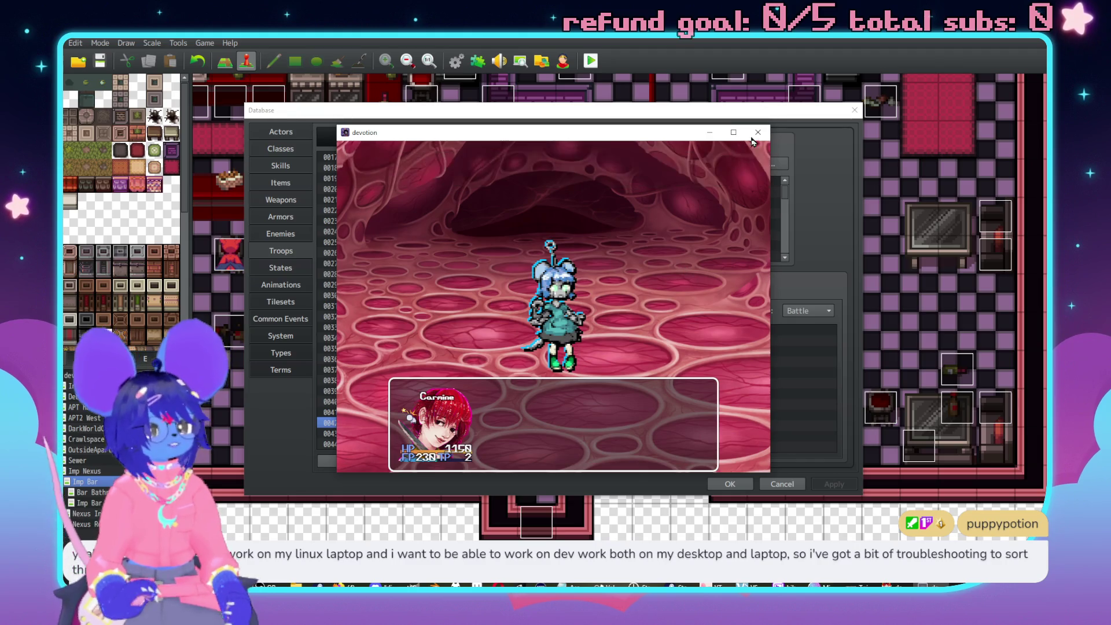
click(758, 131)
click(282, 268)
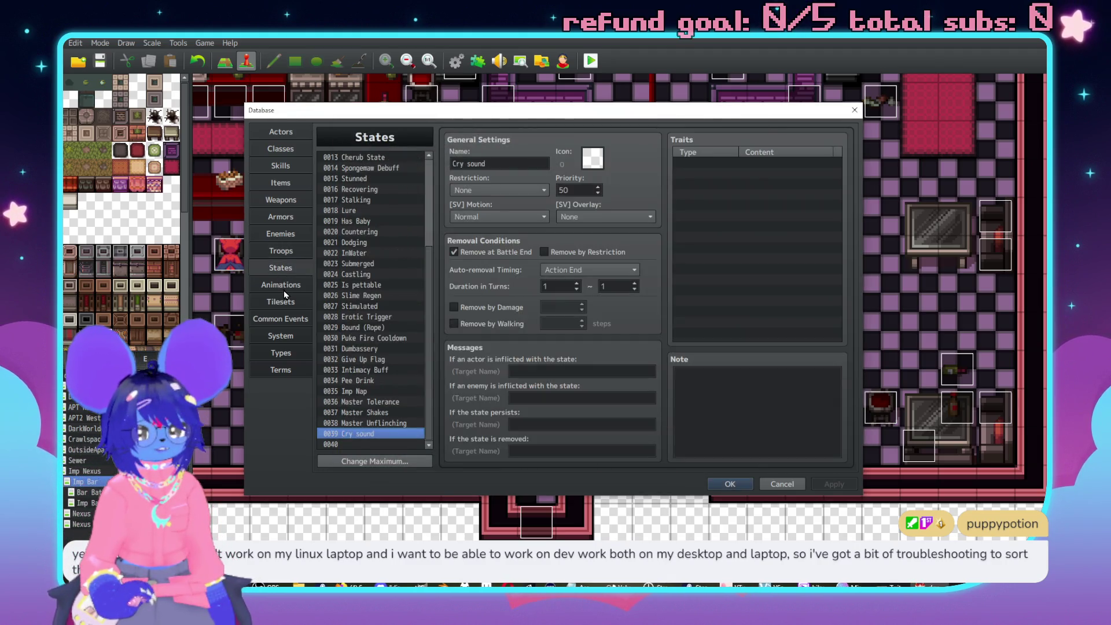
Delete the If Cry sound block from the Burst Counter common event.
click(293, 286)
click(278, 265)
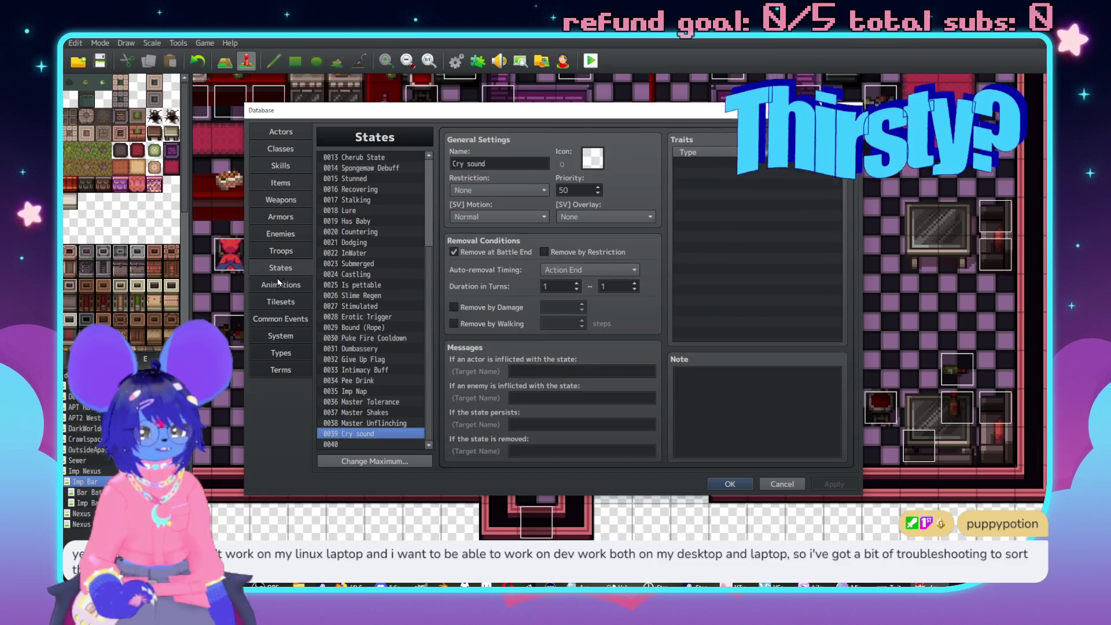
click(281, 319)
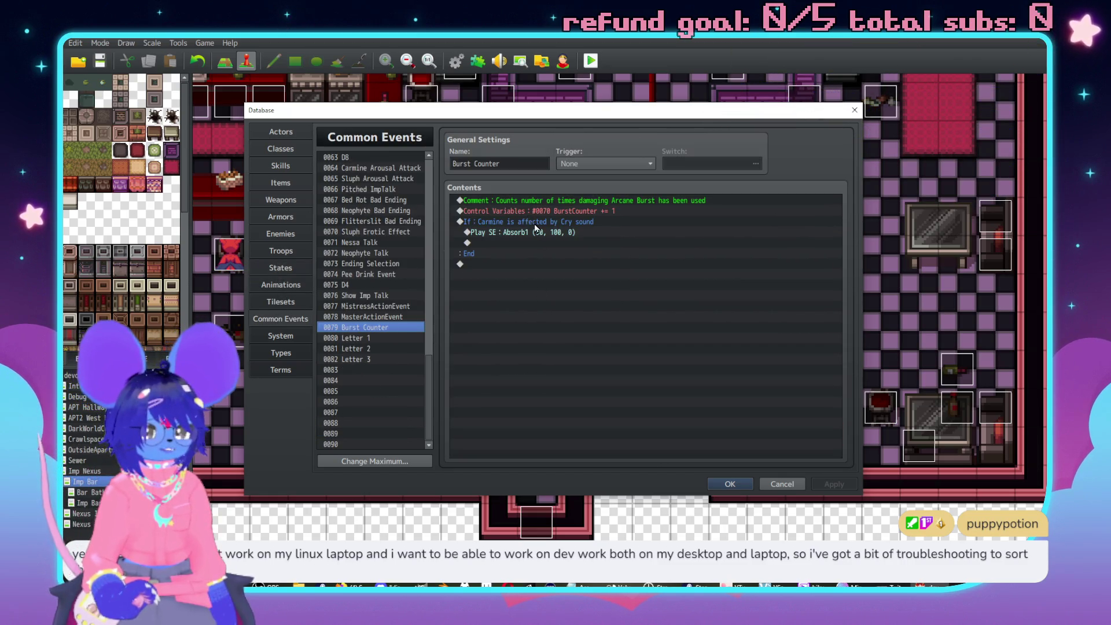
click(535, 225)
key(Delete)
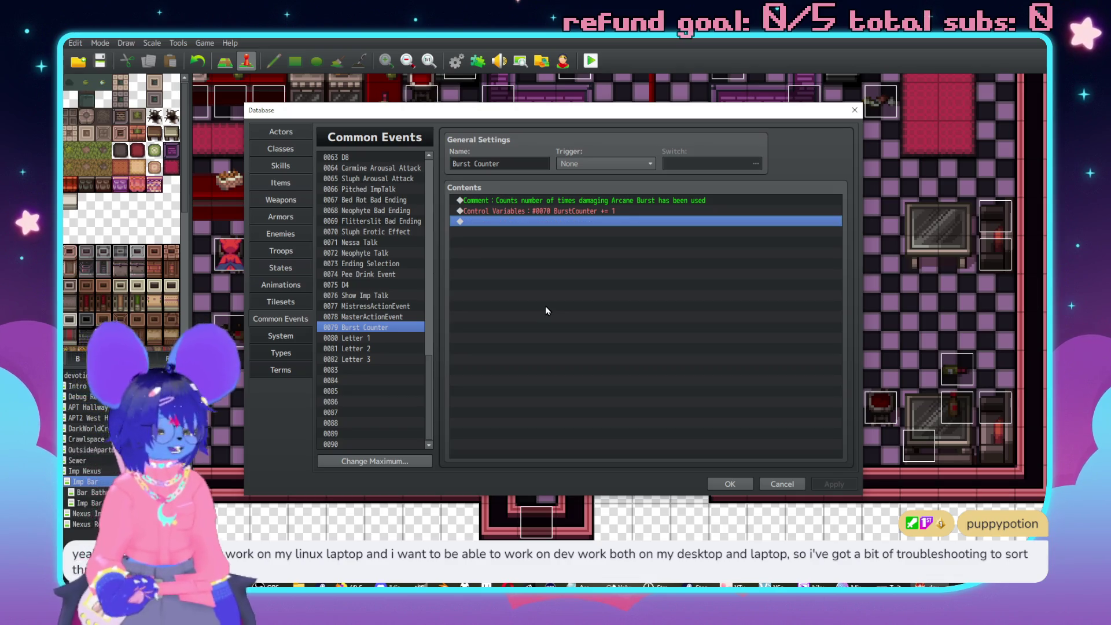
Battle-test TEST MOUSE again; Carmine takes no damage but is stunned.
click(283, 249)
click(735, 168)
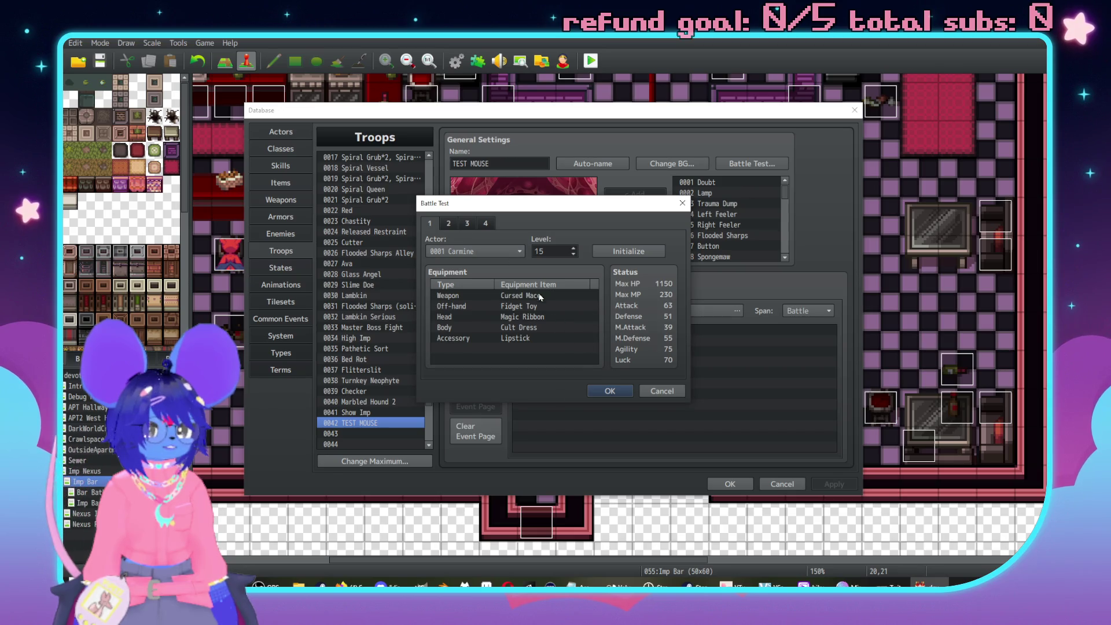
click(609, 392)
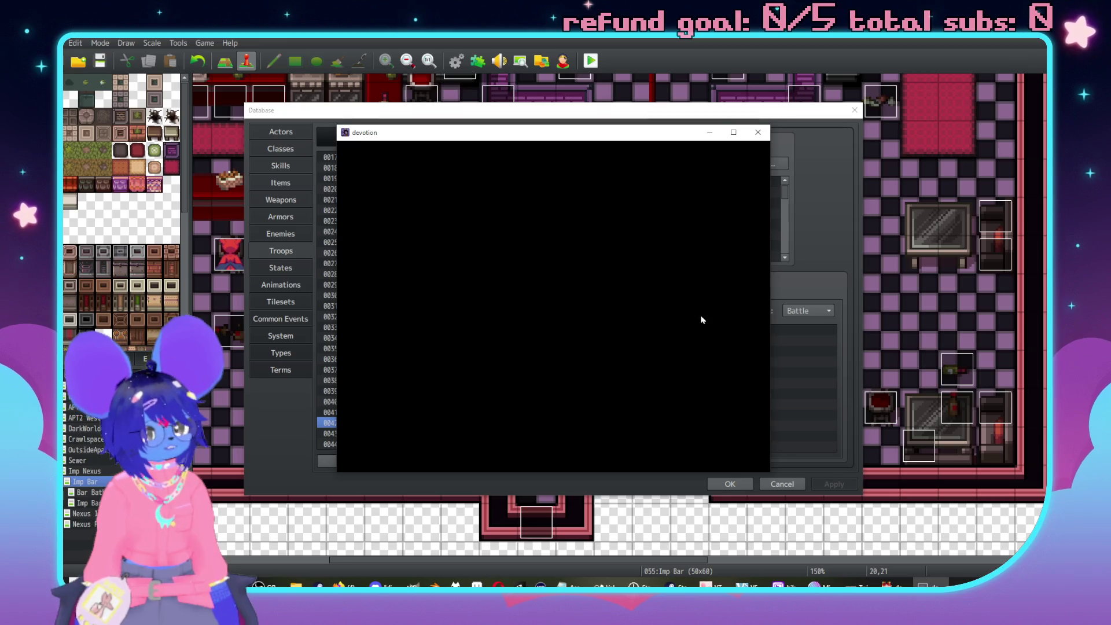
key(Return)
key(Return)
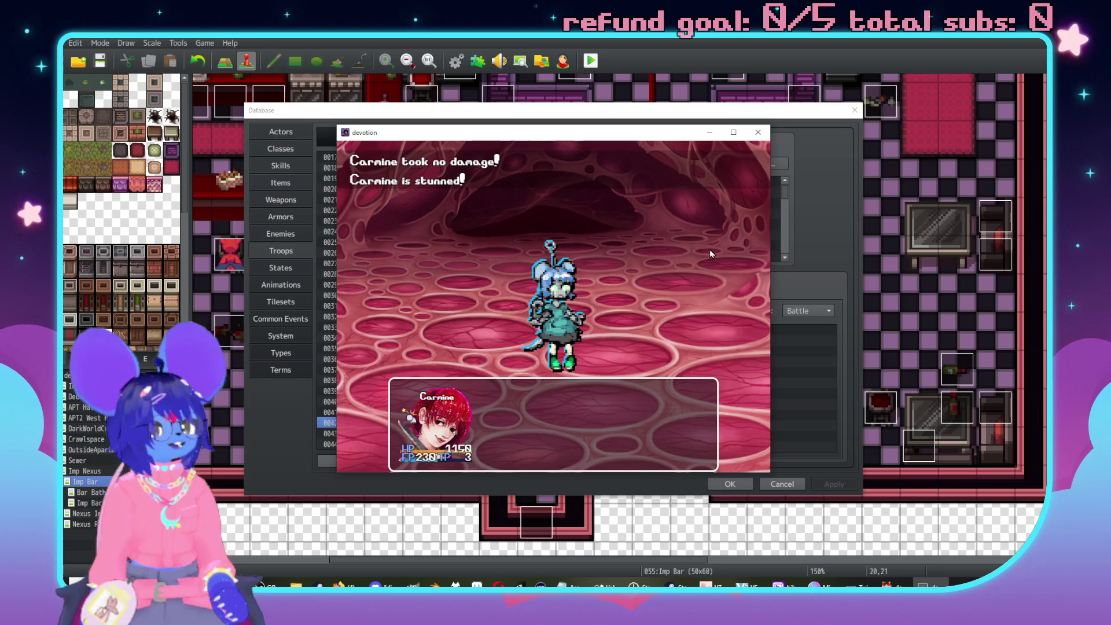
click(758, 132)
click(281, 165)
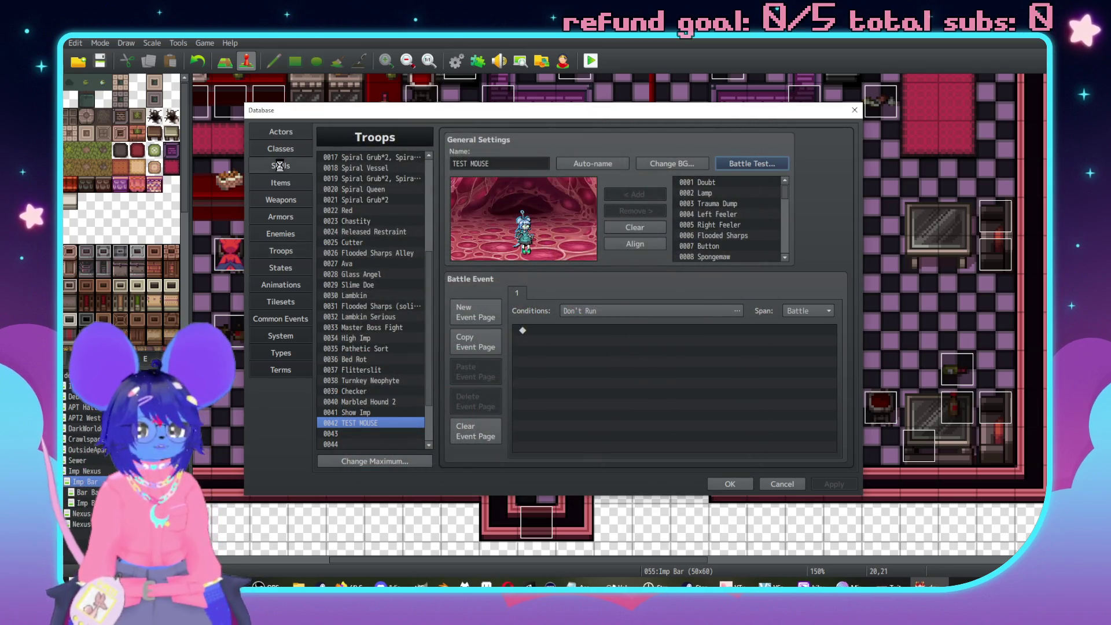
Delete the skill's Add State Cry sound effect and give the Cry sound state priority 0.
click(745, 266)
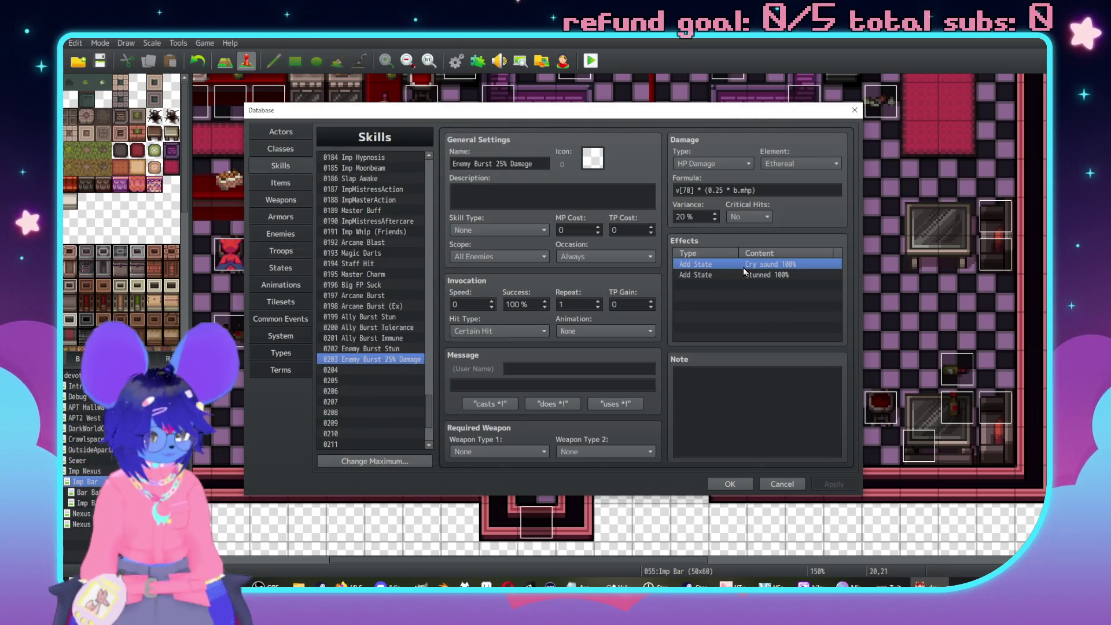
key(Delete)
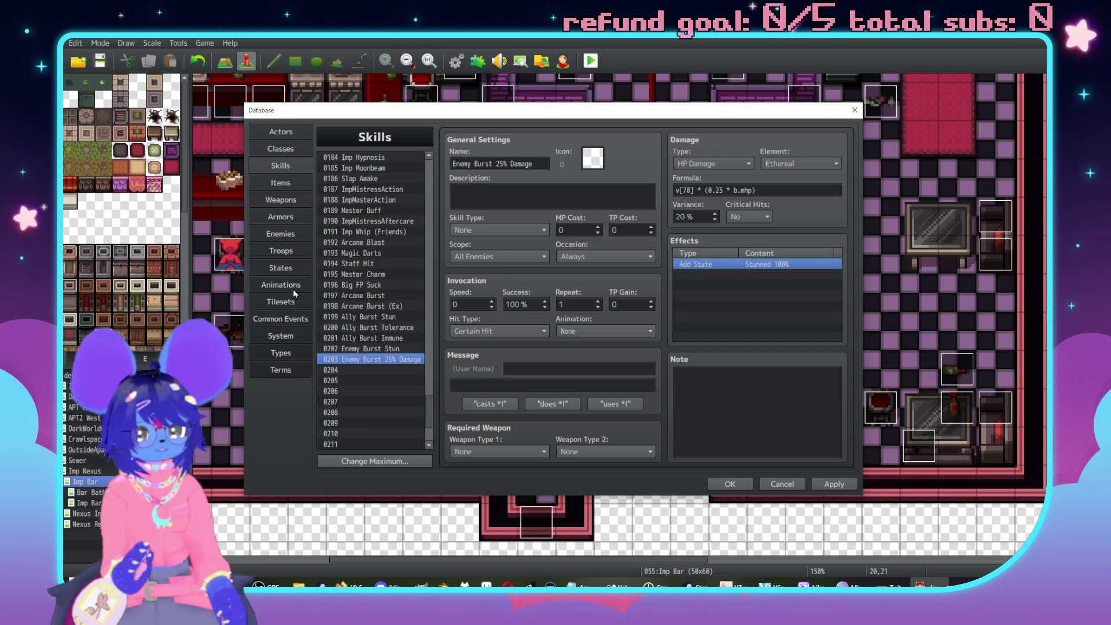
click(280, 268)
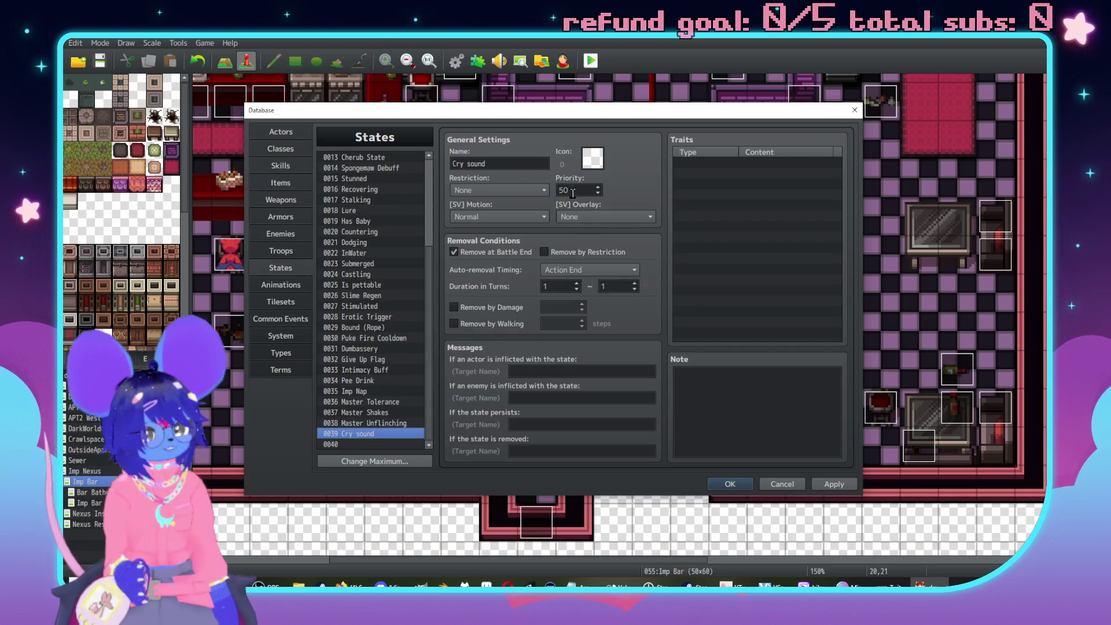
text(0)
click(776, 272)
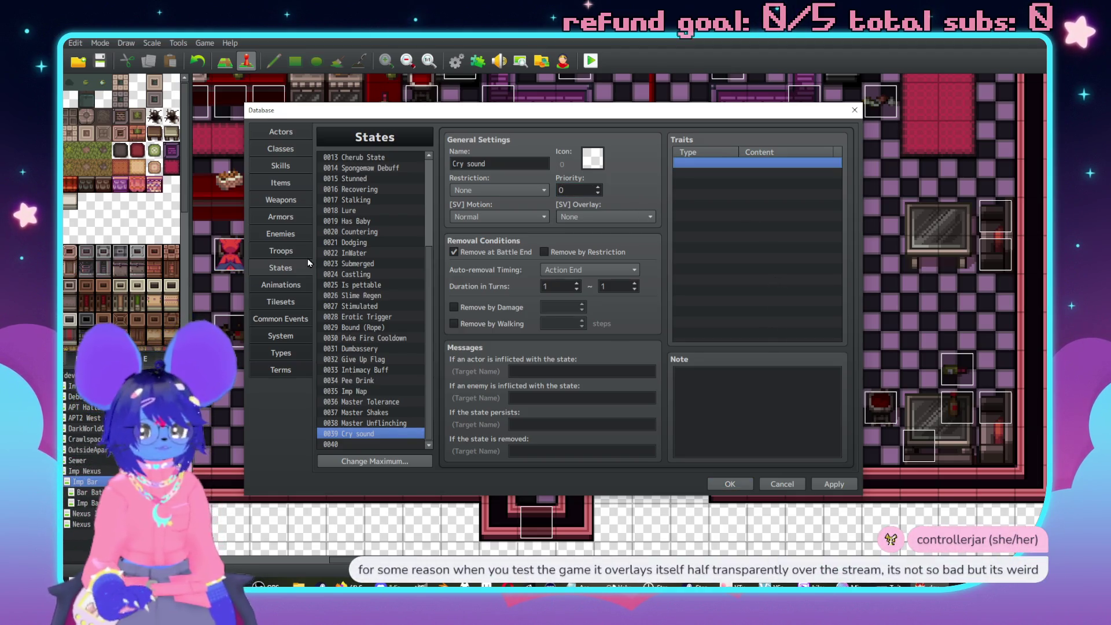
Launch another battle test of the TEST MOUSE troop.
click(269, 167)
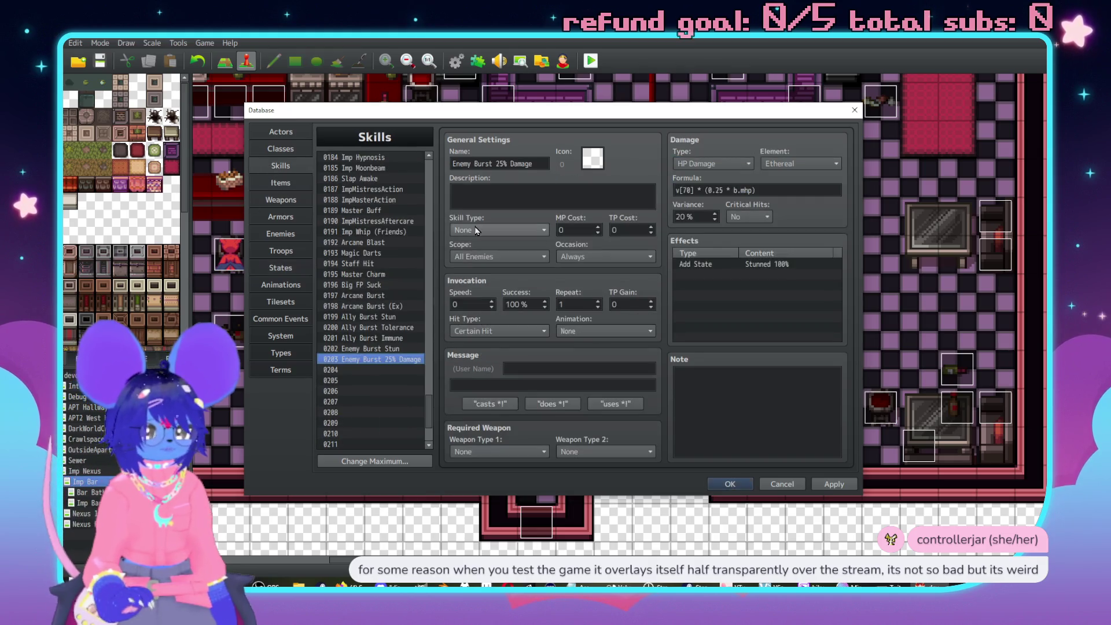
click(280, 251)
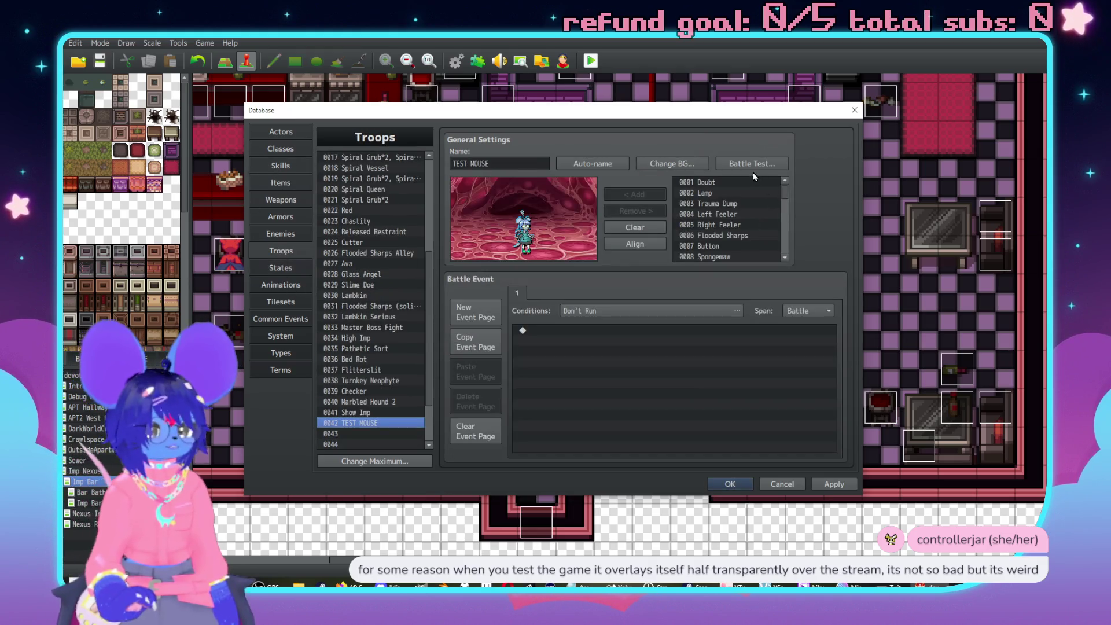
click(750, 164)
click(610, 392)
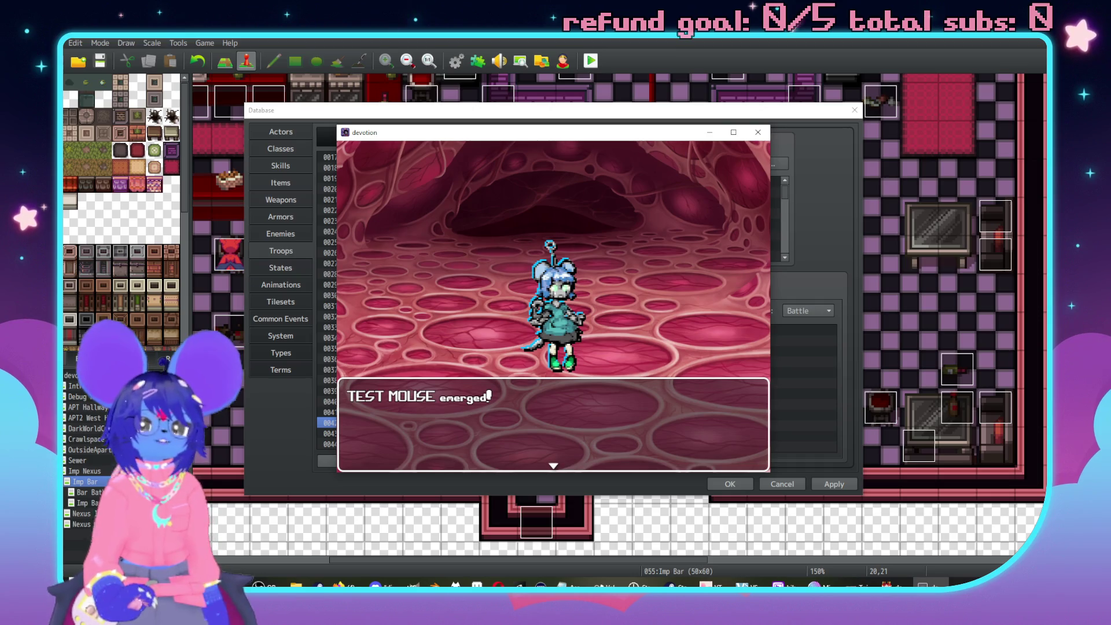
Reposition the game window, fight the turns with Carmine stunned, and close the test.
mouse_move(576, 132)
mouse_down()
mouse_move(449, 233)
mouse_move(449, 121)
mouse_move(569, 88)
mouse_move(748, 112)
mouse_move(779, 285)
mouse_move(606, 326)
mouse_move(630, 209)
mouse_up()
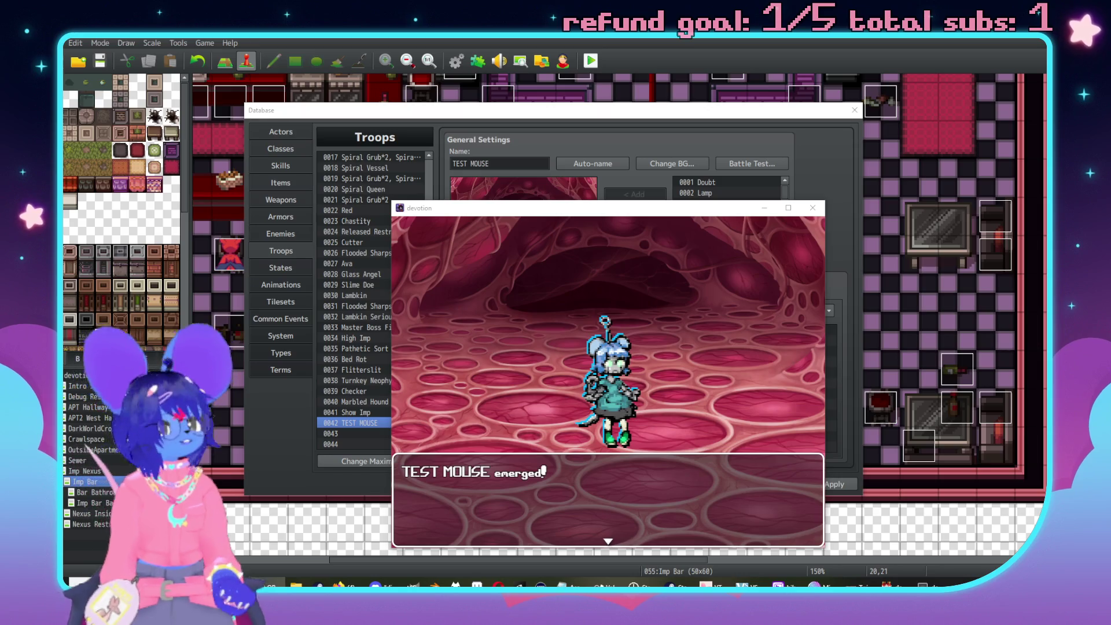
mouse_move(598, 216)
mouse_down()
mouse_move(343, 66)
mouse_move(735, 202)
mouse_move(612, 140)
mouse_move(514, 236)
mouse_move(565, 255)
mouse_move(533, 219)
mouse_move(575, 179)
mouse_move(590, 240)
mouse_up()
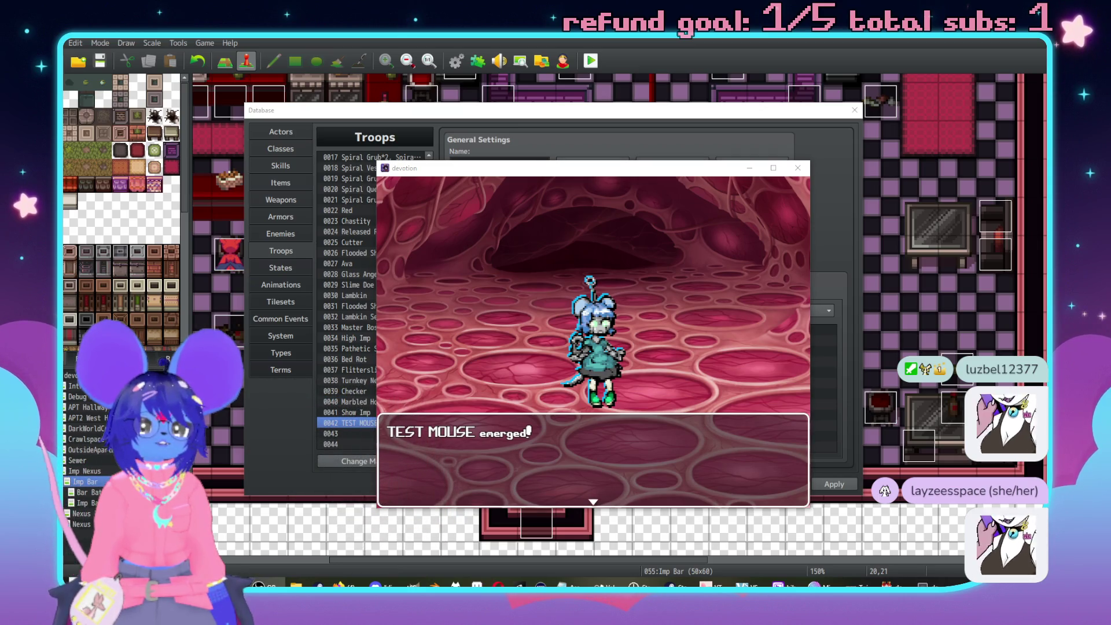
click(653, 324)
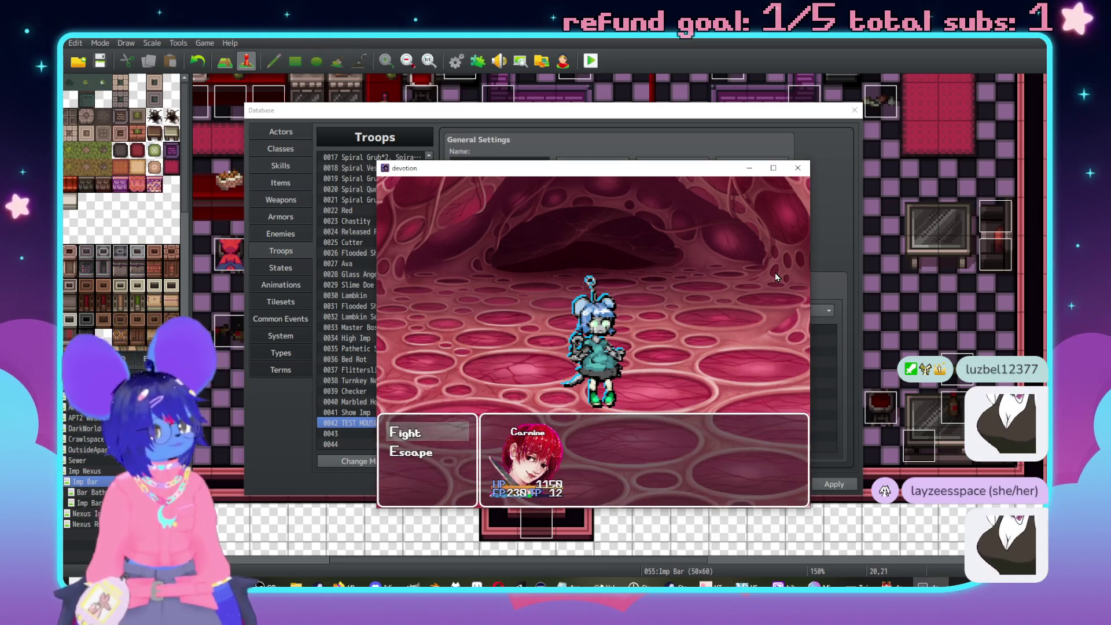
key(Return)
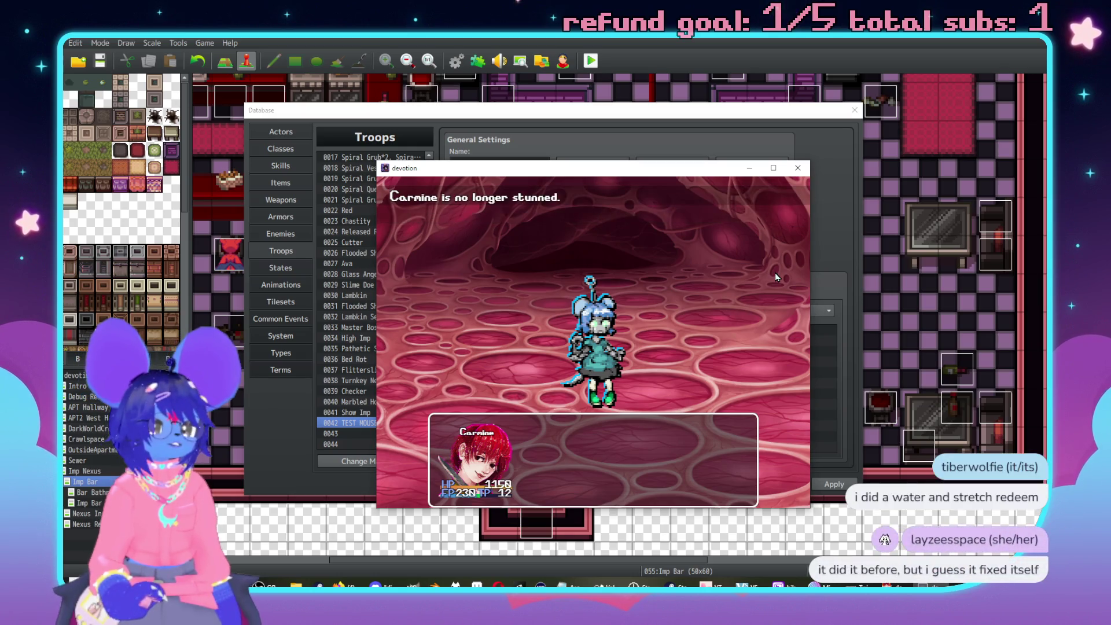
key(Return)
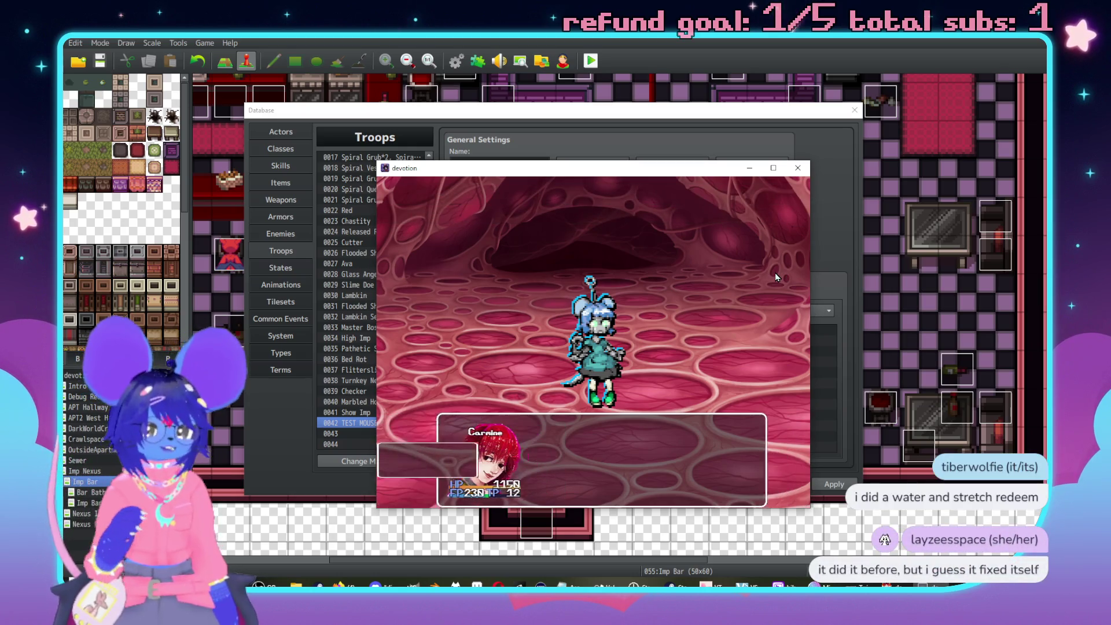
click(798, 168)
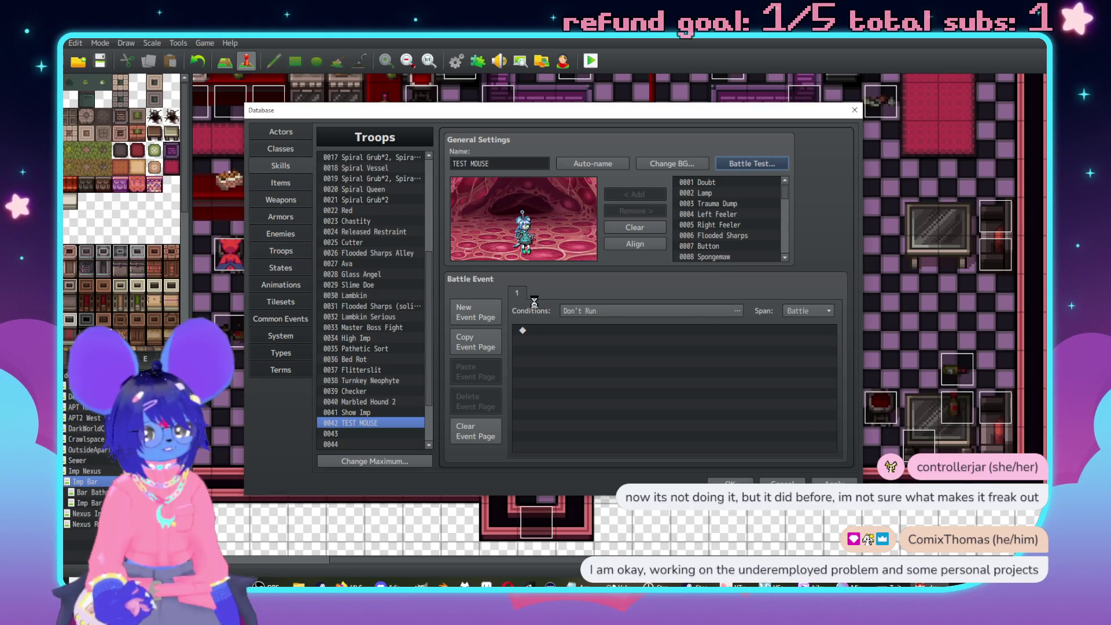
Check the skill and Burst Counter's BurstCounter increment, then Apply and close the Database with OK.
click(277, 166)
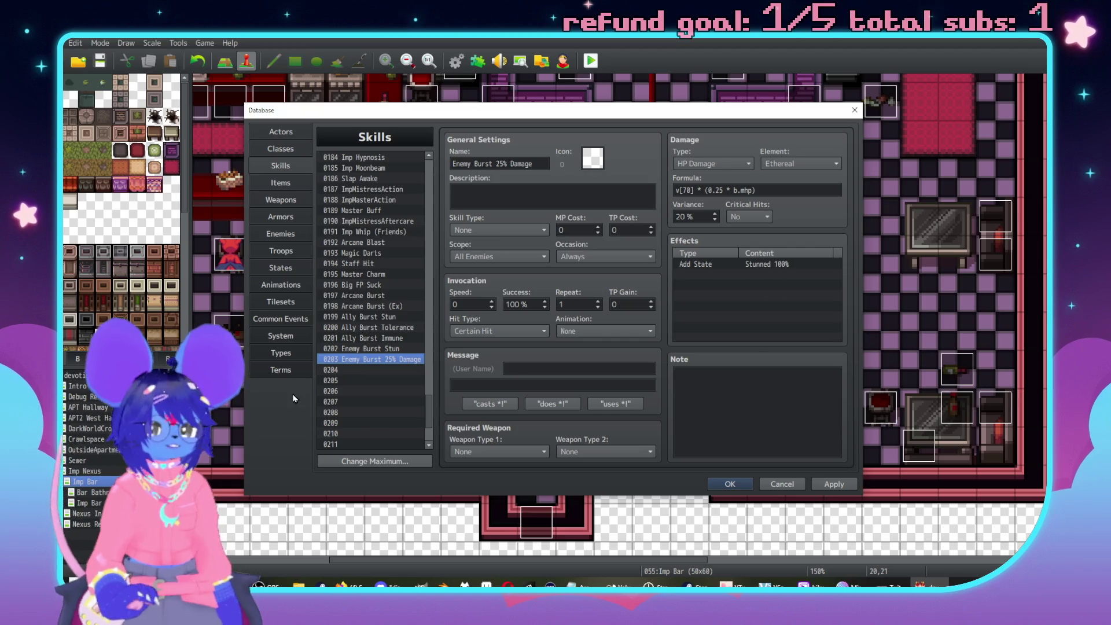
click(281, 319)
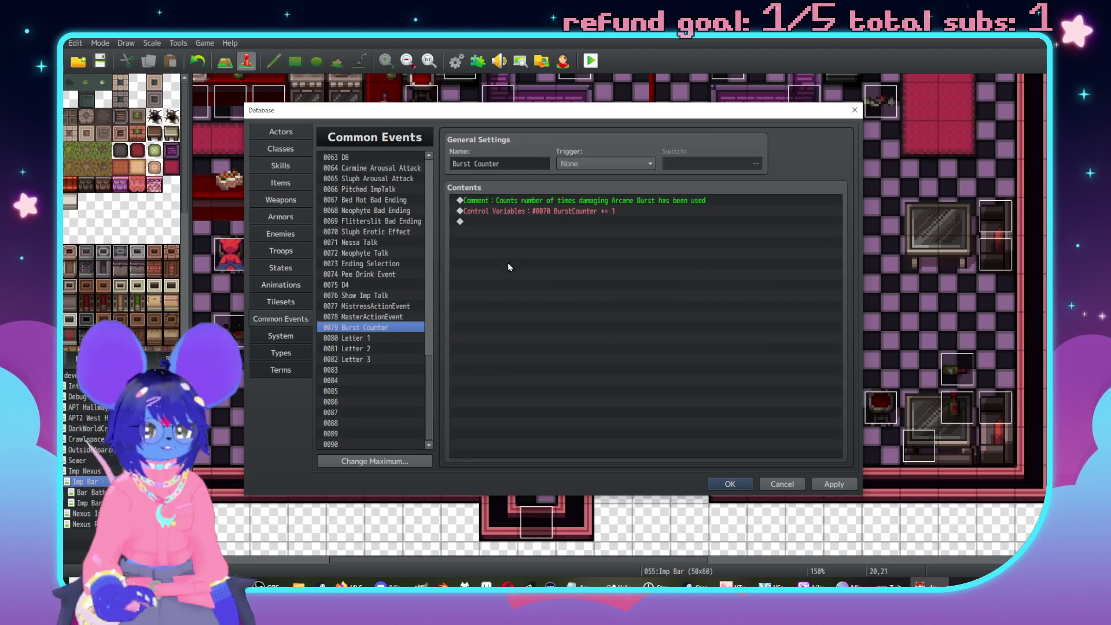
click(575, 212)
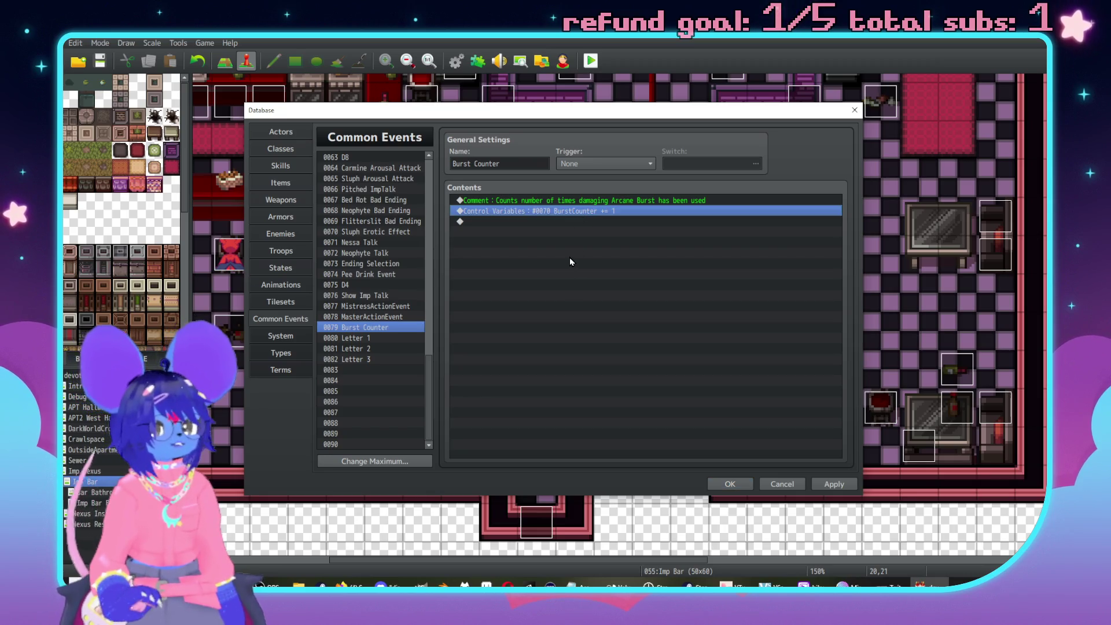
click(836, 483)
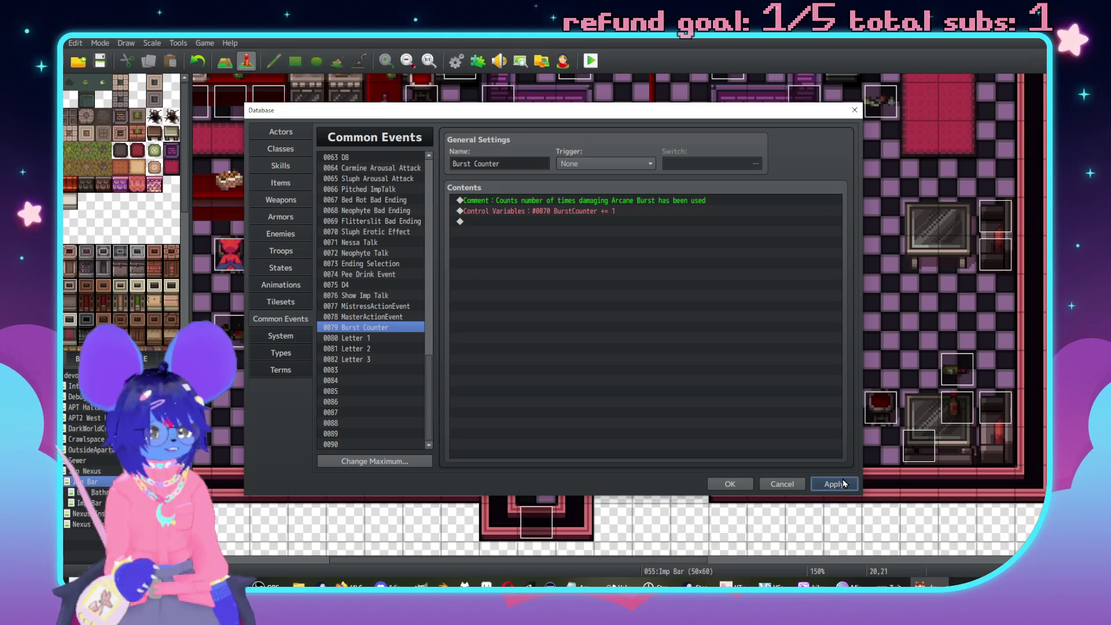
click(726, 483)
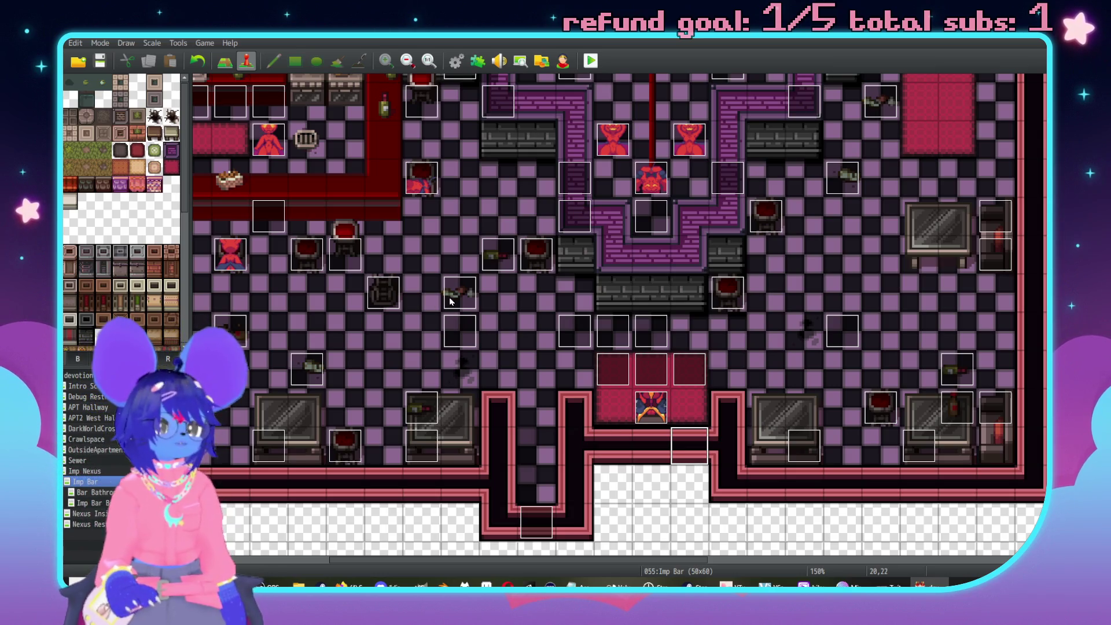
Reopen the Database and inspect the Enemy Burst 25% Damage skill's Stunned effect.
click(178, 43)
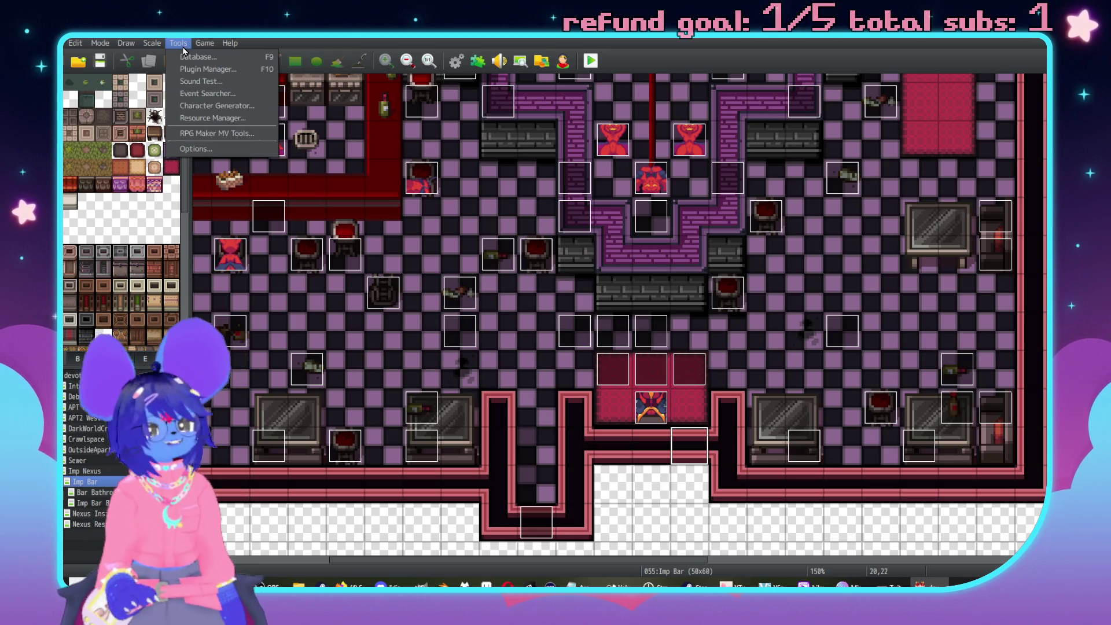
click(198, 58)
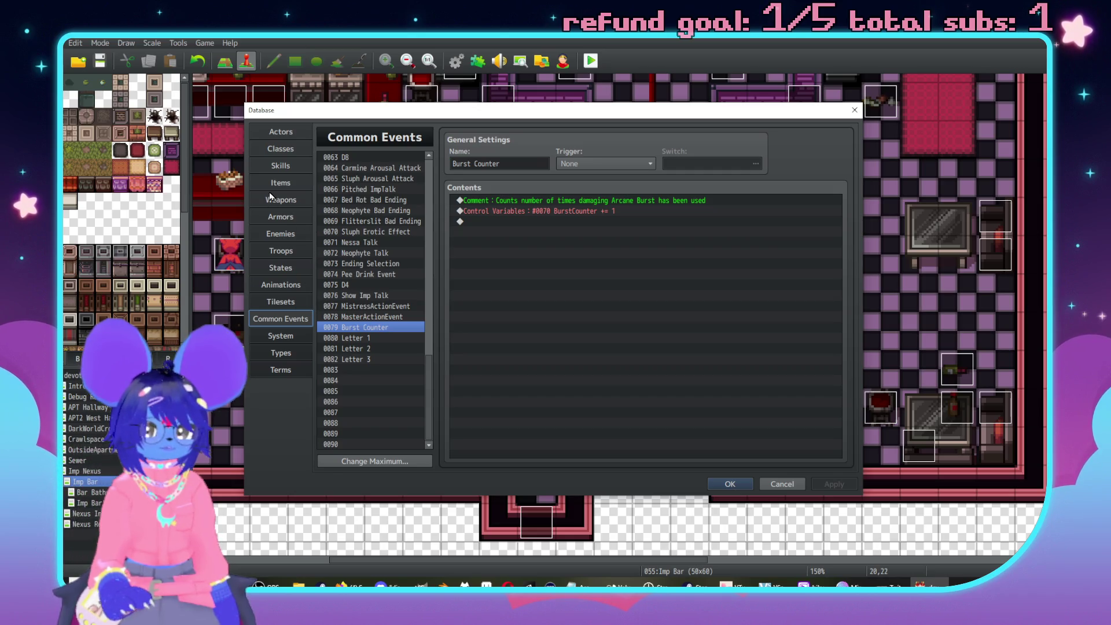
click(284, 167)
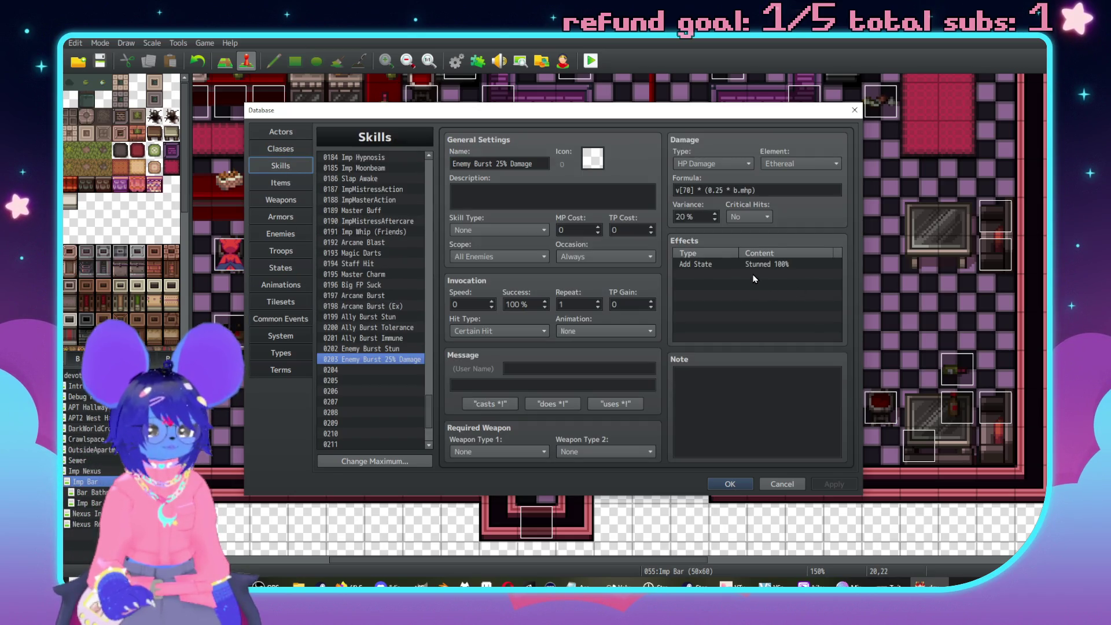
double_click(735, 266)
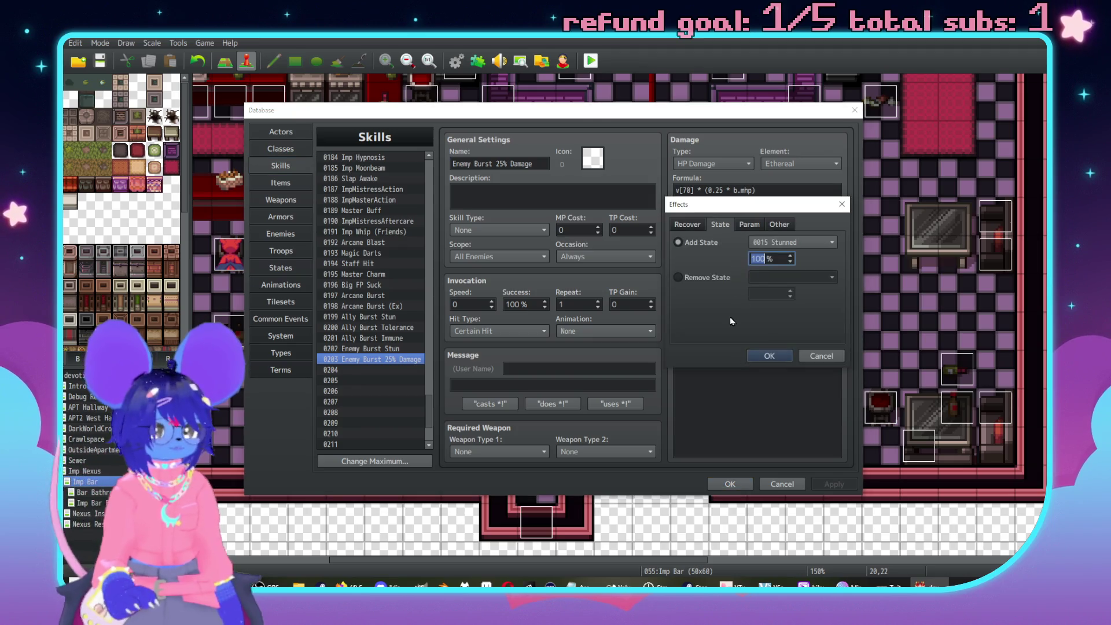
click(821, 355)
Add a Common Event: Burst Counter effect to the skill.
double_click(708, 272)
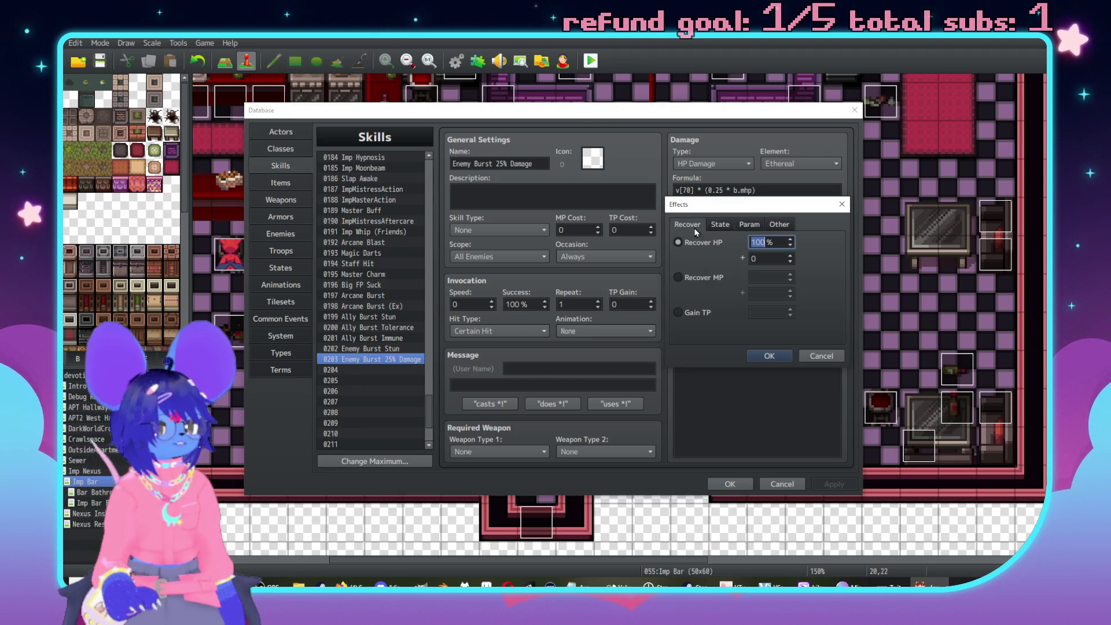
click(721, 224)
click(750, 225)
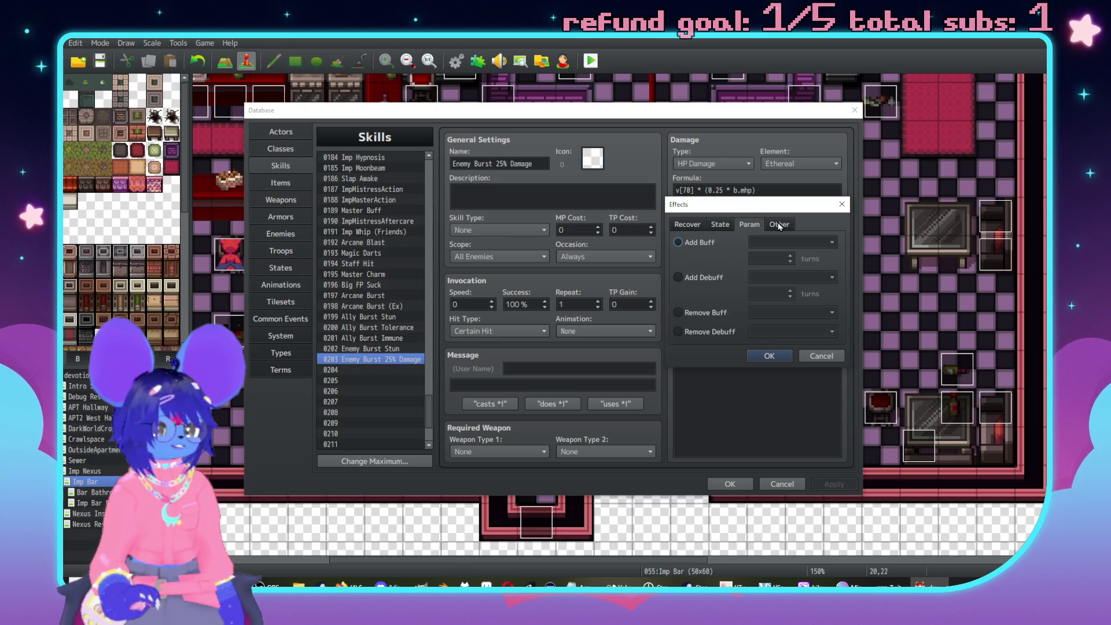
click(778, 224)
click(709, 317)
click(793, 316)
scroll(831, 456, down, 20)
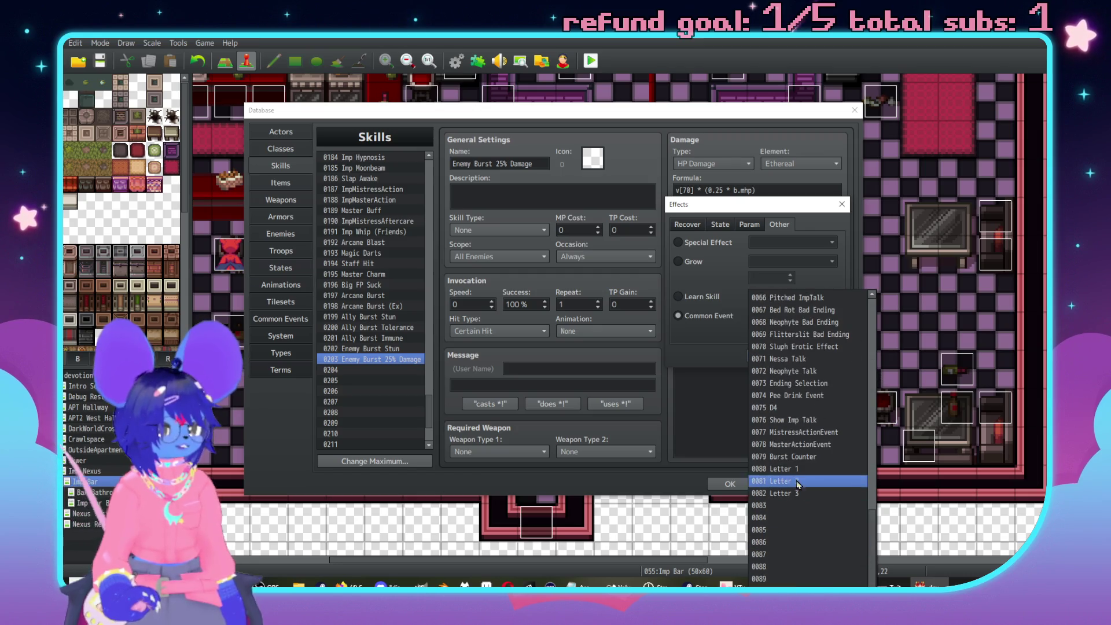
click(796, 457)
click(768, 359)
click(758, 275)
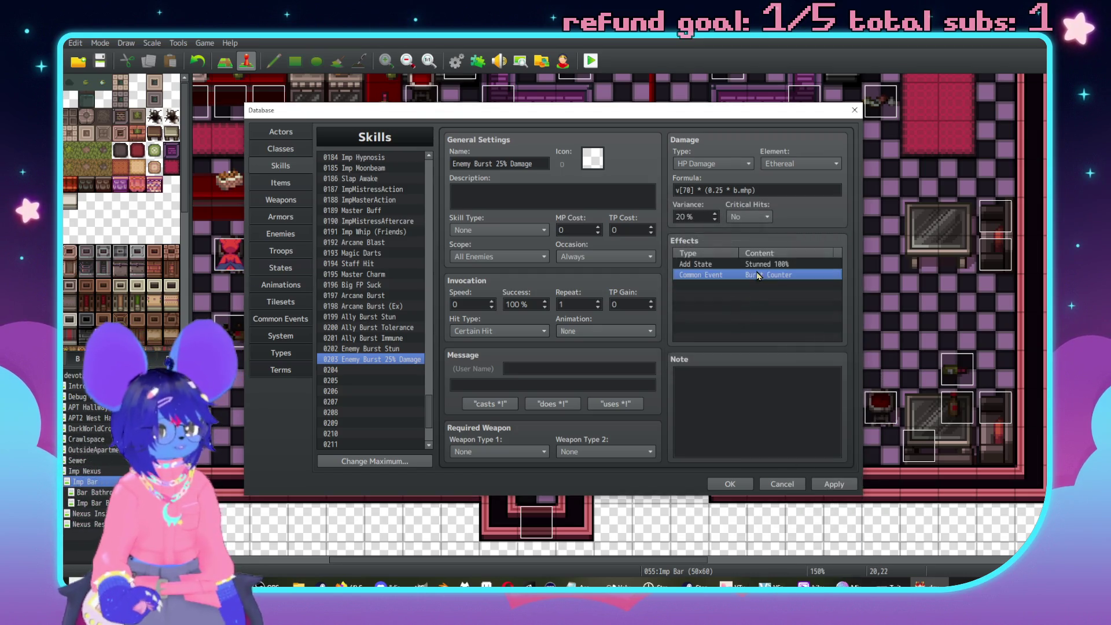
Add an Add State Cry sound 100% effect and move it to the top of the list.
double_click(723, 288)
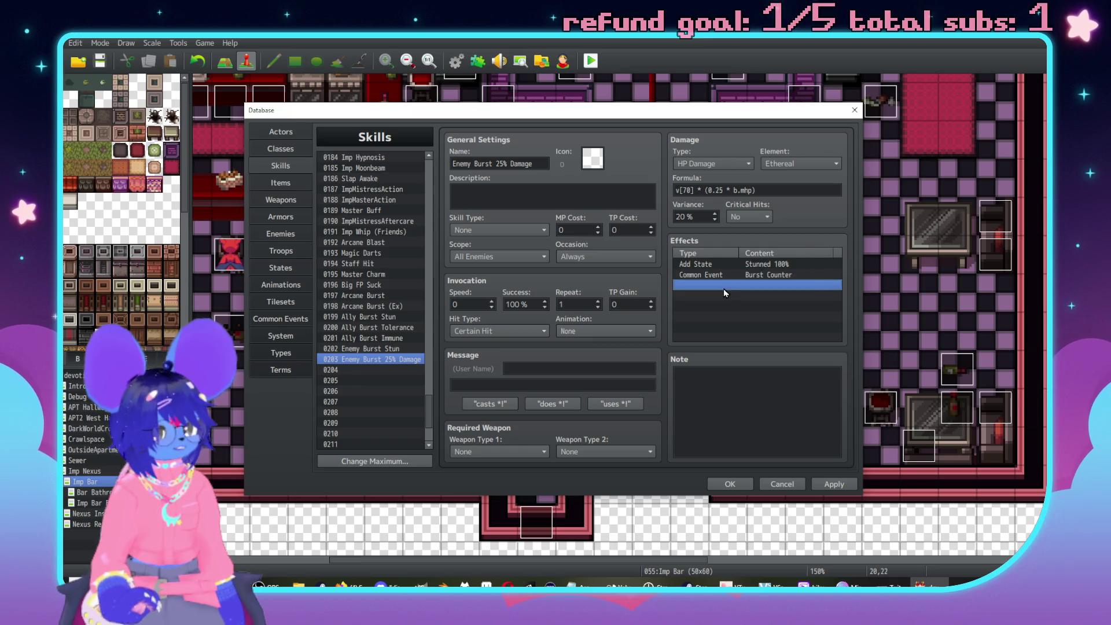
click(696, 279)
click(700, 242)
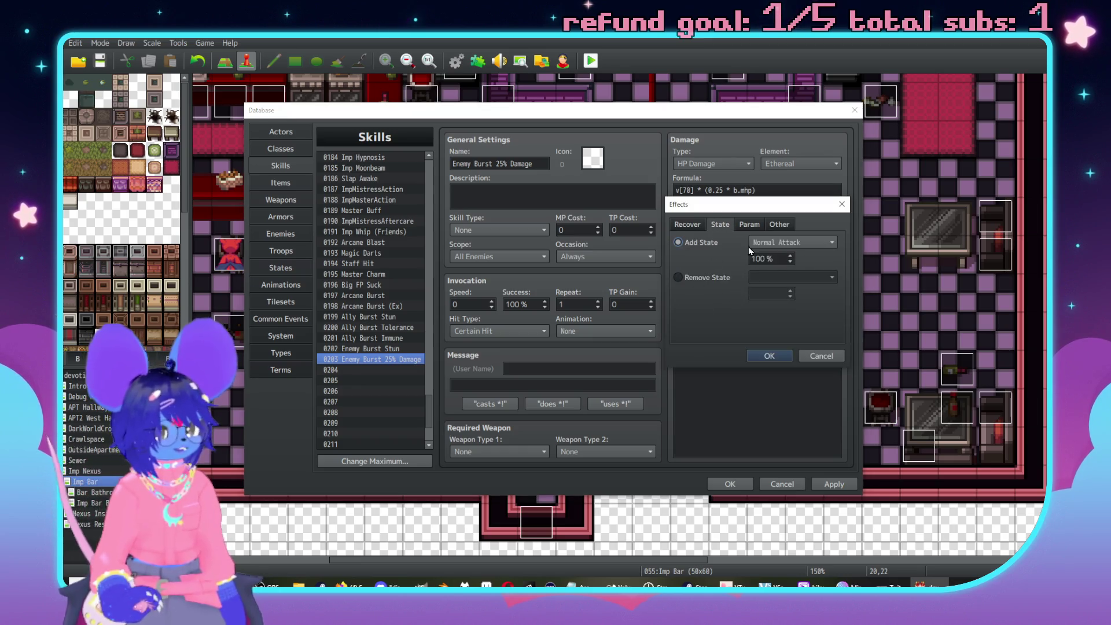
click(791, 242)
scroll(810, 480, down, 4)
click(782, 527)
click(769, 356)
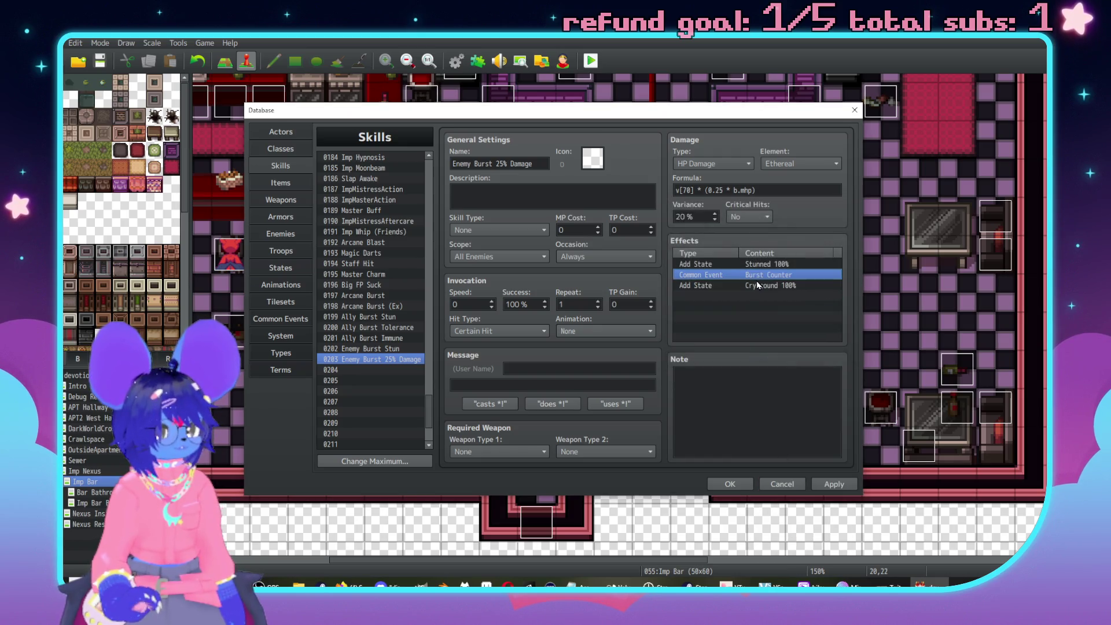
drag(761, 285, 758, 265)
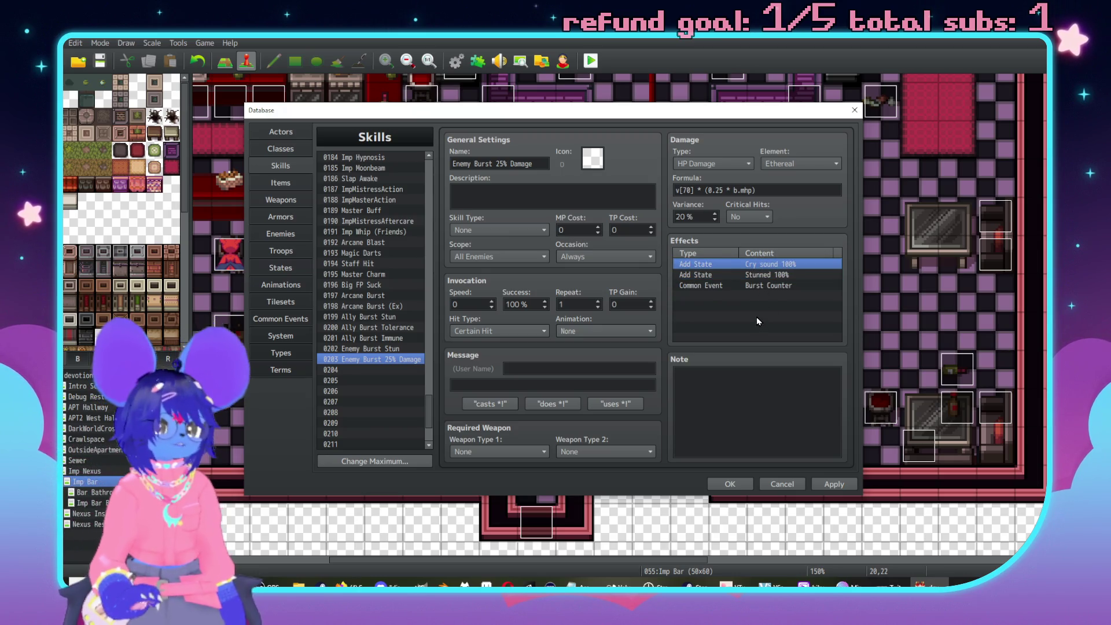
click(756, 317)
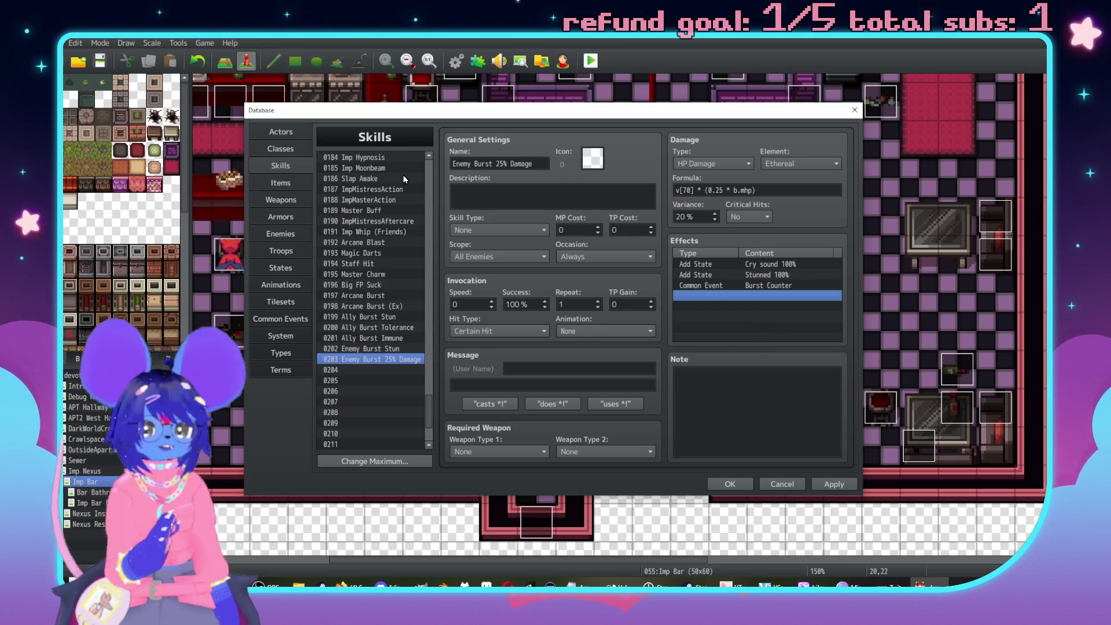
click(306, 316)
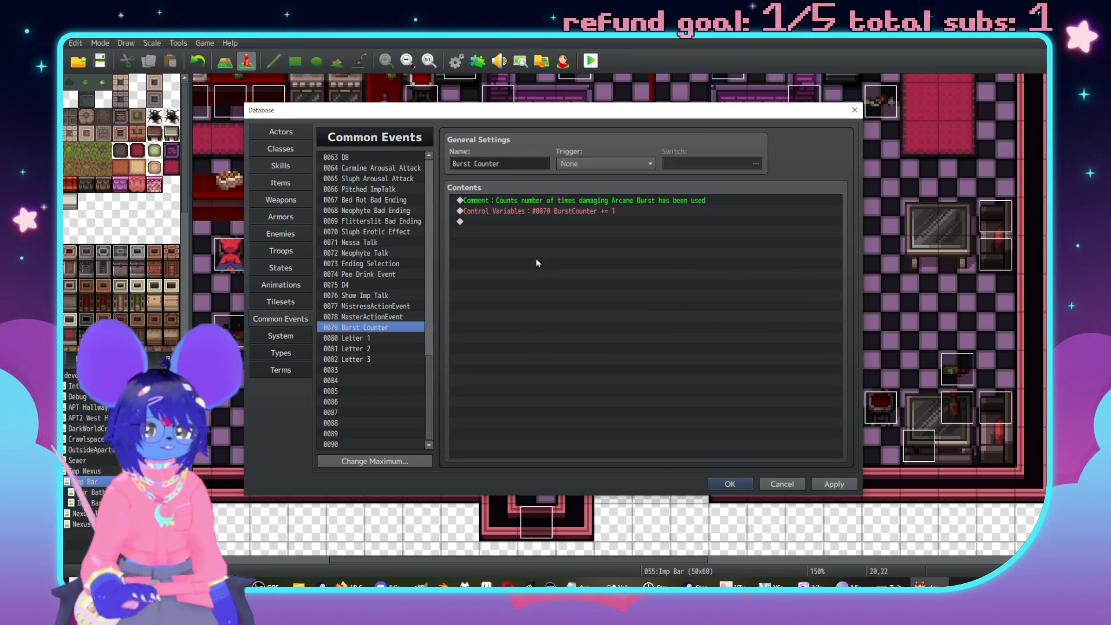
Paste the If Carmine has Cry sound block with Play SE Absorb1 into Burst Counter and apply.
click(512, 221)
key(ctrl+v)
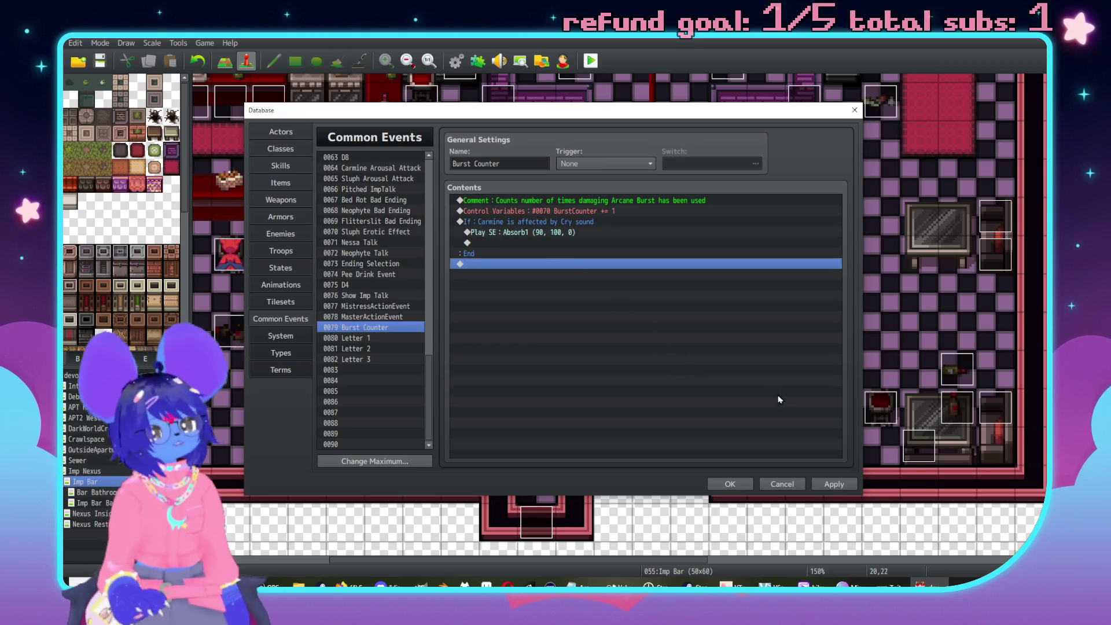
click(851, 487)
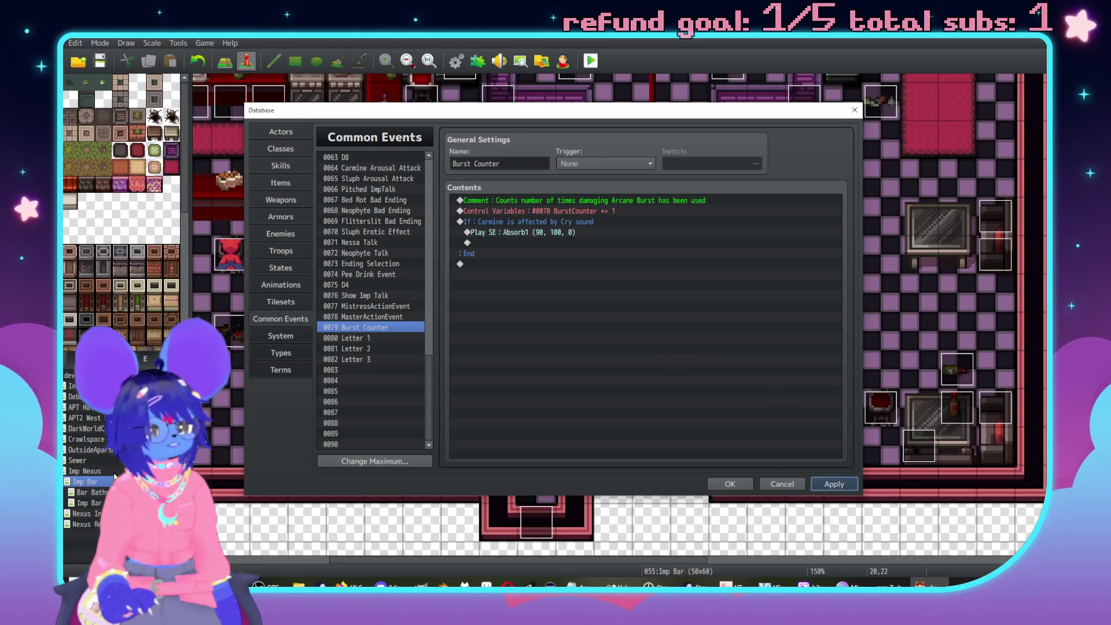
Battle-test TEST MOUSE; Carmine takes 312, then 541 damage and is stunned.
click(280, 251)
click(752, 164)
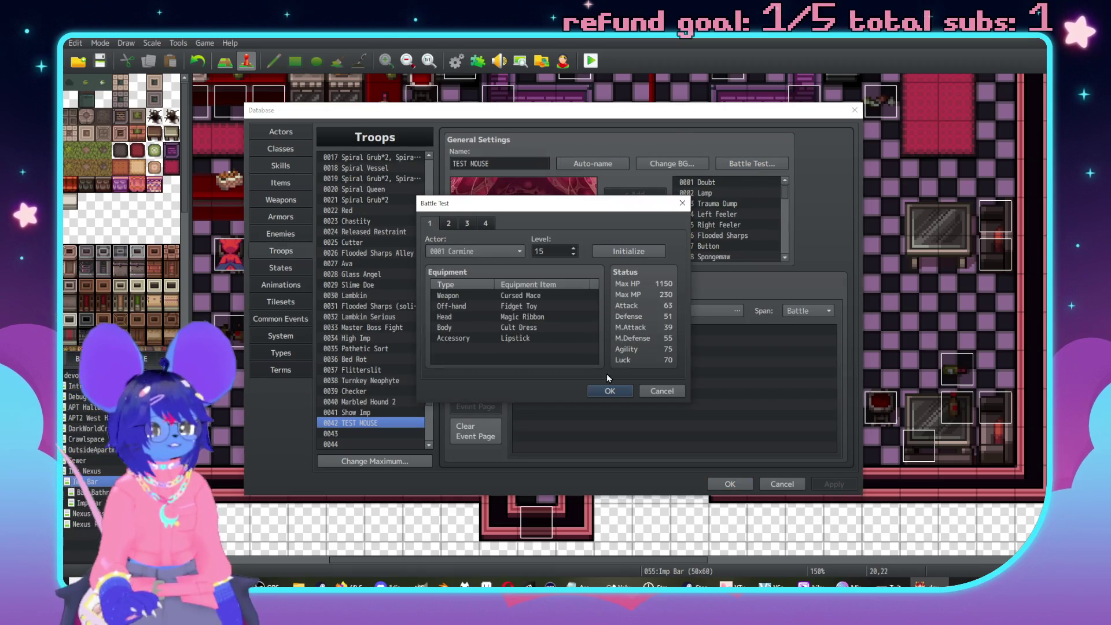
click(599, 394)
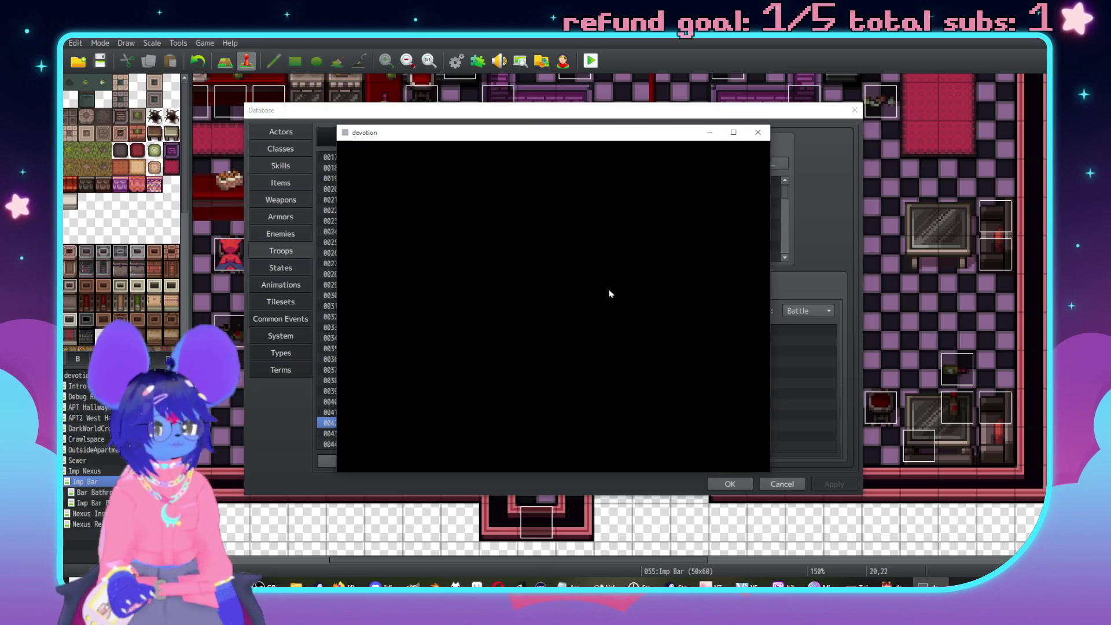
key(Return)
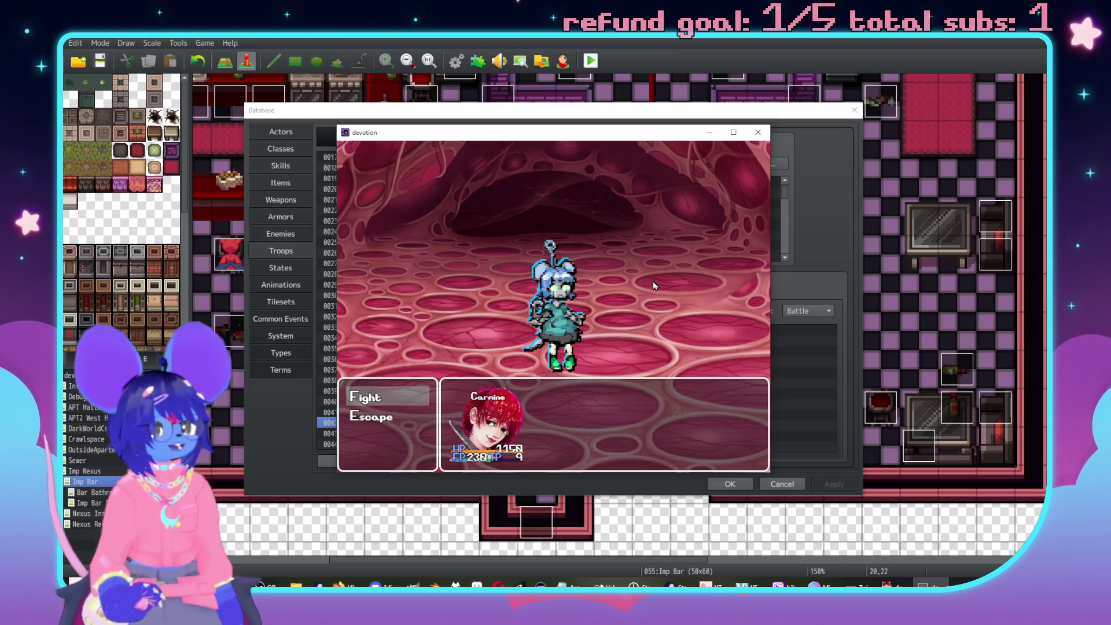
key(Return)
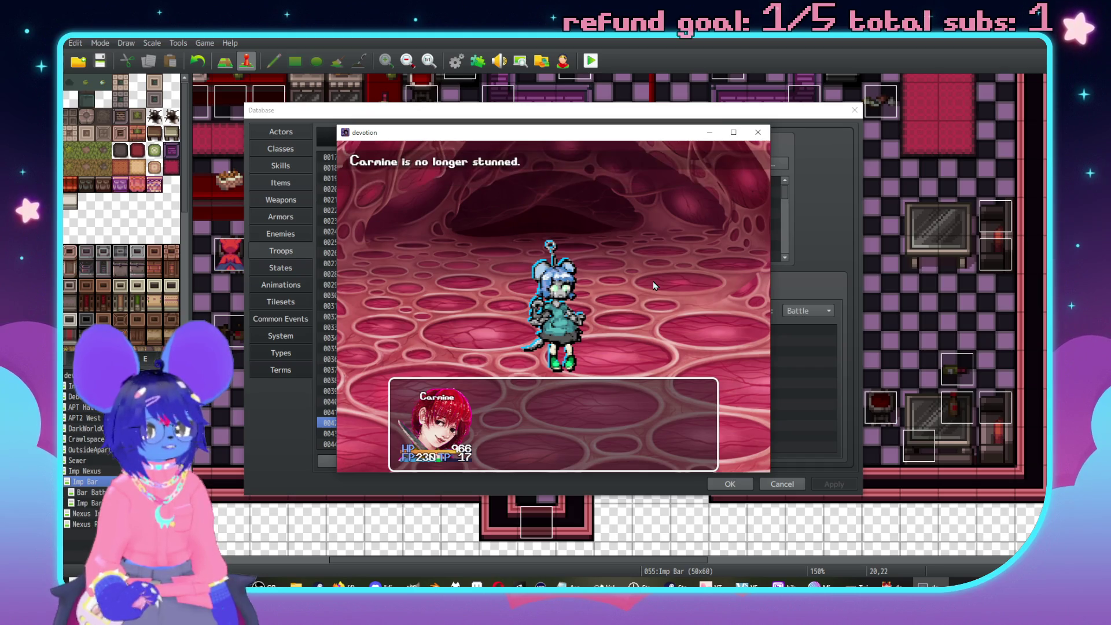
key(Return)
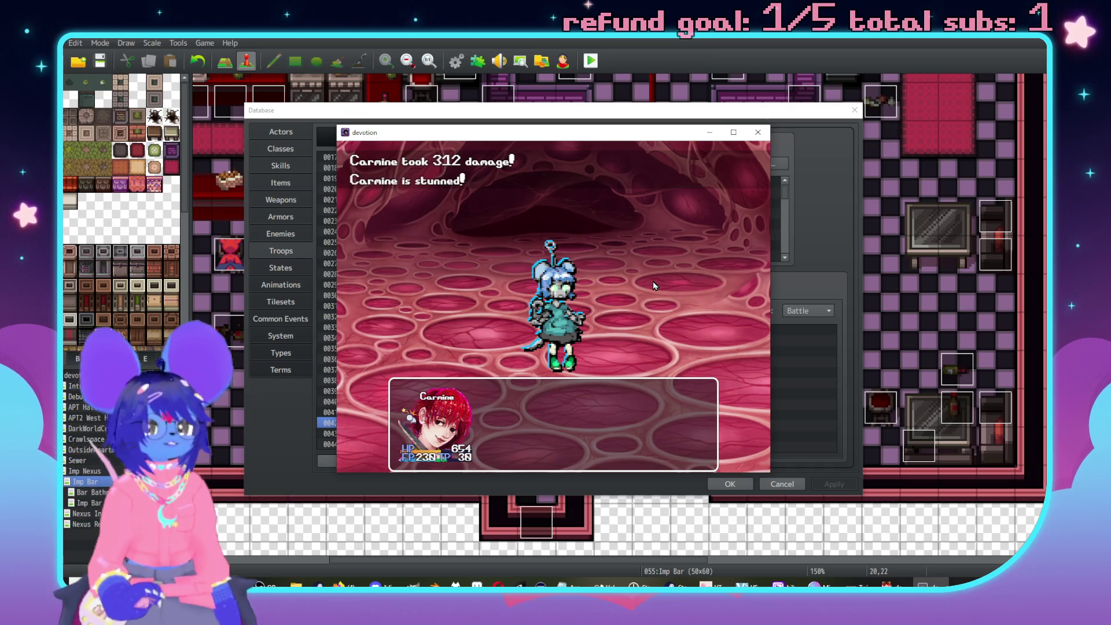
key(Return)
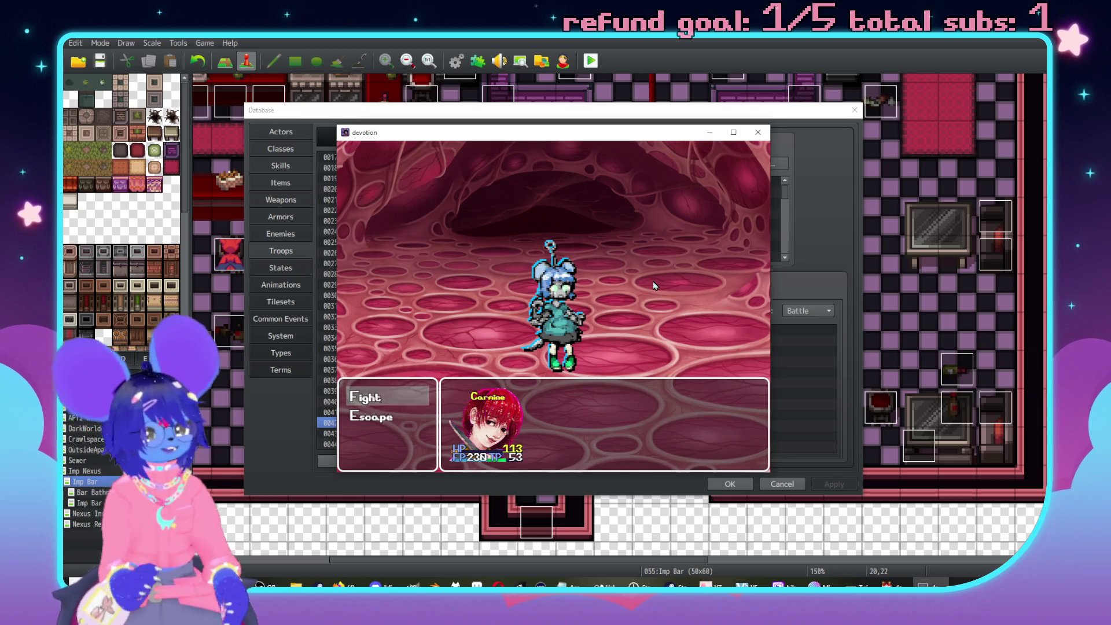
click(757, 134)
click(692, 329)
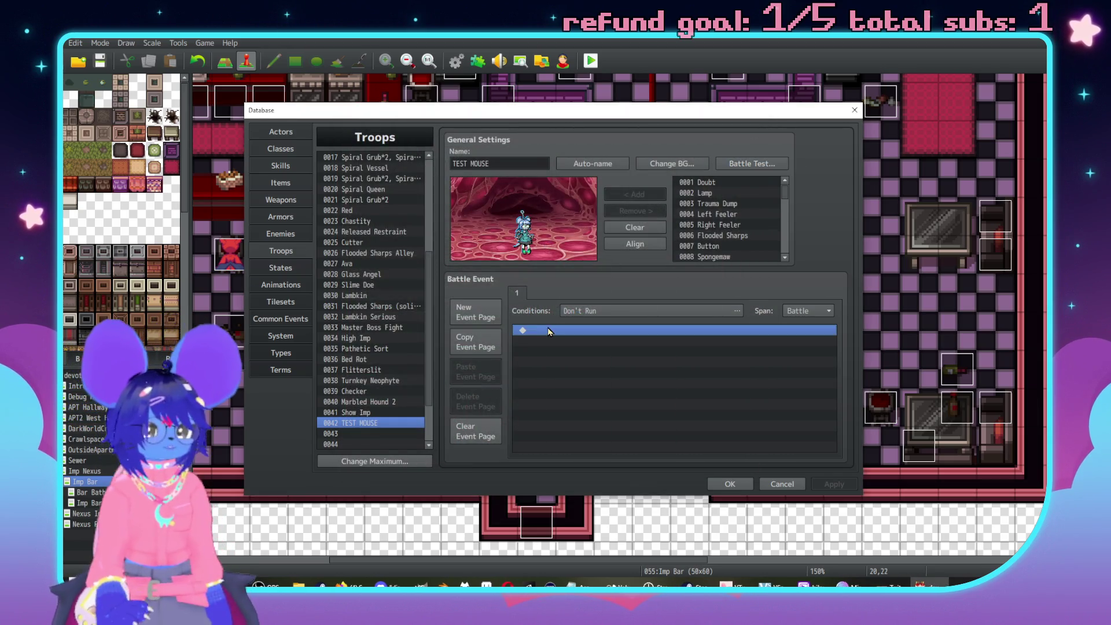
Make the TEST MOUSE battle event run every turn and paste the Cry sound If block into it.
click(808, 310)
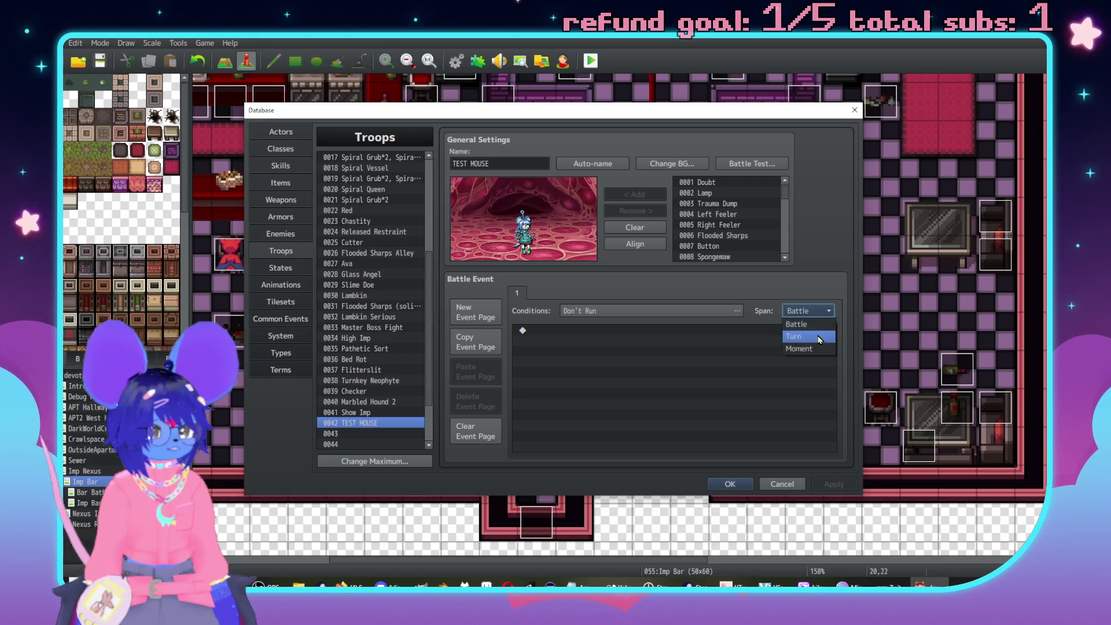
click(798, 332)
click(703, 310)
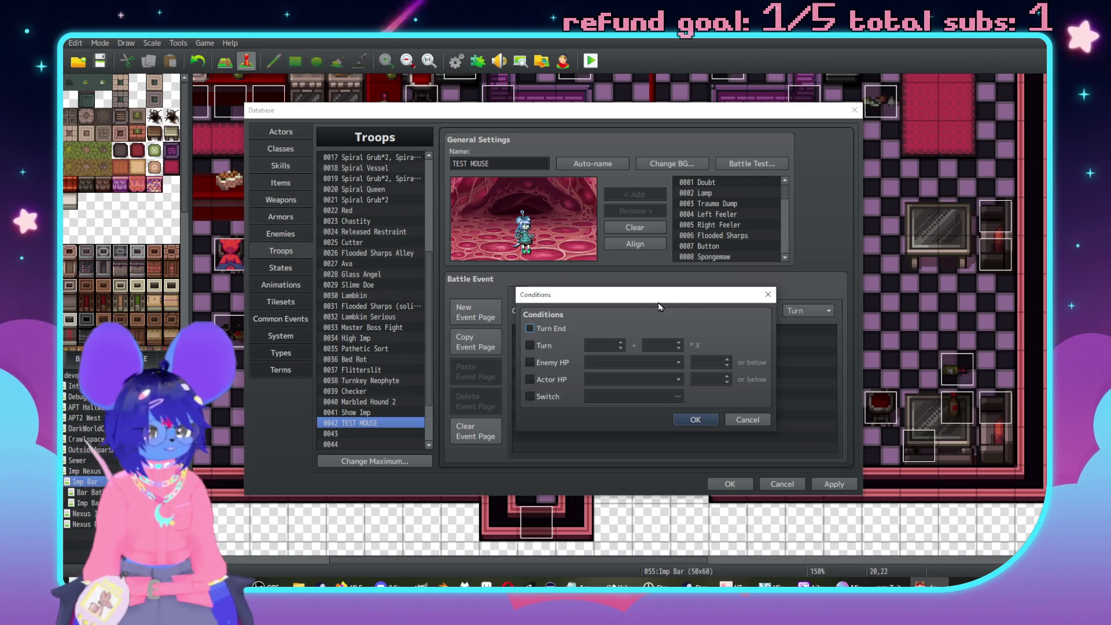
click(770, 297)
click(618, 333)
key(ctrl+v)
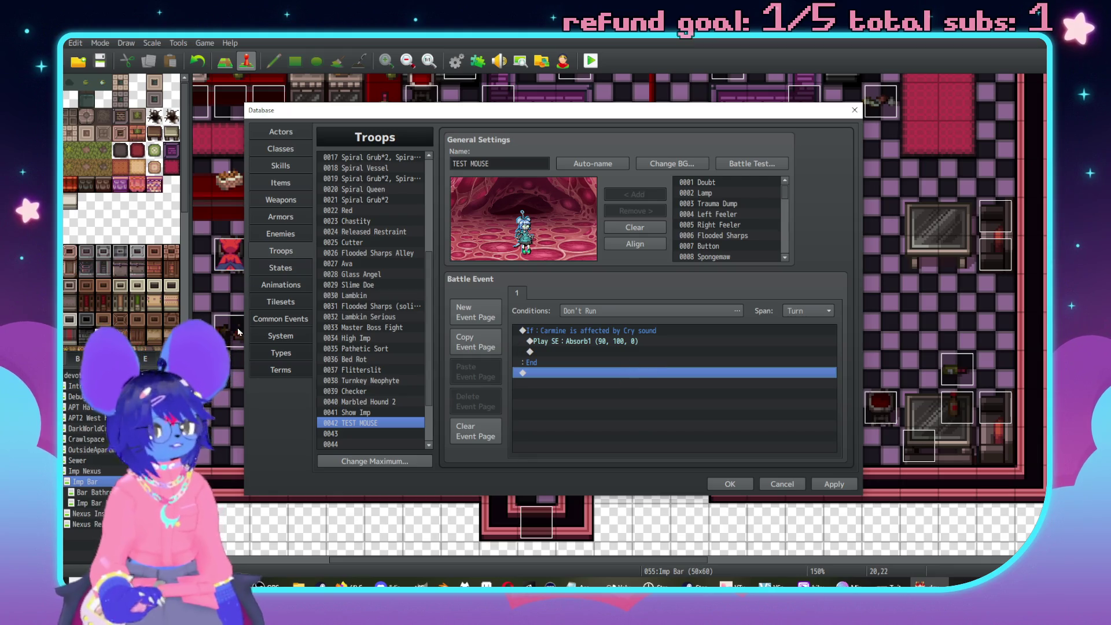
Delete the Cry sound If block from the Burst Counter common event.
click(298, 317)
click(551, 222)
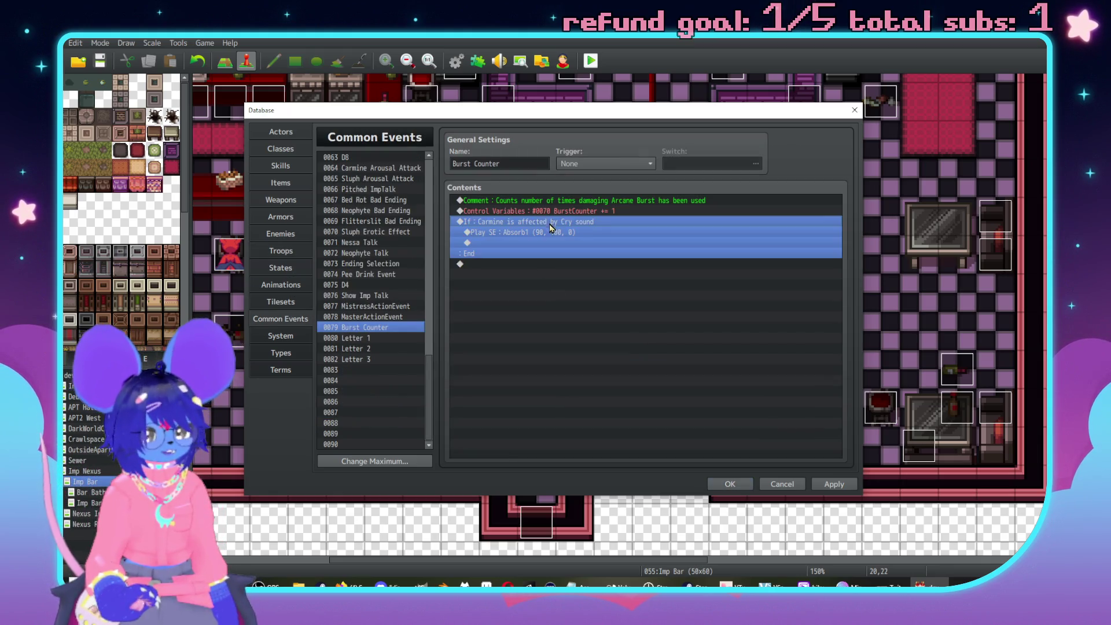
key(Delete)
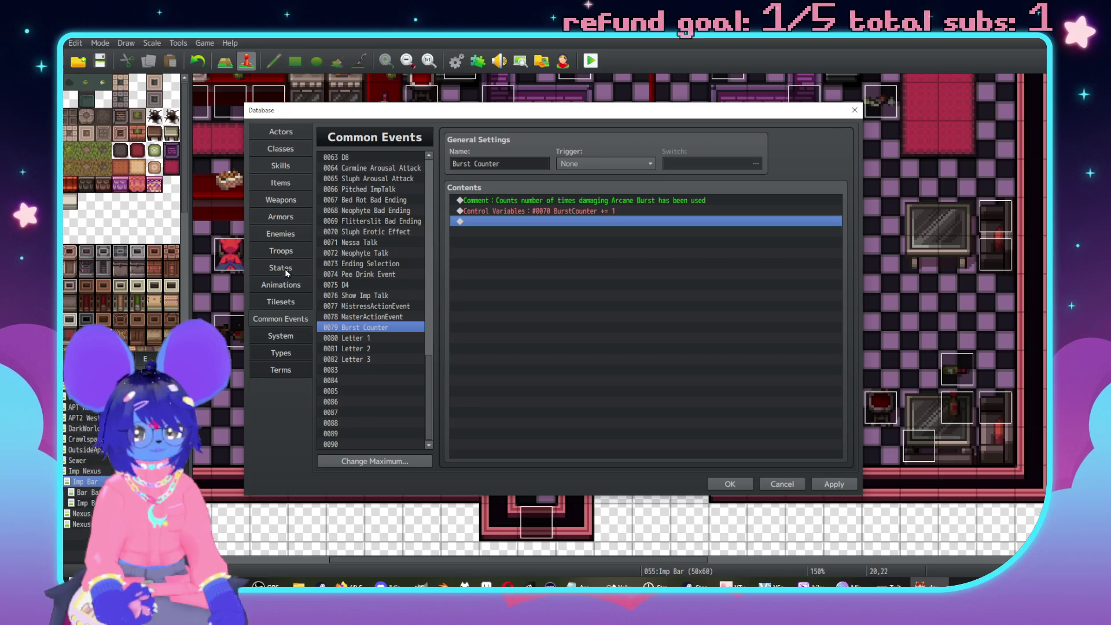
click(290, 269)
click(292, 285)
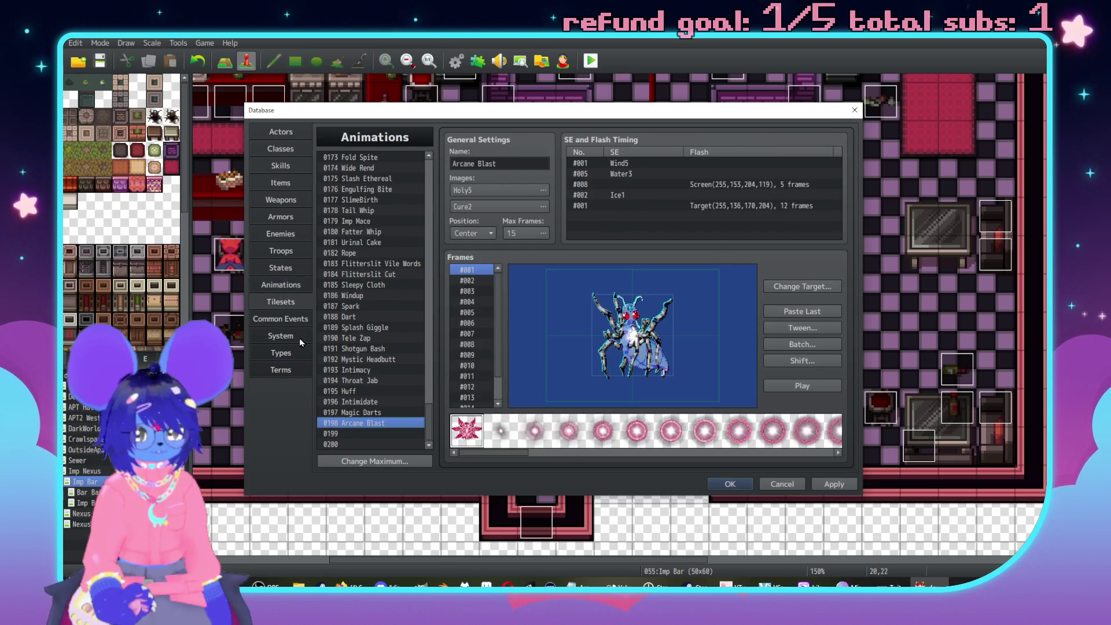
click(286, 301)
Insert Change State: Carmine + Cry sound after the Play SE Absorb1 command.
click(281, 251)
click(560, 352)
double_click(560, 352)
click(549, 163)
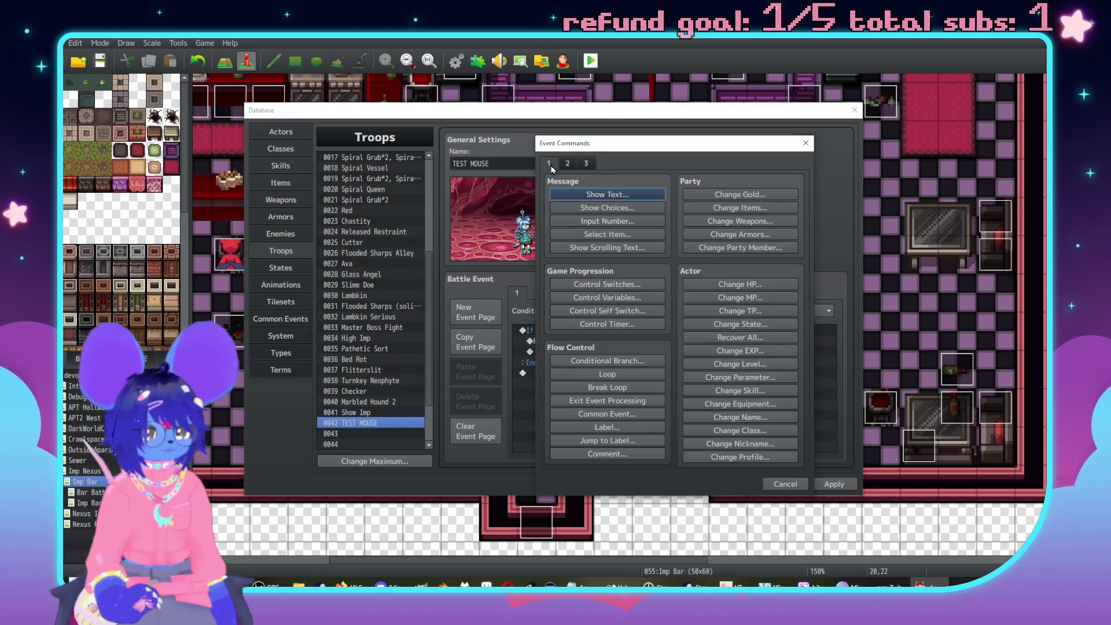
click(740, 324)
click(694, 280)
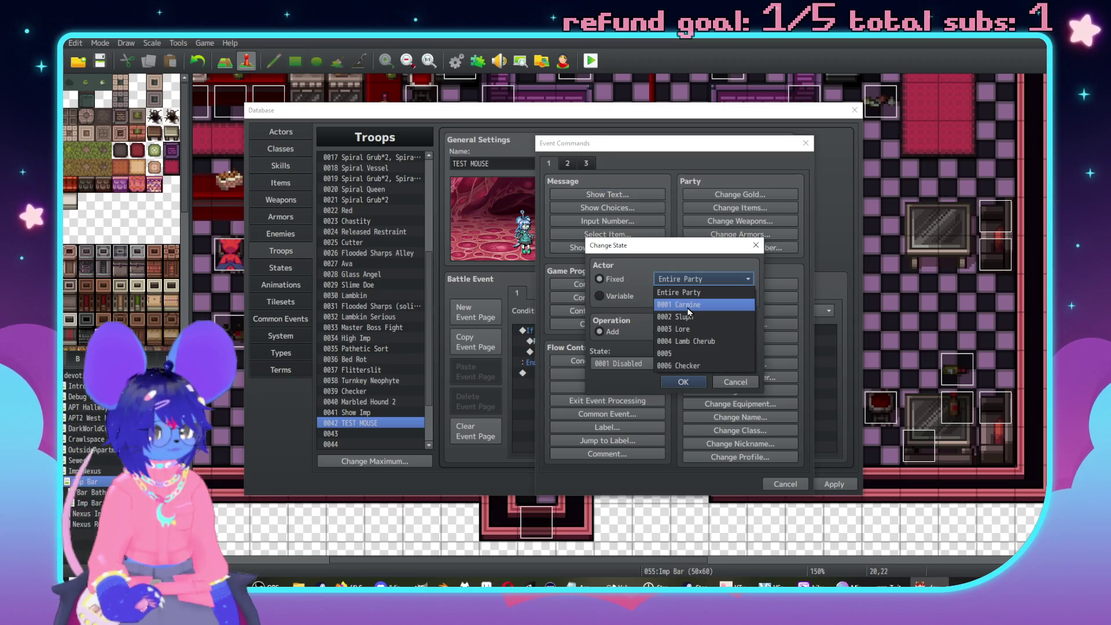
click(685, 305)
click(695, 279)
click(645, 303)
click(634, 363)
scroll(631, 388, down, 5)
click(624, 580)
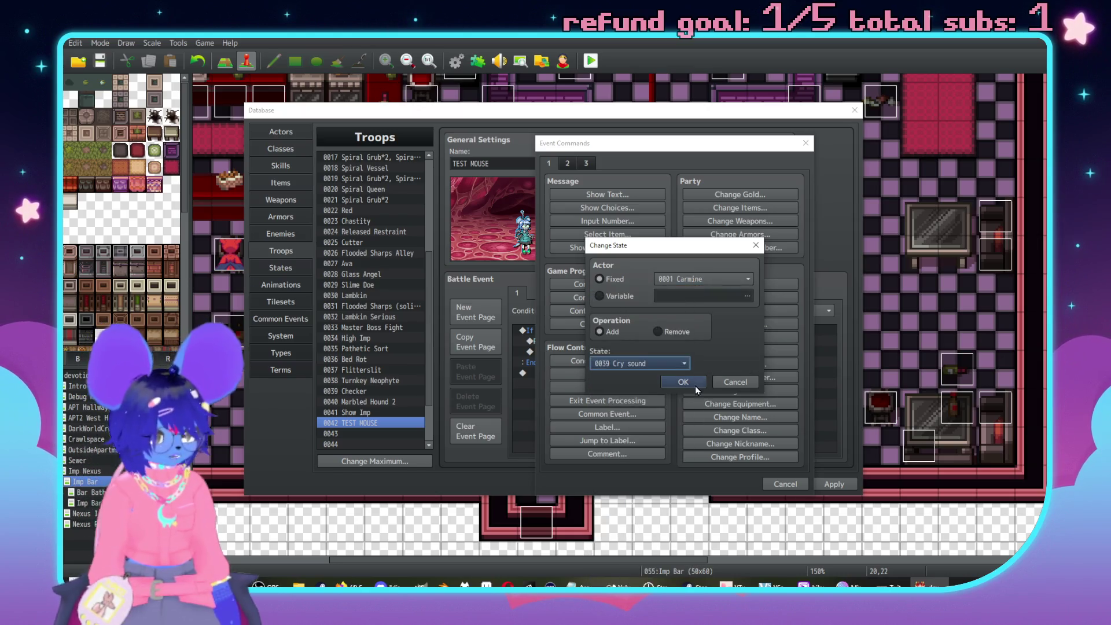
click(697, 385)
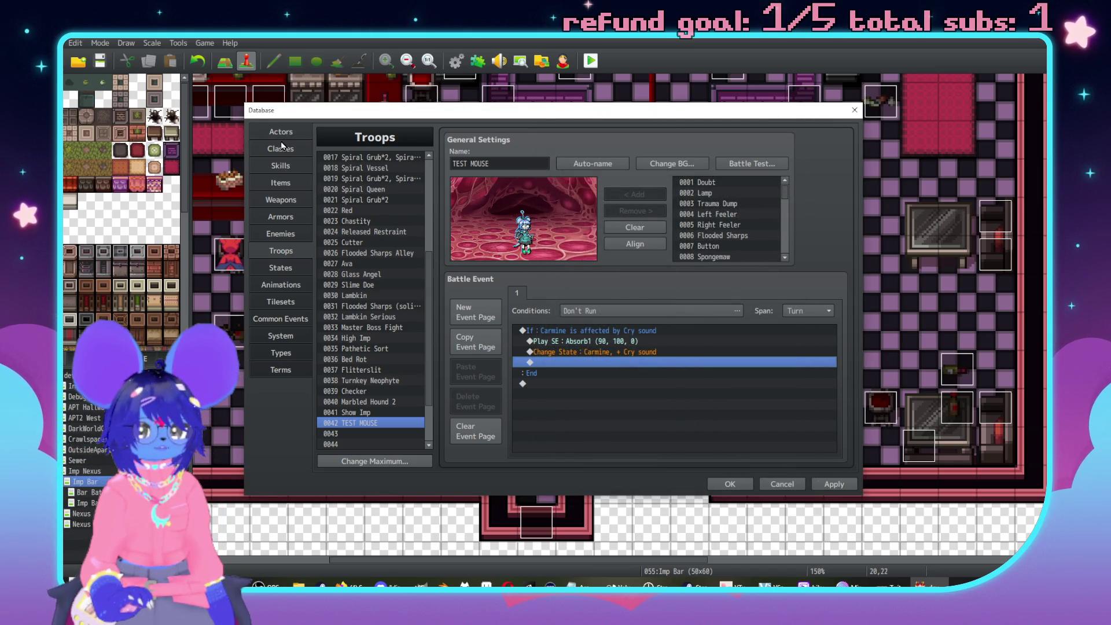
Browse to the Actors page and view Lore's settings.
click(282, 148)
click(281, 133)
click(370, 178)
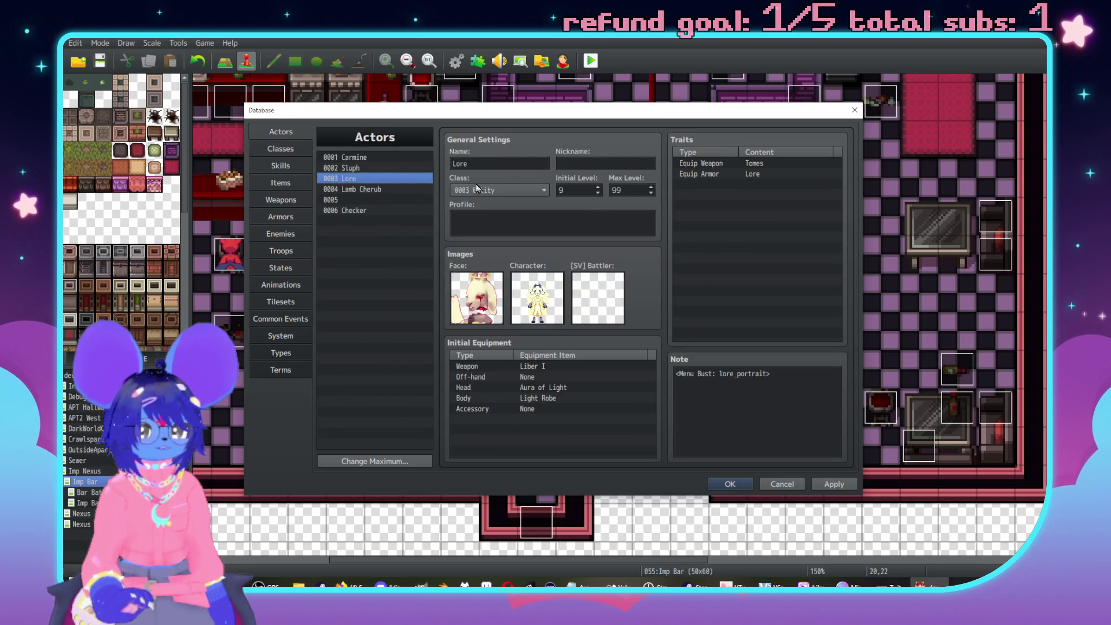
Give Sluph a State Resist: Cry sound trait.
click(387, 168)
double_click(705, 196)
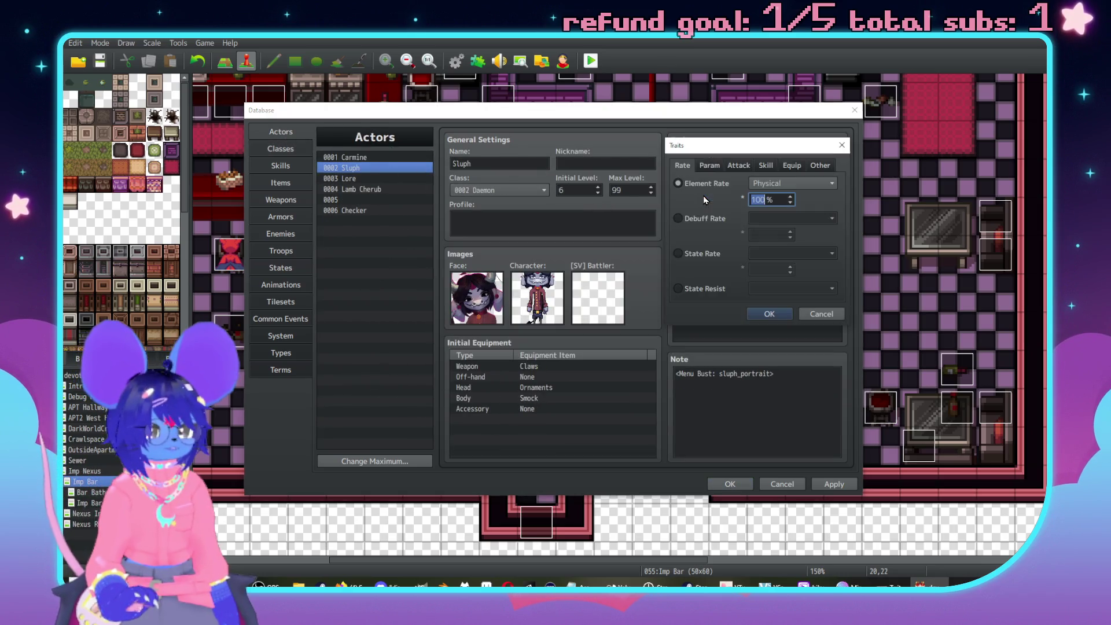
click(716, 288)
click(761, 288)
key(Down)
key(Down)
key(Down)
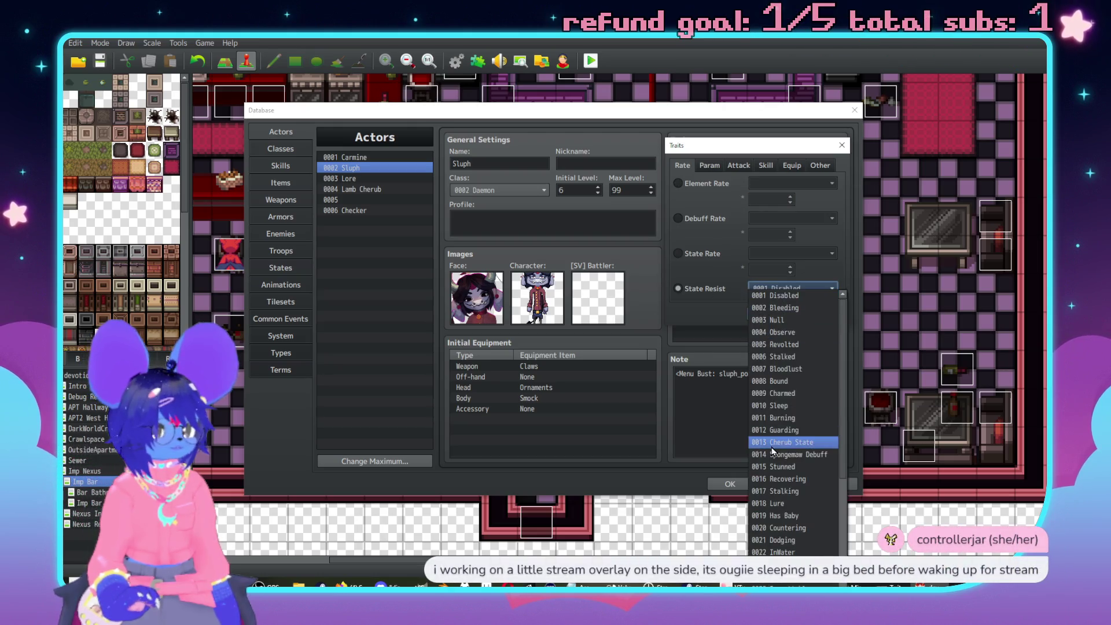
key(Down)
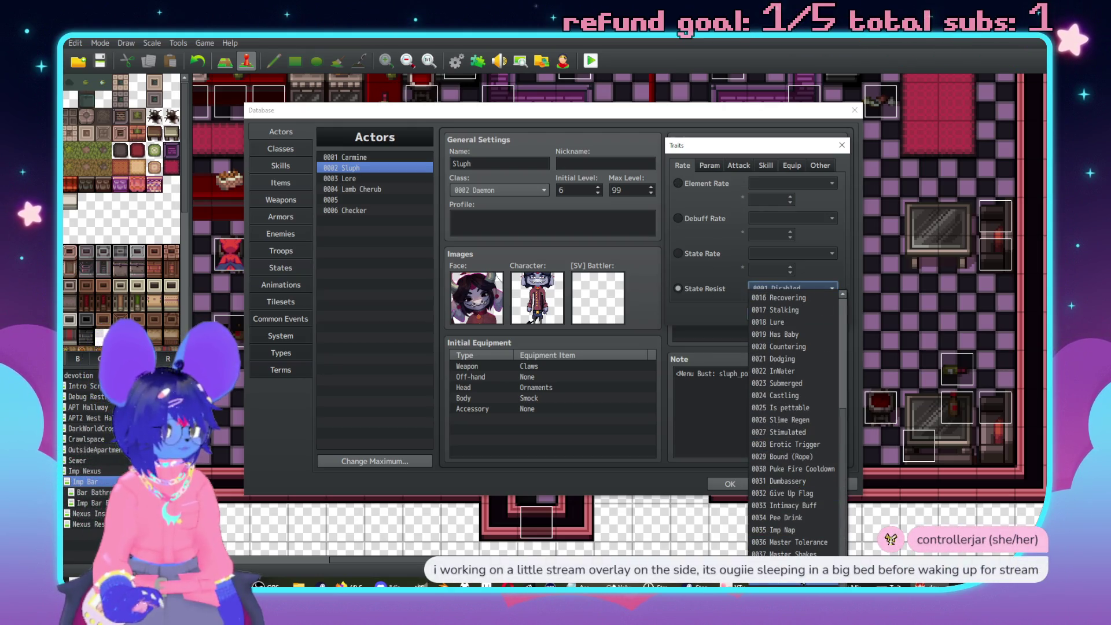
key(Return)
click(772, 316)
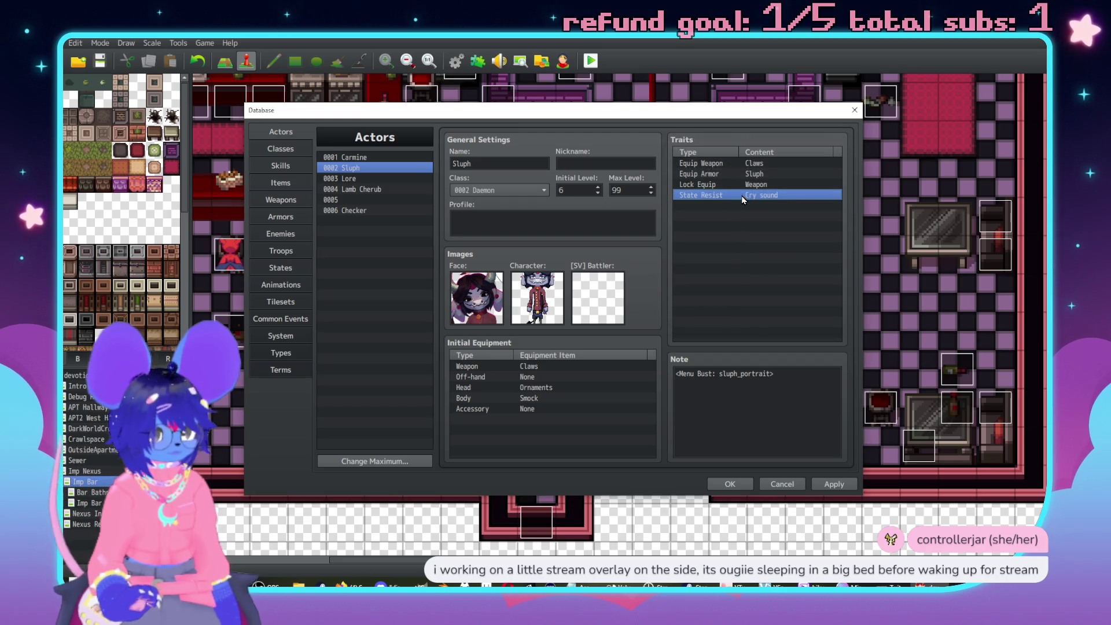
Add a State Resist: Burning trait to Checker, then return to the TEST MOUSE troop.
click(386, 211)
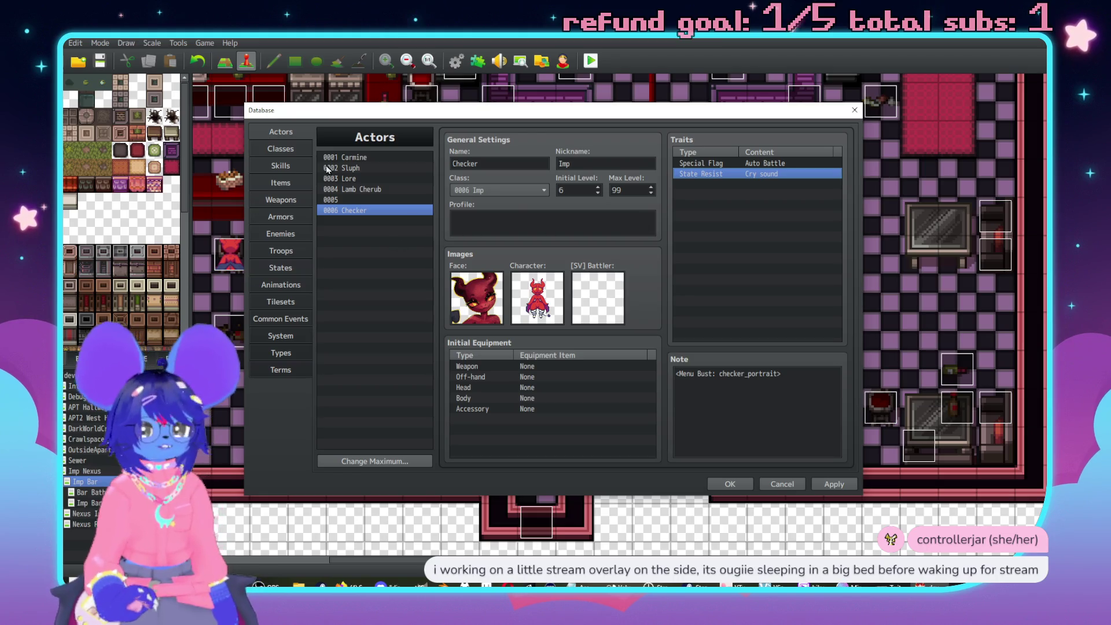
double_click(700, 191)
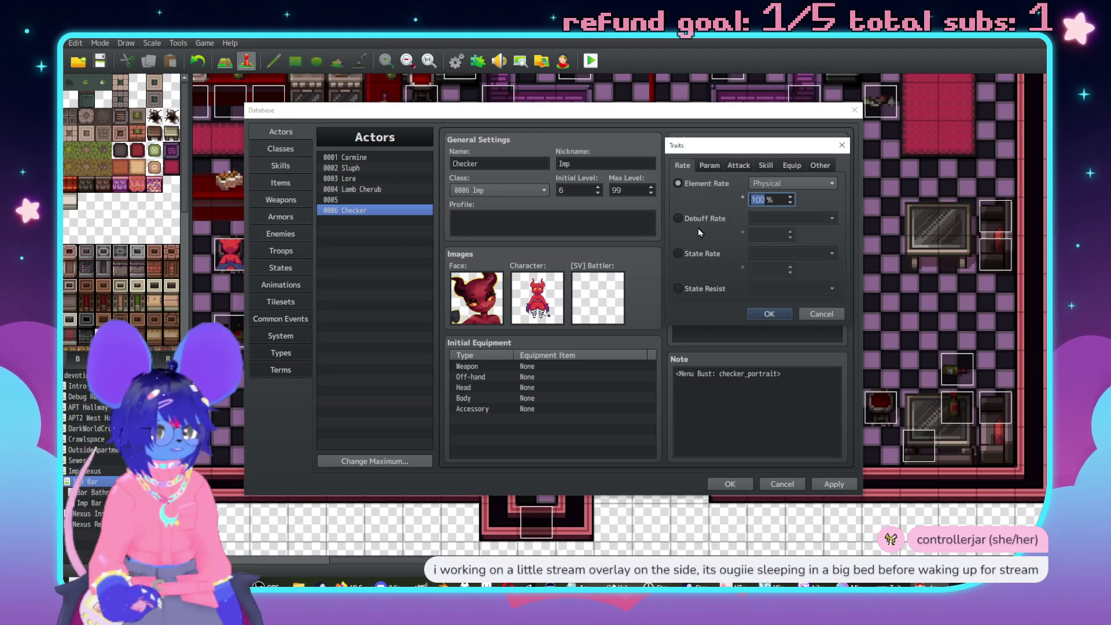
click(704, 288)
click(793, 288)
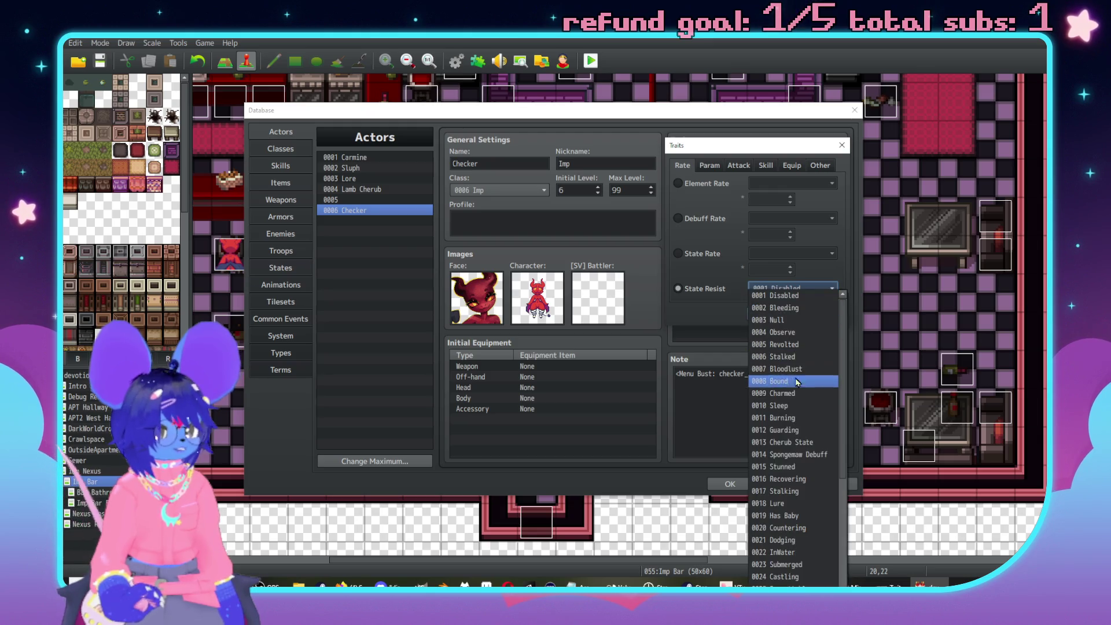
click(794, 419)
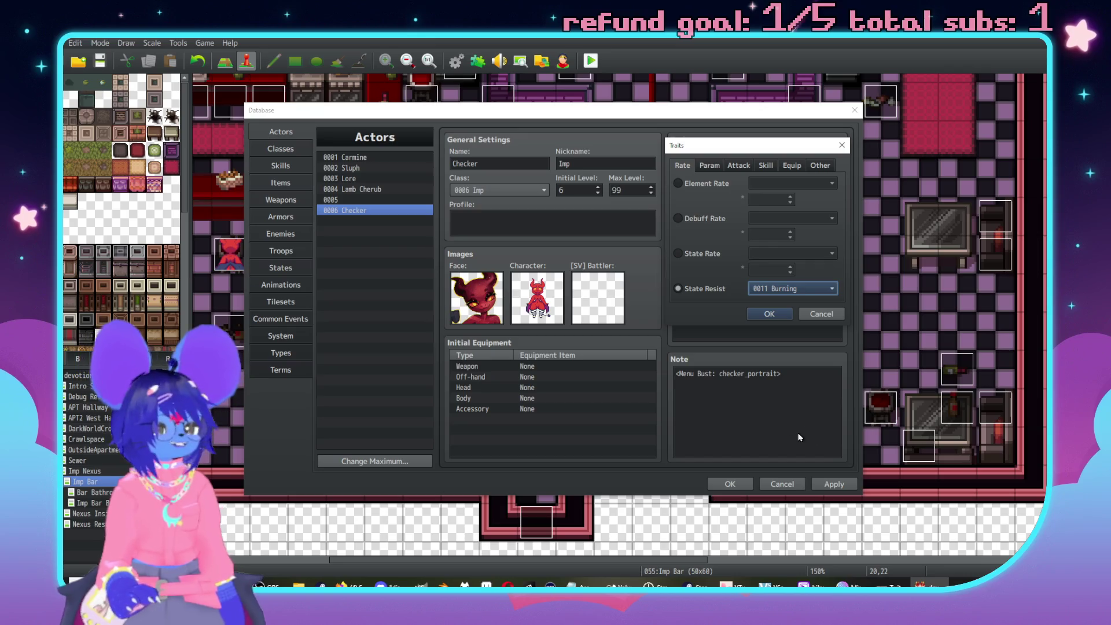
click(779, 319)
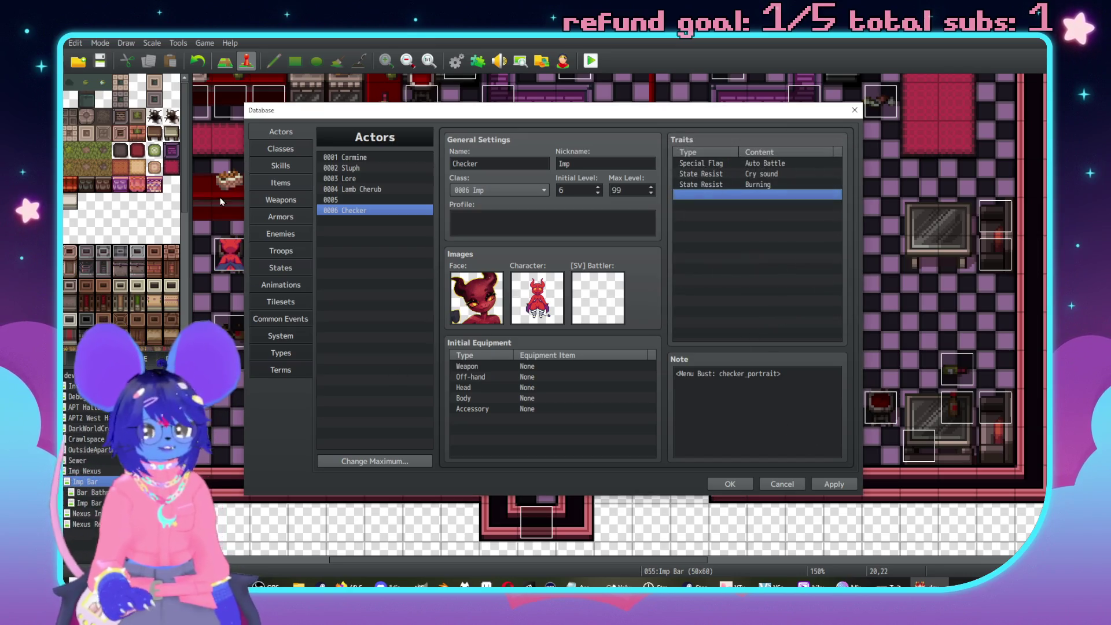
click(277, 196)
click(280, 250)
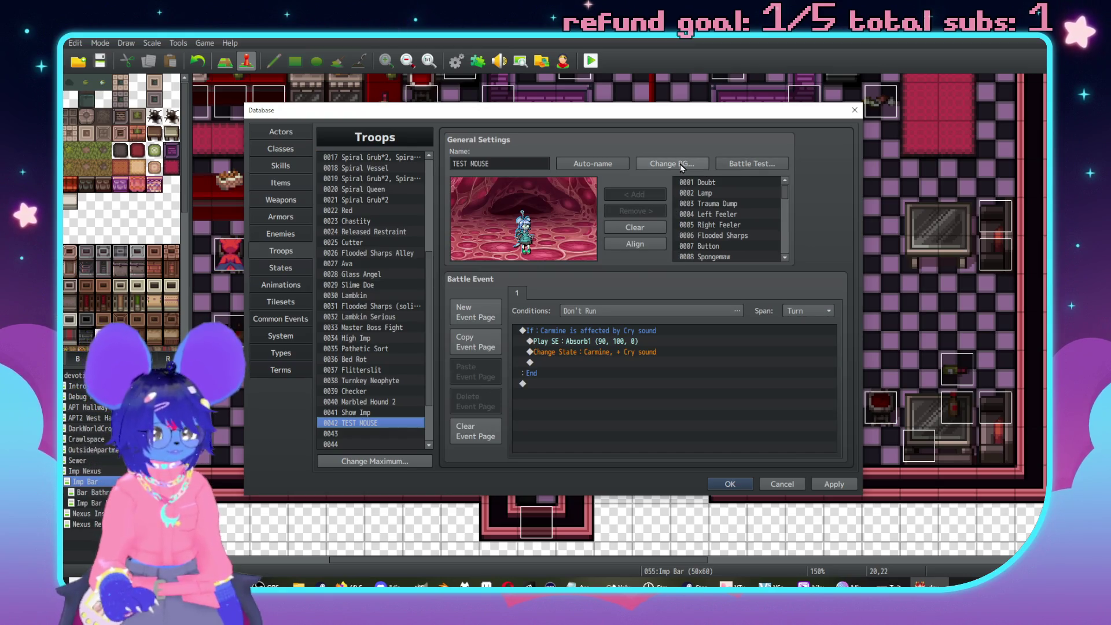
Set up a battle test for TEST MOUSE with Carmine and Sluph in the party.
click(751, 164)
click(449, 223)
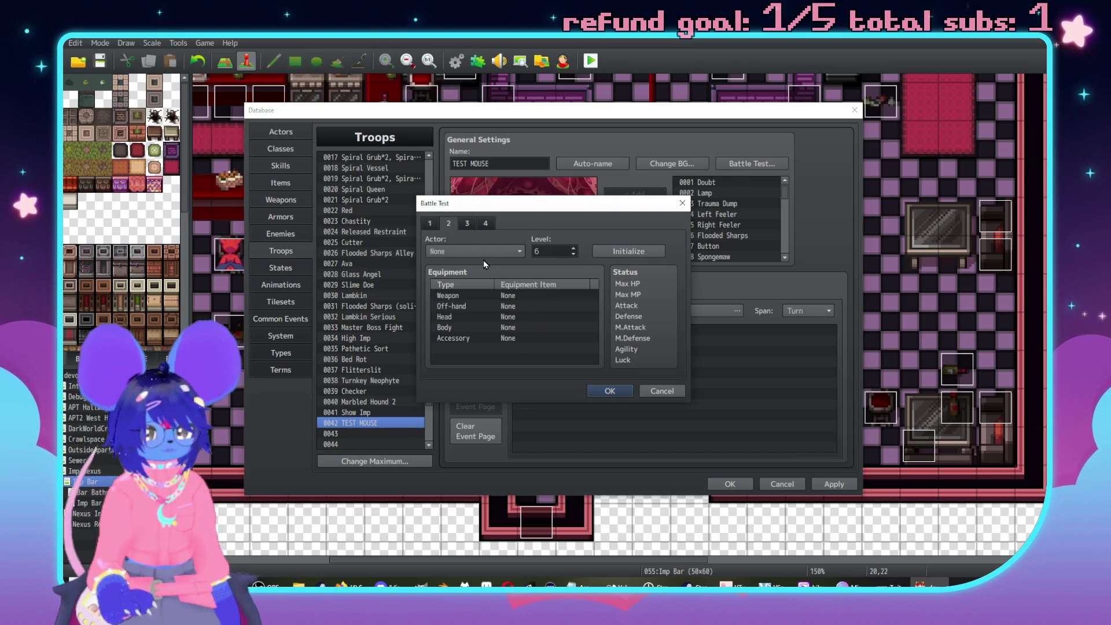
click(474, 251)
click(463, 284)
click(429, 226)
Play one turn of the test battle, choosing Fight, then close the game window.
click(629, 393)
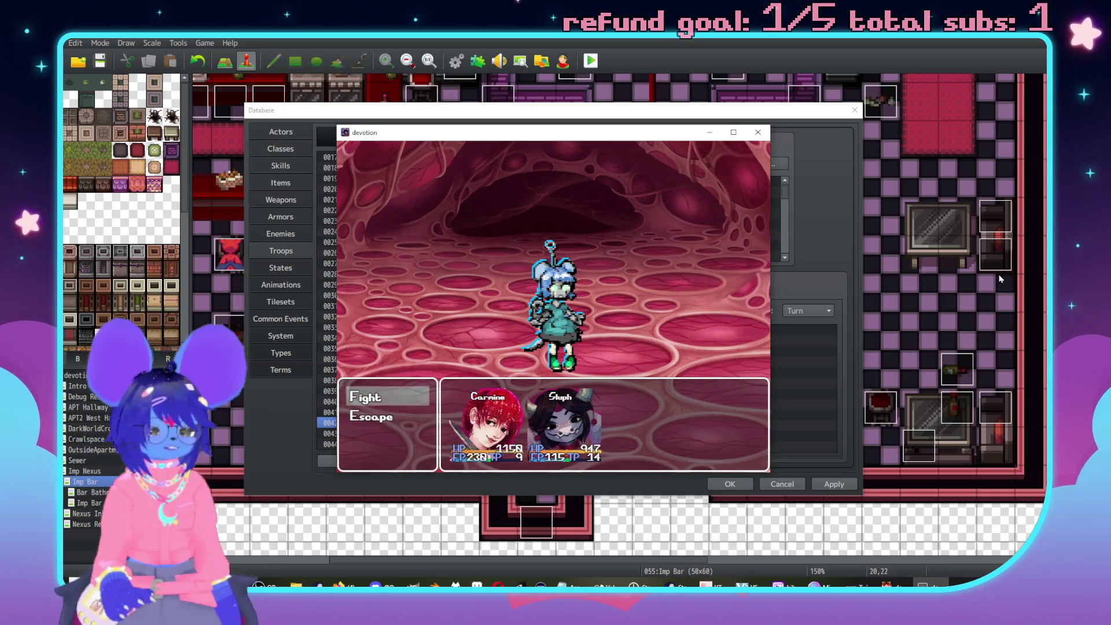
key(Return)
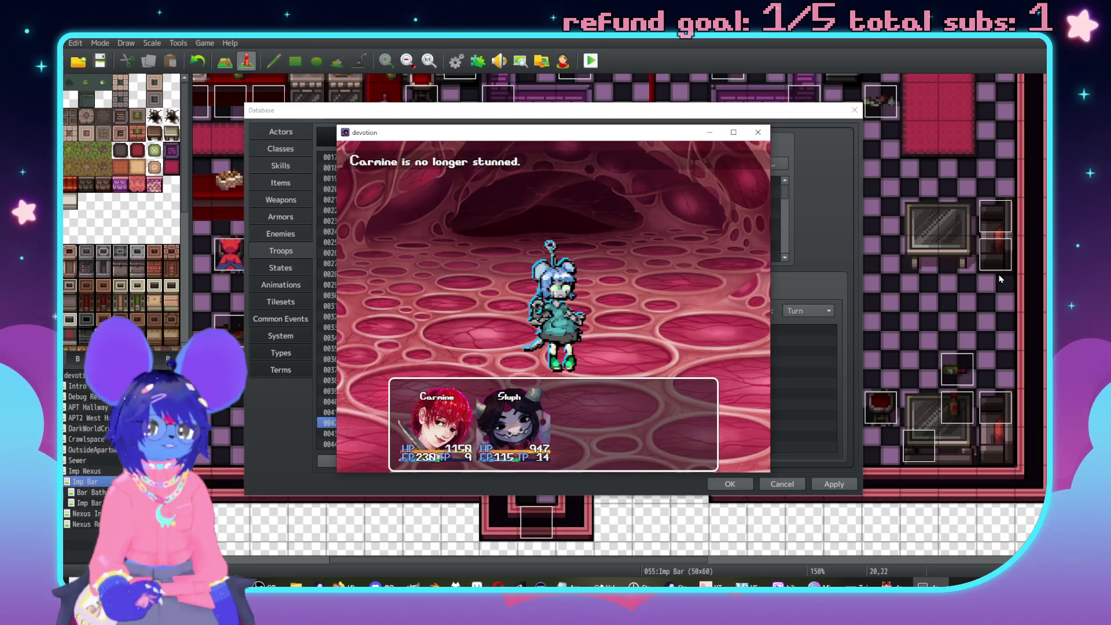
key(Return)
key(Return)
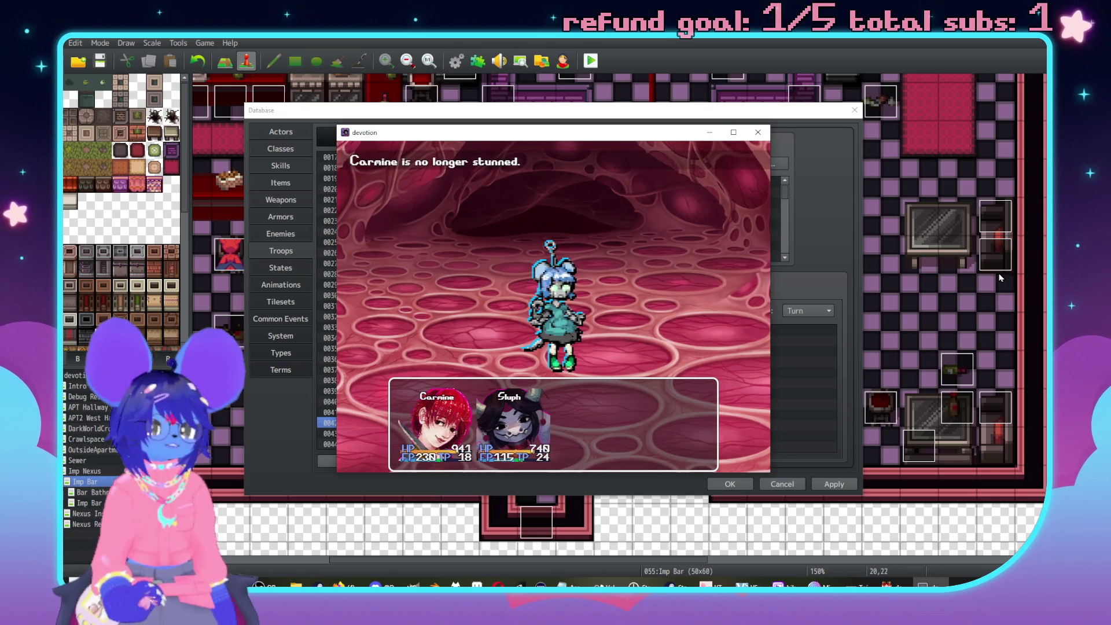
click(758, 132)
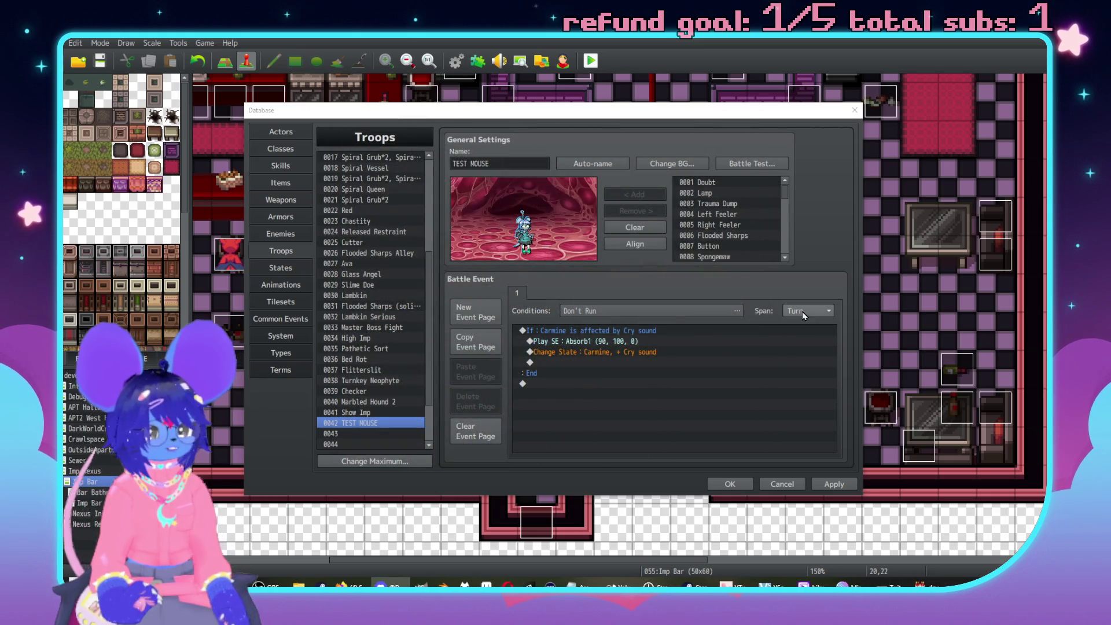
Change the battle event Span to Moment and run a one-turn test battle against TEST MOUSE.
click(802, 311)
click(806, 347)
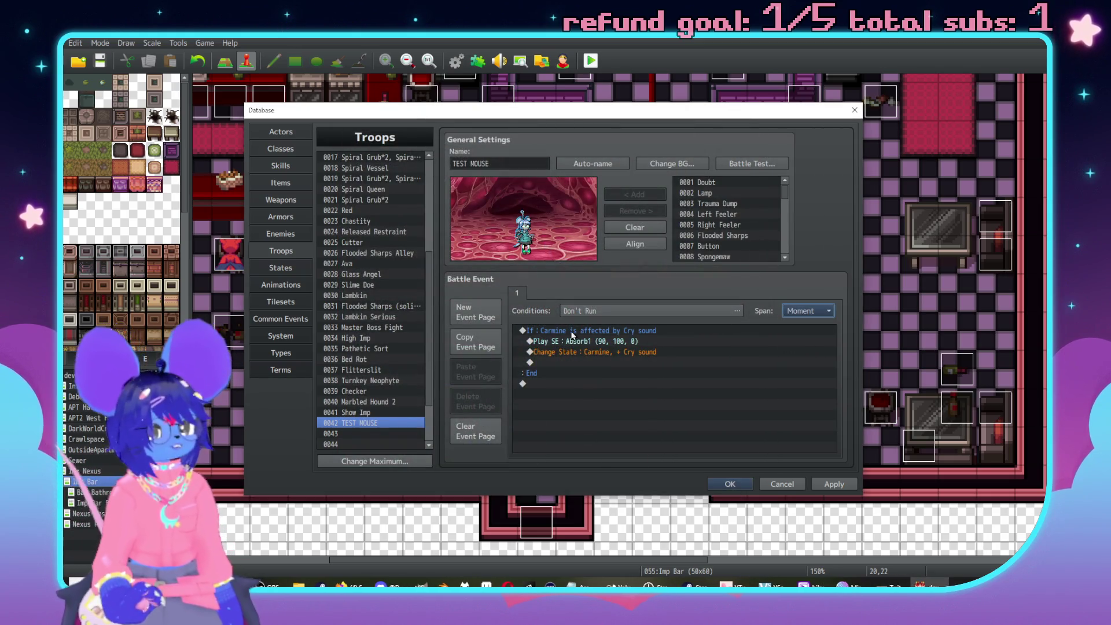
click(746, 166)
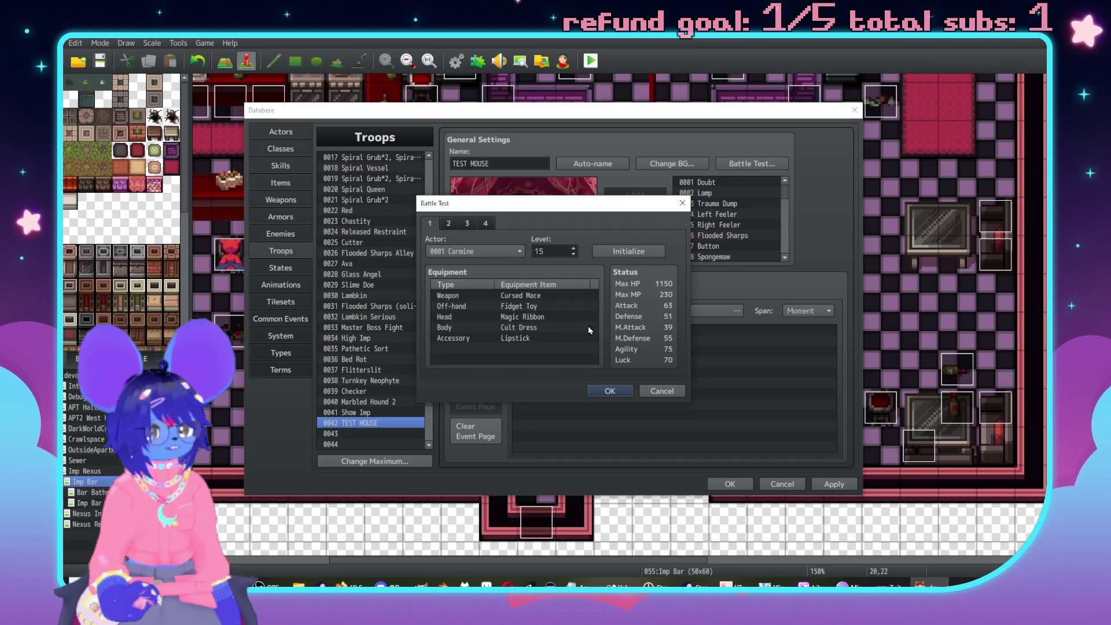
click(618, 393)
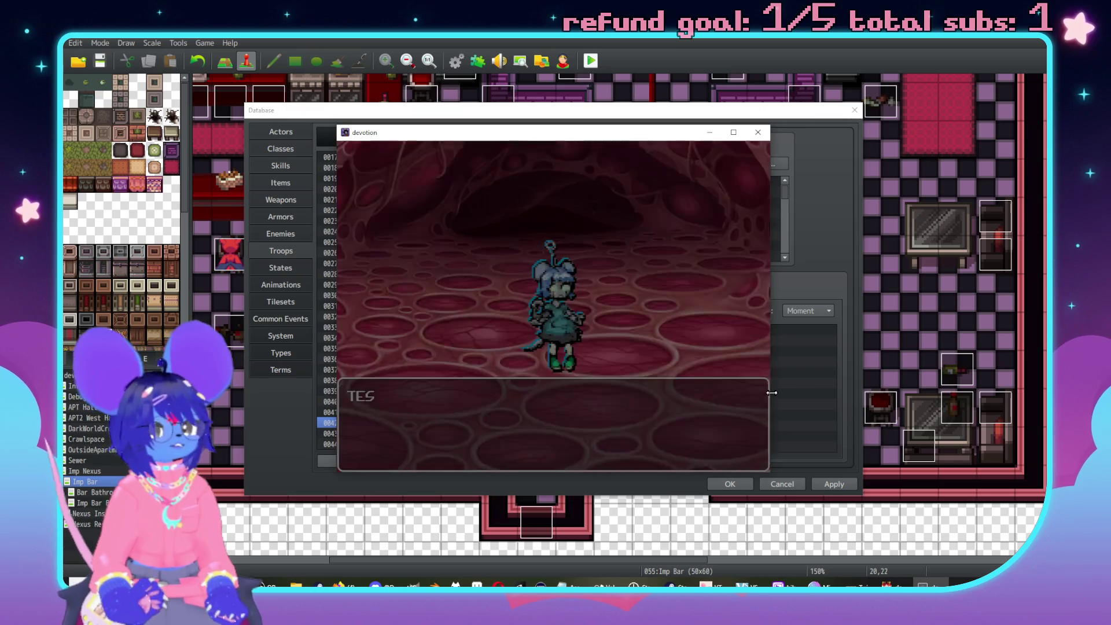
key(Return)
key(Return)
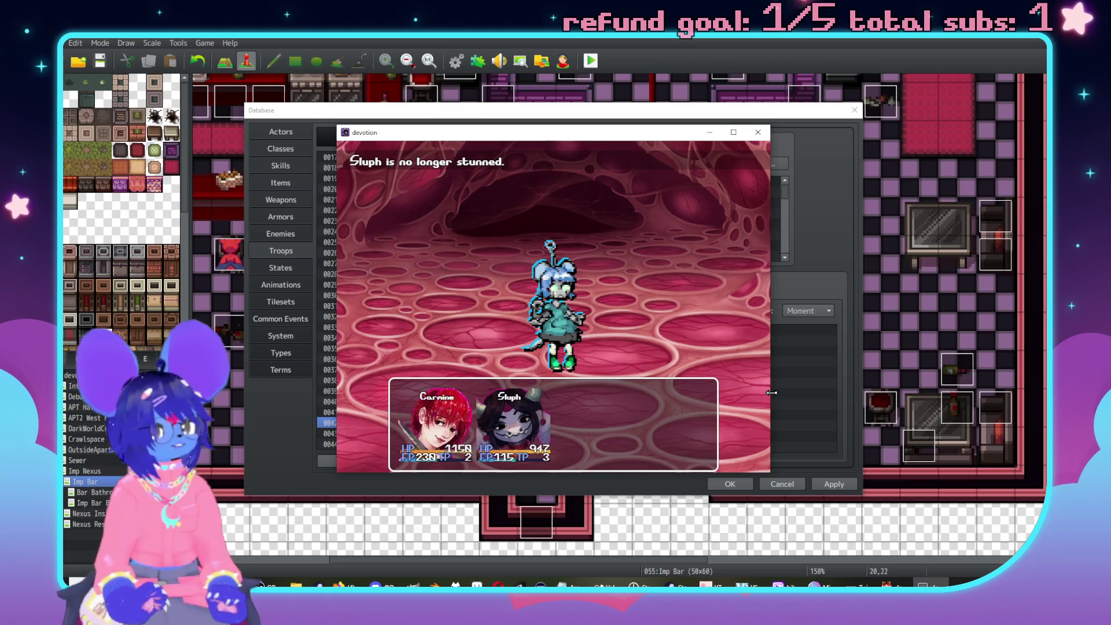
key(Return)
key(Return)
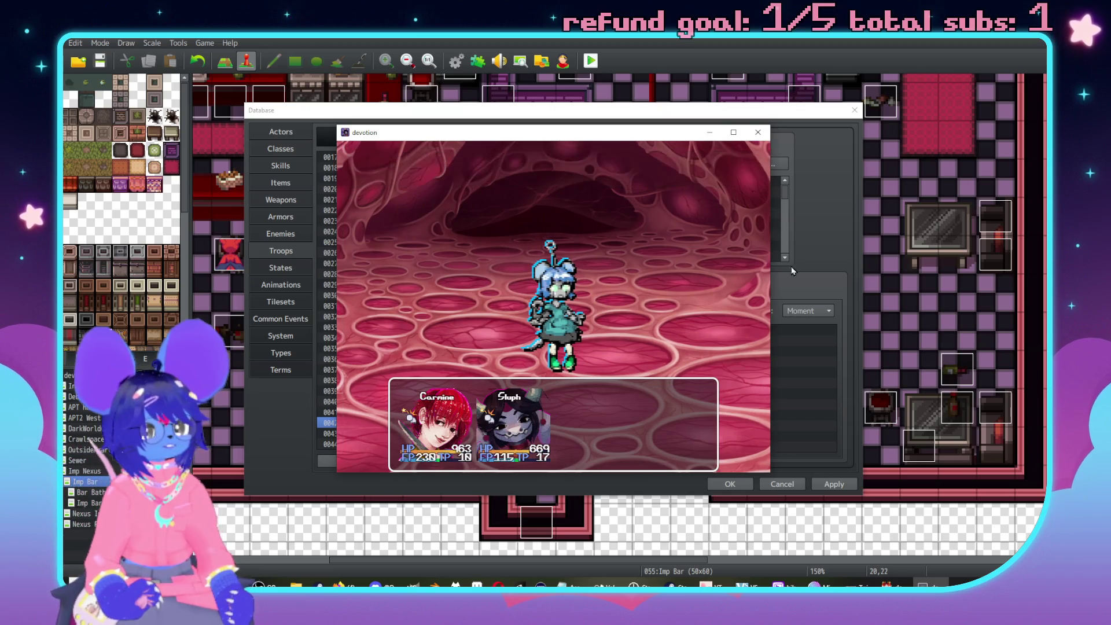
click(757, 132)
Review the battle event's commands, the Enemy Burst 25% Damage skill and the TEST MOUSE enemy.
click(580, 342)
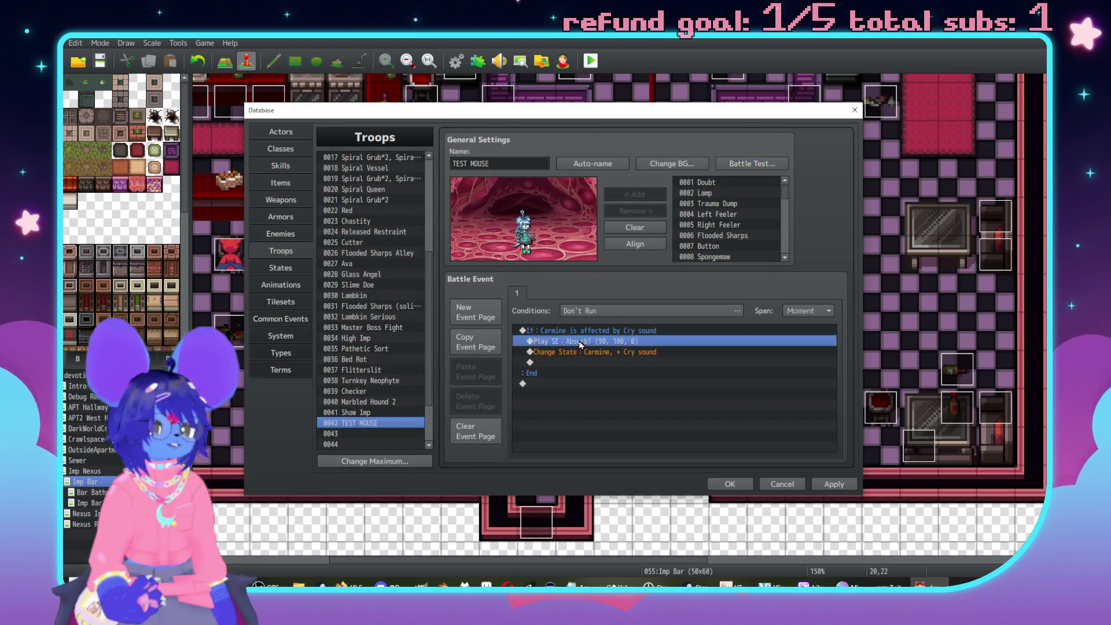
click(609, 330)
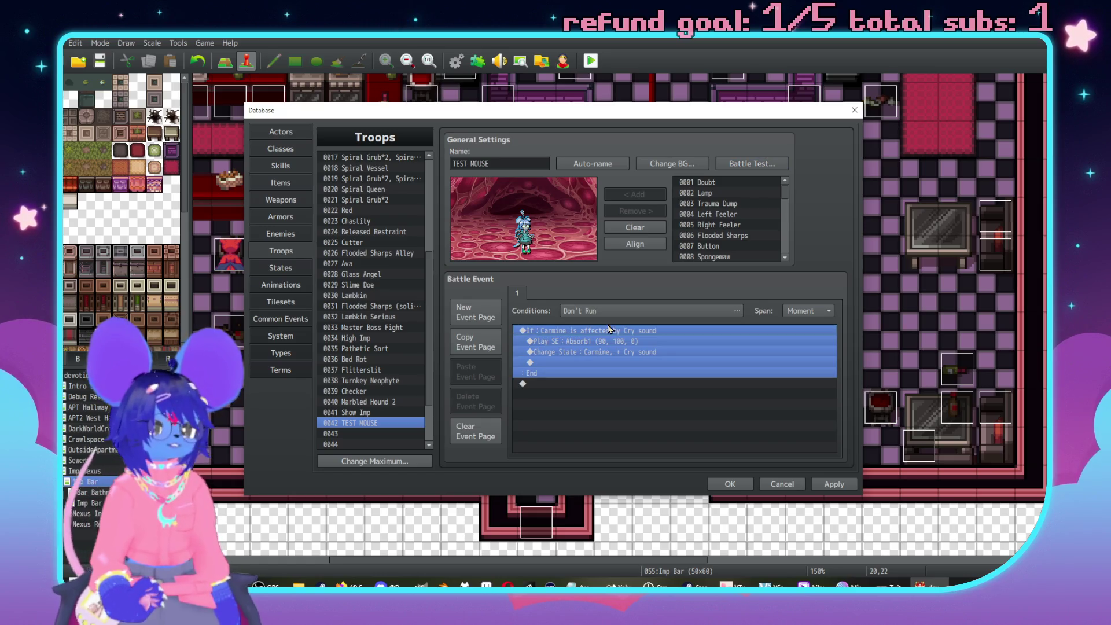
click(618, 354)
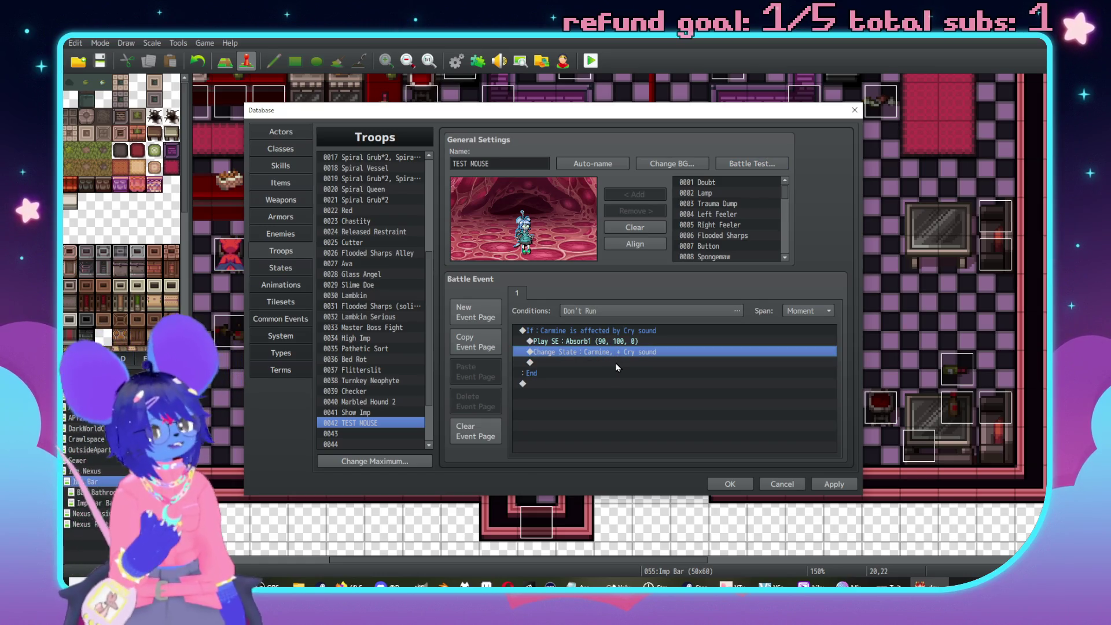
click(587, 342)
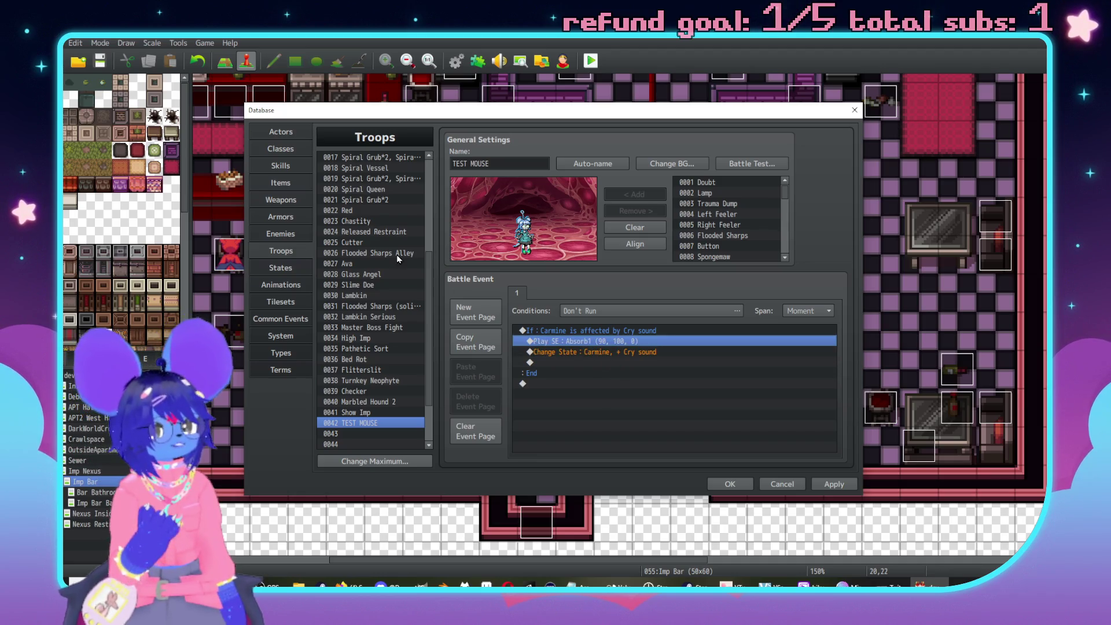
click(281, 166)
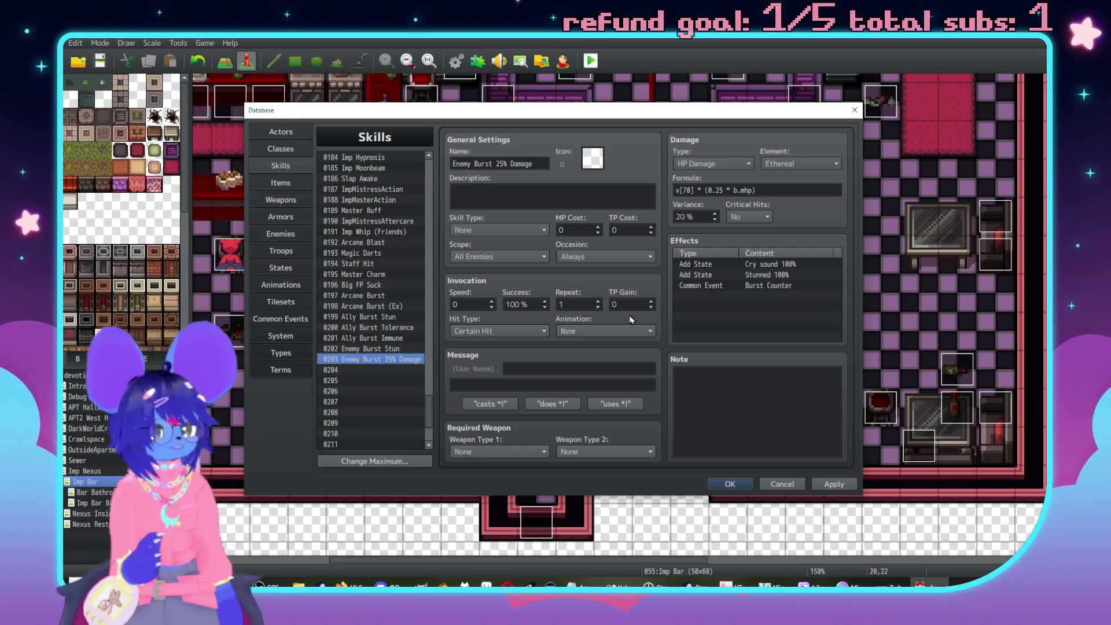
click(267, 238)
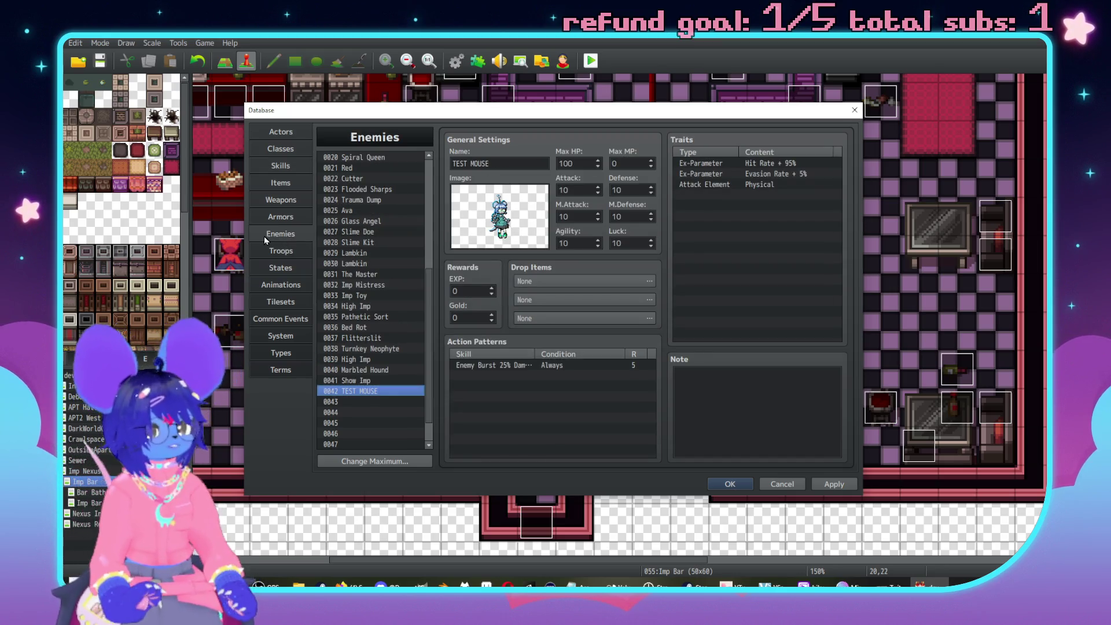
click(303, 253)
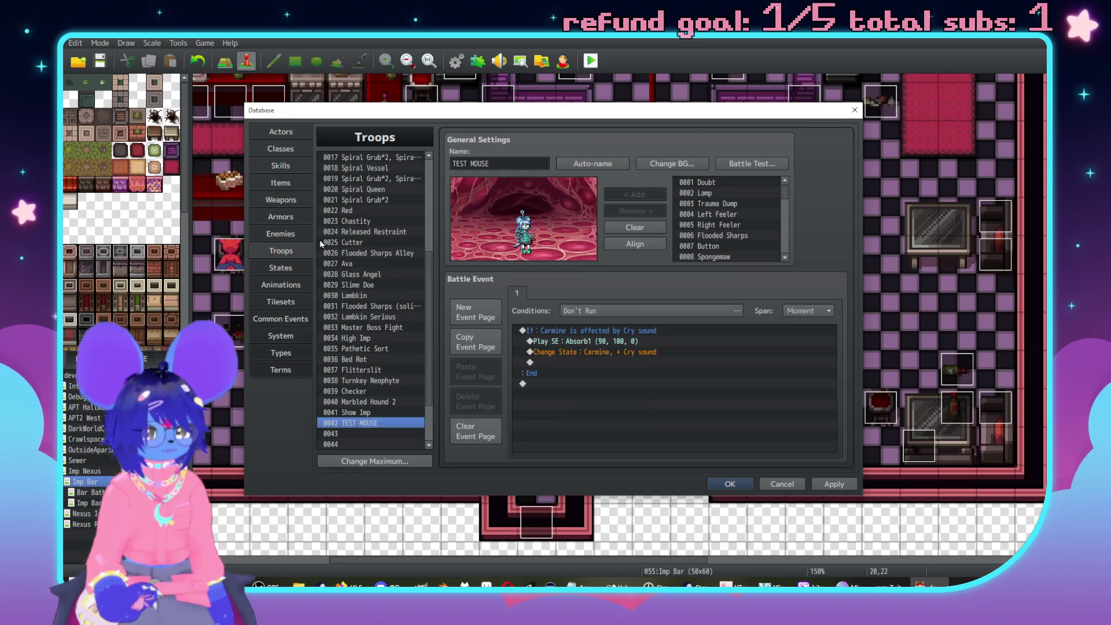
Check the battle test setup and confirm the event span stays Moment.
click(732, 163)
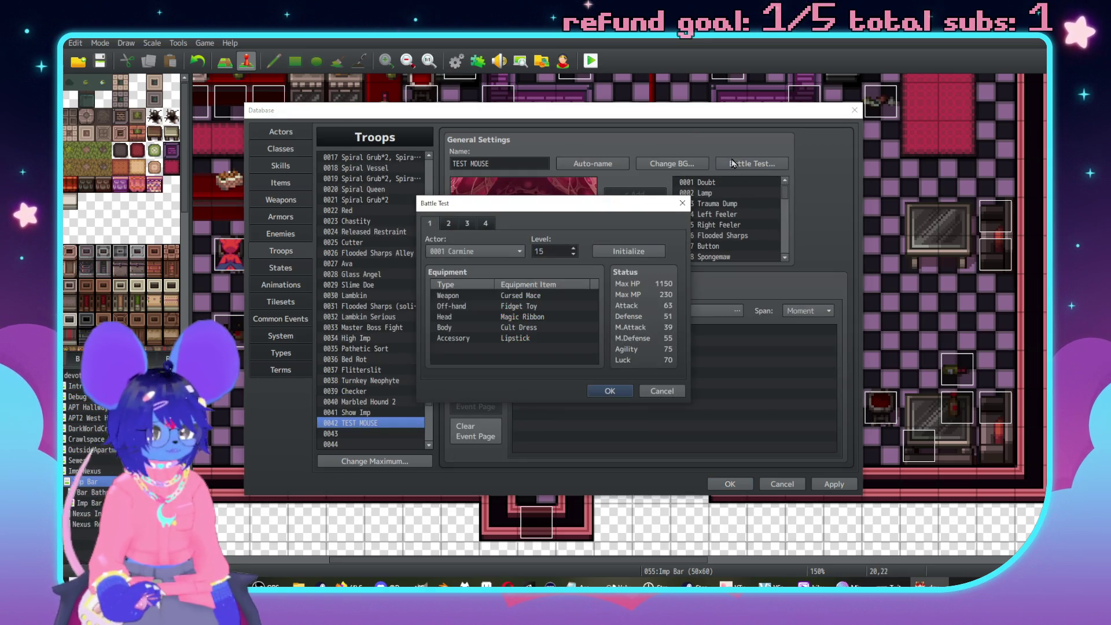
click(682, 204)
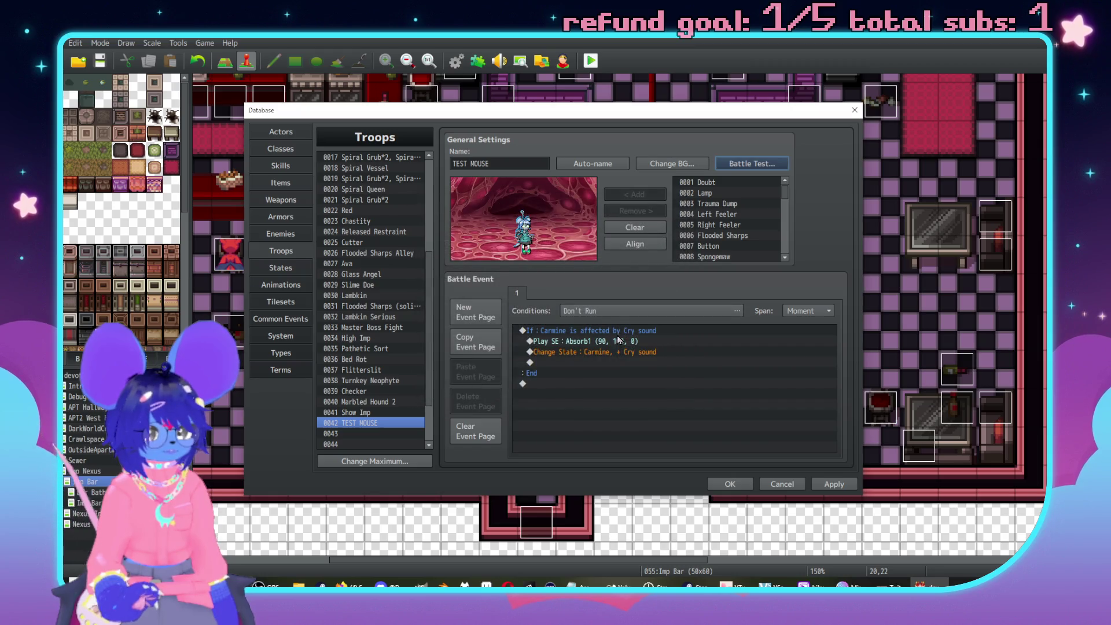
click(786, 309)
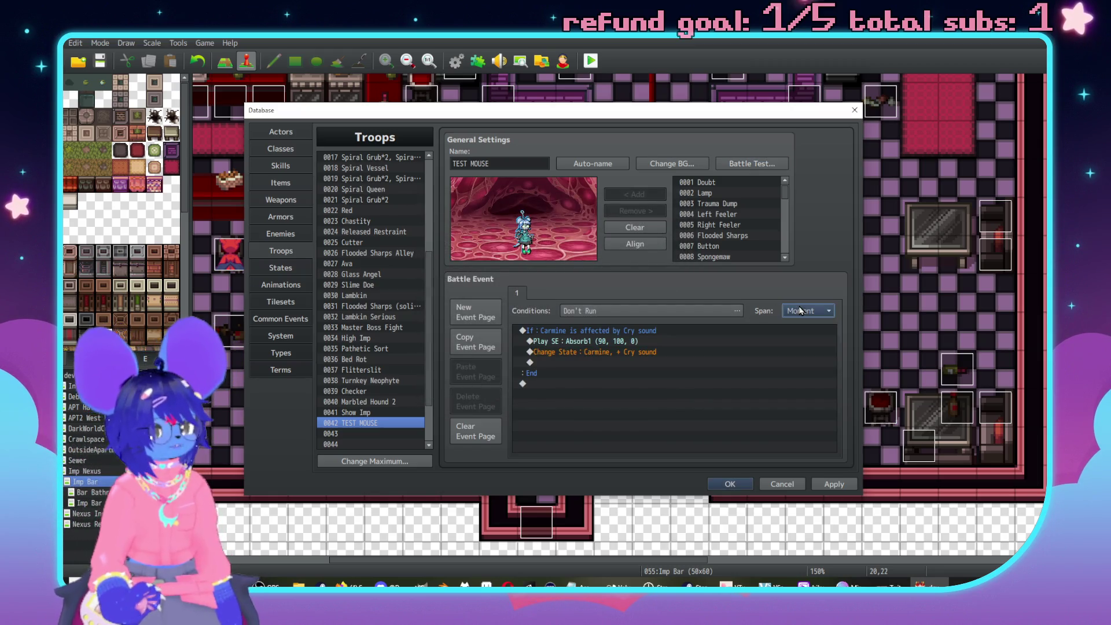
click(758, 287)
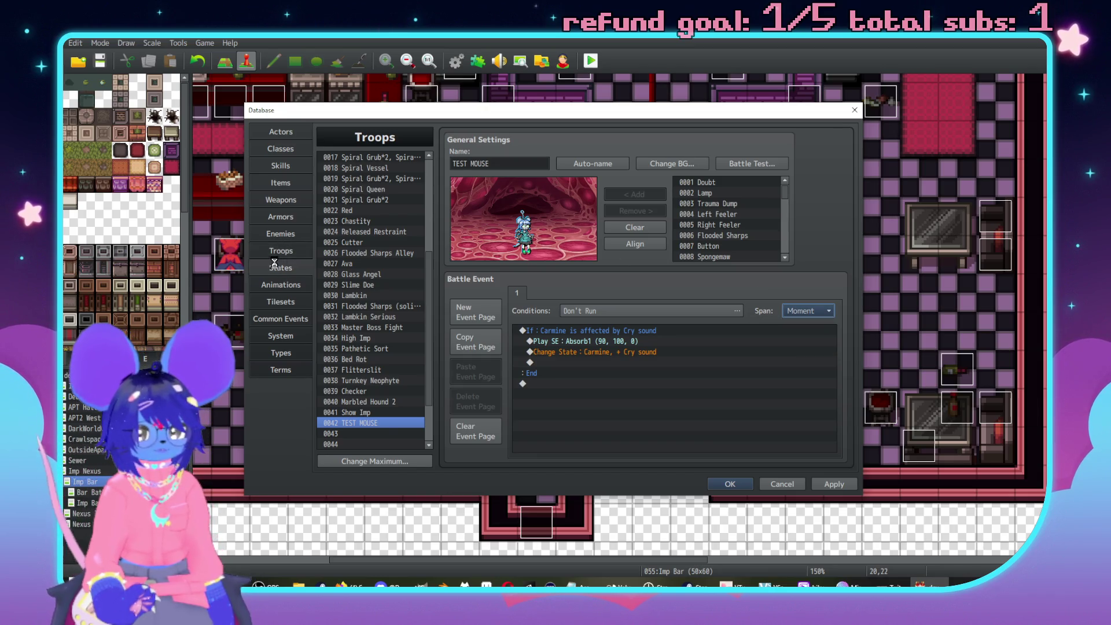
Set Cry sound's Auto-removal Timing to None, untick Remove at Battle End, and apply.
click(280, 267)
click(559, 270)
click(556, 279)
click(454, 251)
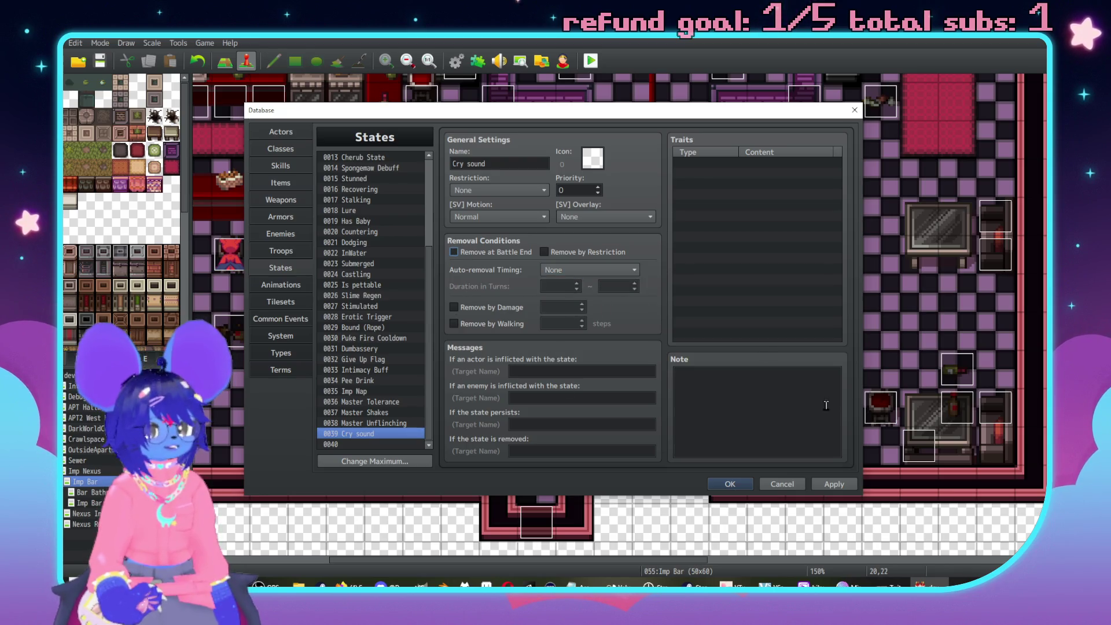
click(834, 484)
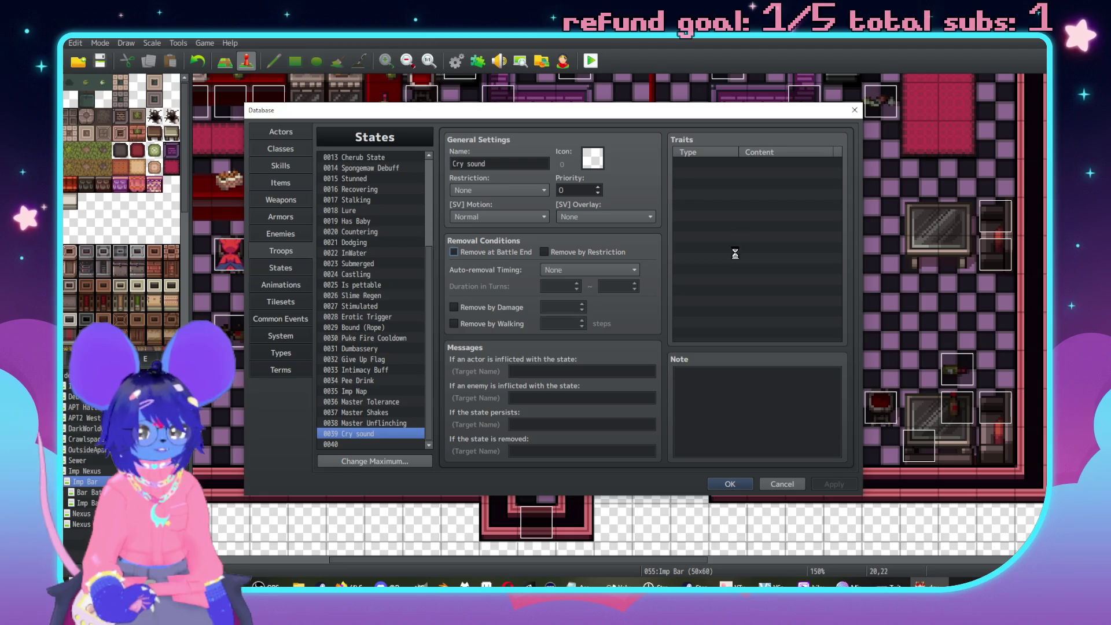
click(744, 165)
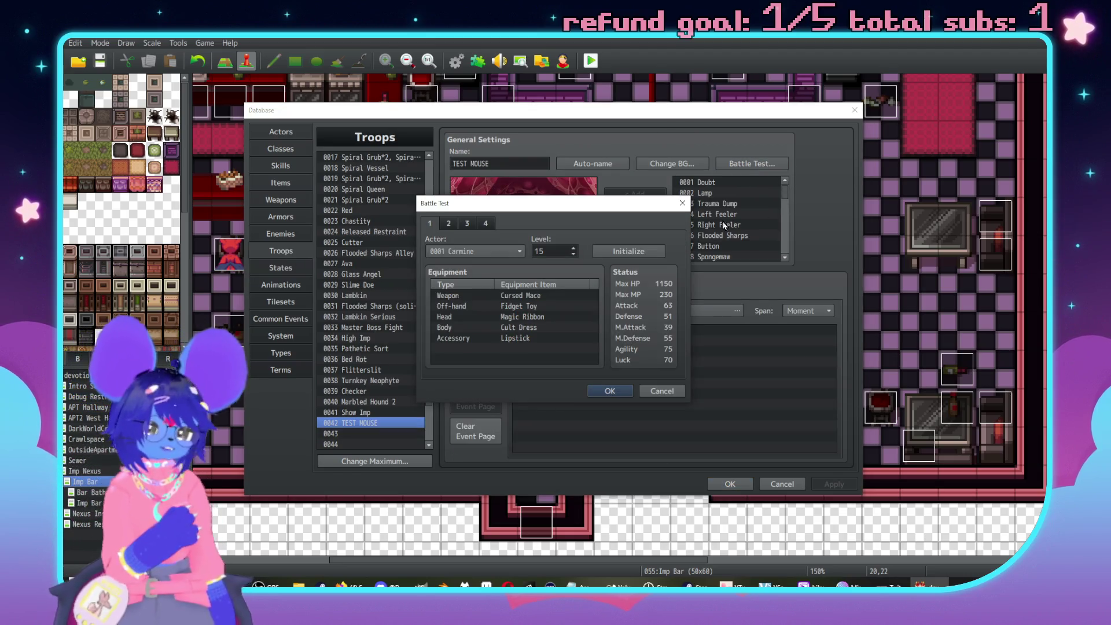
Fight a test battle against TEST MOUSE, watching its burst hit deal 445 damage and stun Sluph.
click(607, 395)
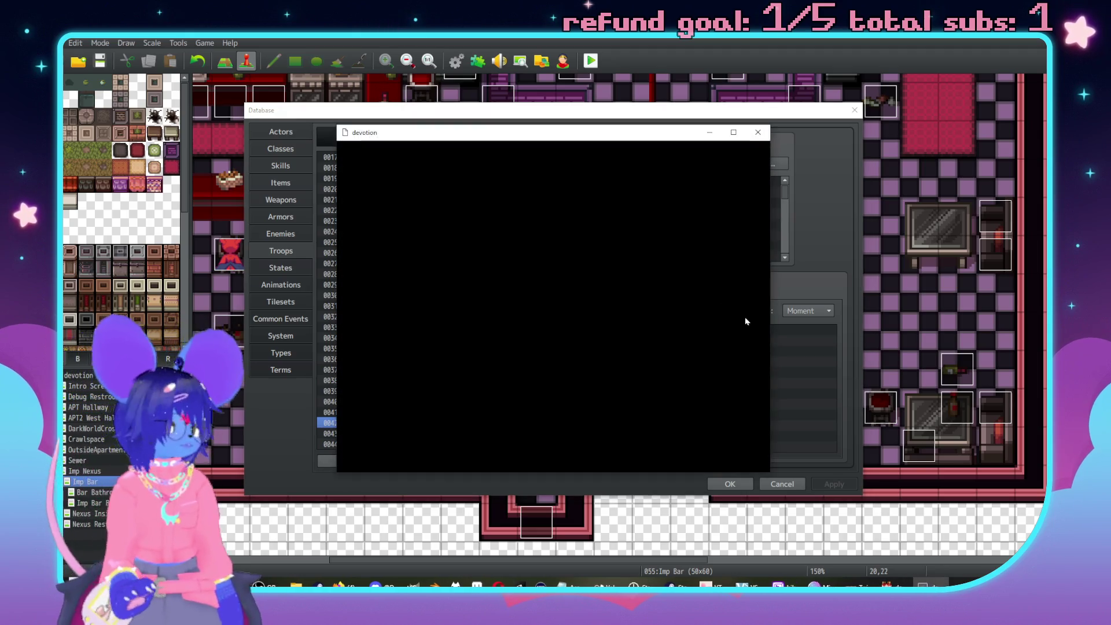
key(Return)
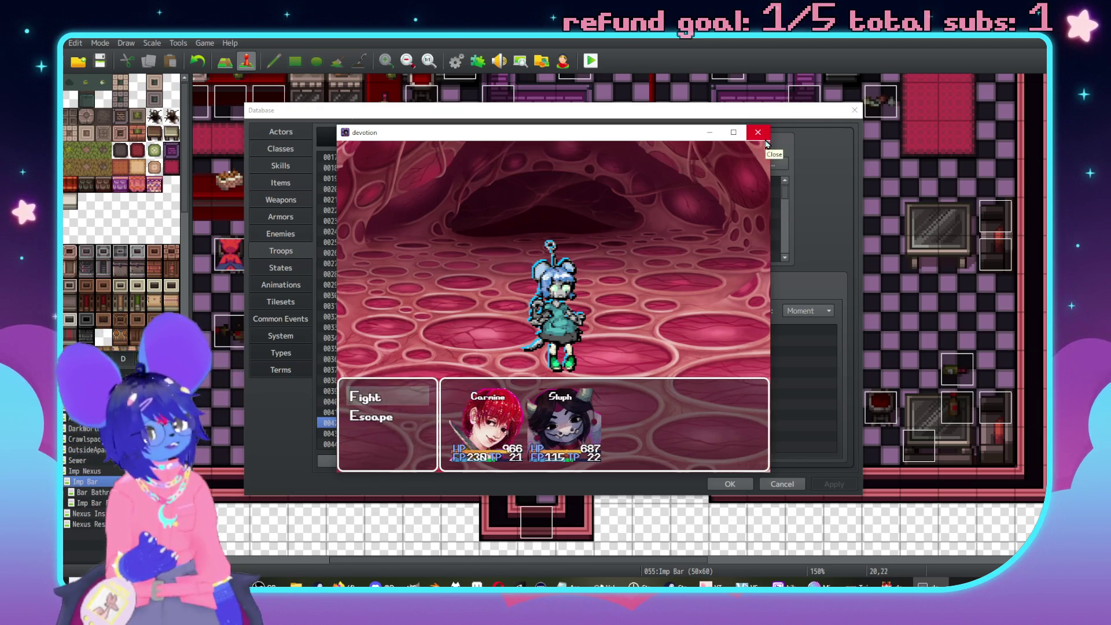
key(Return)
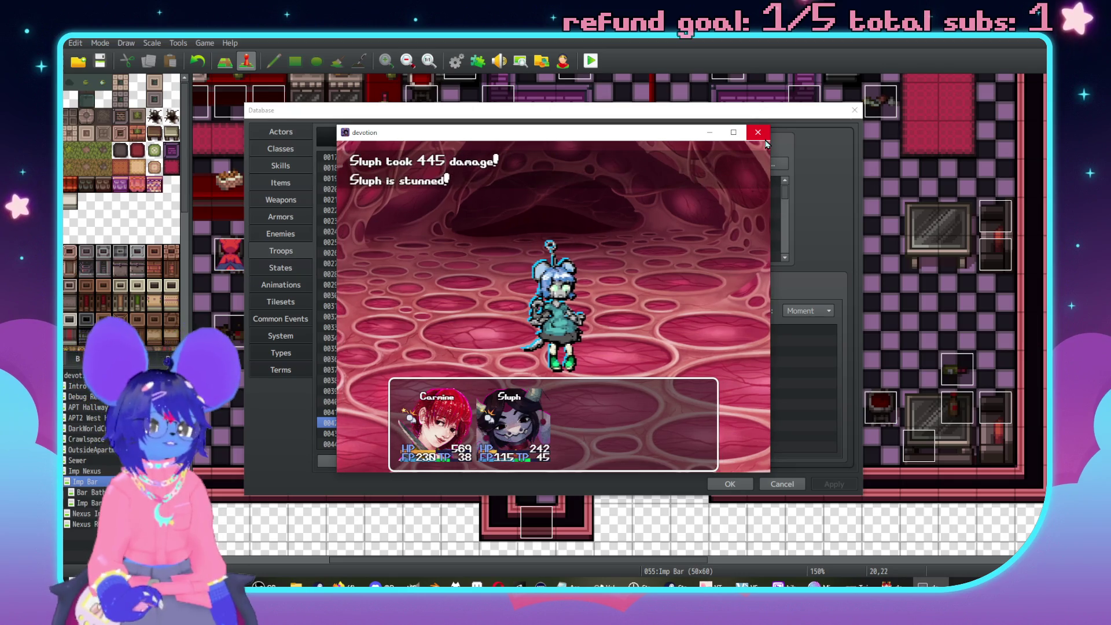
click(764, 139)
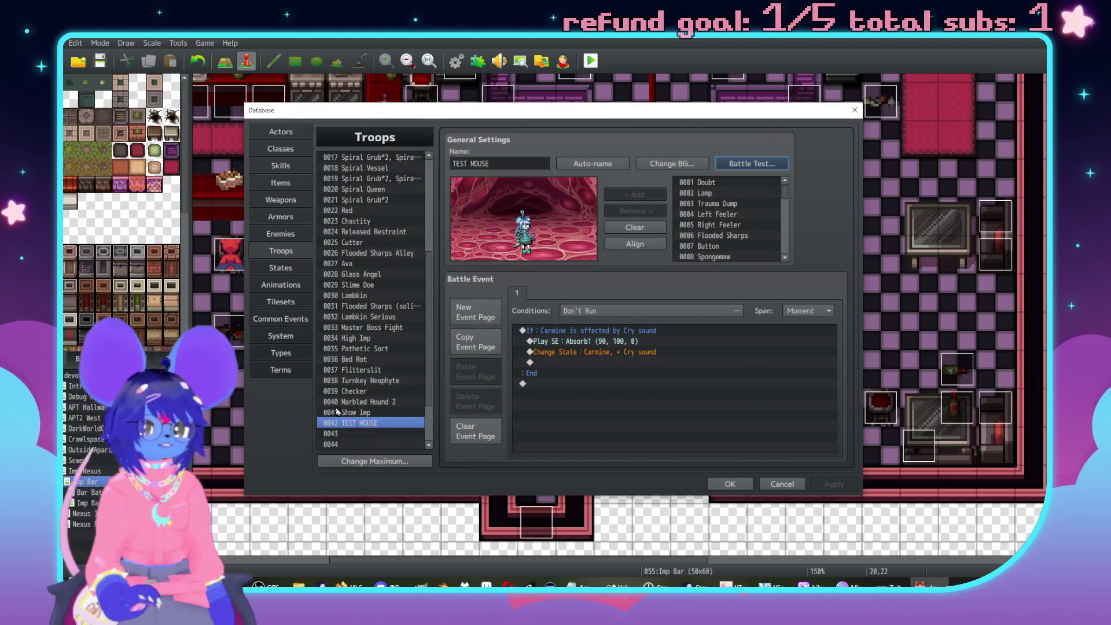
Start a new trait on the Cry sound state and browse the Parameter and Rate trait types.
click(289, 234)
click(289, 265)
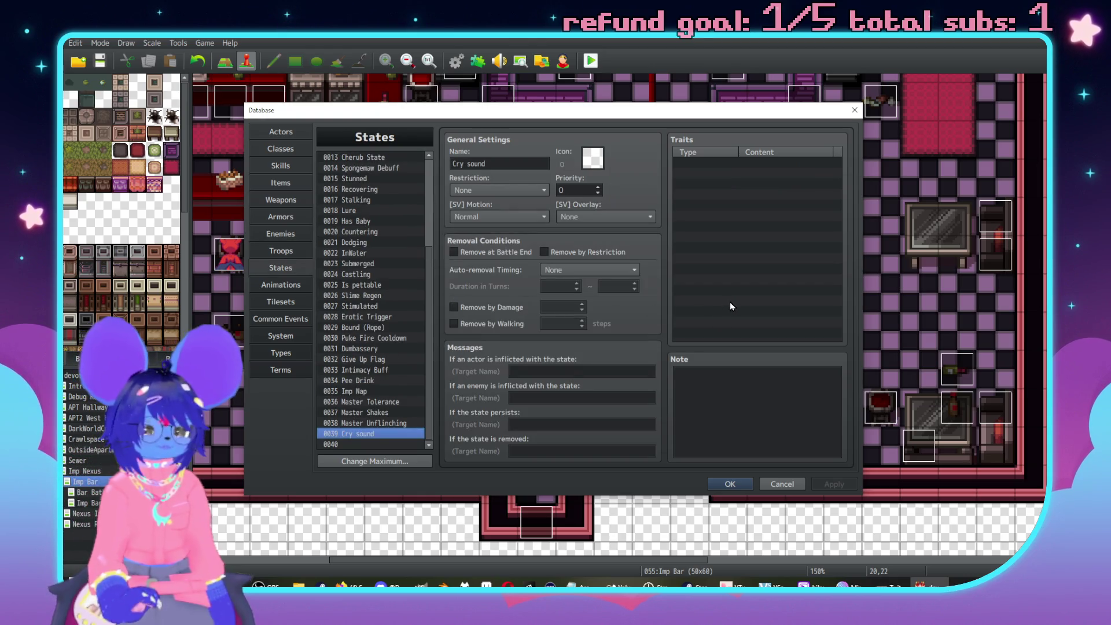
double_click(729, 166)
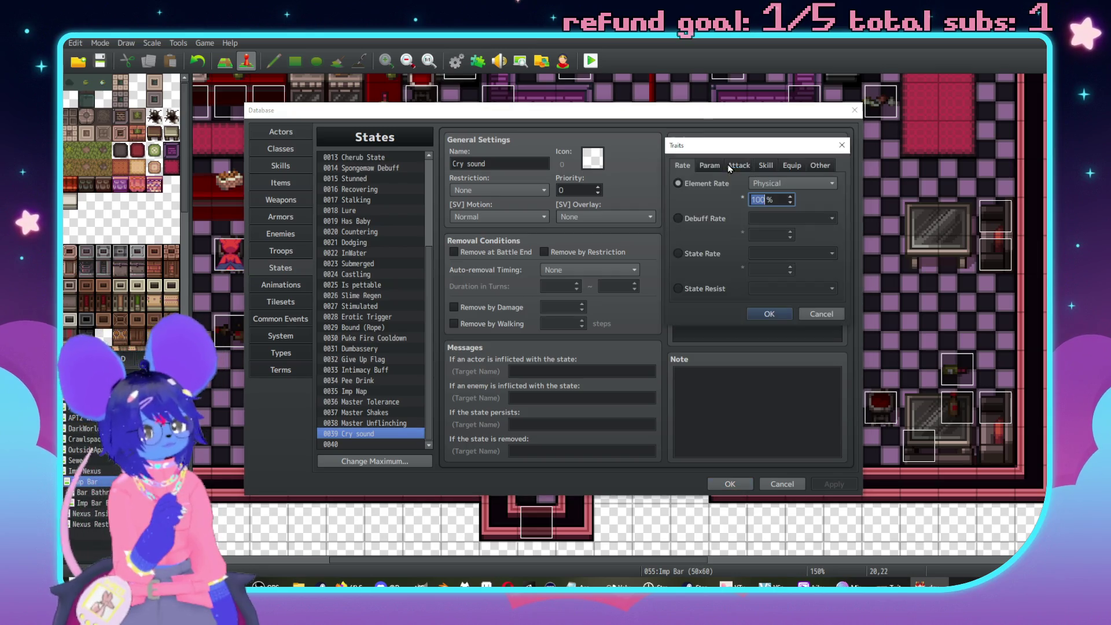
click(820, 166)
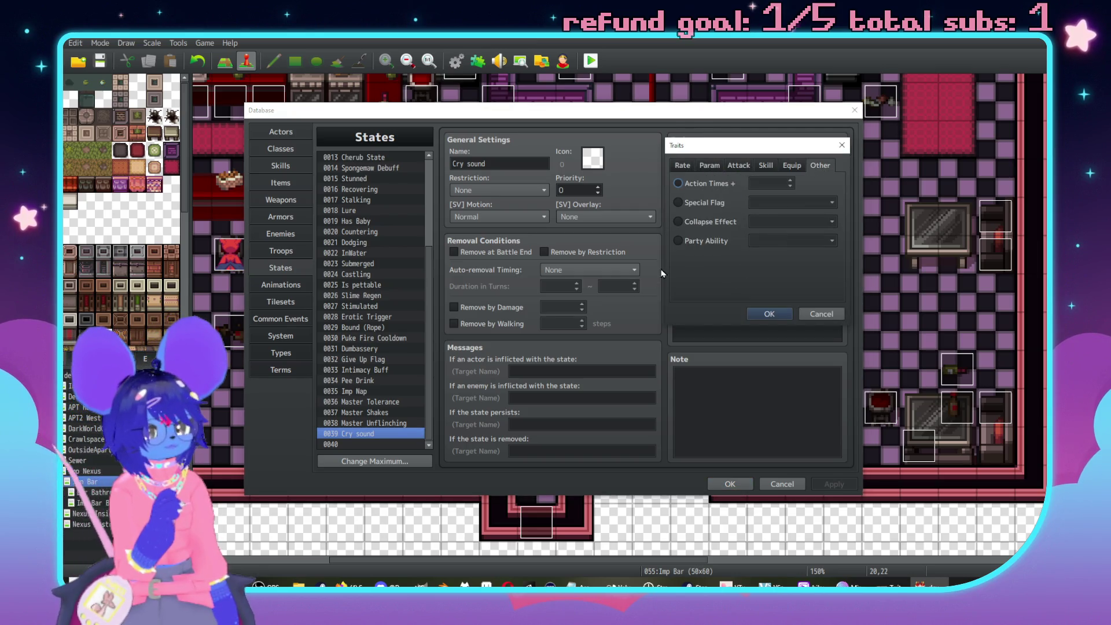
click(792, 165)
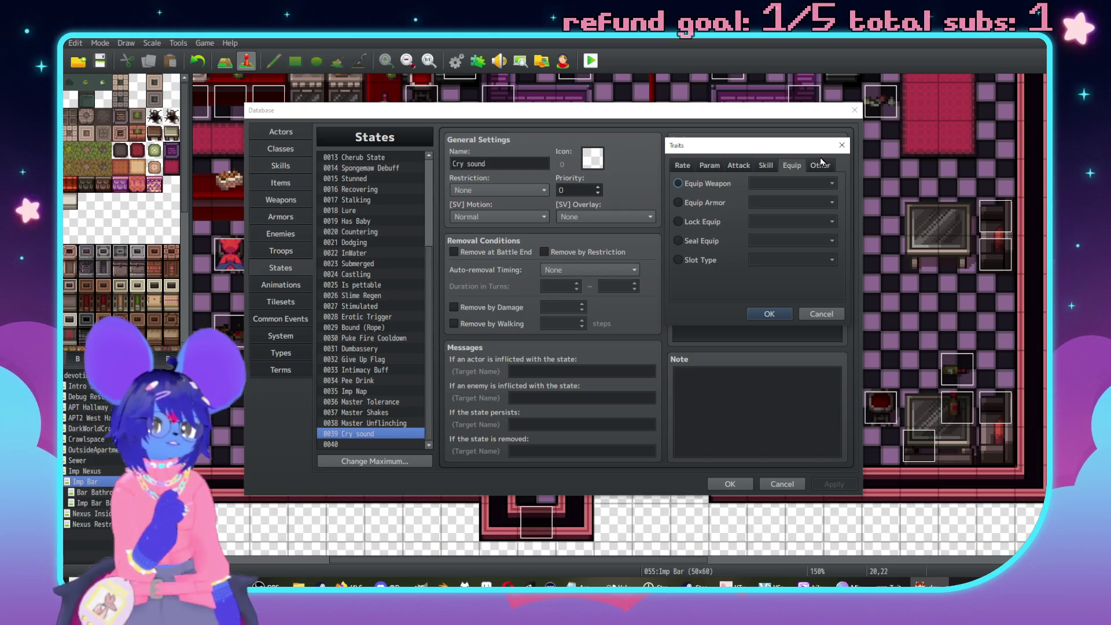
click(756, 167)
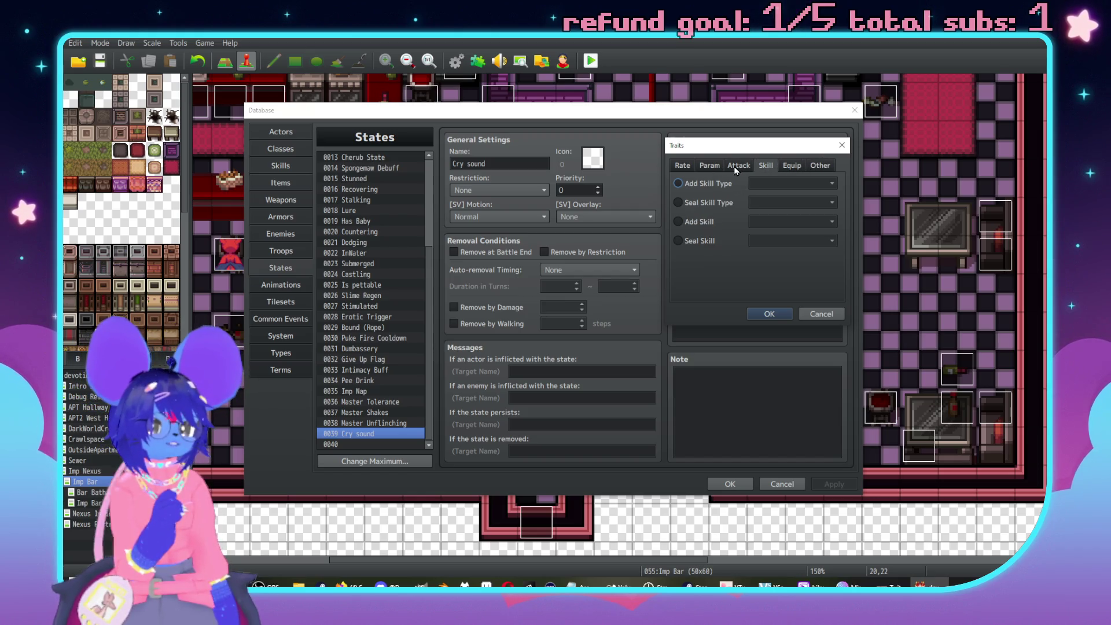
click(736, 168)
click(708, 167)
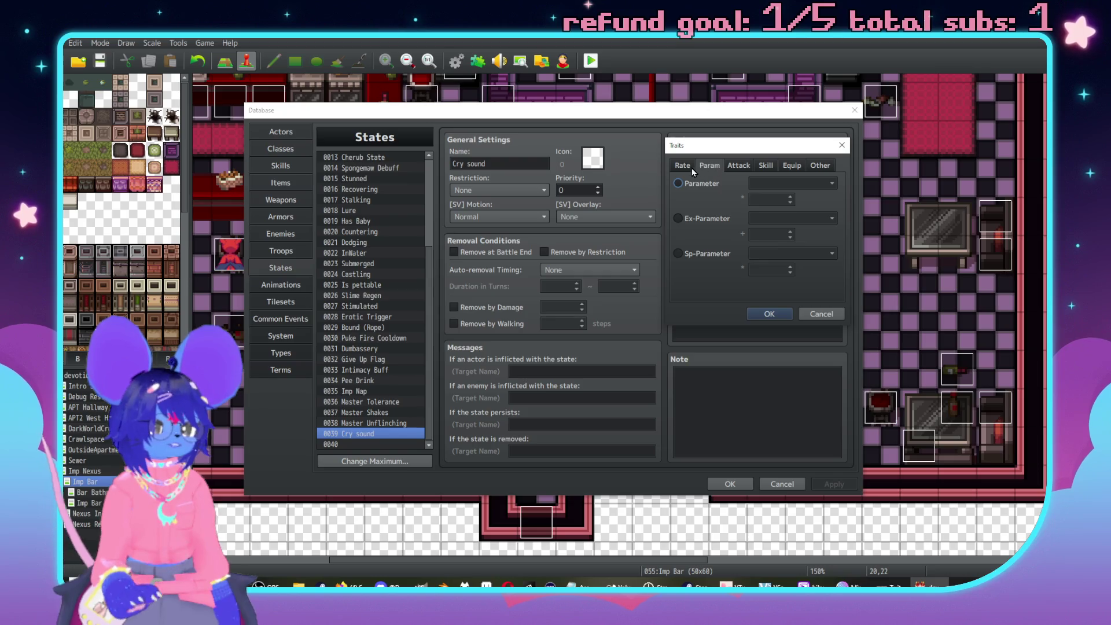
click(689, 186)
click(699, 222)
click(699, 254)
click(683, 165)
click(697, 184)
click(702, 223)
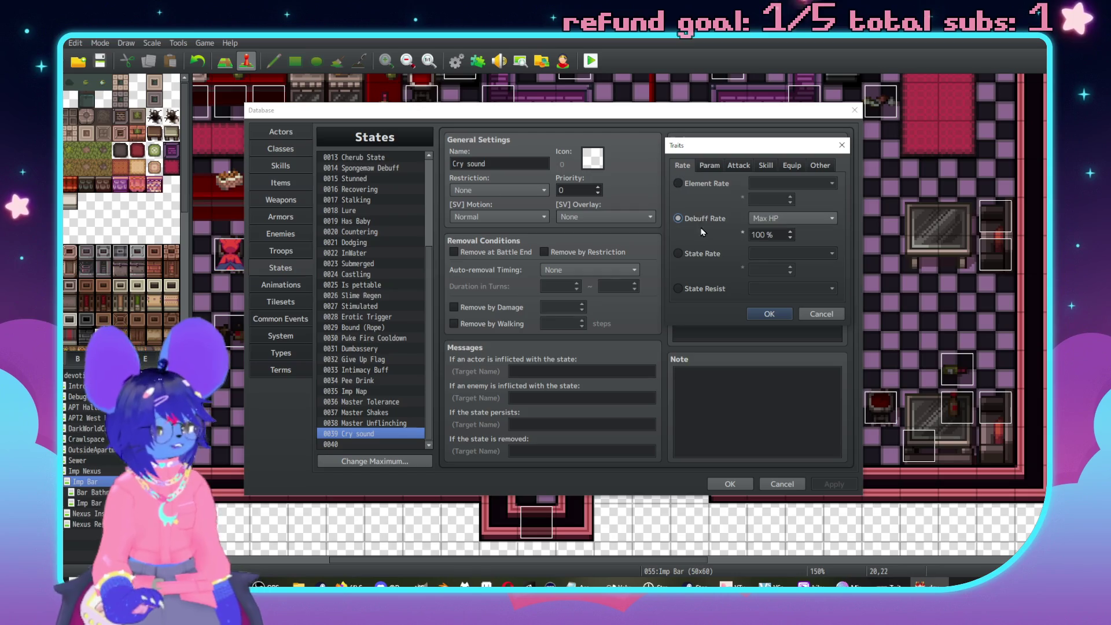
click(698, 255)
click(701, 289)
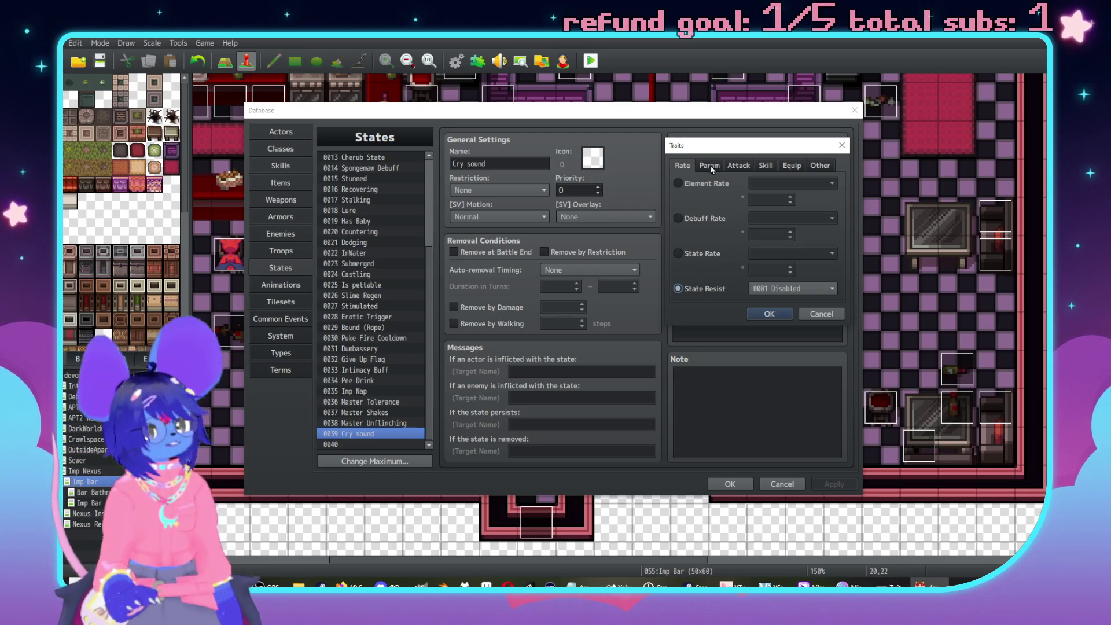
Look through the Attack, Skill and Equip trait options, from Attack Element to Equip Armor.
click(708, 166)
click(739, 166)
click(706, 183)
click(706, 202)
click(705, 237)
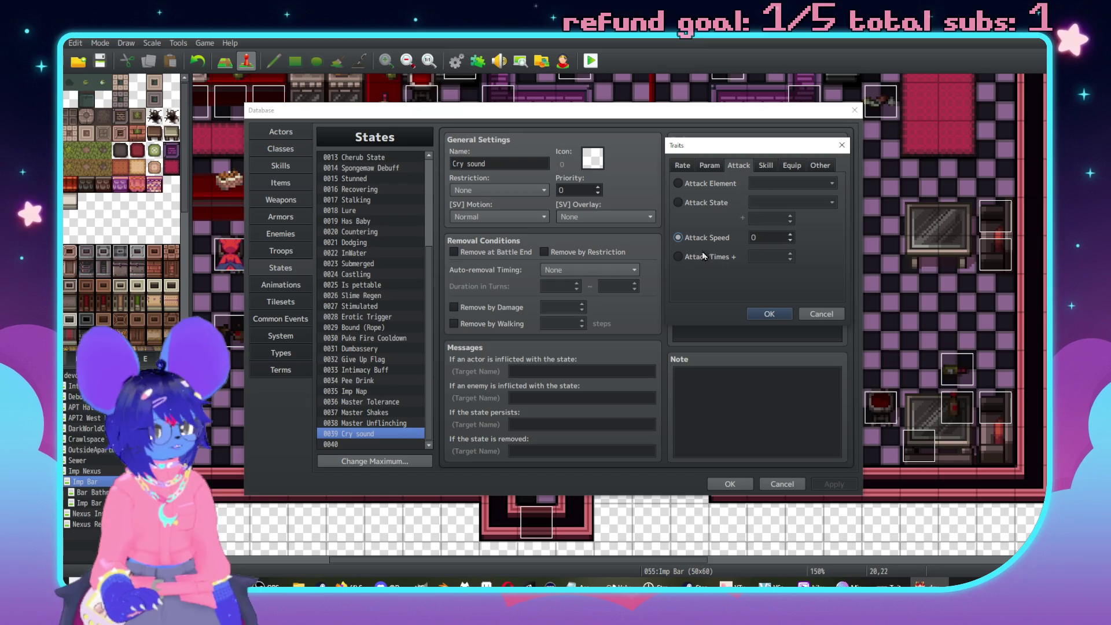
click(704, 257)
click(766, 165)
click(712, 184)
click(711, 202)
click(705, 224)
click(700, 241)
click(792, 166)
click(715, 184)
click(717, 221)
click(706, 260)
click(703, 240)
click(703, 203)
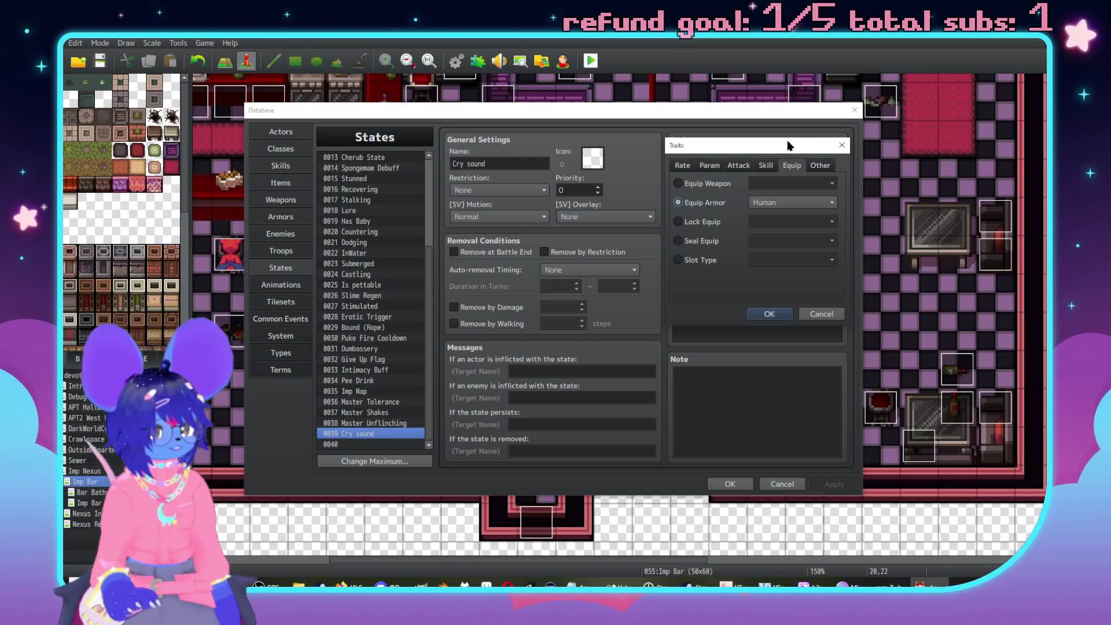
Review the Special Flag, Collapse Effect and Party Ability choices, discard the trait, and go to Skills.
click(813, 168)
click(699, 184)
click(706, 203)
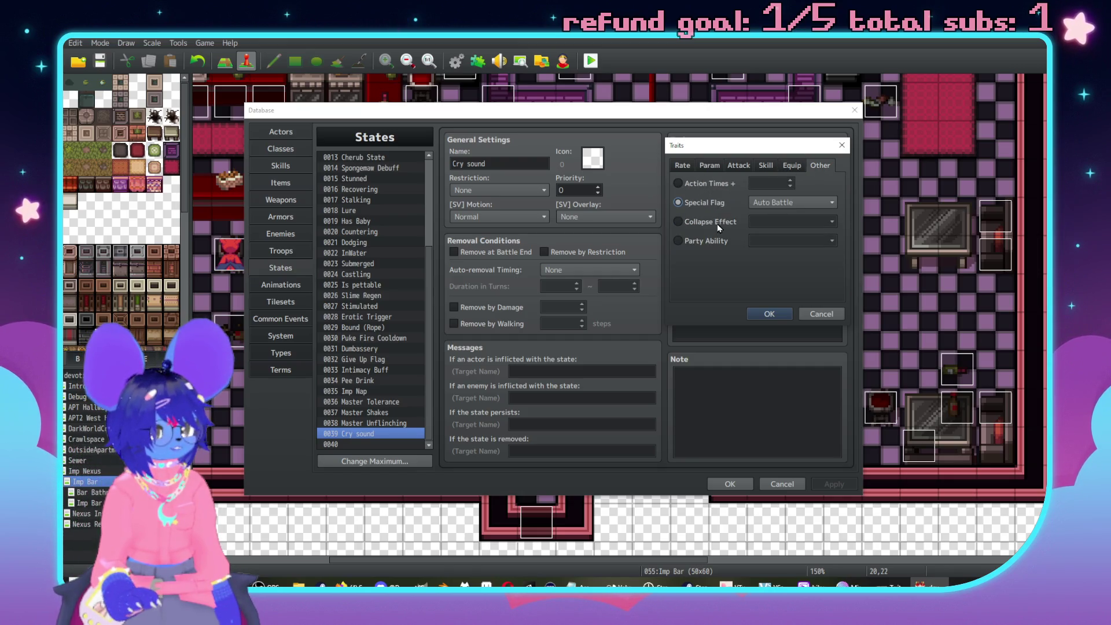
click(717, 223)
click(719, 240)
click(768, 248)
click(755, 225)
click(759, 226)
click(760, 204)
click(760, 204)
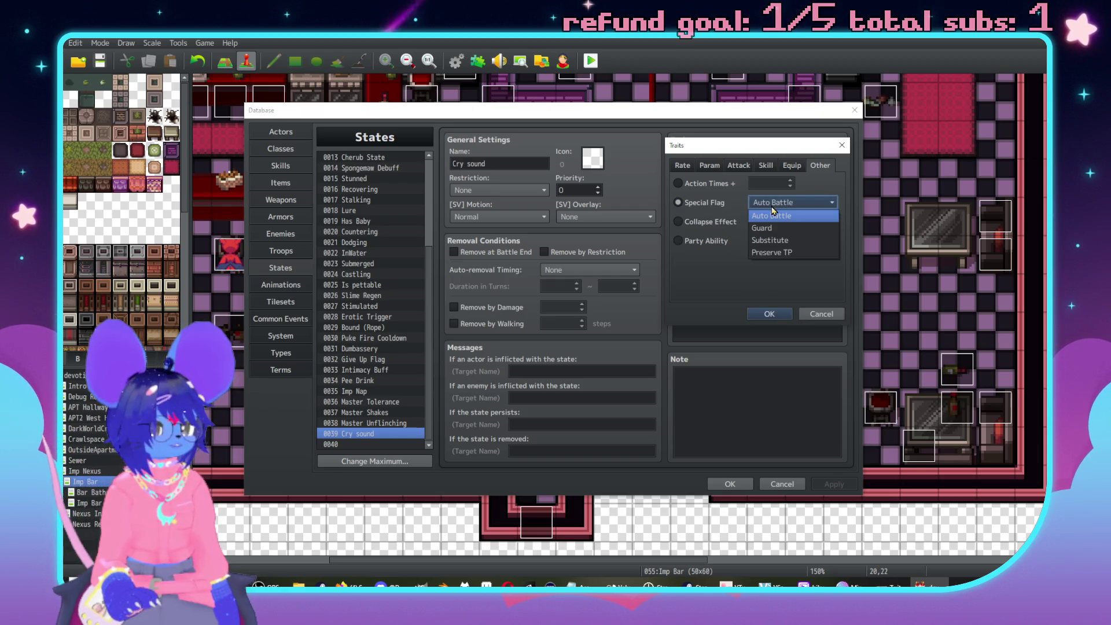
click(712, 252)
click(811, 318)
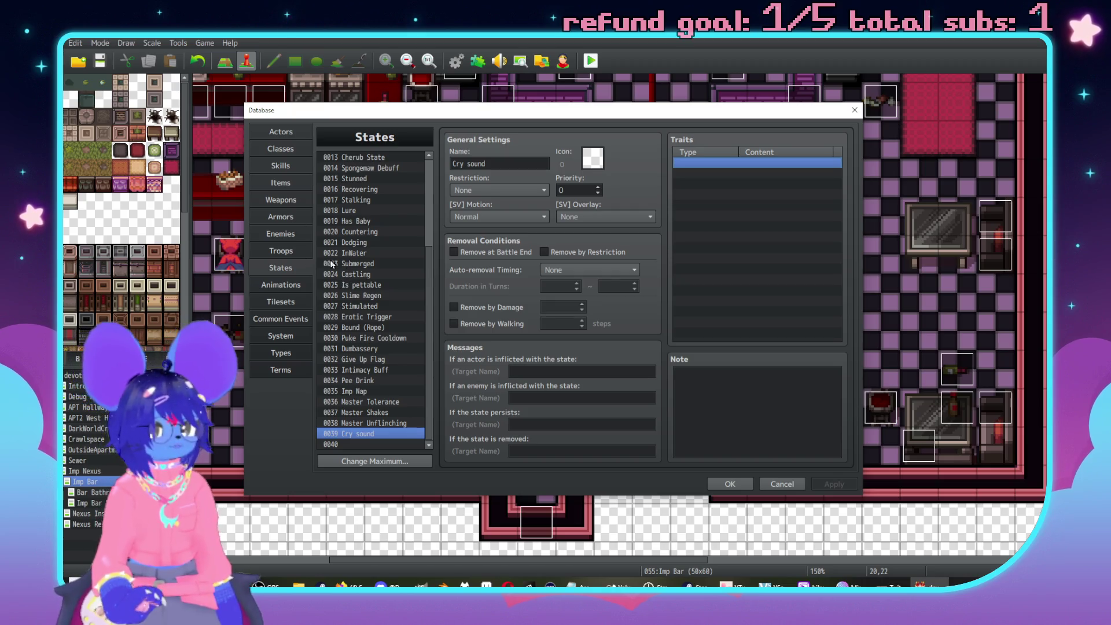
click(281, 168)
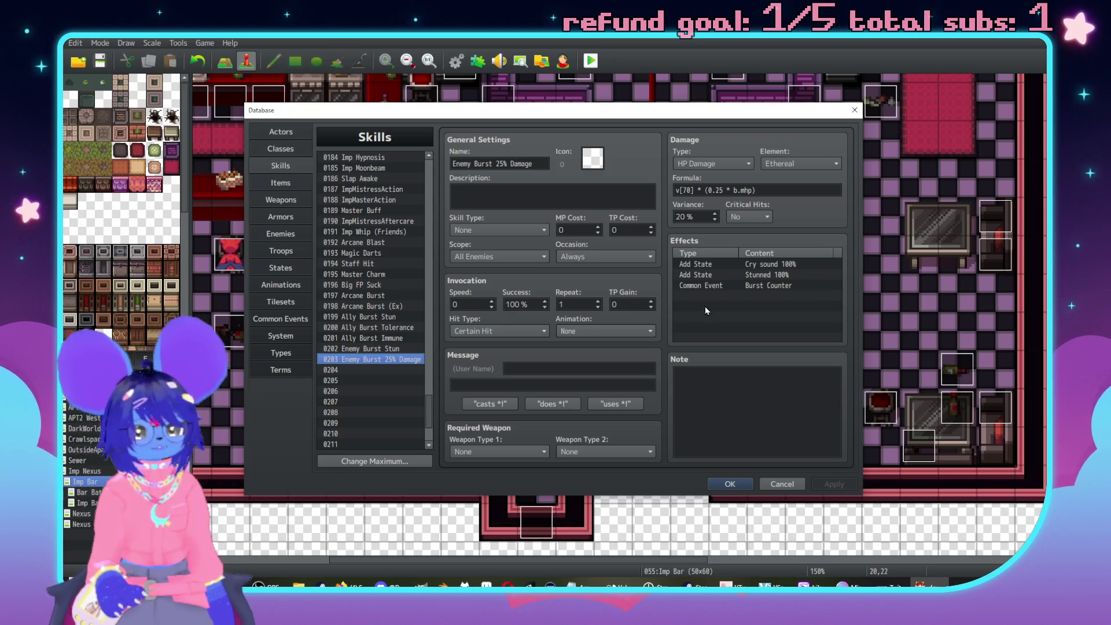
Inspect the skill's Burst Counter effect, then browse Classes, Actors (Carmine), Armors and Enemies.
click(767, 287)
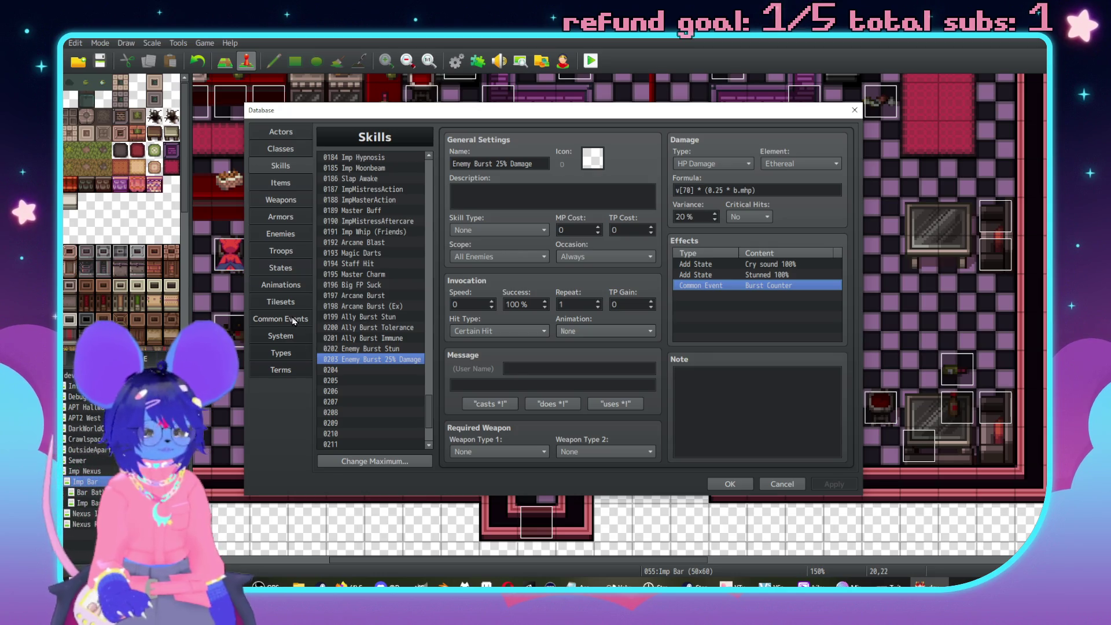
click(287, 149)
click(287, 132)
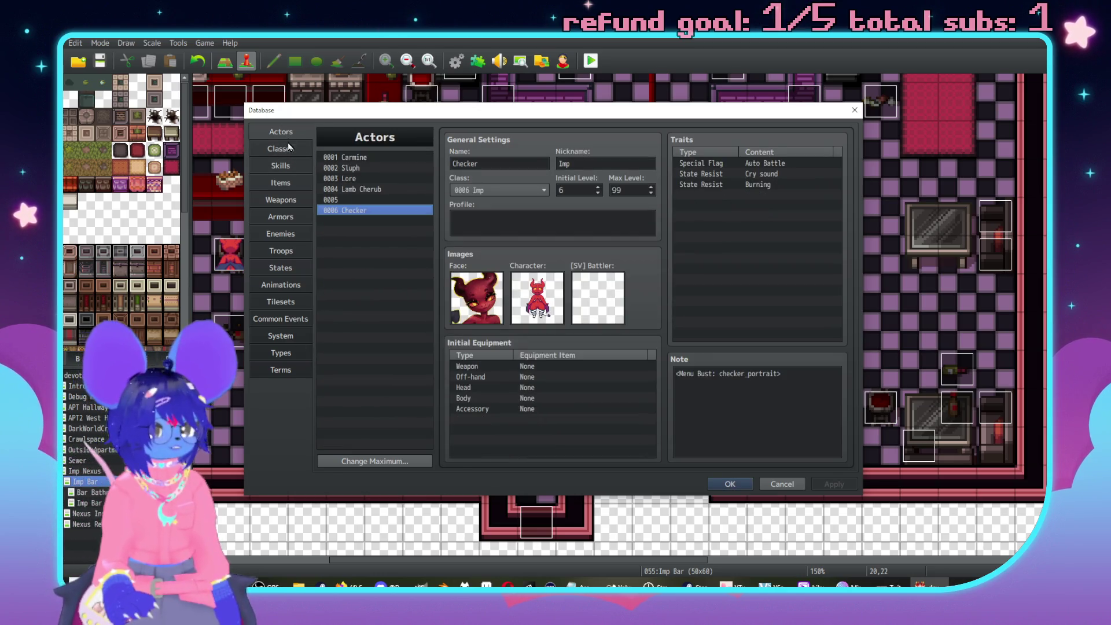
click(361, 158)
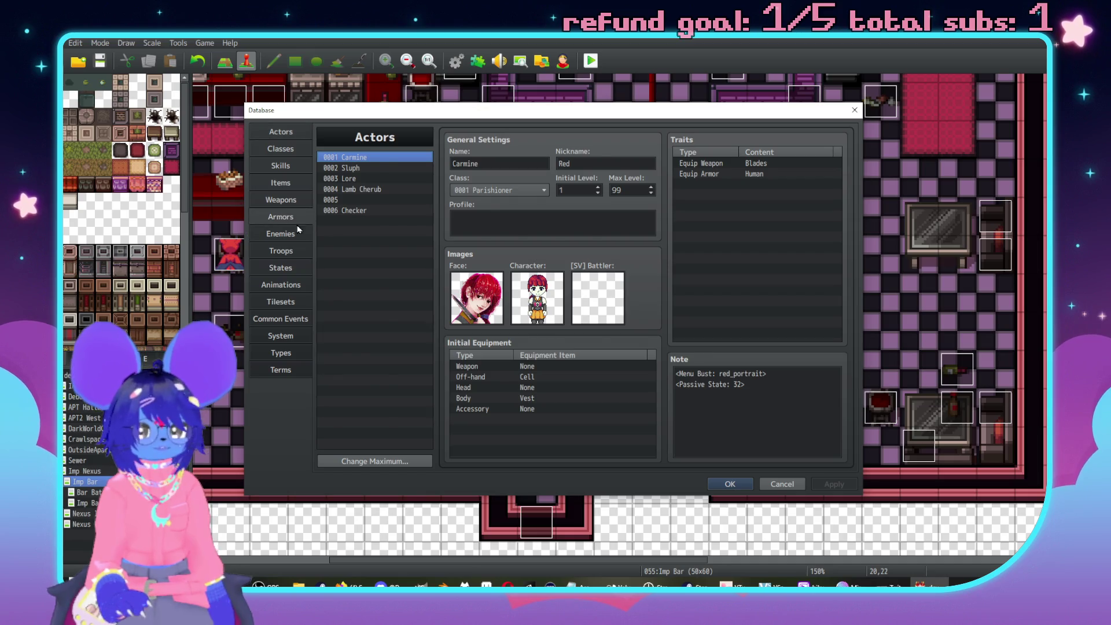
click(284, 217)
click(287, 234)
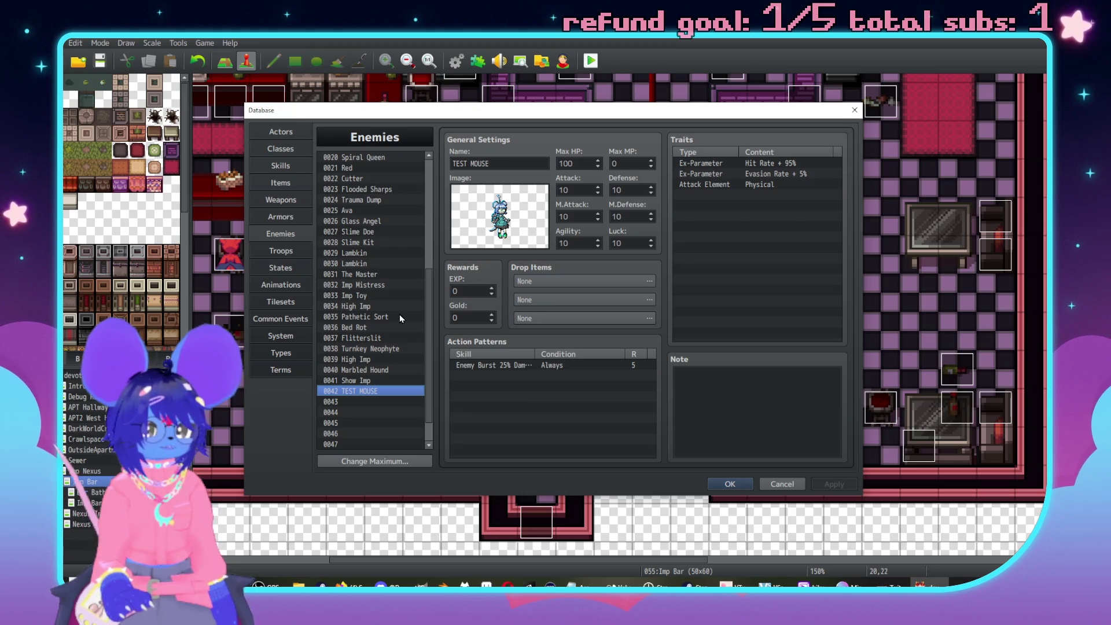
In the TEST MOUSE troop, set the Cry sound battle event's Span to Turn.
click(293, 253)
click(629, 344)
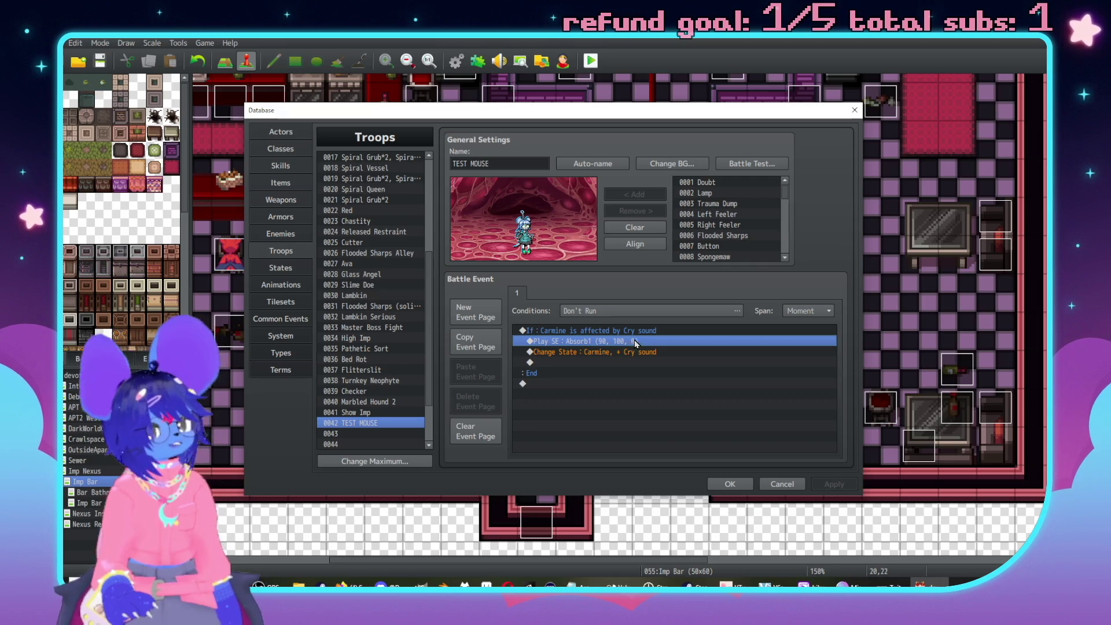
click(695, 334)
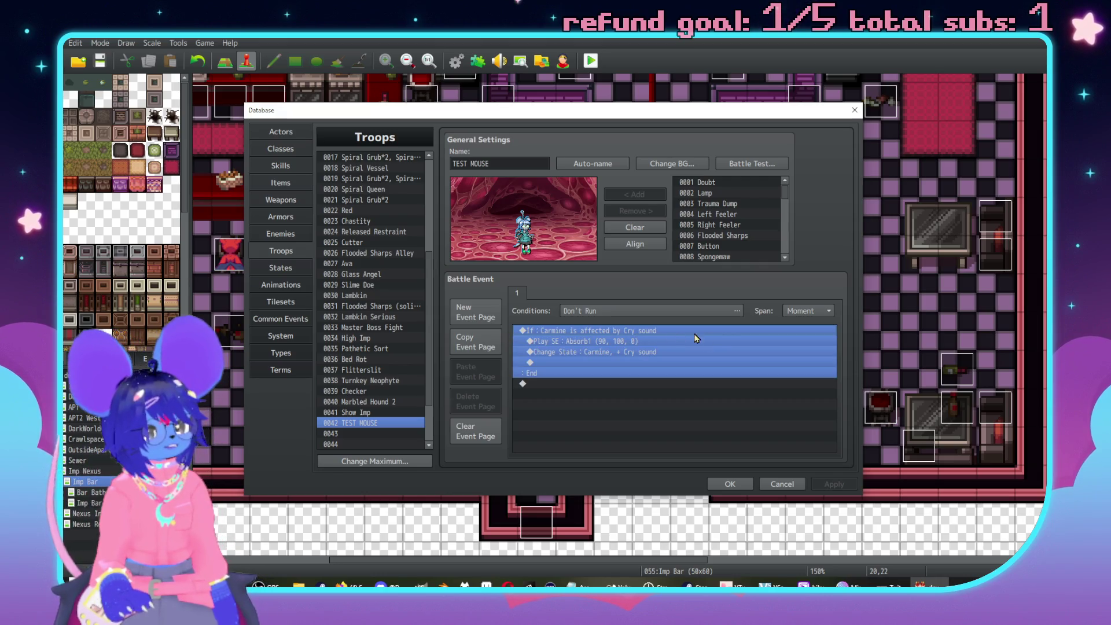
click(814, 313)
click(808, 338)
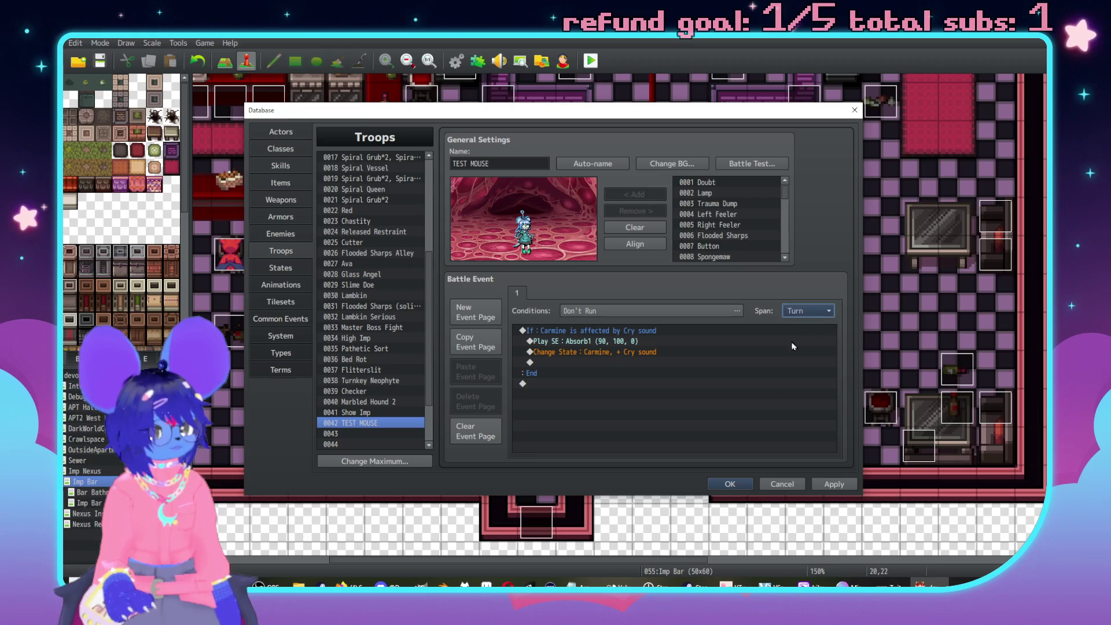
Run a multi-turn TEST MOUSE battle test; Carmine takes 377 and Sluph 502 damage, both stunned.
click(762, 166)
click(589, 391)
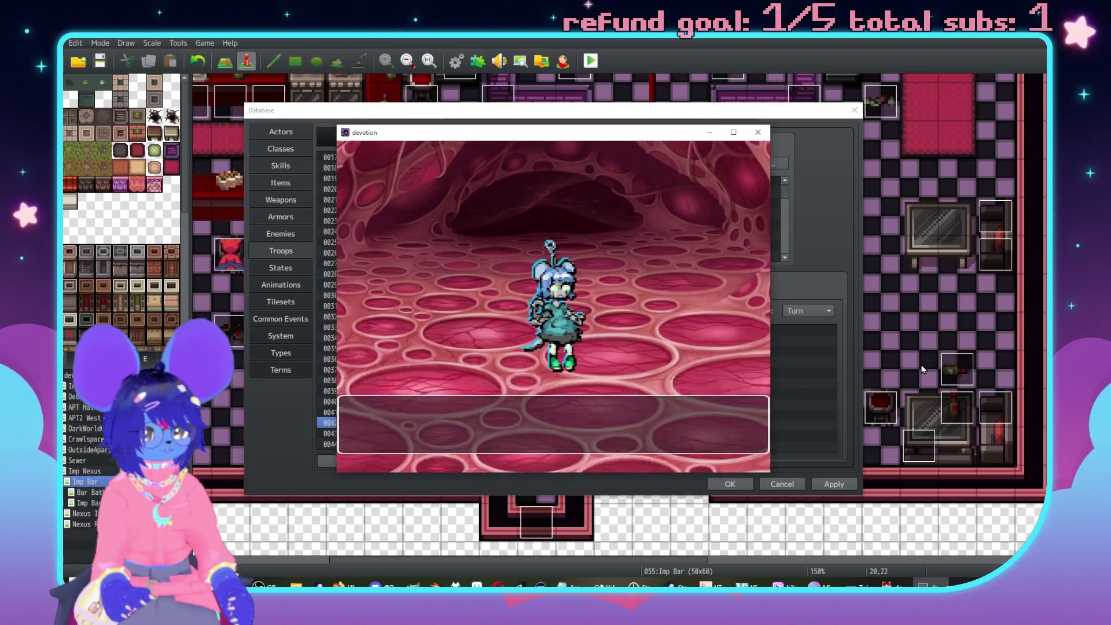
key(Return)
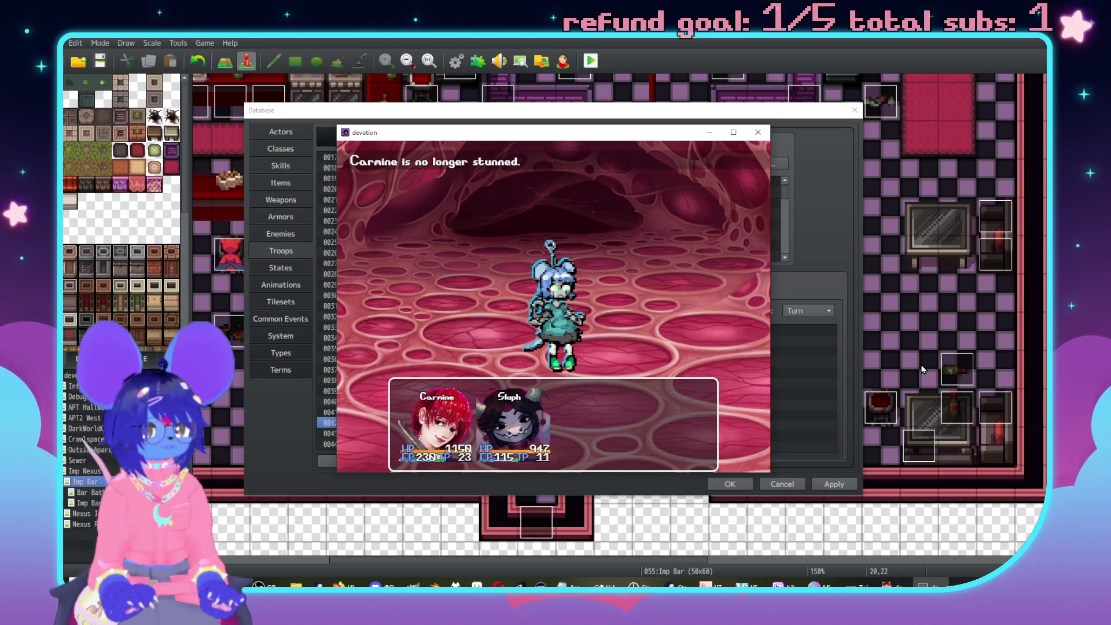
key(Return)
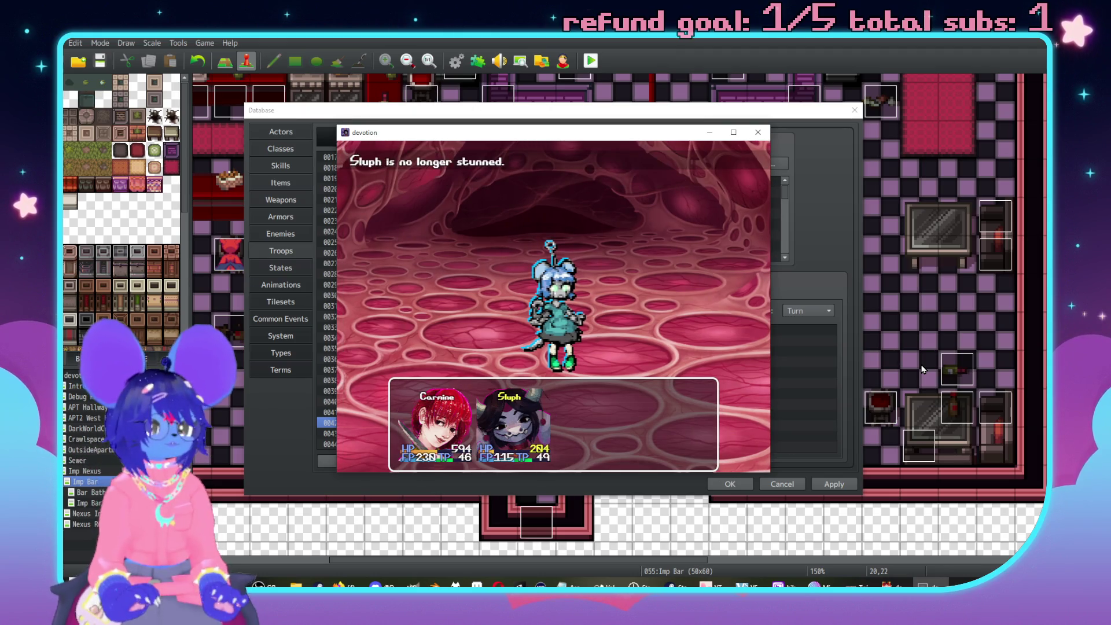
key(Return)
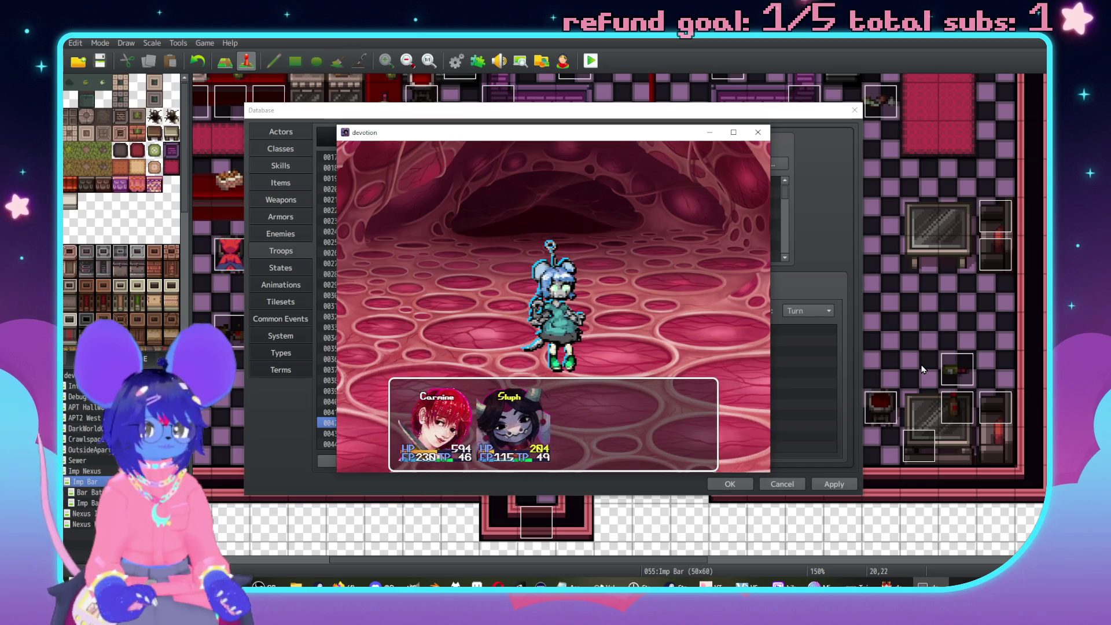
click(759, 134)
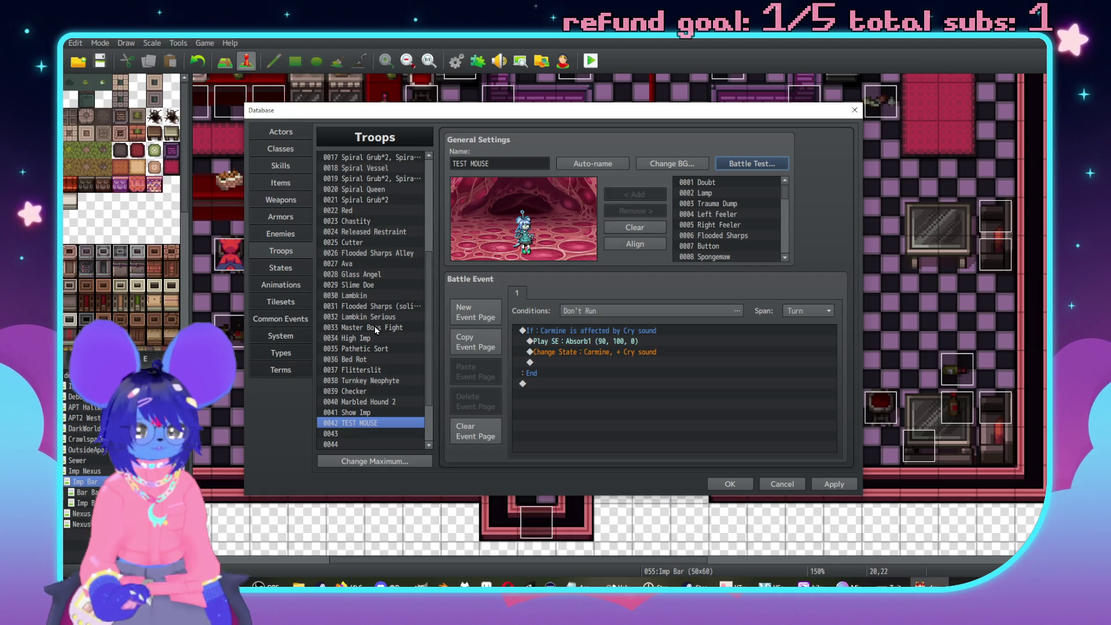
After comparing with Master Boss Fight, give the event page a turn condition of Turn 1 + 1*X.
click(373, 326)
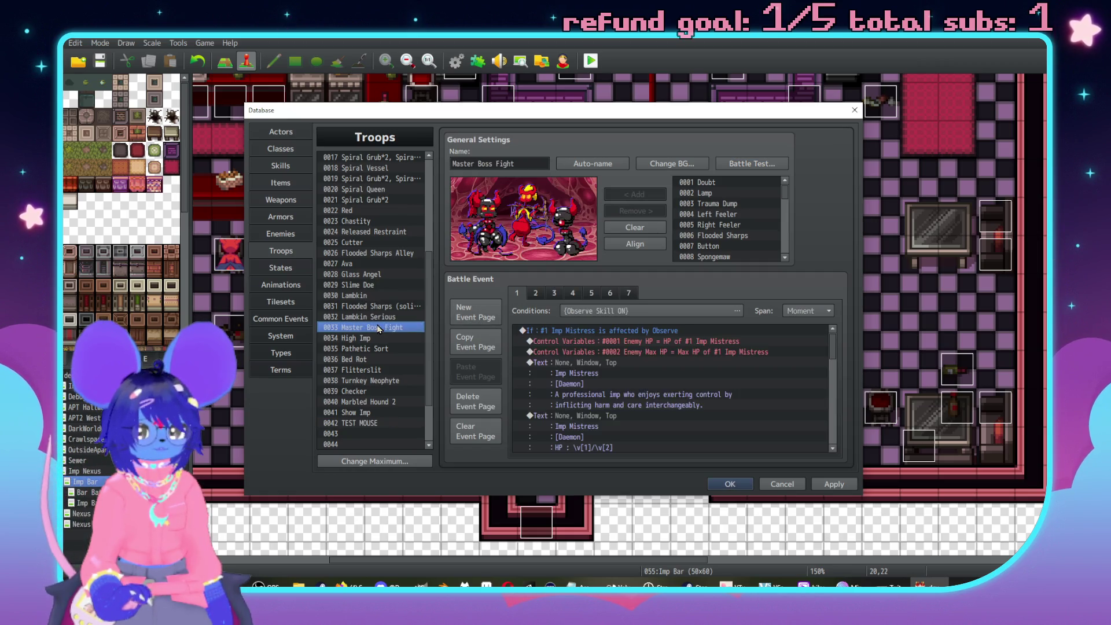
click(470, 317)
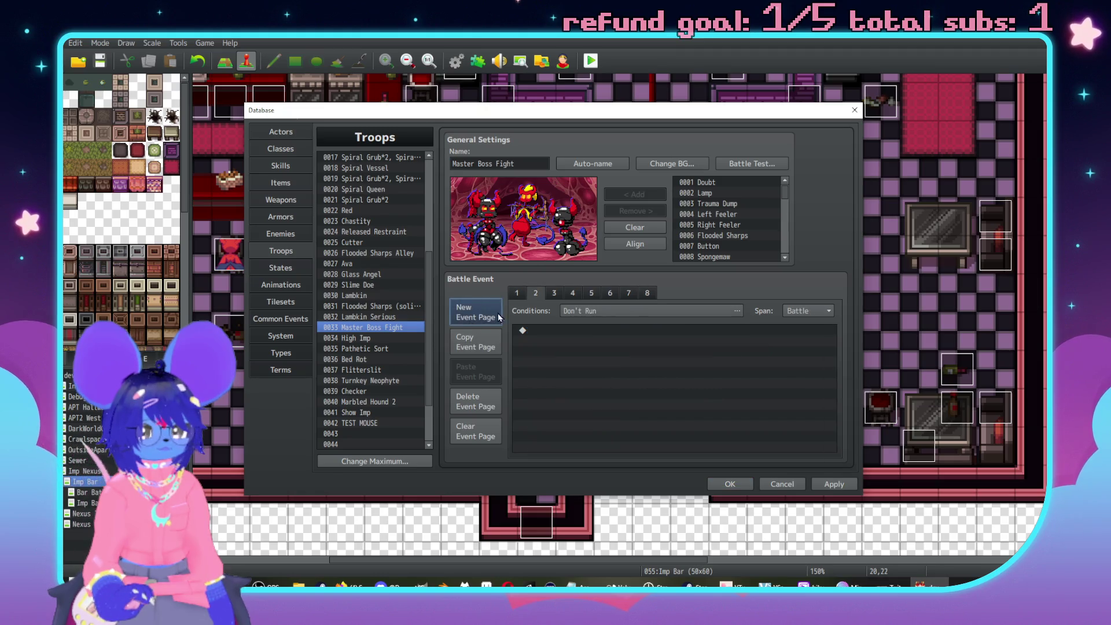
click(595, 311)
click(530, 346)
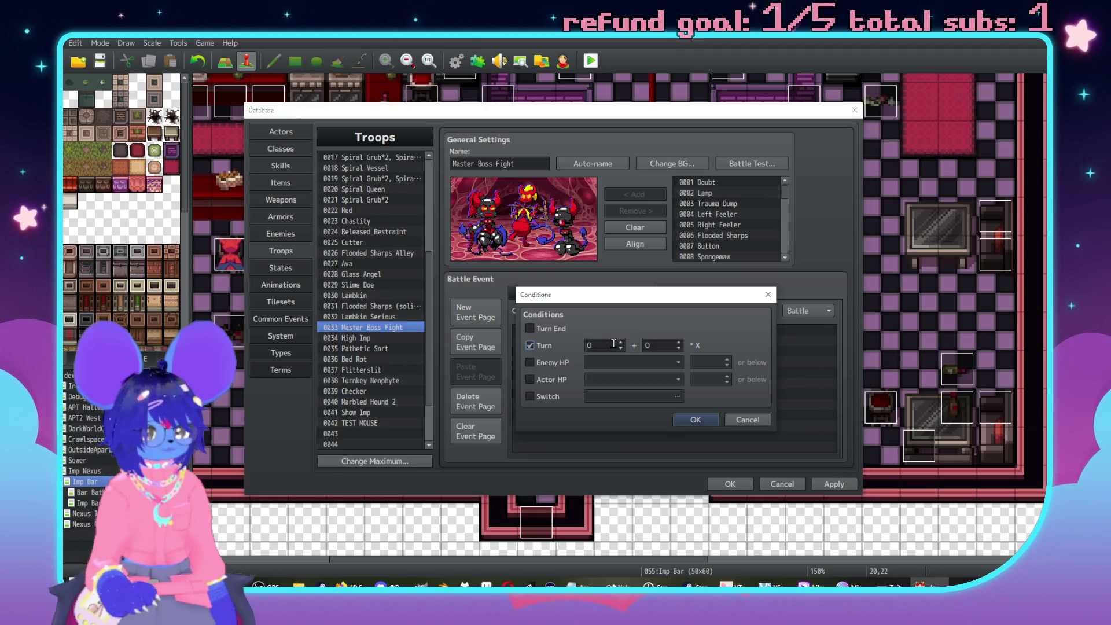
click(692, 422)
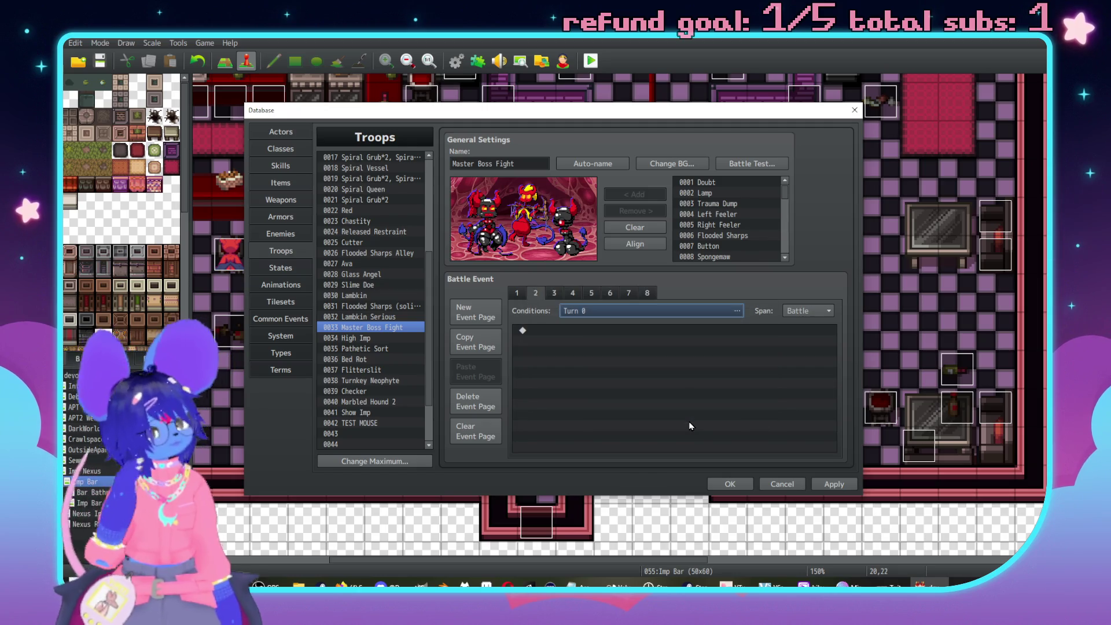
click(794, 313)
click(784, 320)
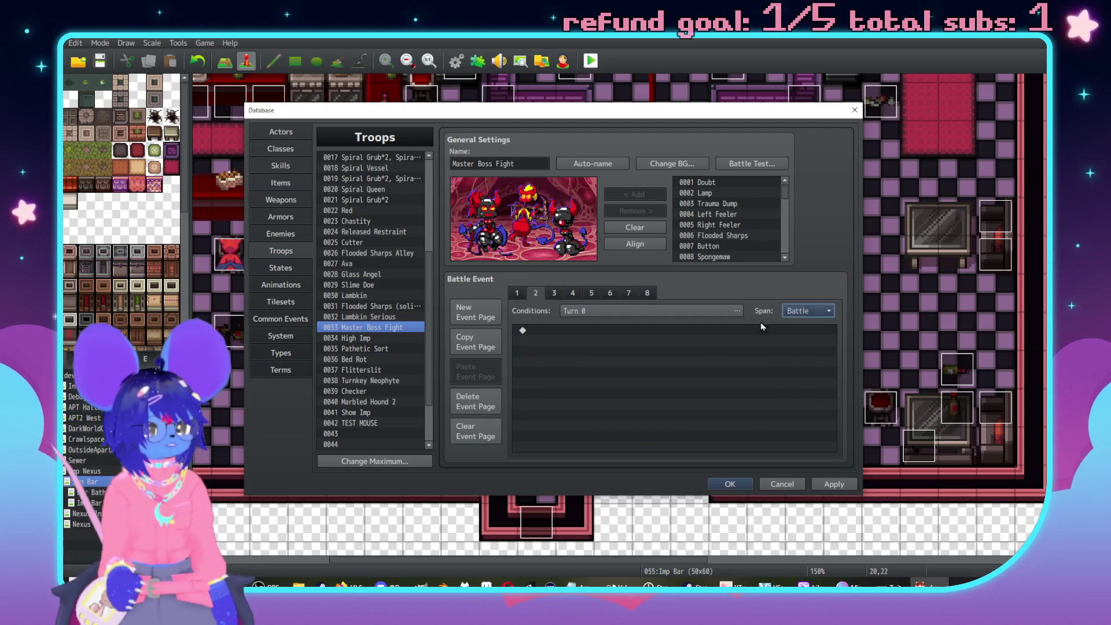
Check the event's command list, then launch another battle test against TEST MOUSE.
click(606, 341)
double_click(636, 334)
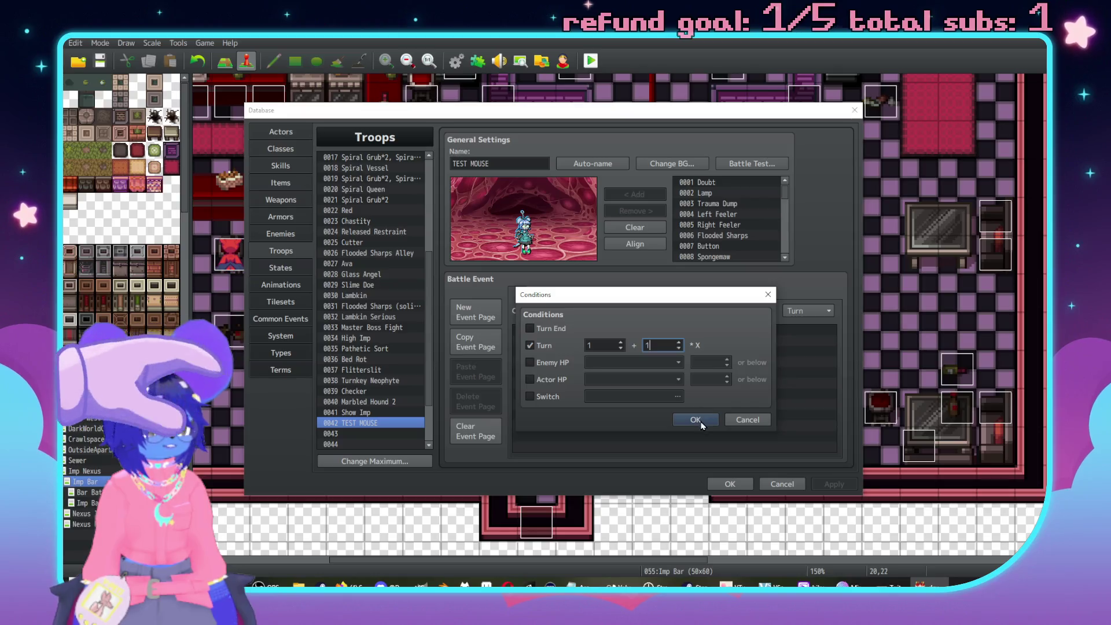
click(752, 164)
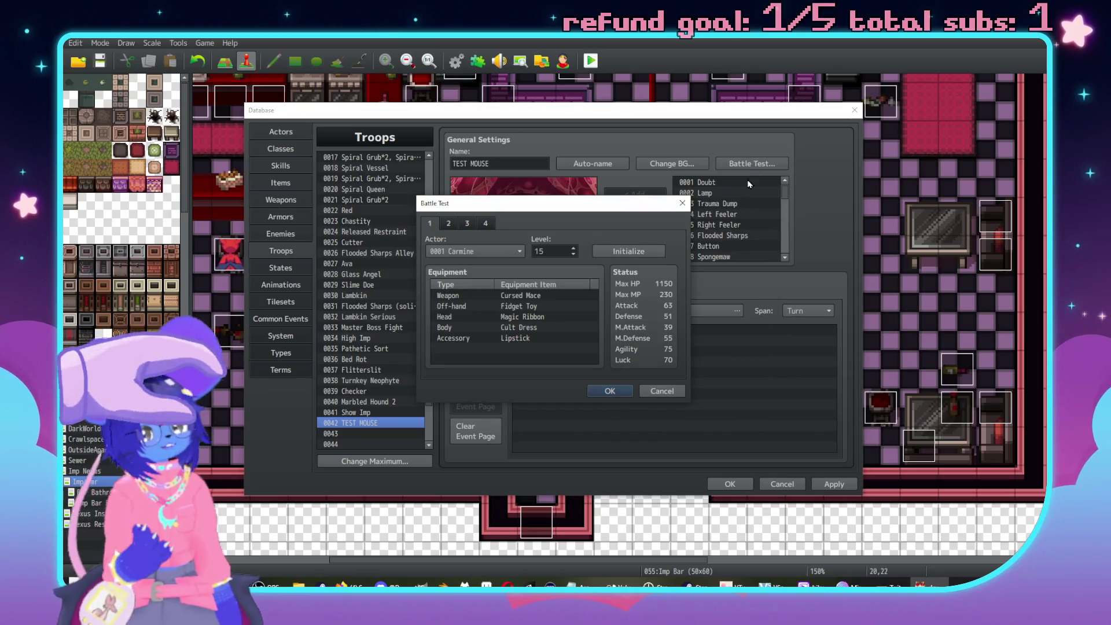
click(605, 397)
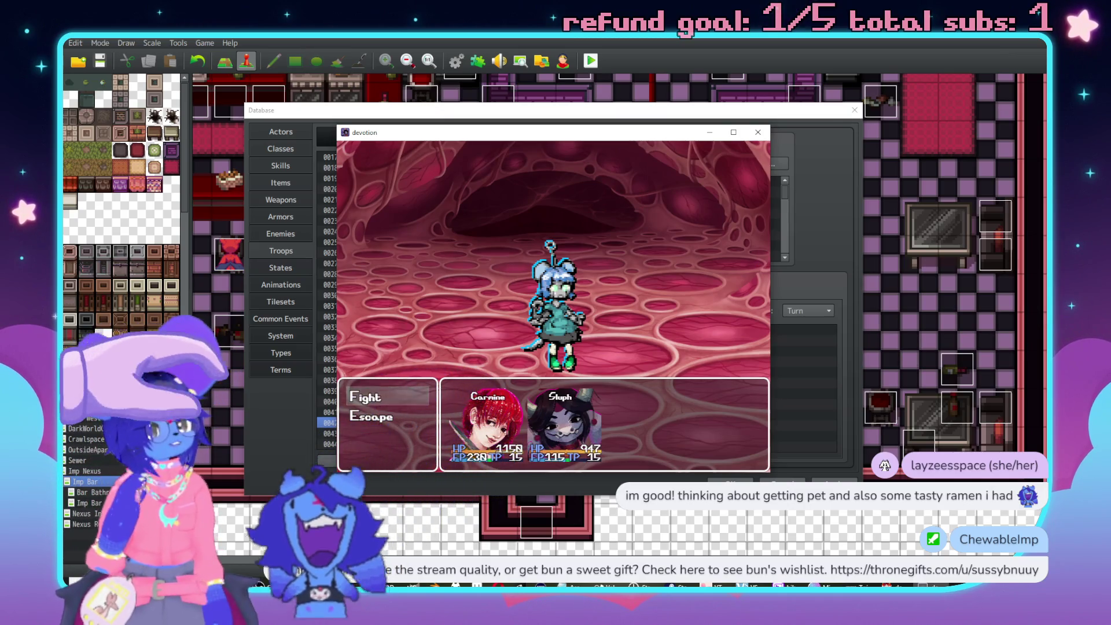
Close the test battle and reselect the Cry sound If block in TEST MOUSE's event.
click(751, 142)
click(606, 352)
click(596, 334)
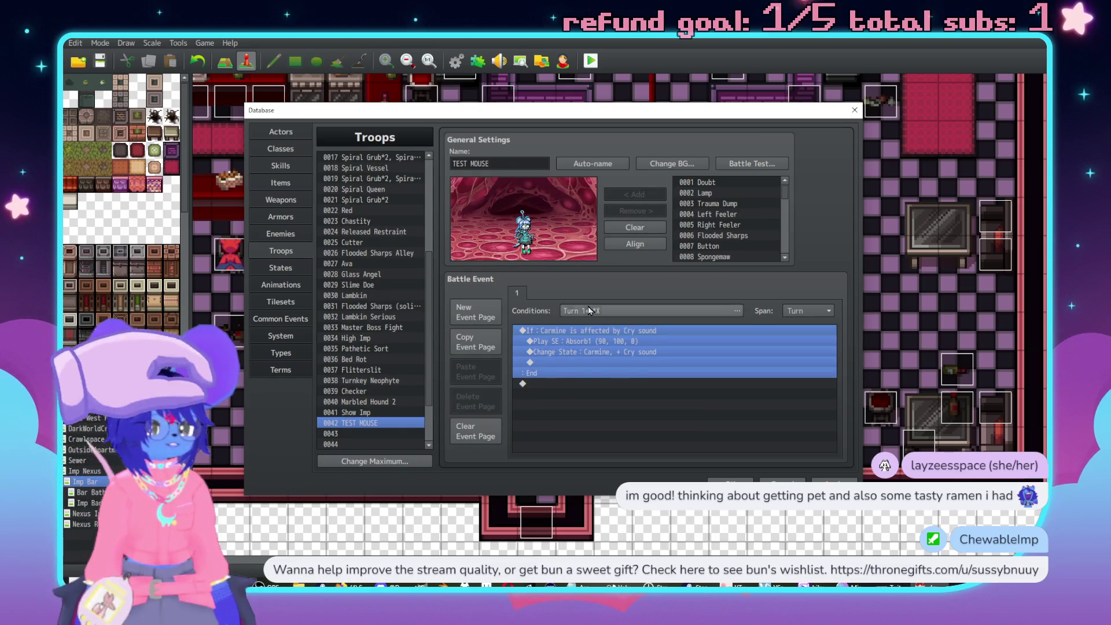
click(588, 310)
click(545, 343)
click(550, 379)
click(550, 380)
click(547, 364)
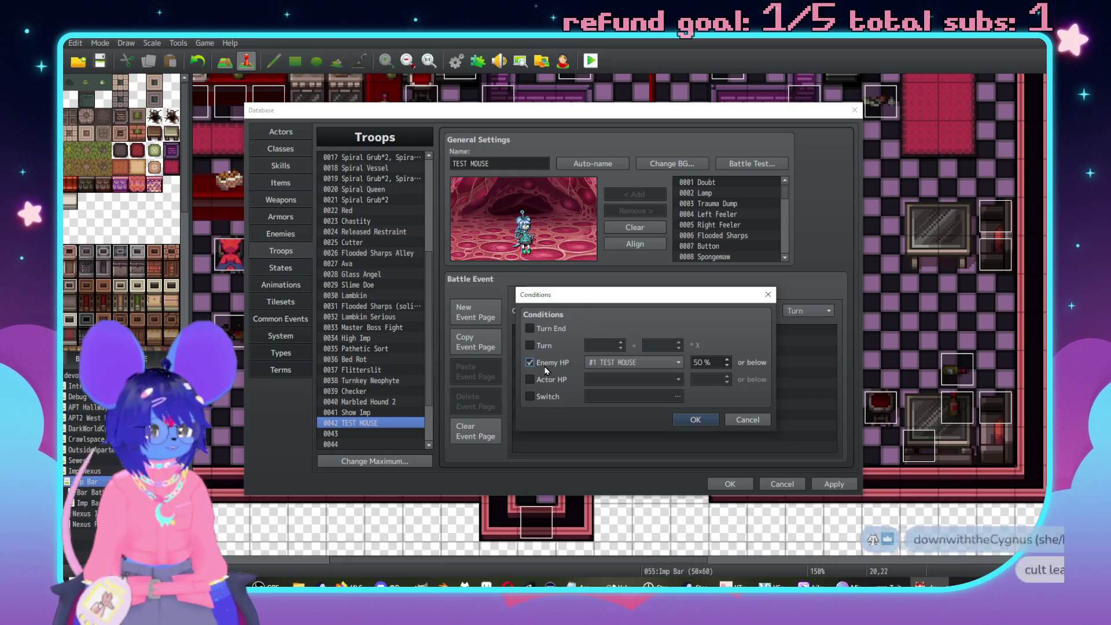
click(547, 363)
click(550, 391)
click(550, 391)
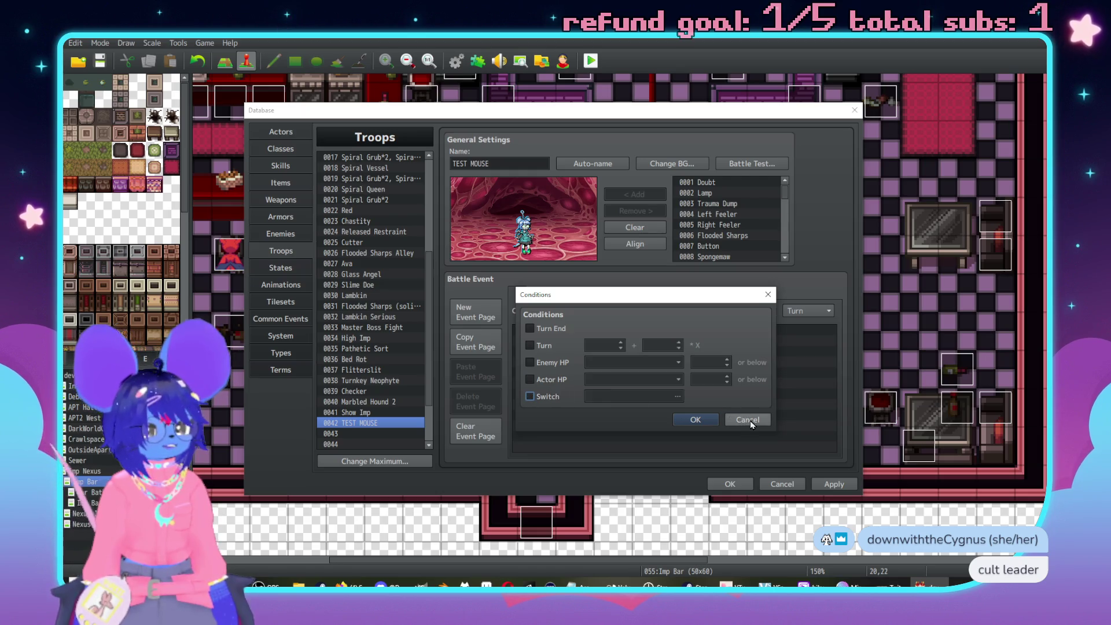
click(764, 419)
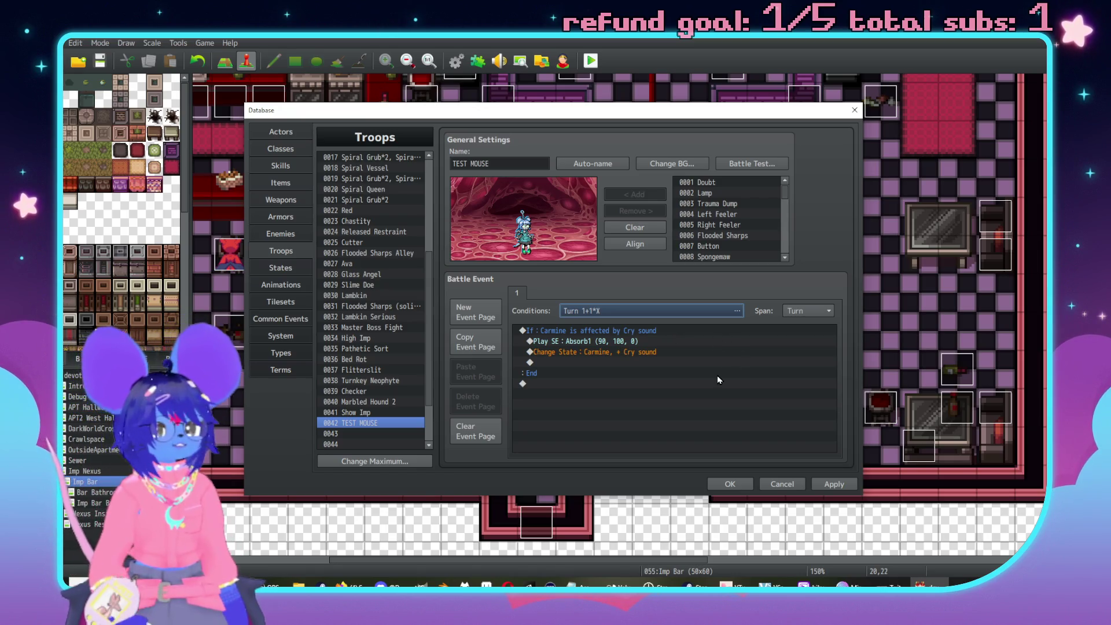
click(694, 313)
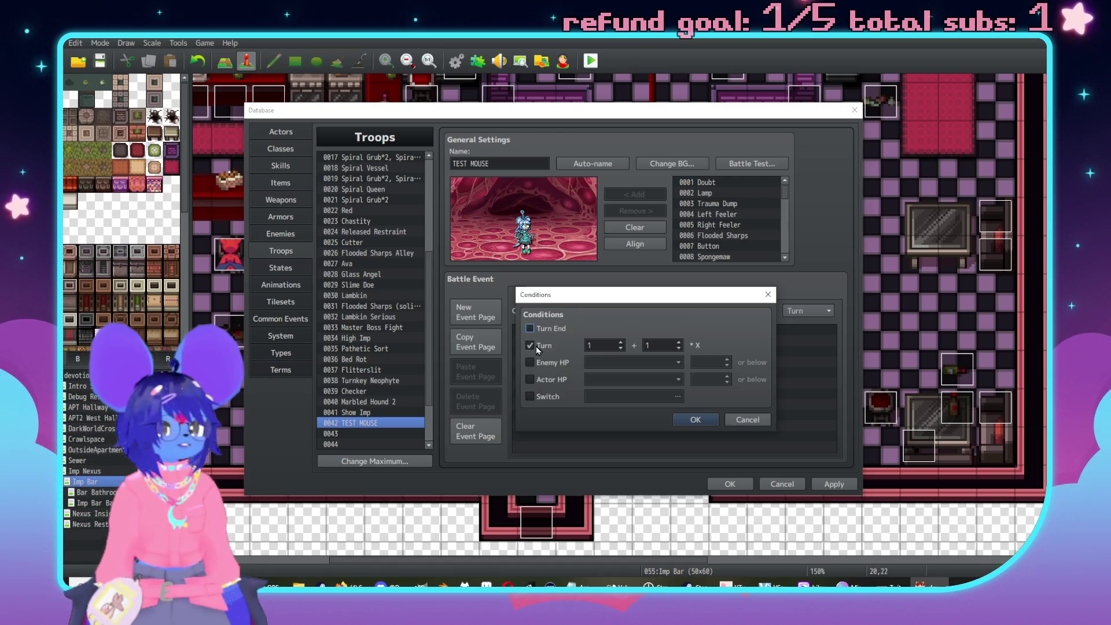
click(535, 382)
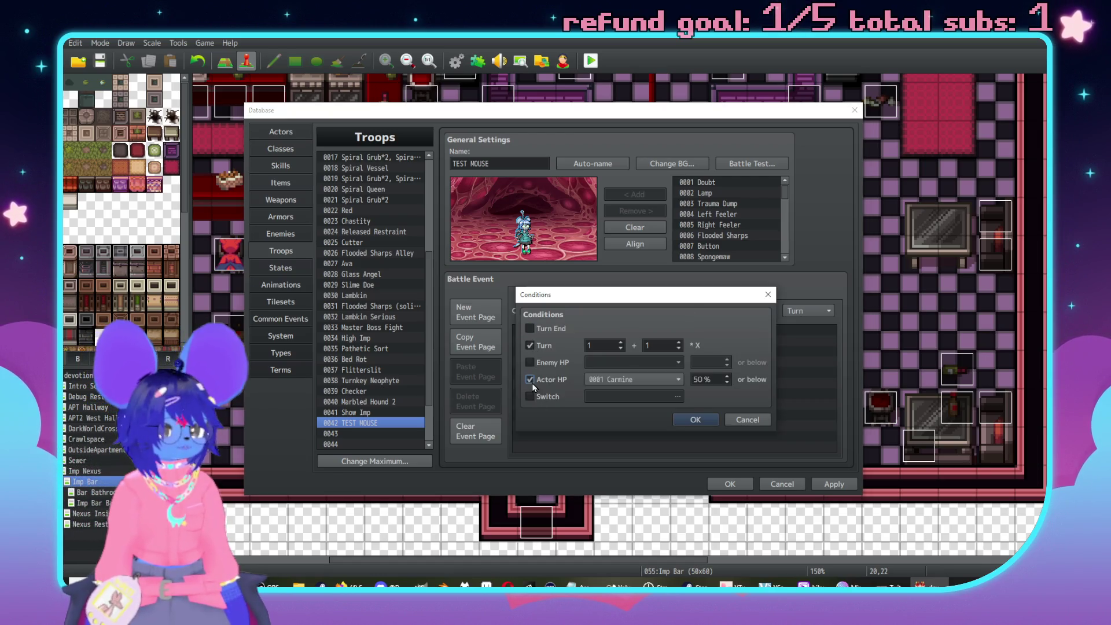
click(535, 383)
click(539, 363)
click(541, 364)
click(545, 398)
click(545, 398)
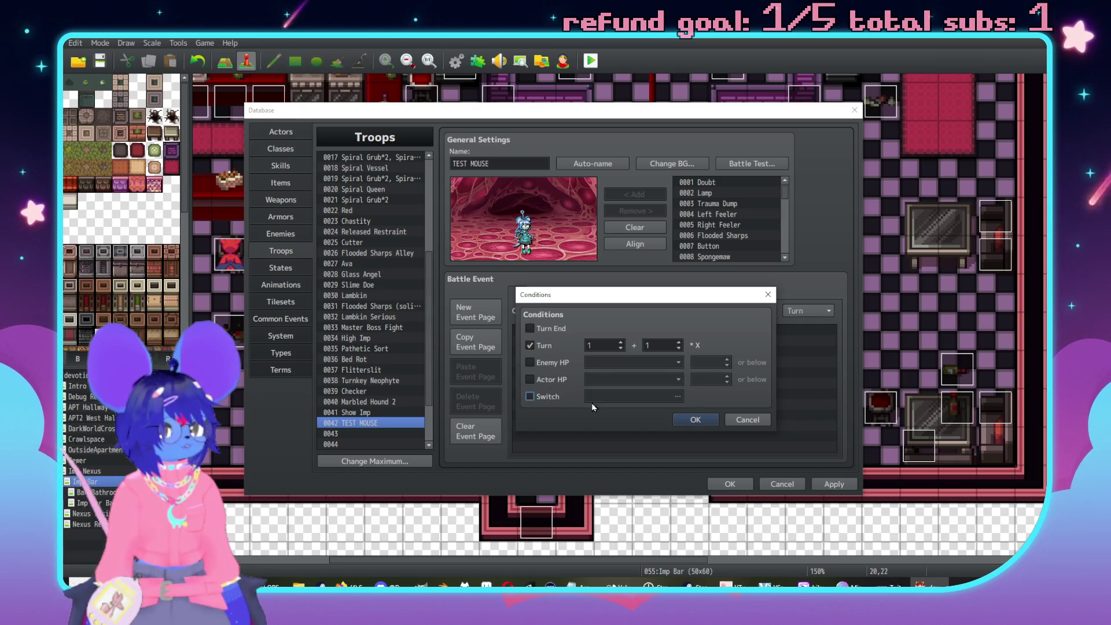
click(762, 417)
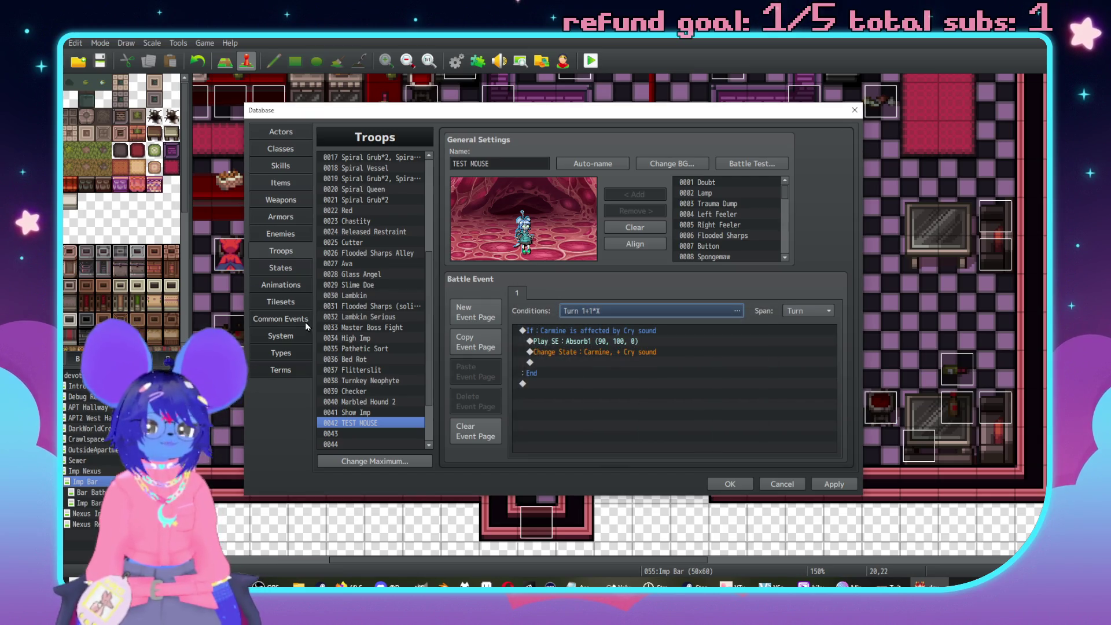
Add a Control Switches command to Burst Counter turning switch 0316, renamed BurstOn, ON.
click(305, 322)
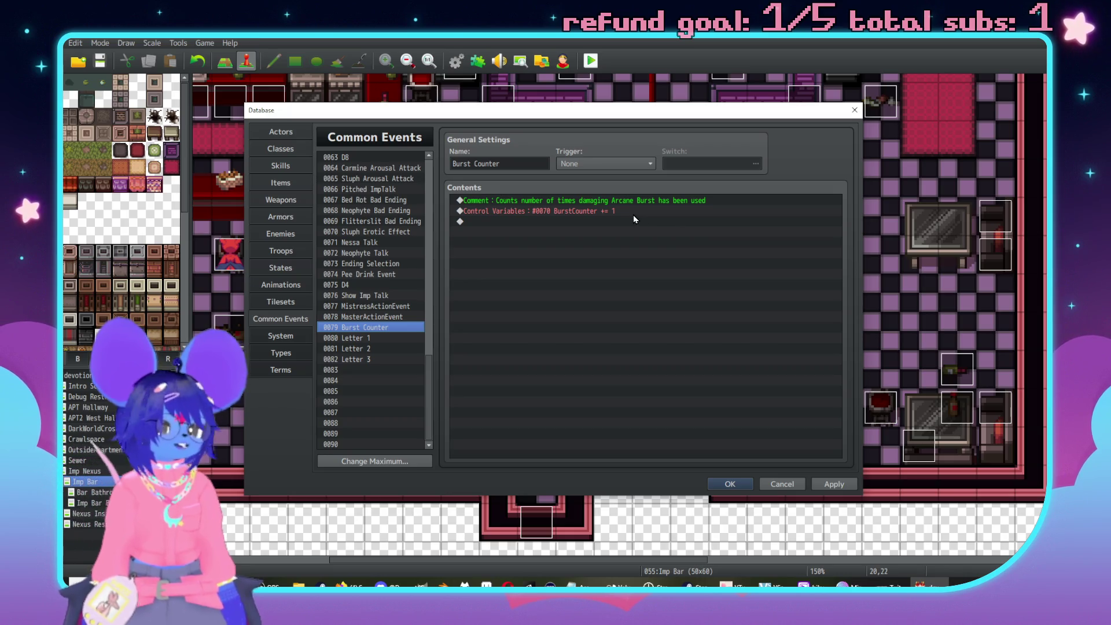
click(572, 211)
key(Insert)
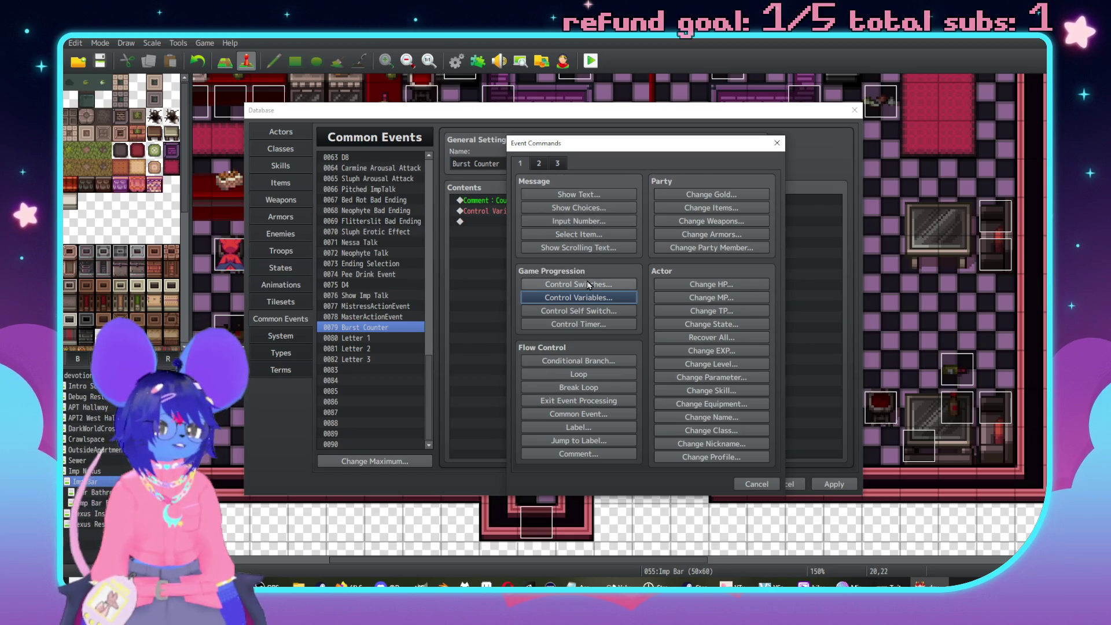
click(617, 284)
click(656, 293)
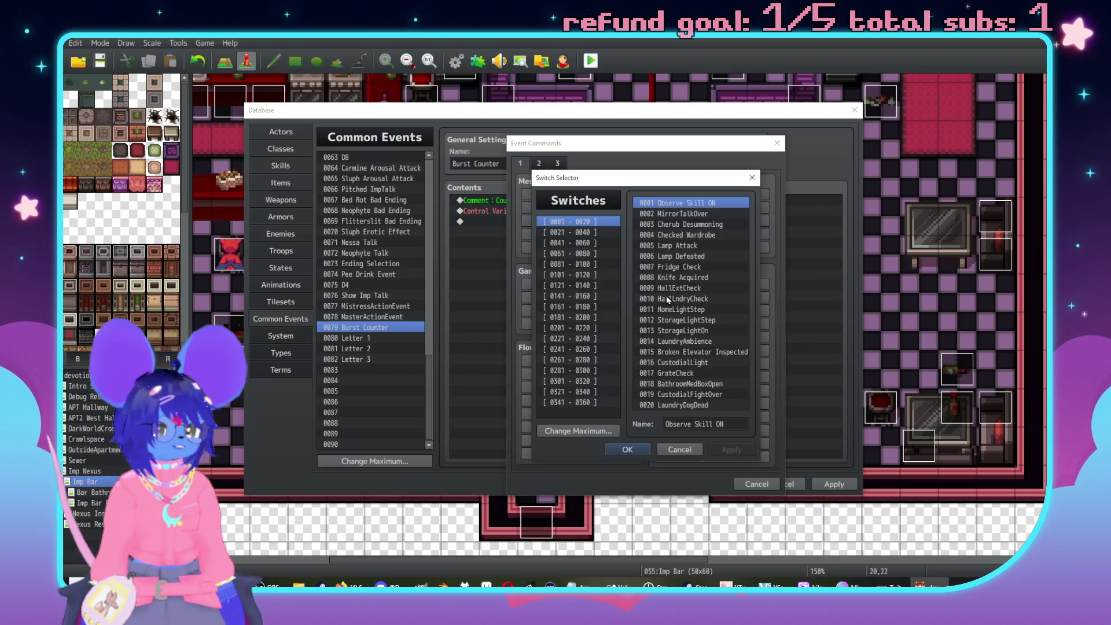
click(583, 361)
click(586, 392)
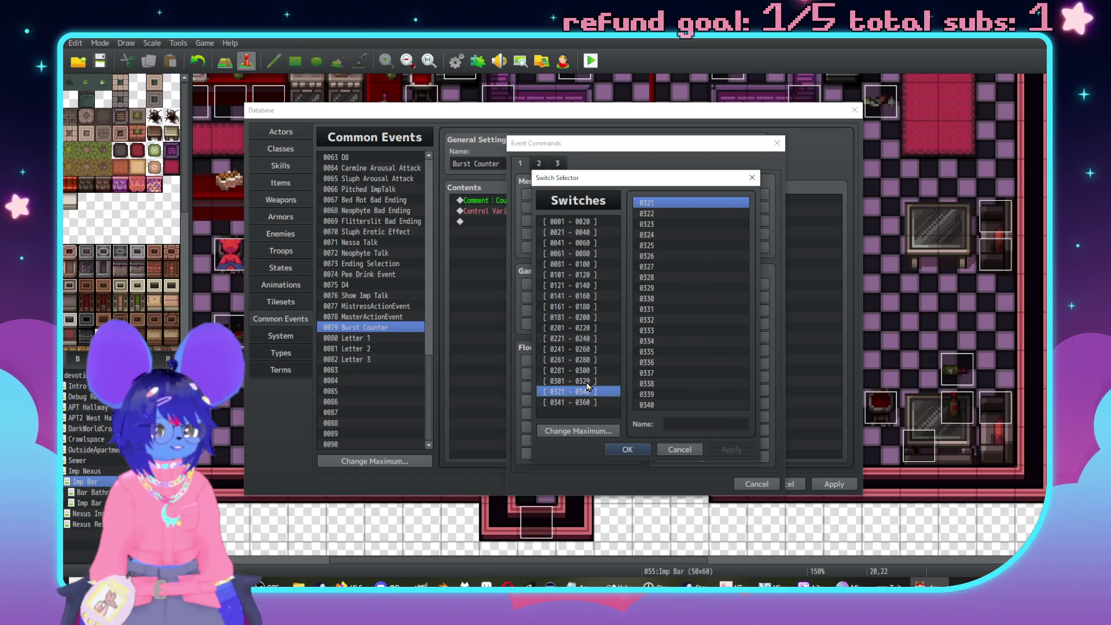
click(584, 381)
click(670, 362)
click(703, 426)
text(BurstOn)
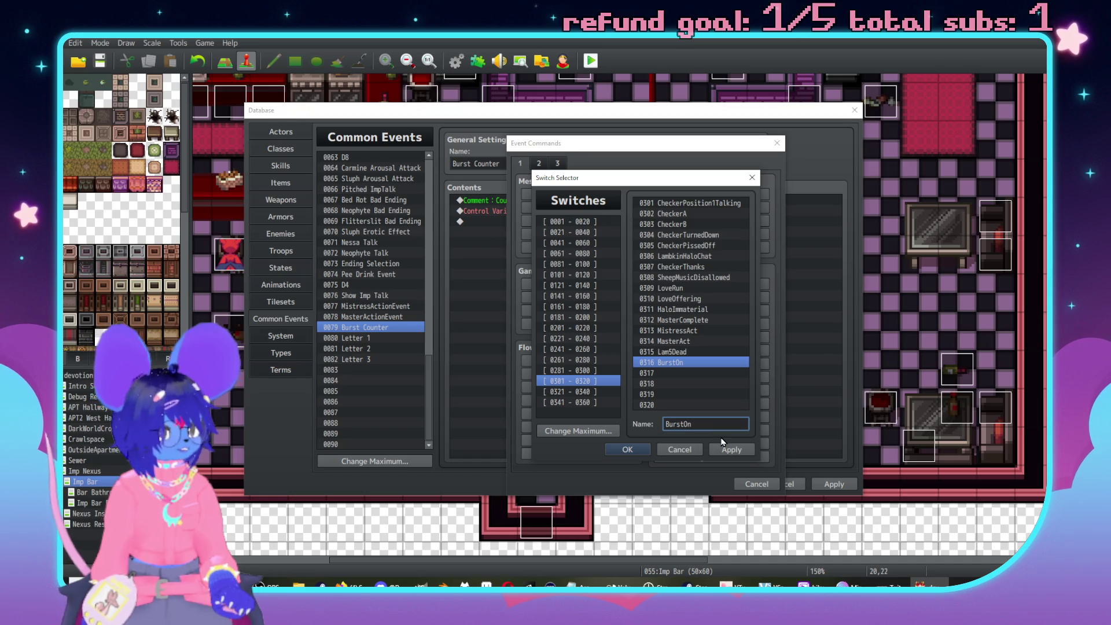
click(731, 450)
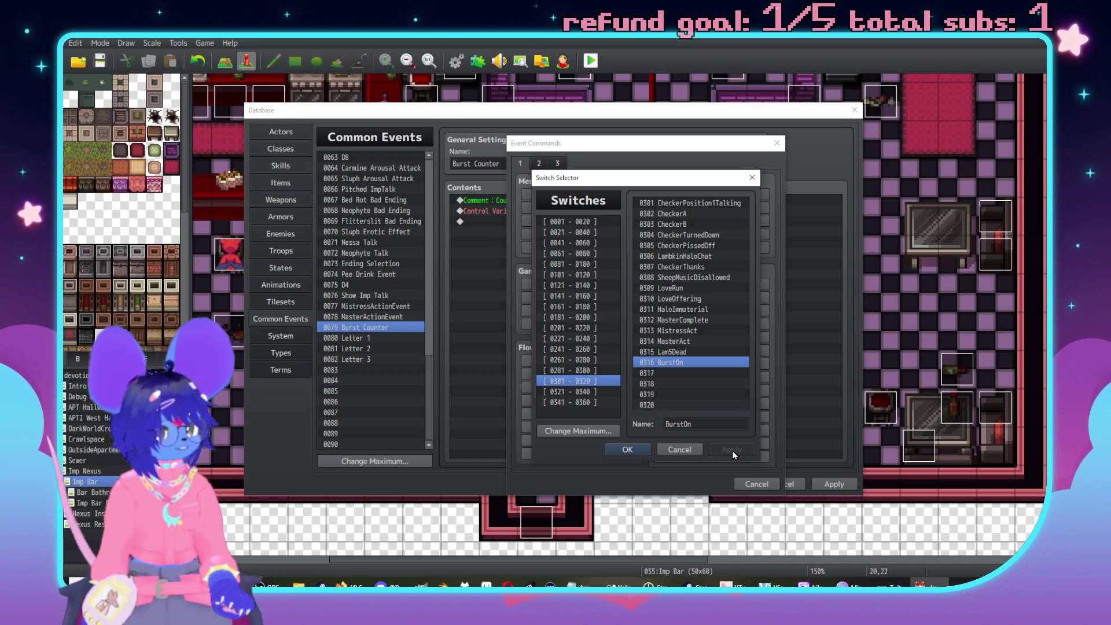
click(625, 451)
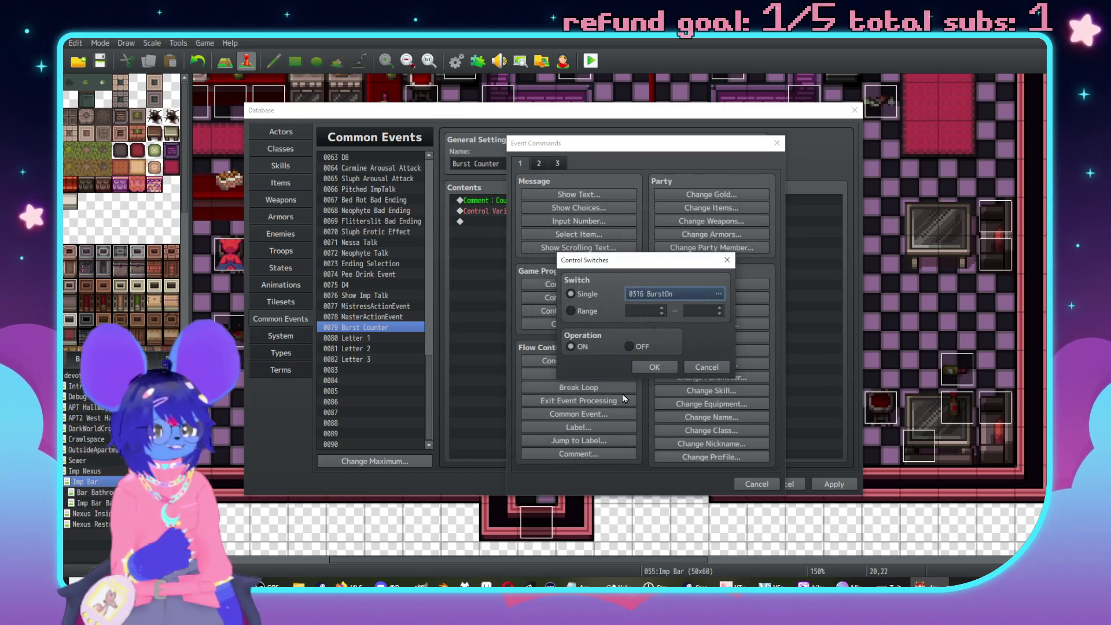
click(655, 369)
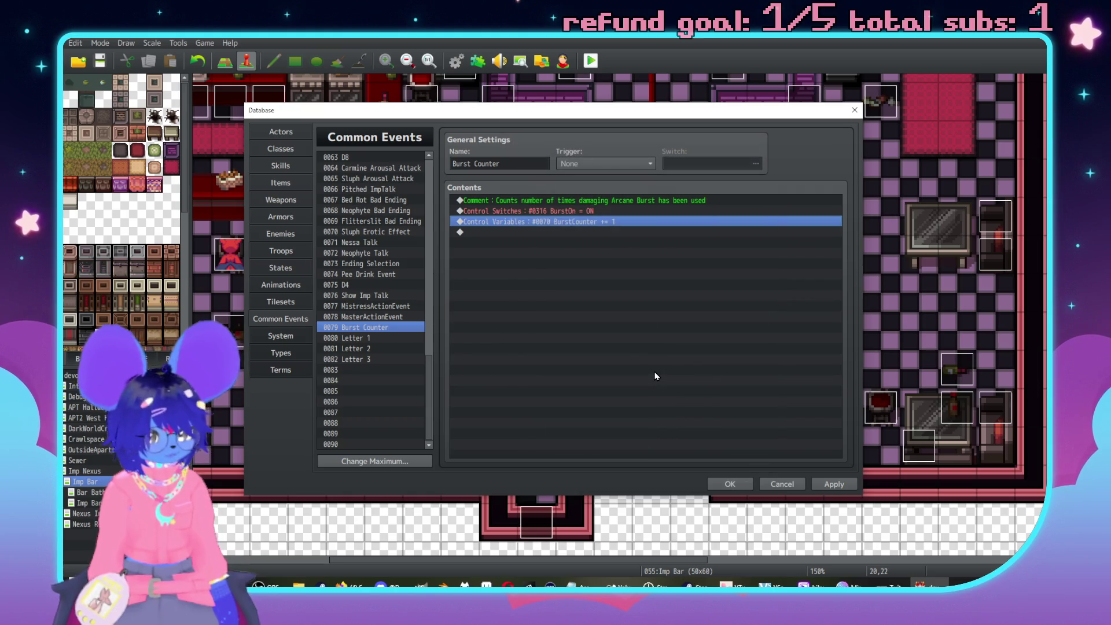
Move the BurstOn = ON line below the BurstCounter increment.
click(584, 211)
key(Delete)
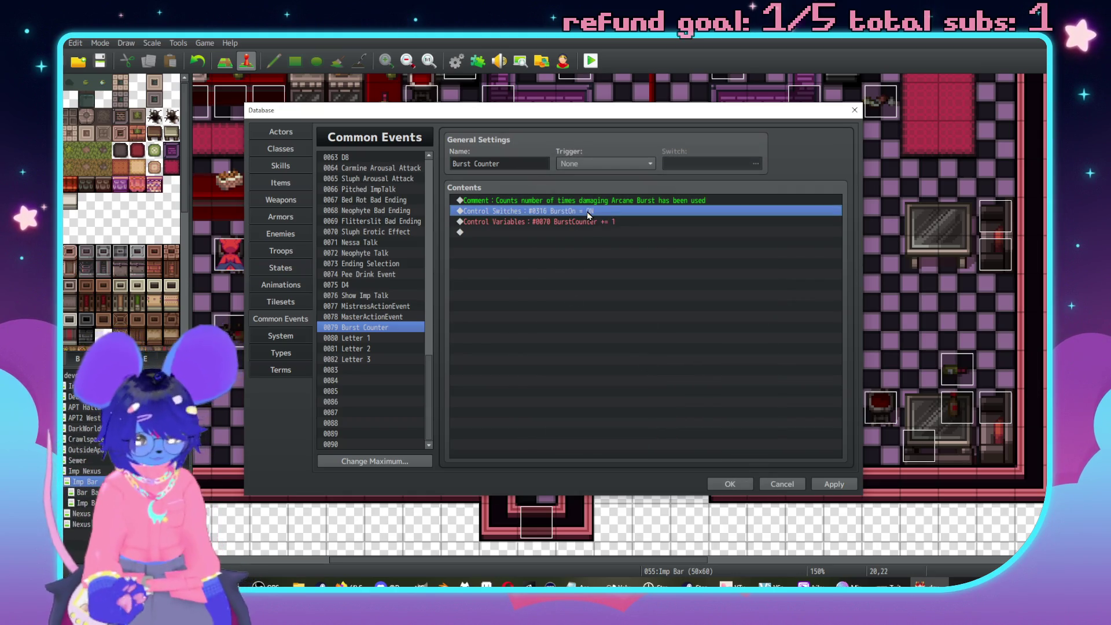
click(583, 225)
key(ctrl+v)
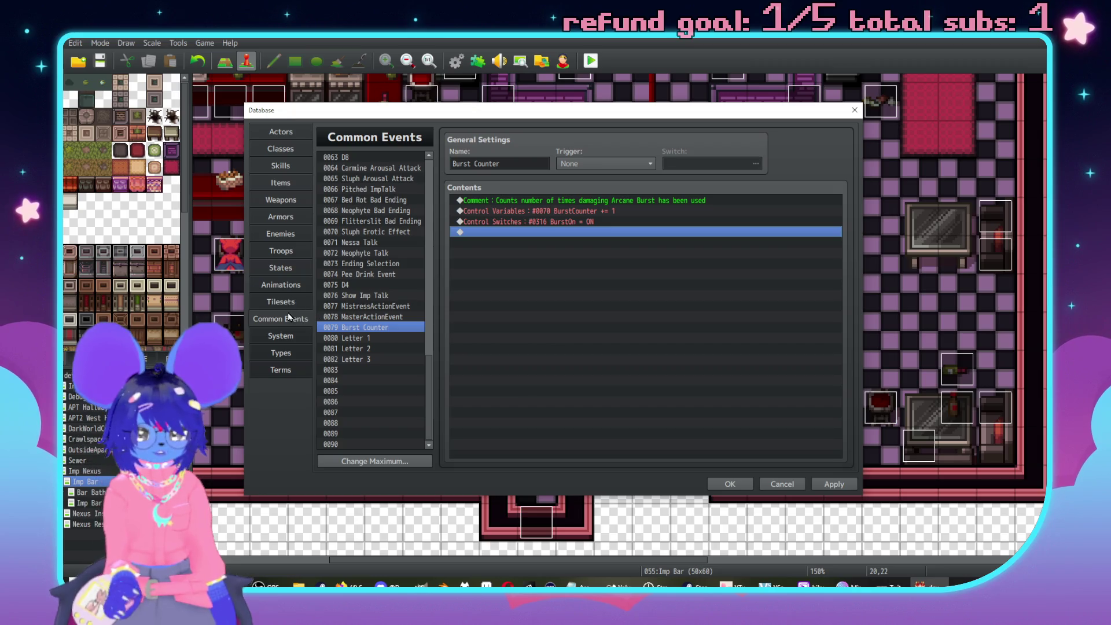
Make the TEST MOUSE battle event page require switch 0316 BurstOn.
click(280, 251)
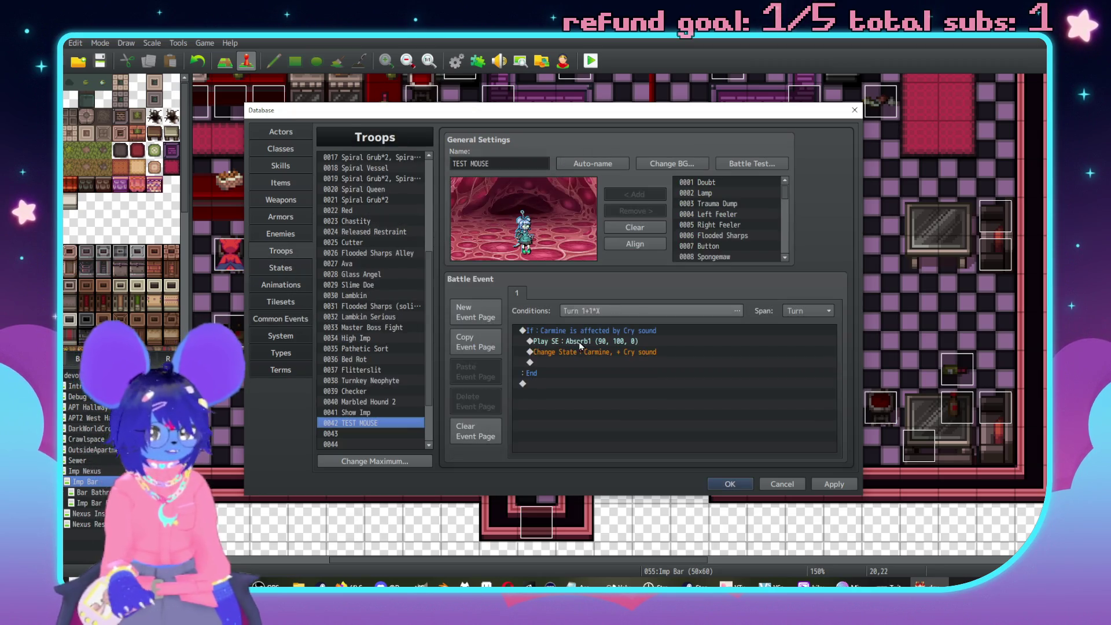
click(586, 315)
click(530, 397)
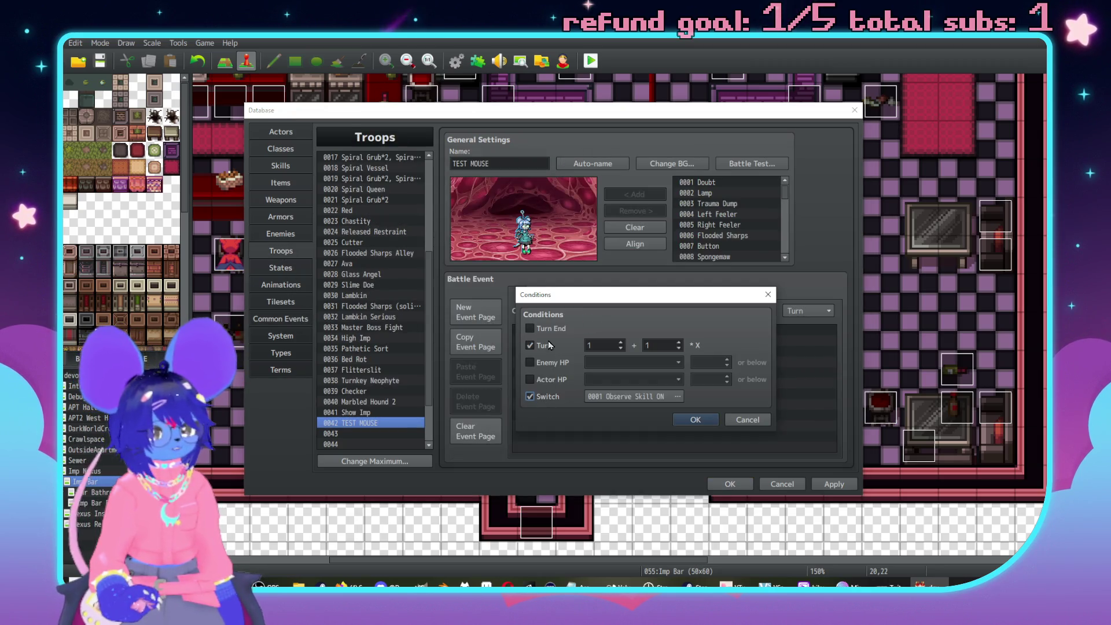
click(625, 398)
click(642, 493)
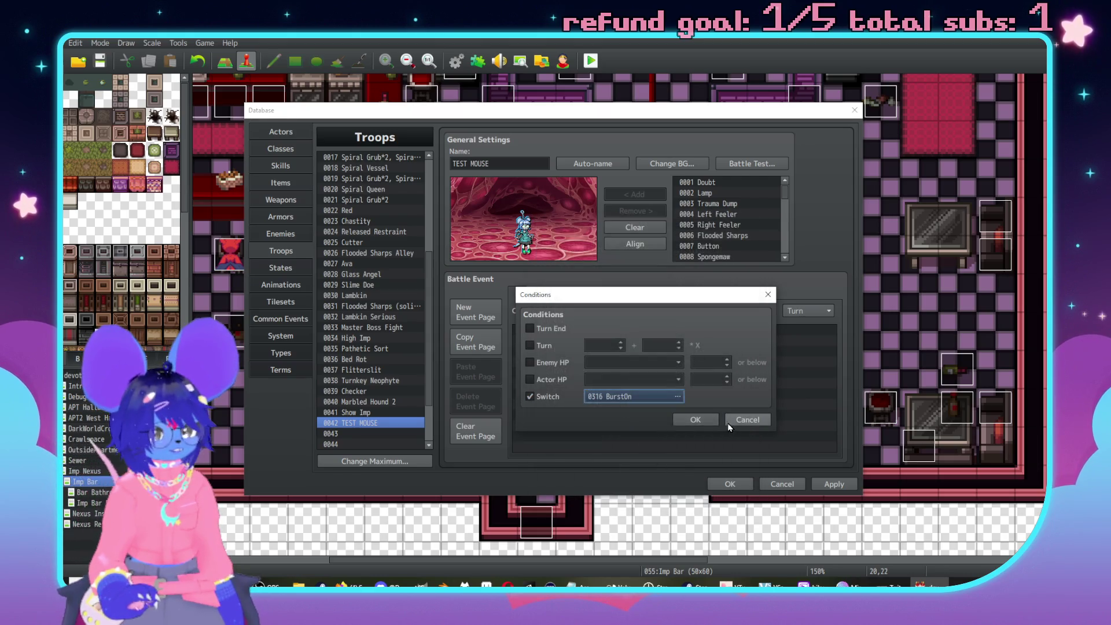
click(696, 422)
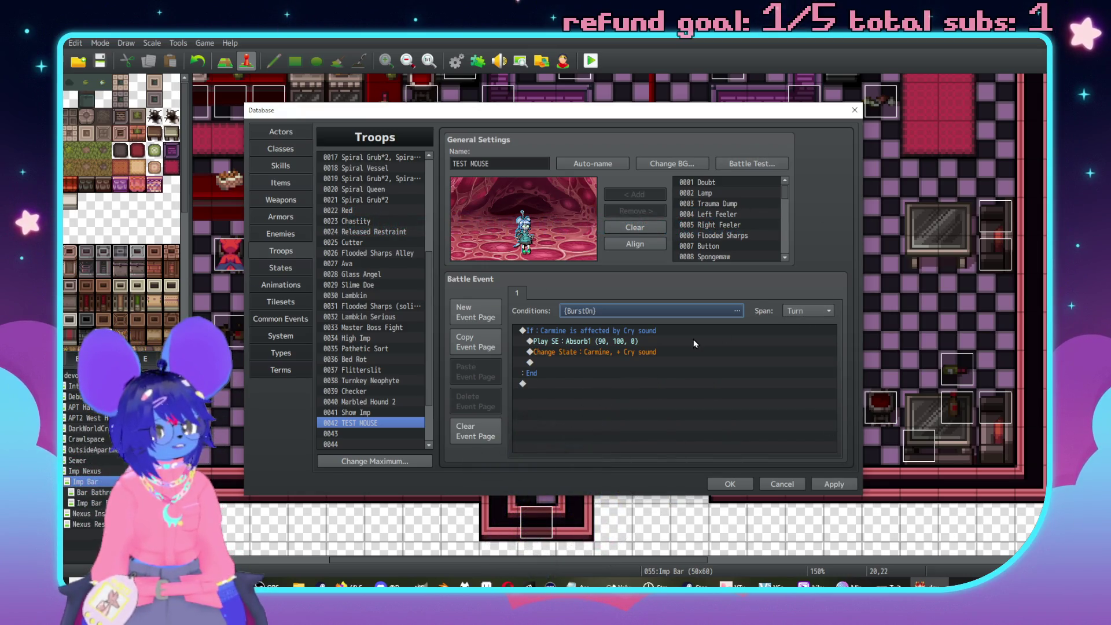
Change the event's Change State command to remove Cry sound from Carmine.
click(670, 352)
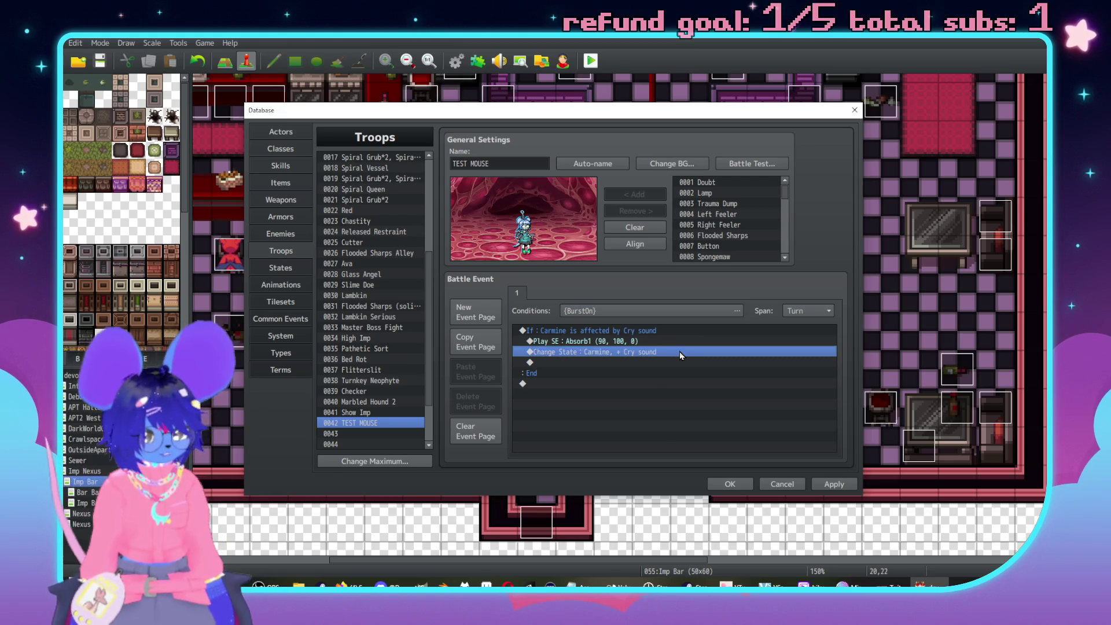
double_click(679, 351)
click(658, 395)
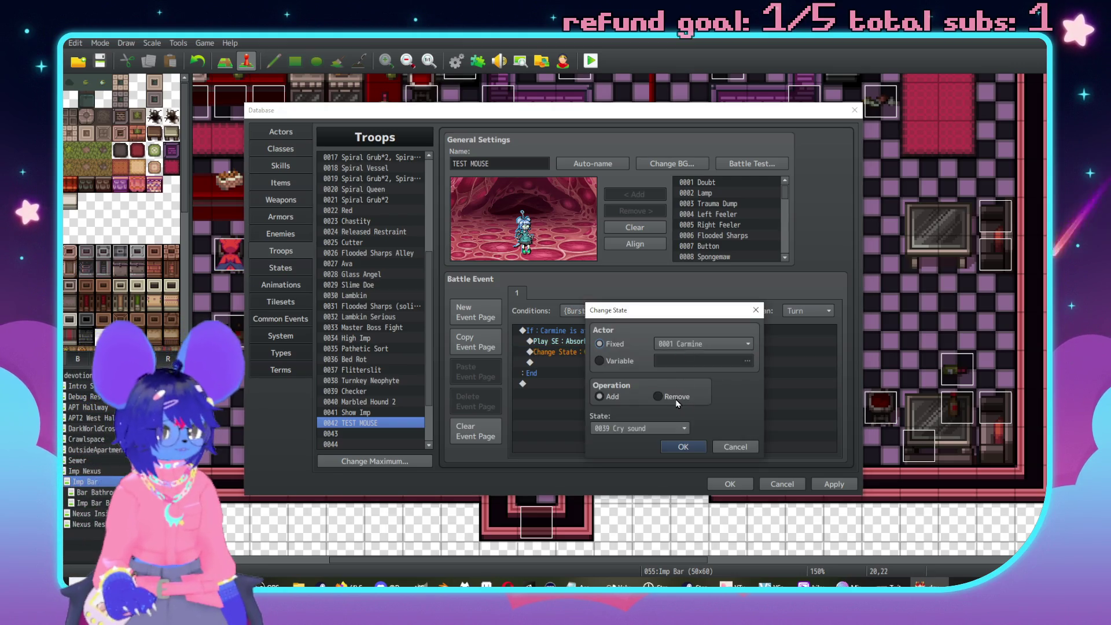
click(686, 446)
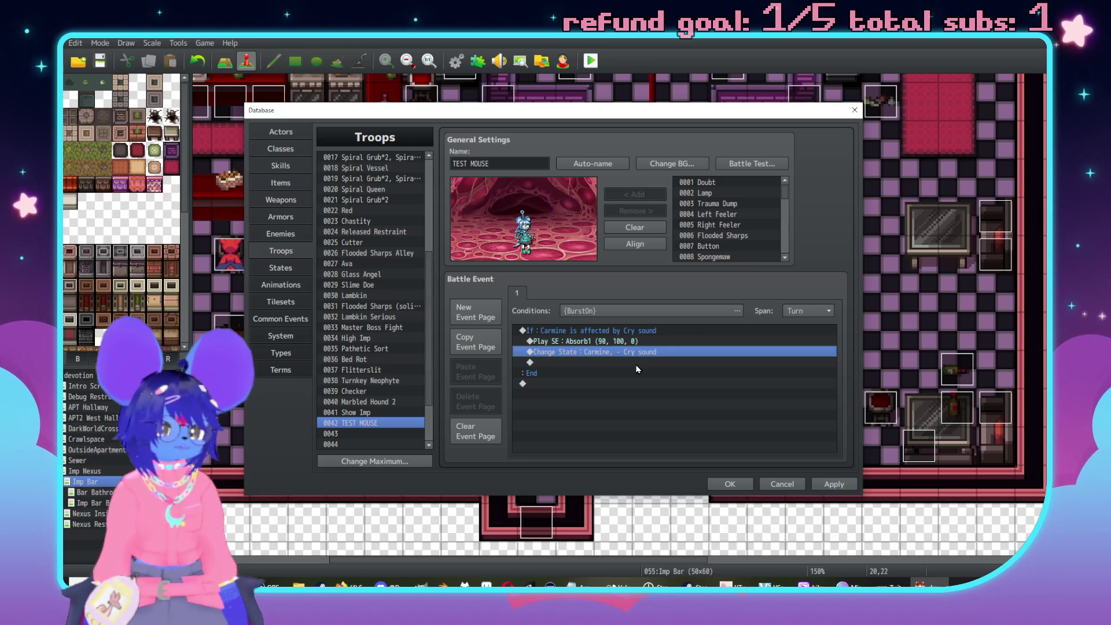
Add a Control Switches command turning BurstOn ON and apply the troop changes.
double_click(581, 363)
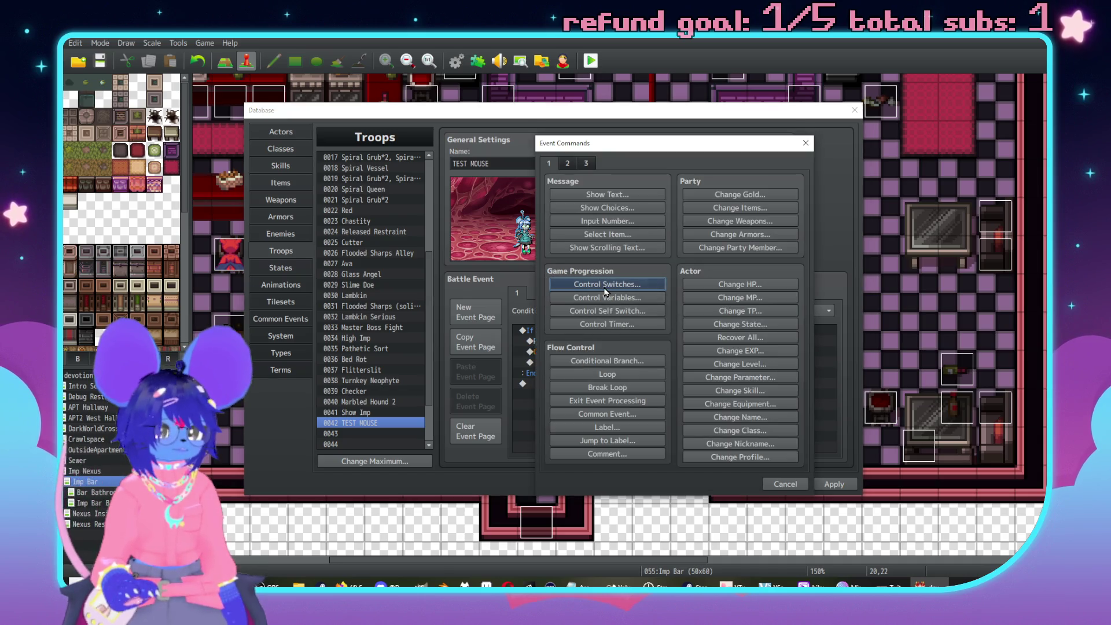
click(605, 287)
click(692, 292)
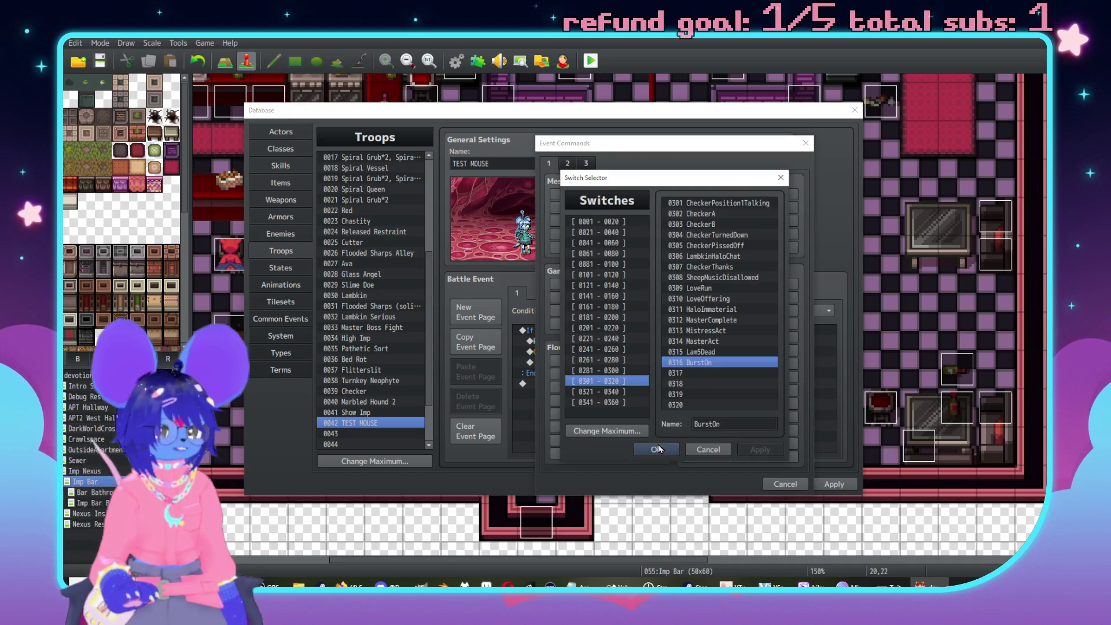
click(657, 449)
click(677, 368)
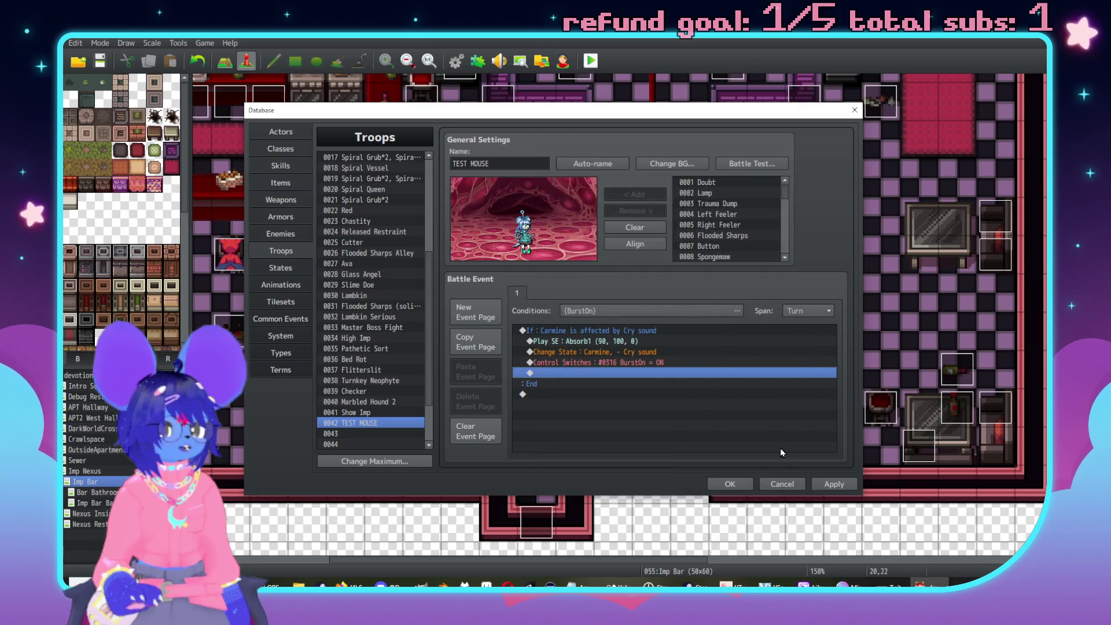
click(835, 485)
click(736, 165)
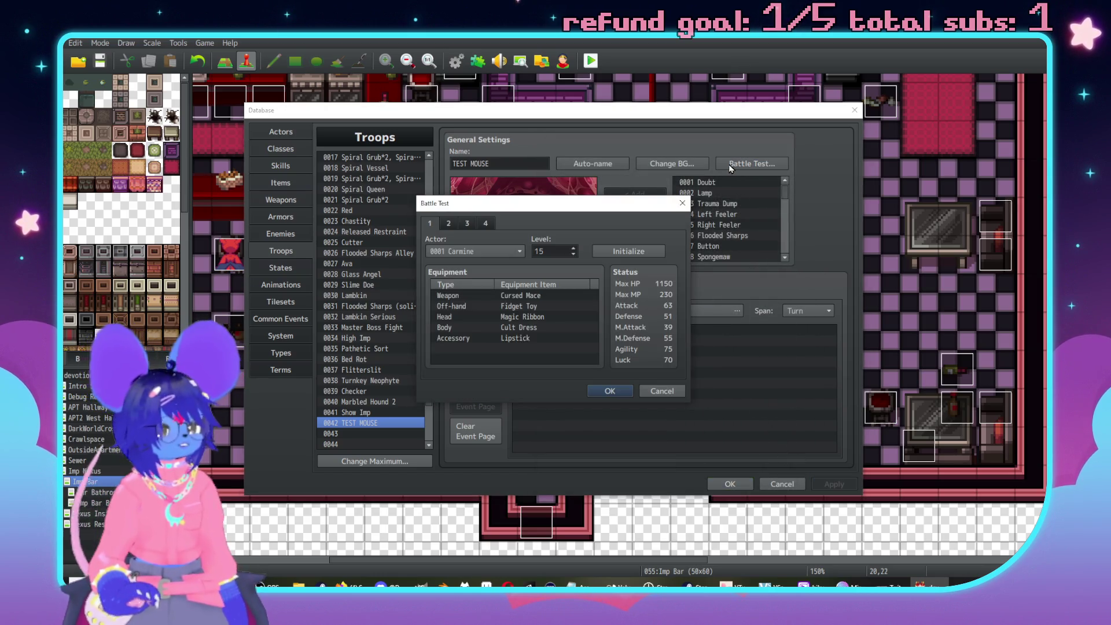
Test-play the TEST MOUSE battle twice, closing the game window each time.
click(610, 390)
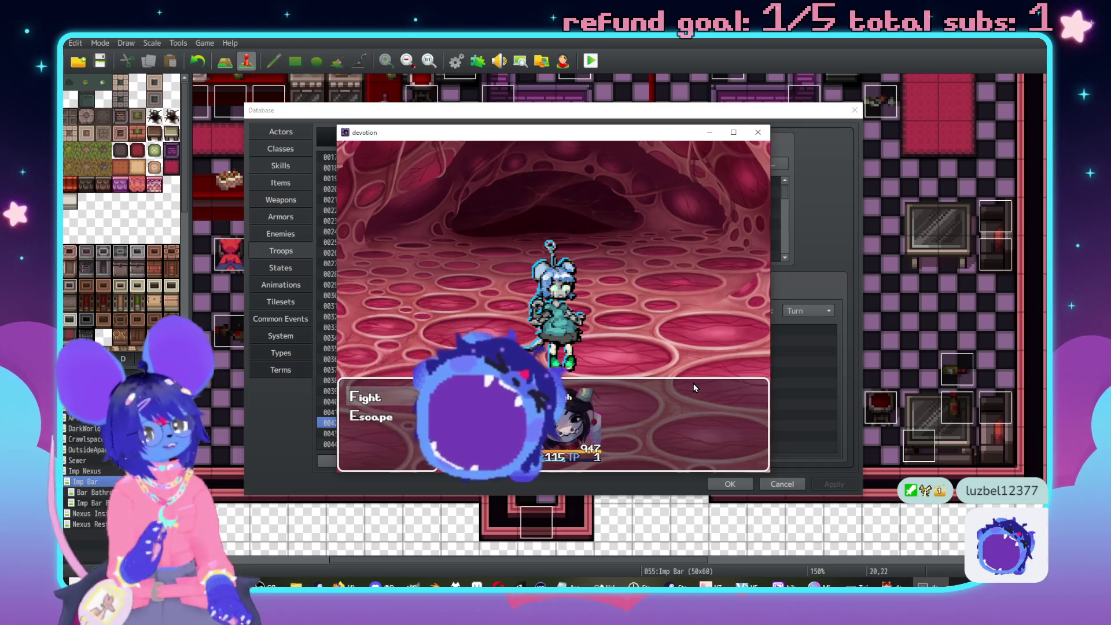
click(758, 132)
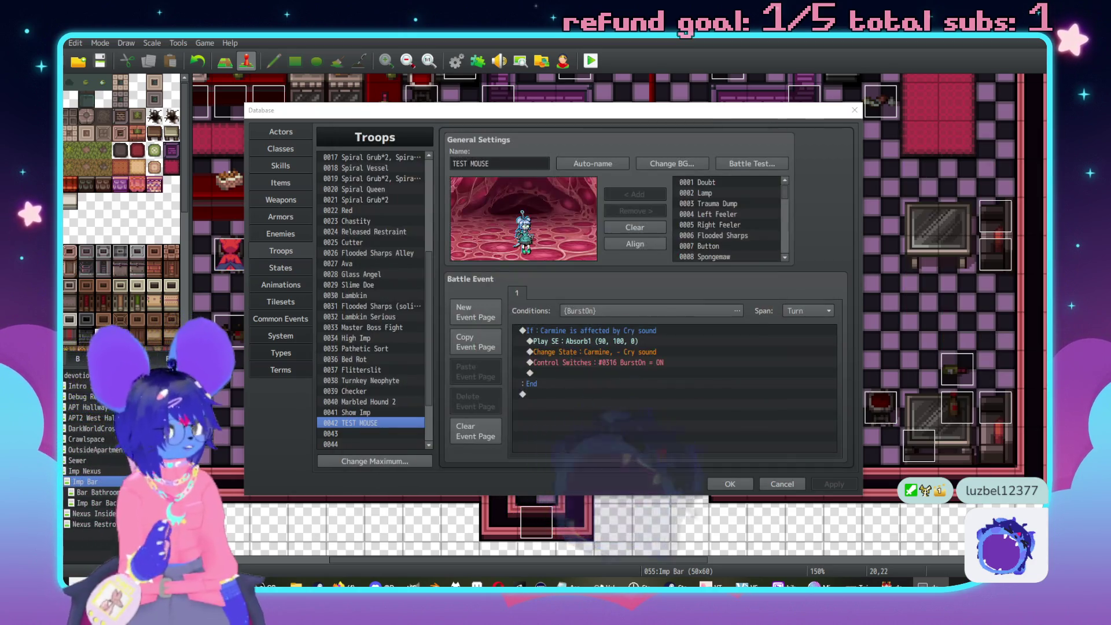
click(672, 375)
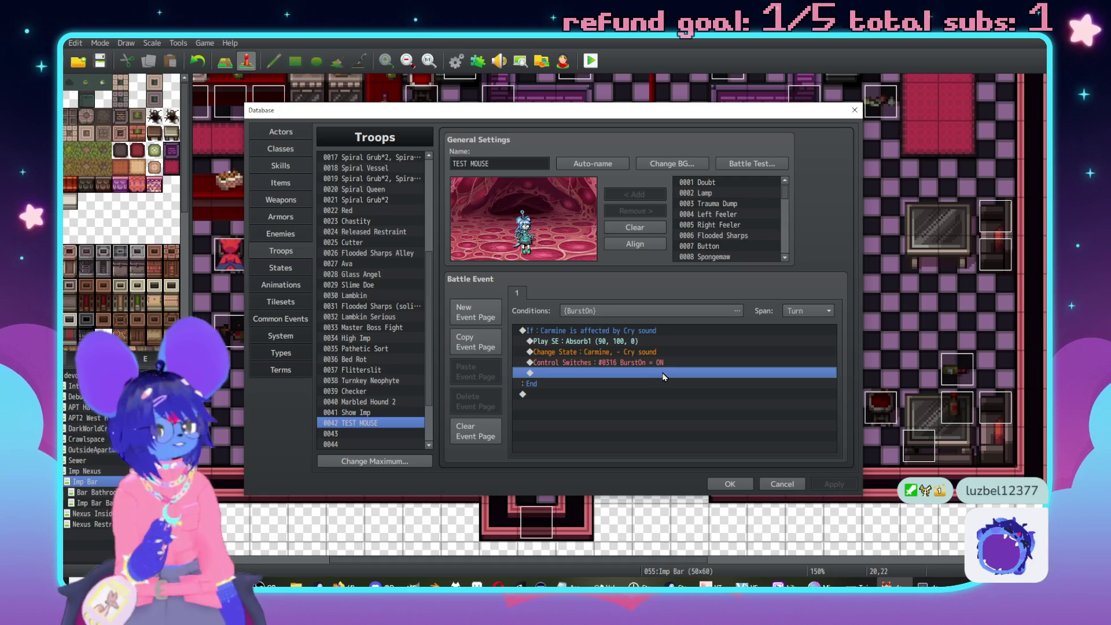
click(647, 362)
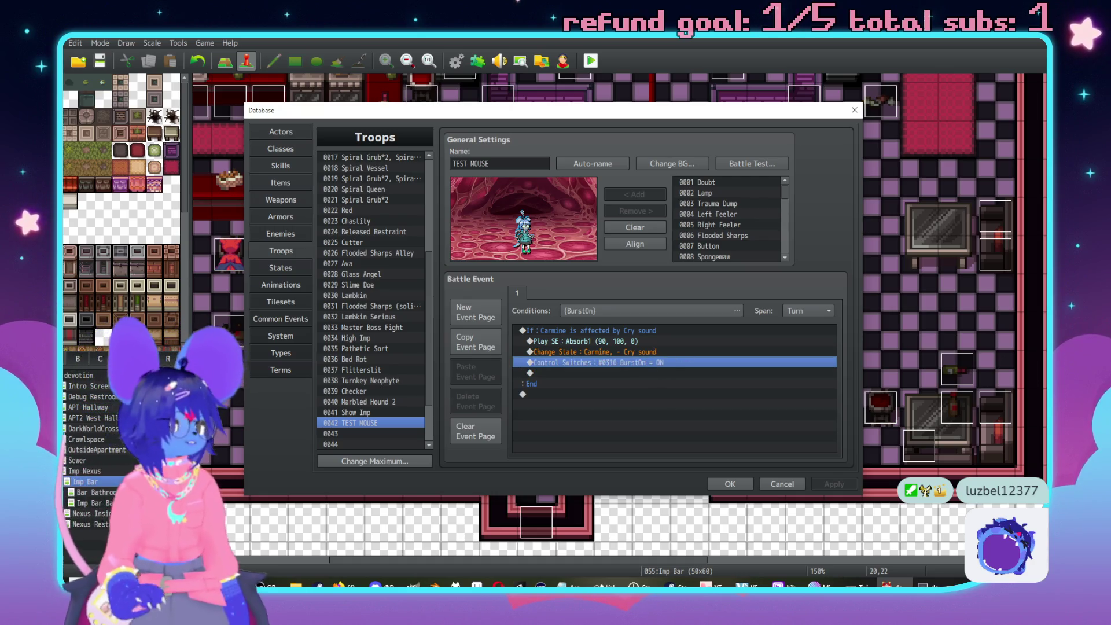
click(752, 164)
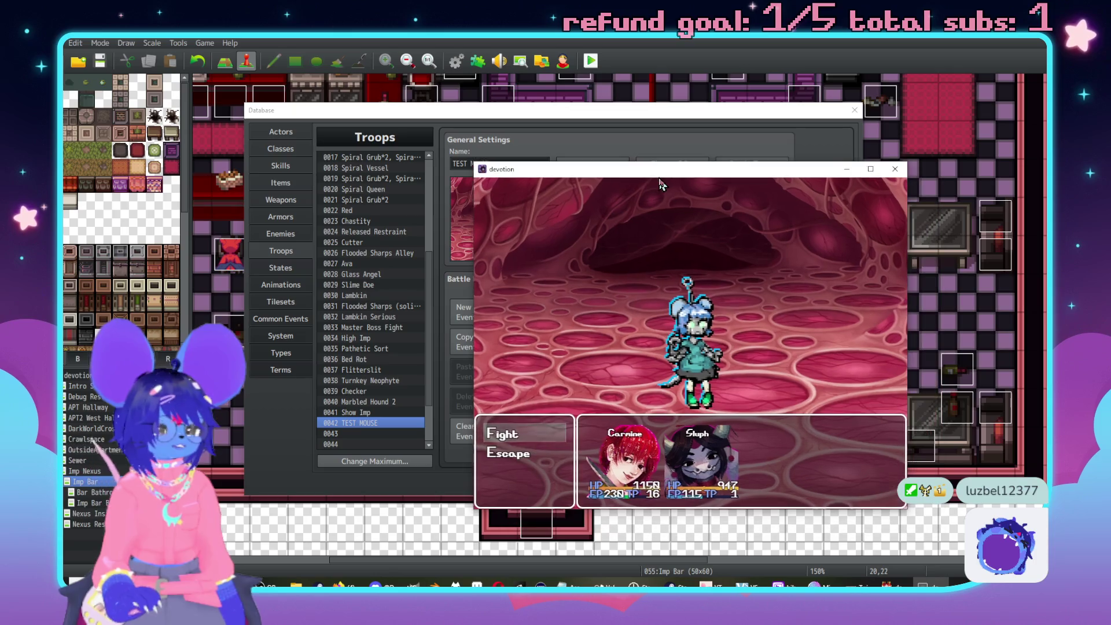
key(alt+F4)
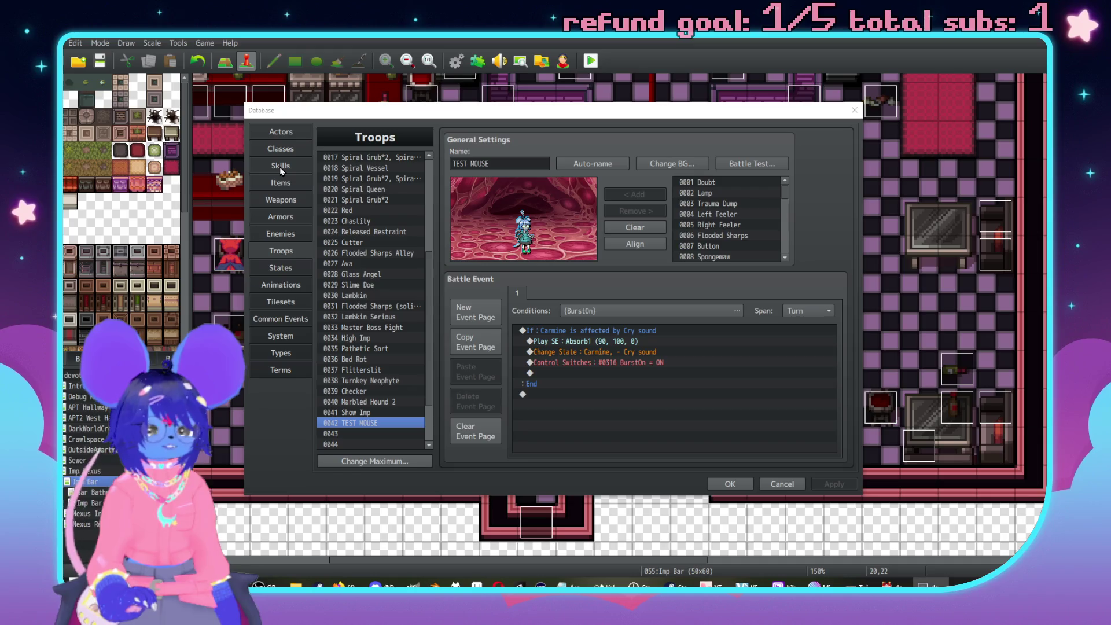
Run another test battle, then change the BurstOn Control Switches command to OFF.
click(785, 163)
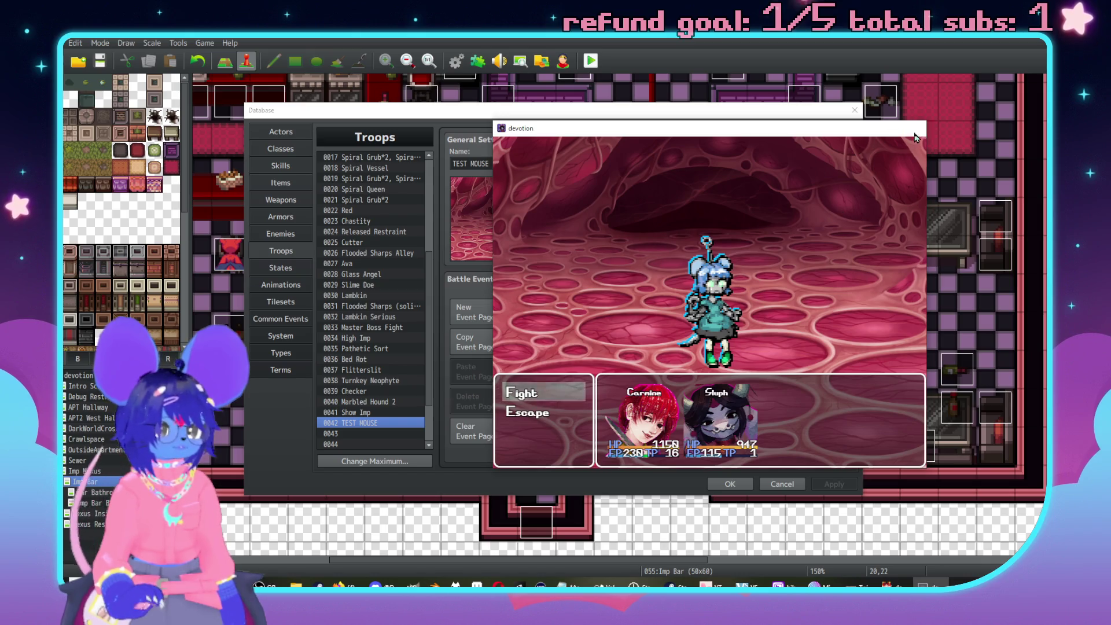
click(915, 128)
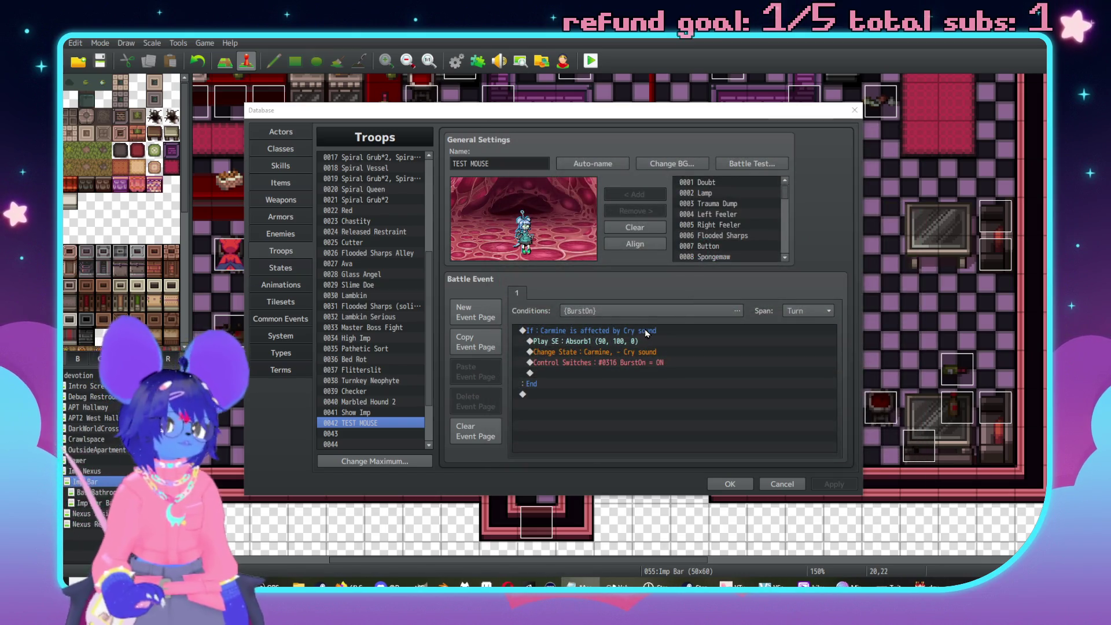
double_click(701, 363)
click(657, 411)
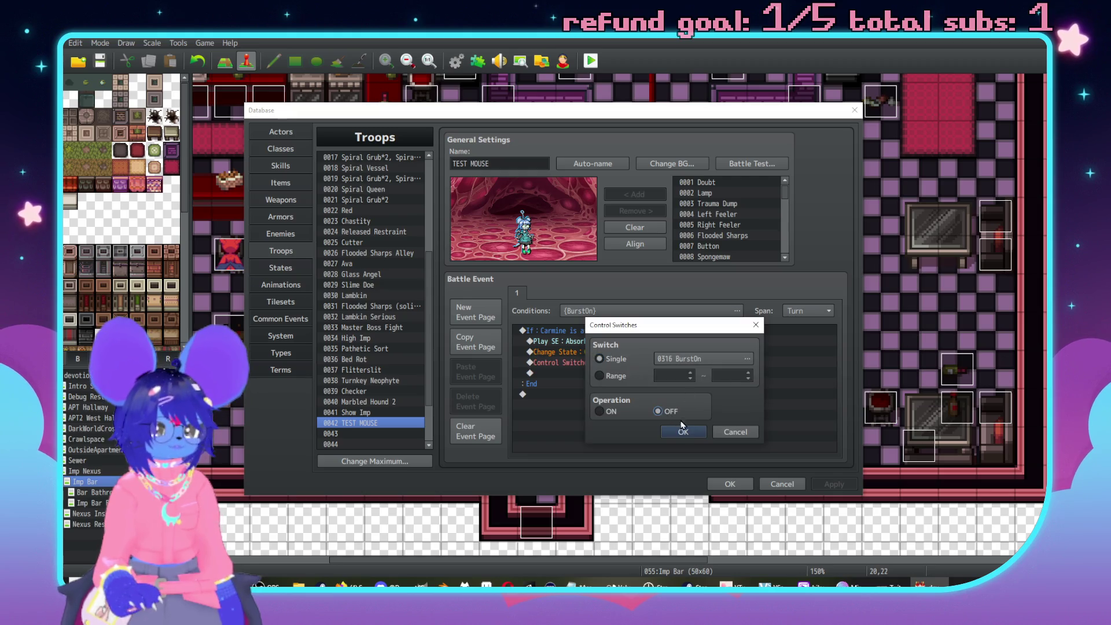
click(683, 432)
click(754, 165)
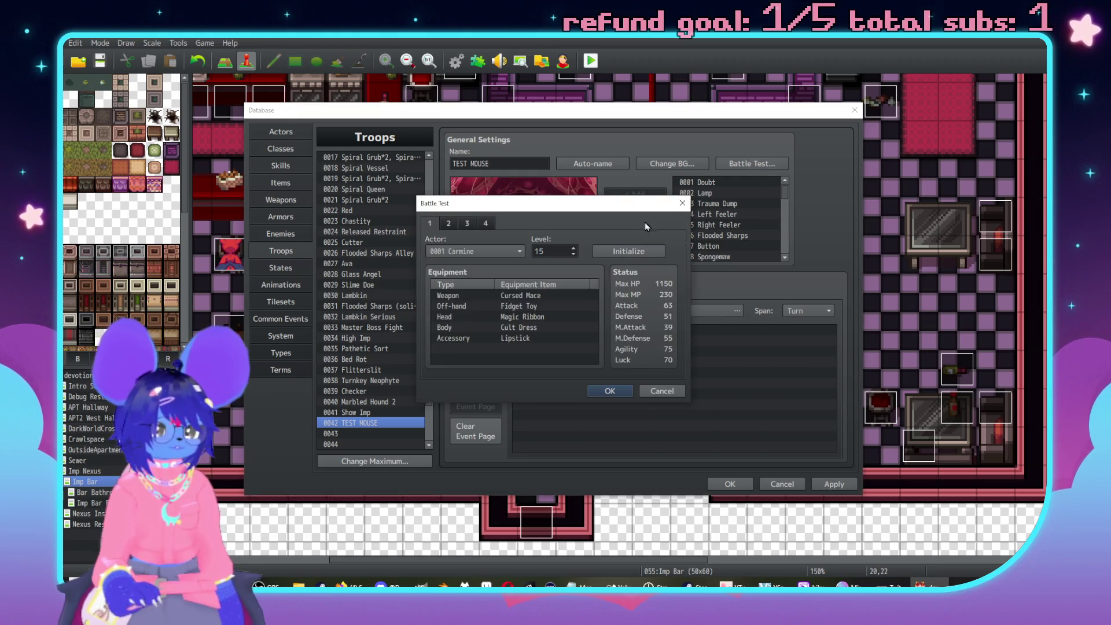
Play one turn of the TEST MOUSE test battle, then close the game window.
click(609, 391)
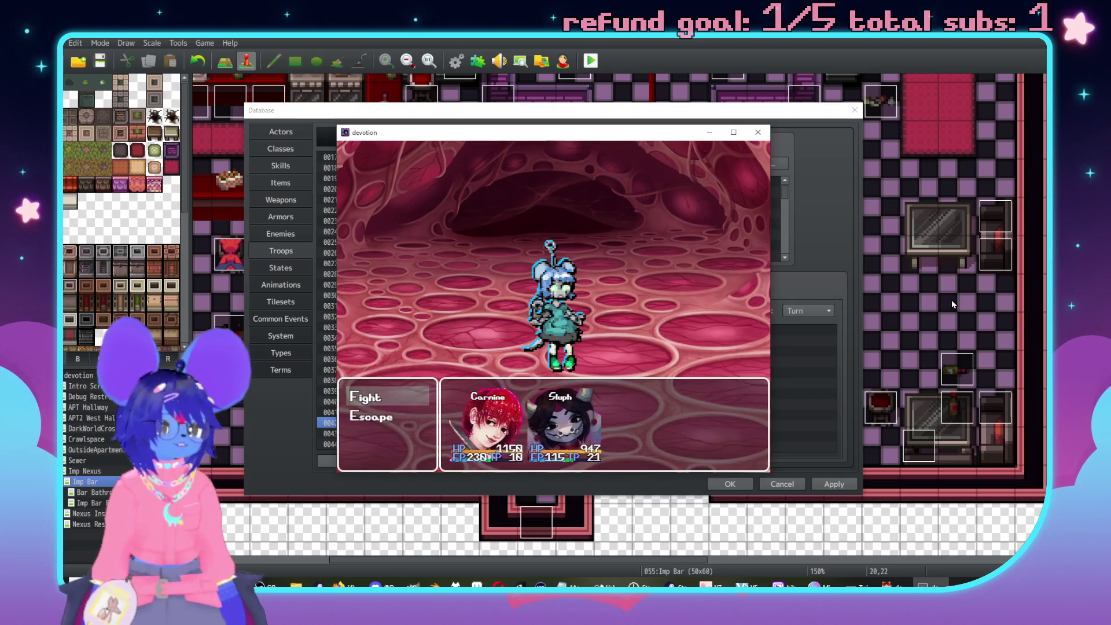
key(Return)
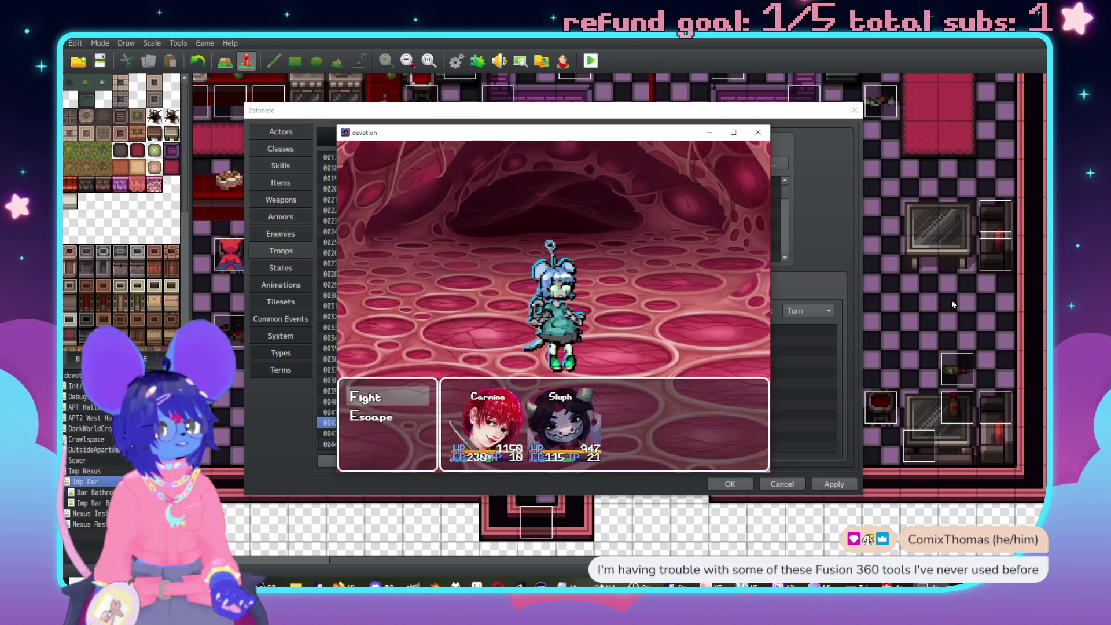
key(Return)
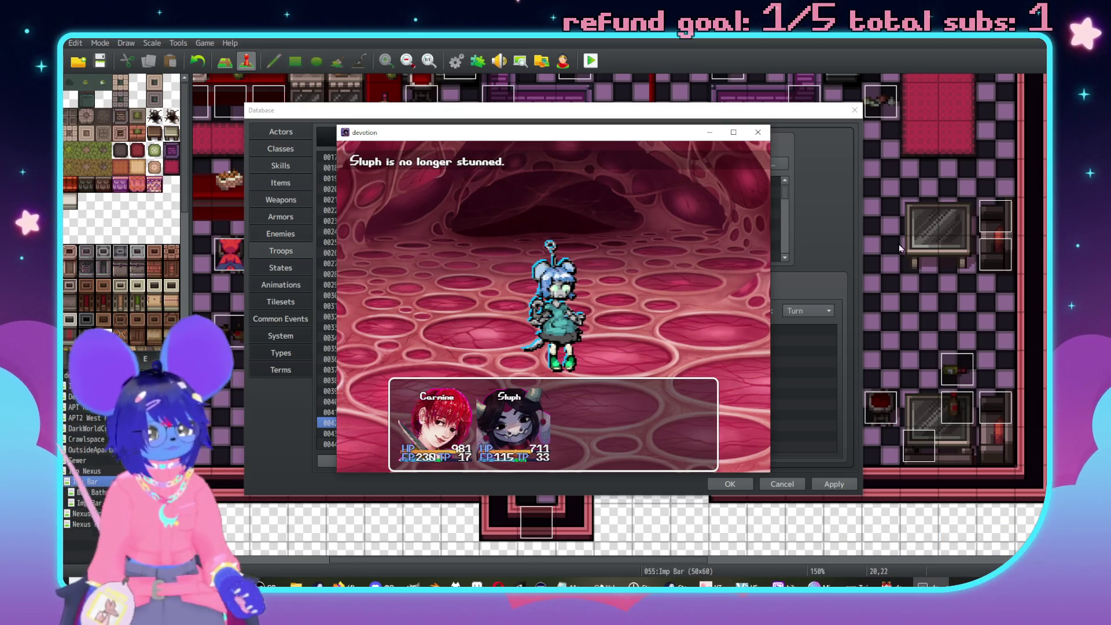
click(758, 133)
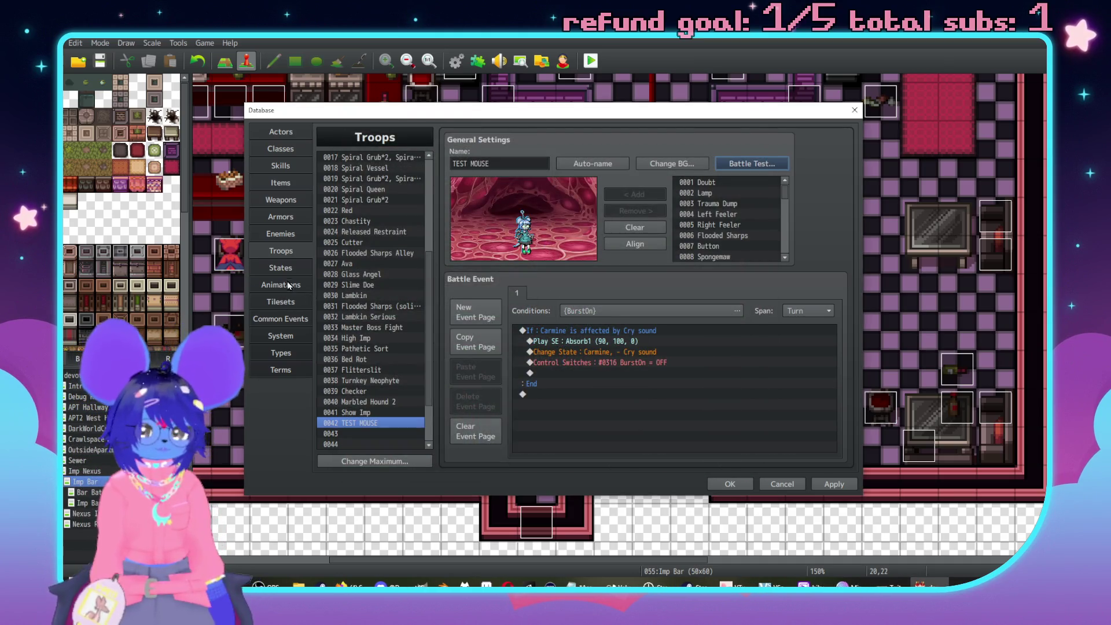
Set the Cry sound state's removal message to 'test message!' and apply it.
click(280, 267)
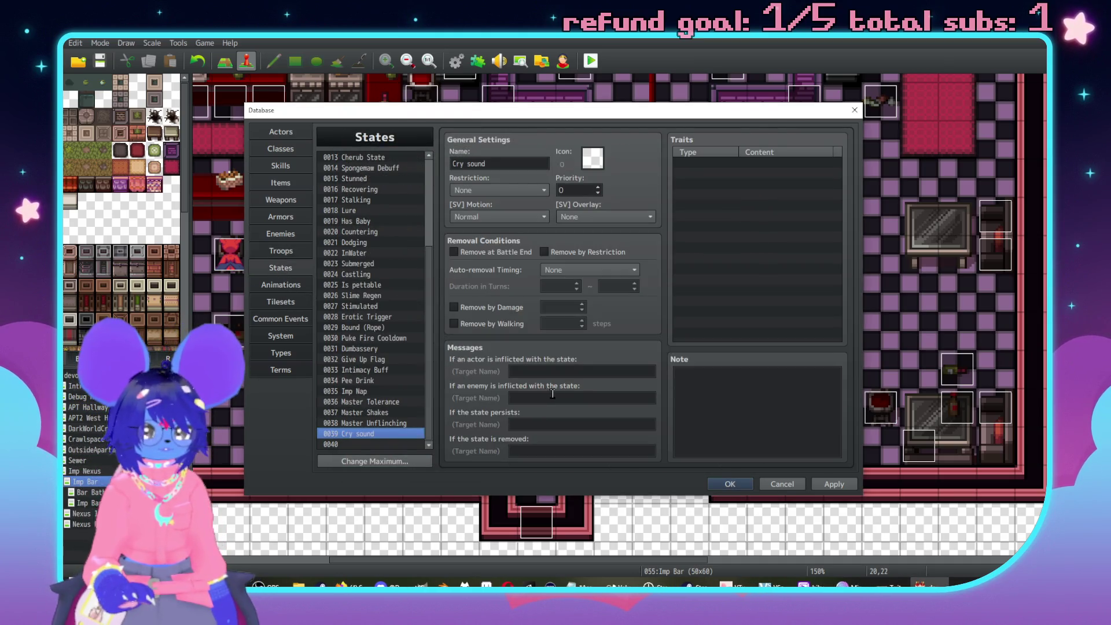
click(557, 454)
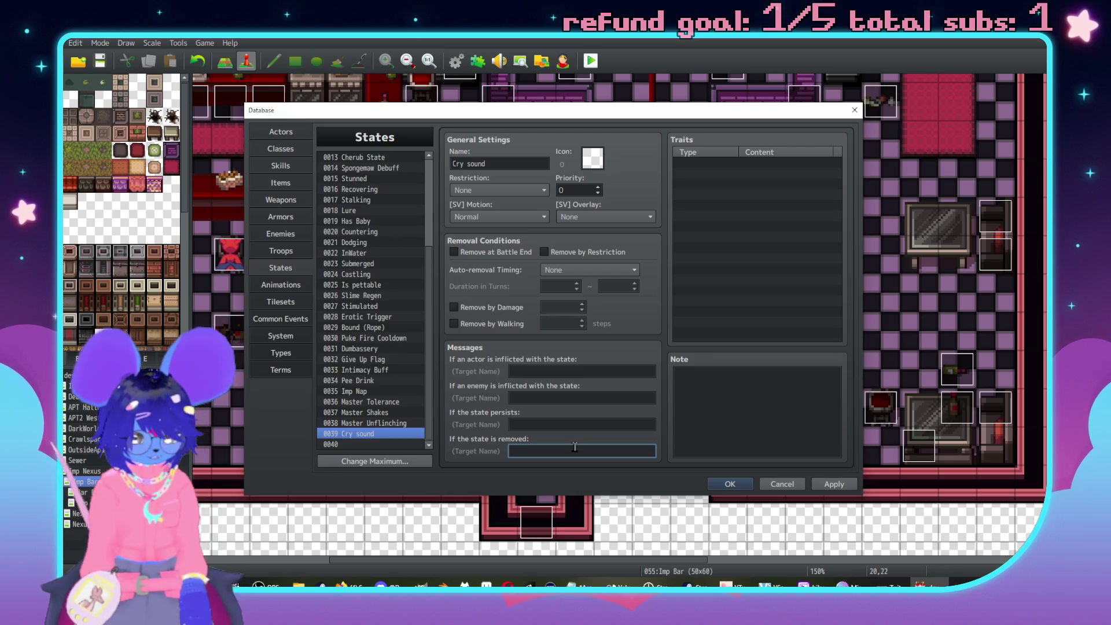
text(test message!)
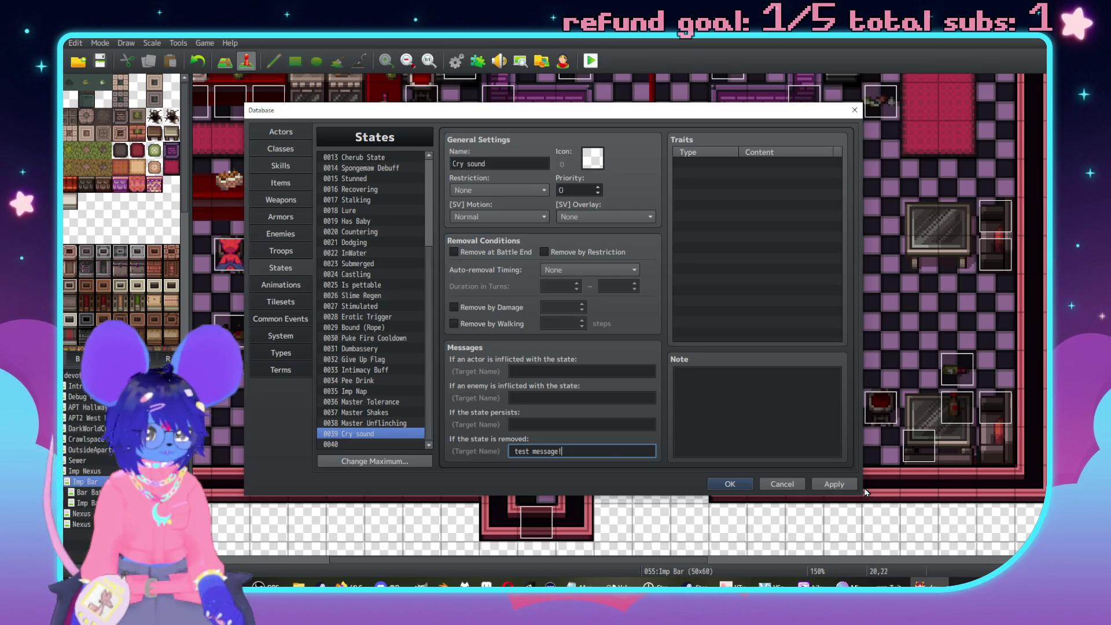
click(834, 484)
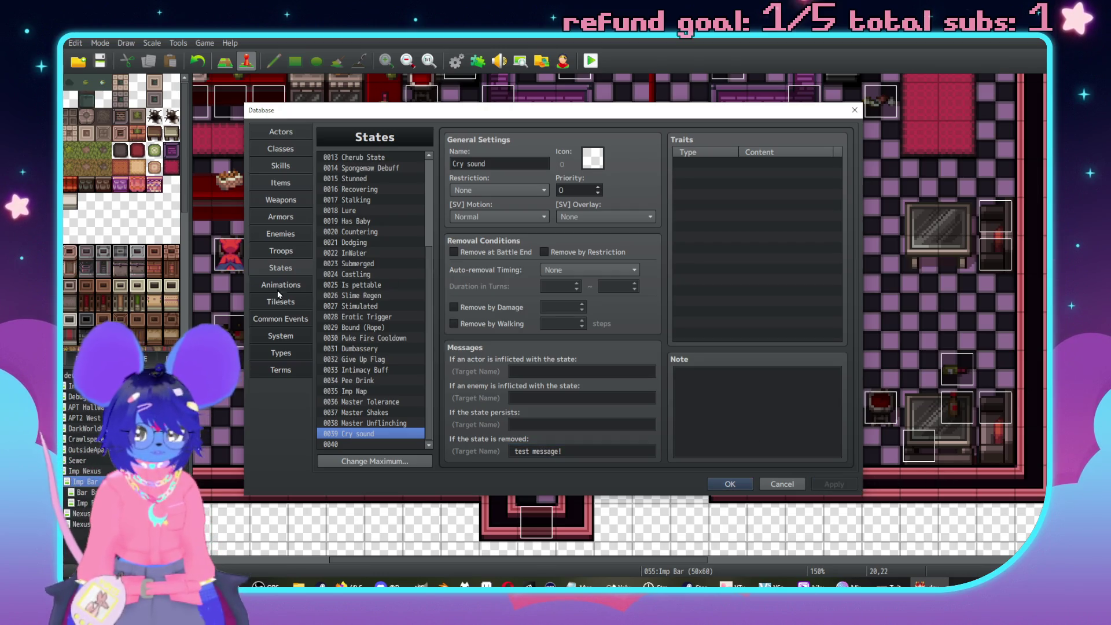
click(281, 251)
click(762, 165)
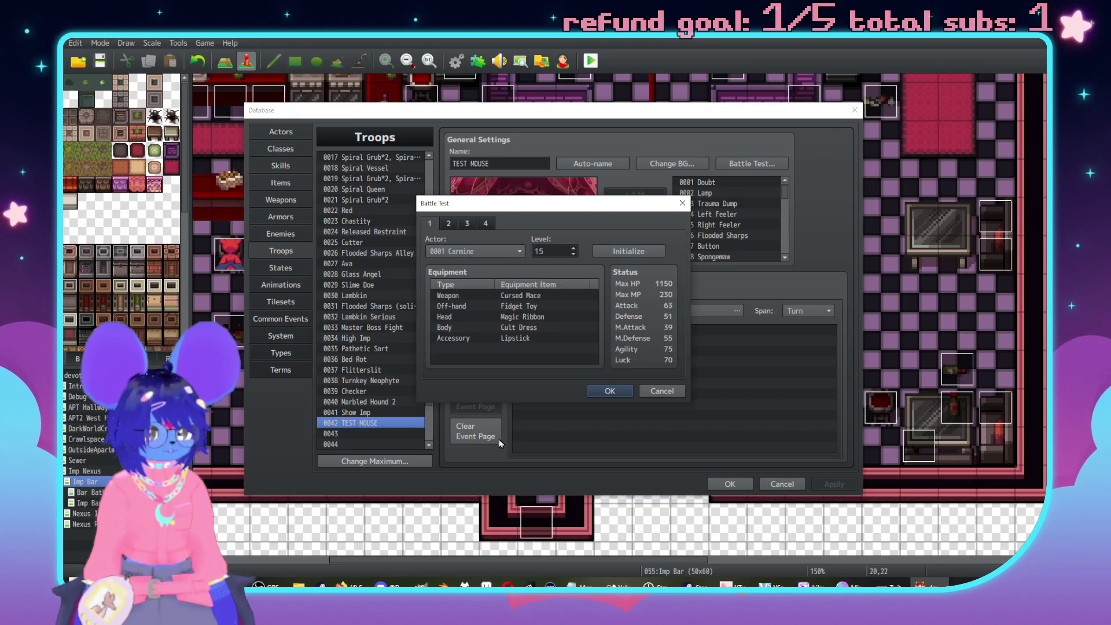
Run the TEST MOUSE test battle past the emerged message, then close it.
click(602, 396)
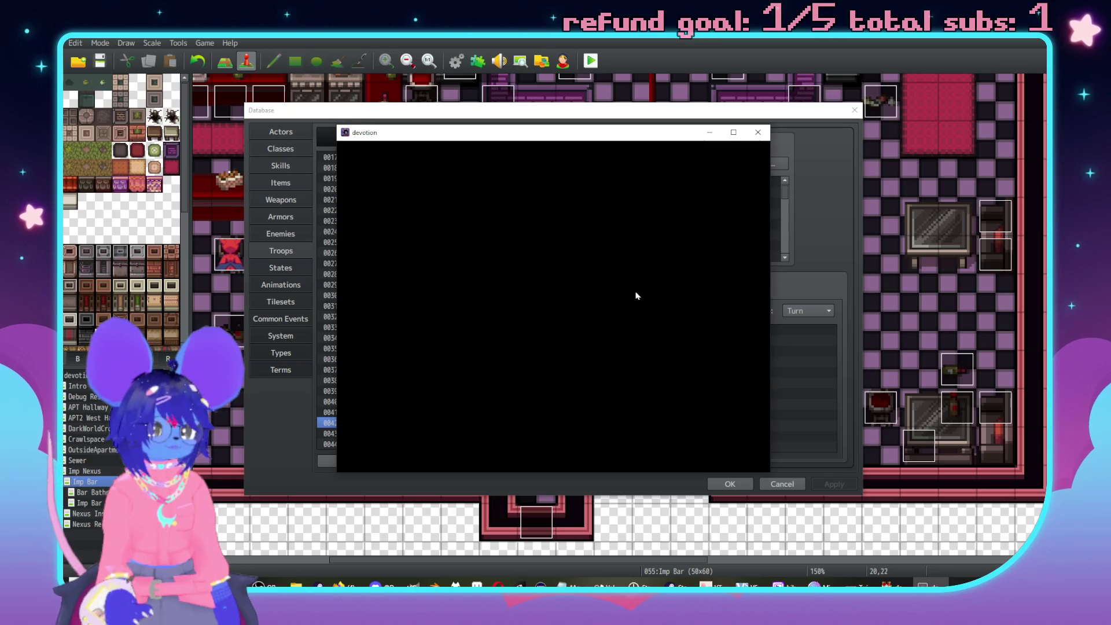
key(Return)
key(Return)
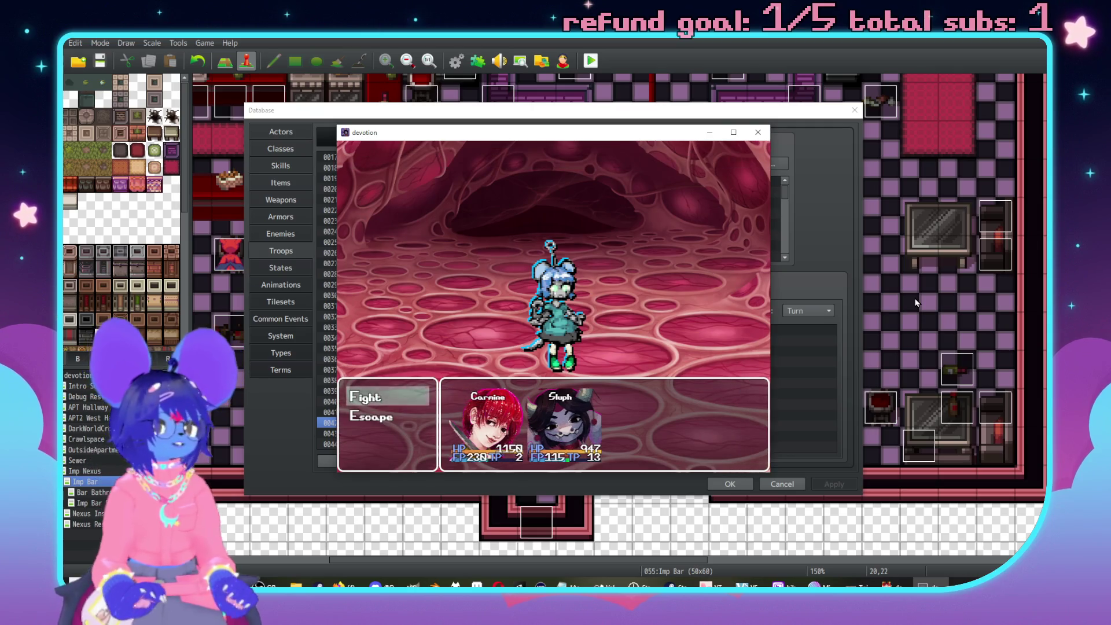
click(758, 132)
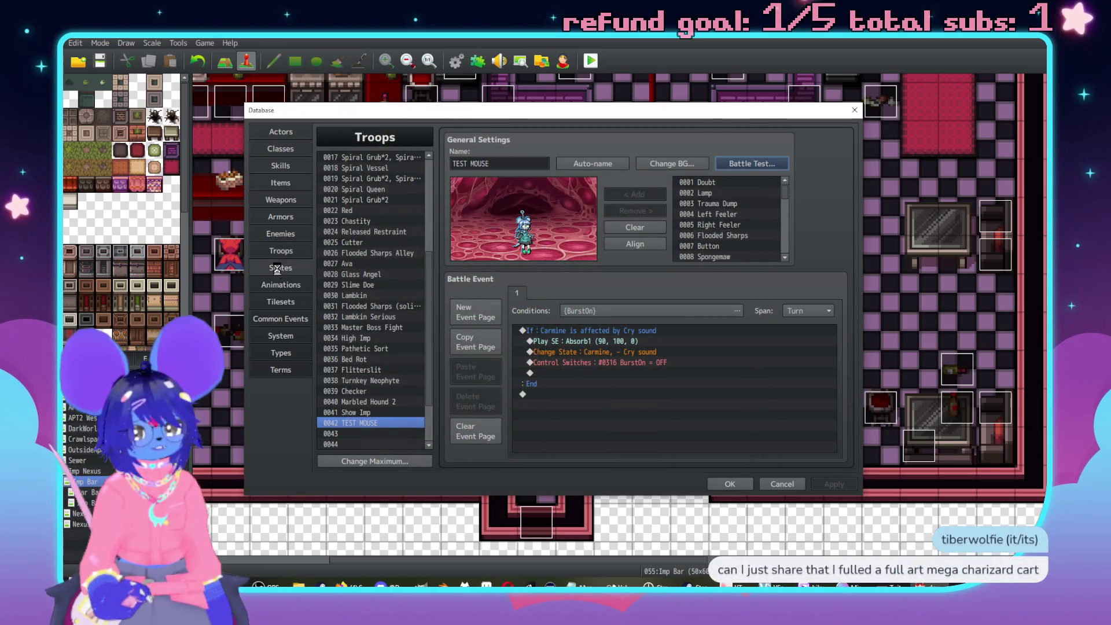
Make Cry sound auto-remove at Action End after 1 turn and at battle end, then apply.
click(278, 268)
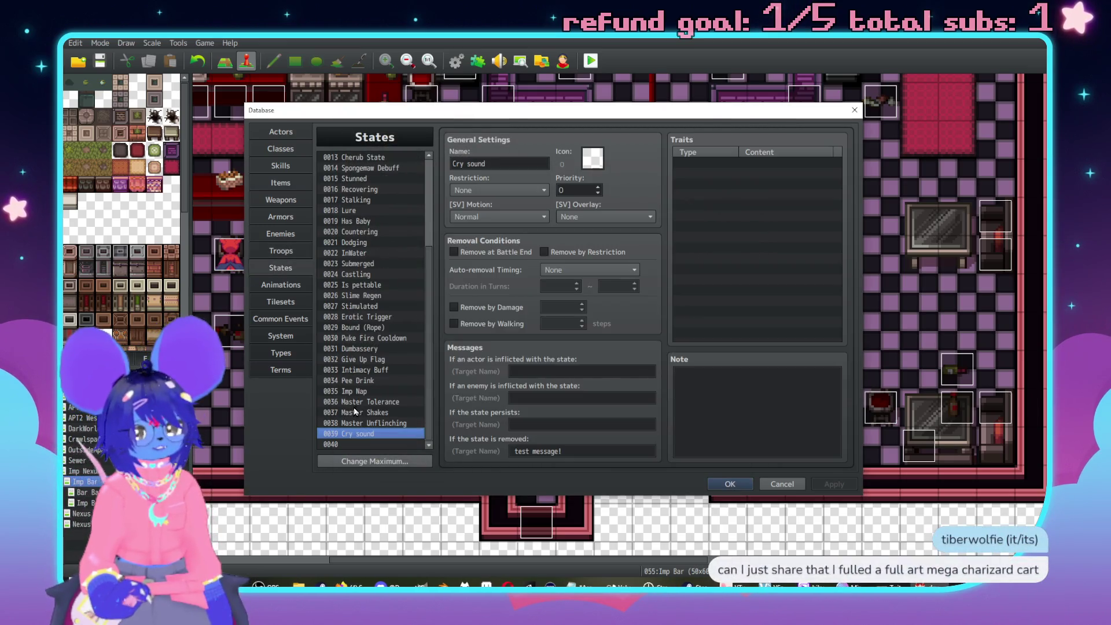
click(544, 269)
click(559, 295)
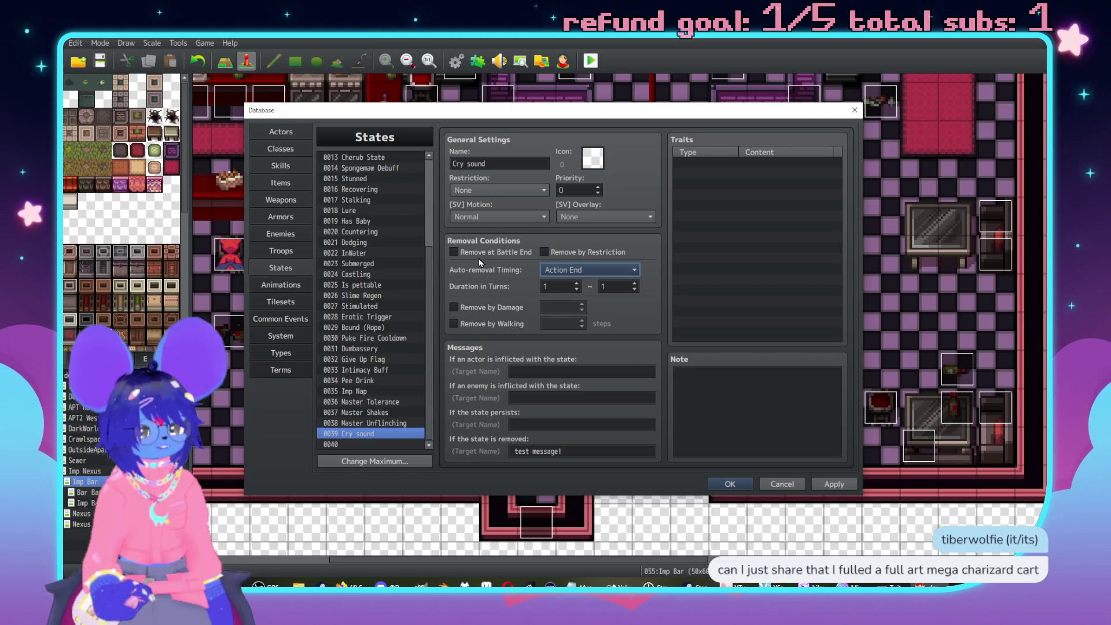
click(454, 252)
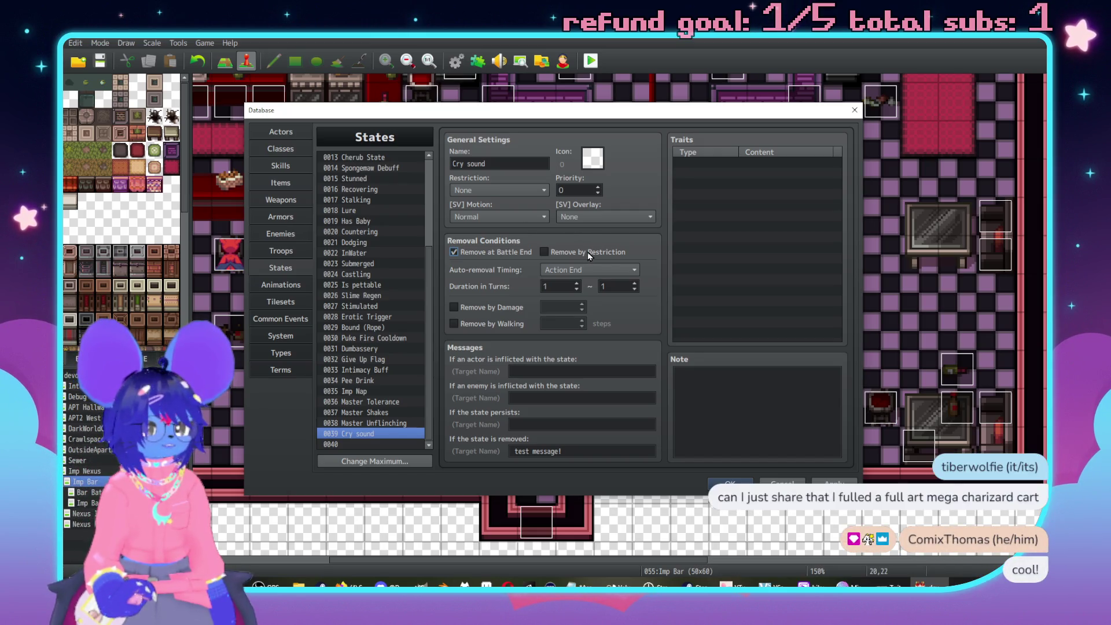
mouse_move(588, 251)
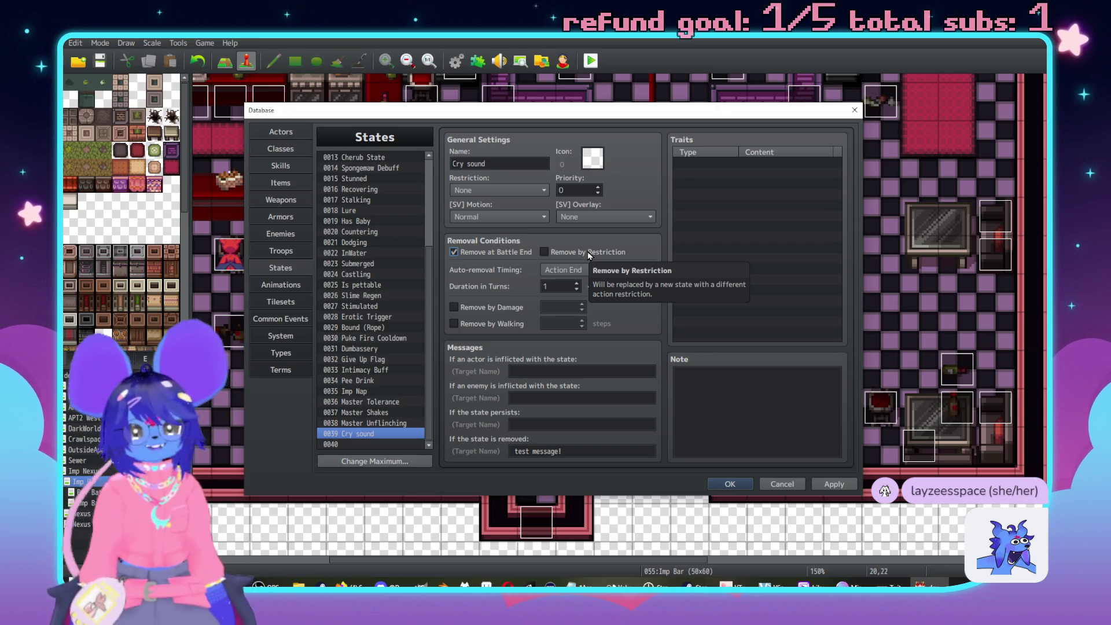
click(843, 483)
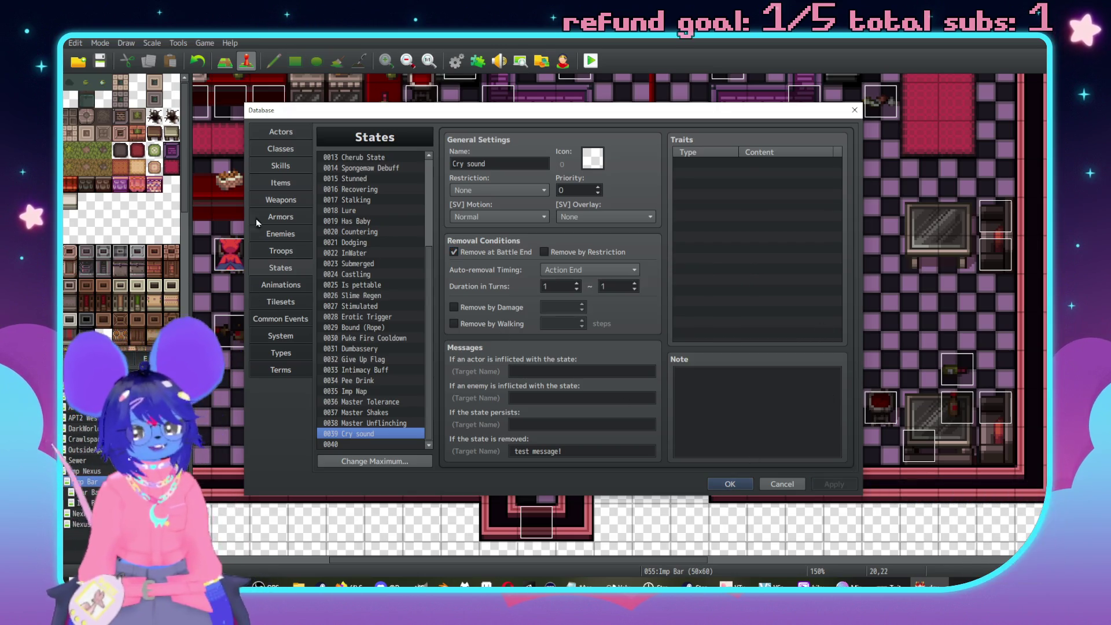
click(282, 233)
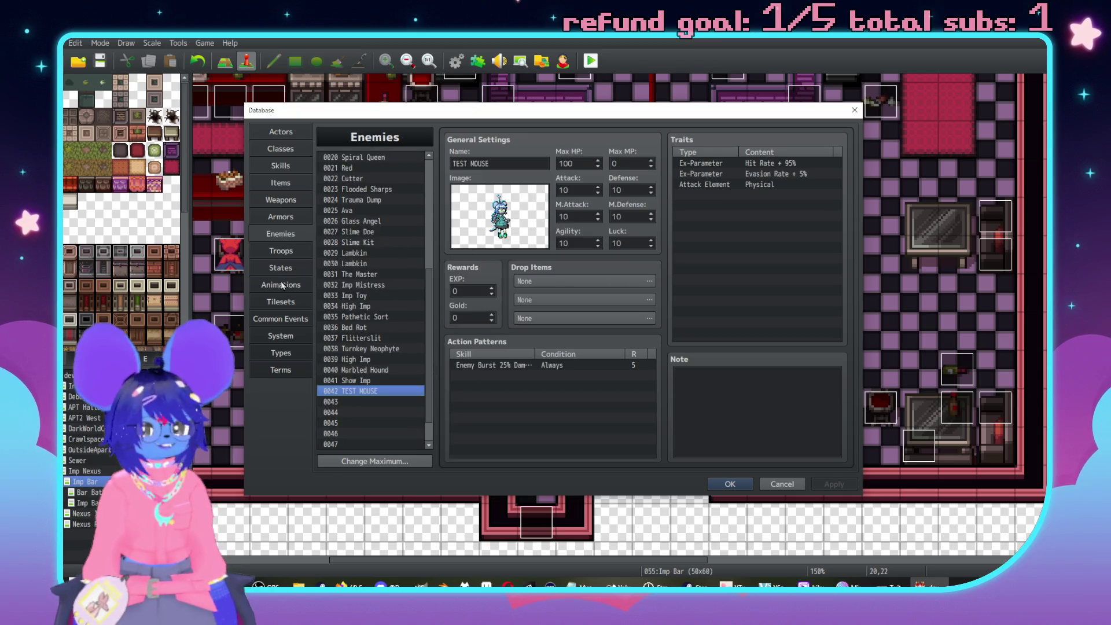
Delete the Cry sound removal command from the TEST MOUSE event and playtest one turn.
click(283, 251)
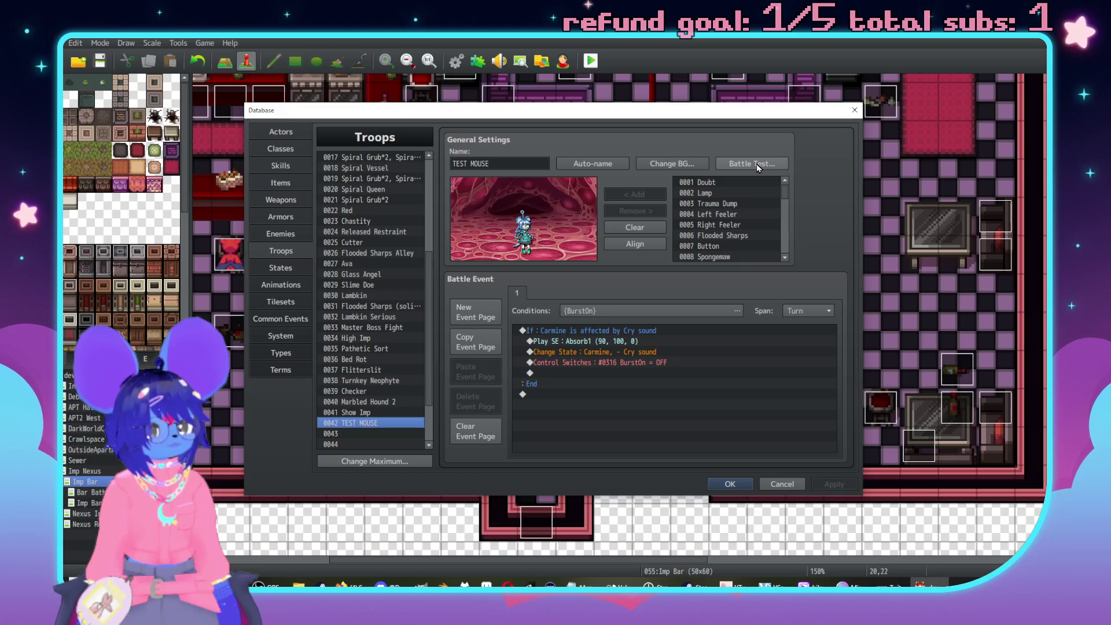
click(643, 351)
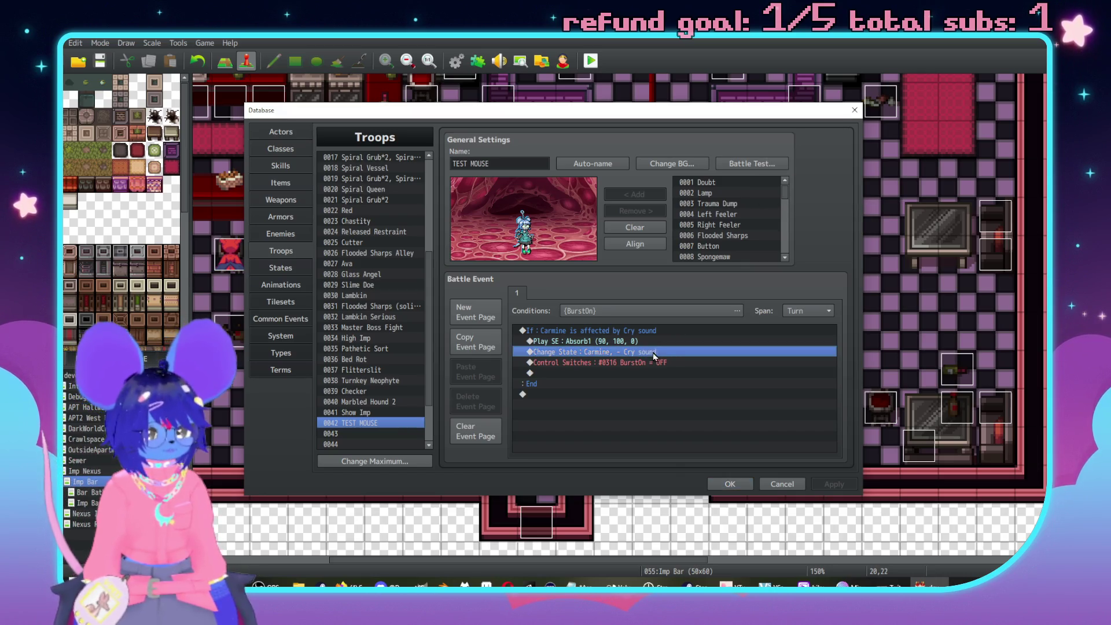
click(754, 165)
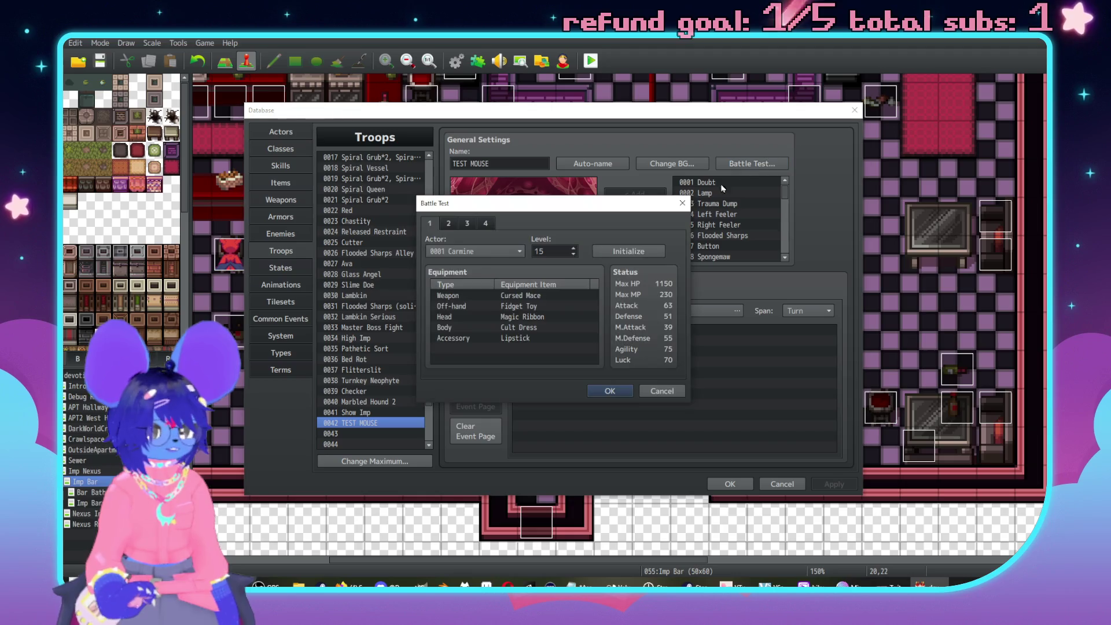
click(600, 393)
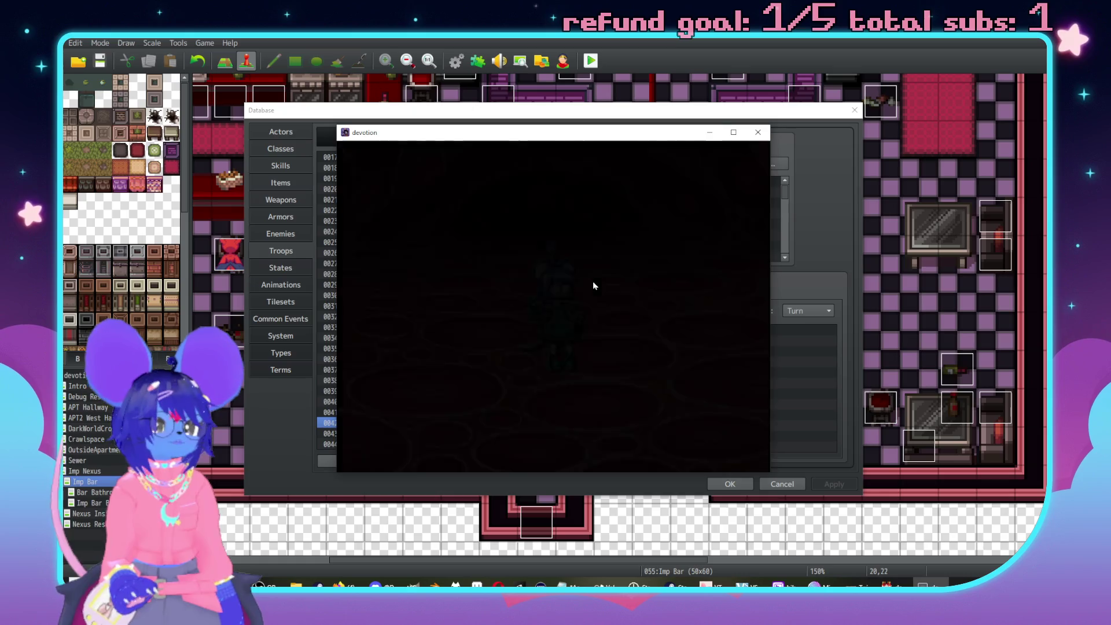
key(Return)
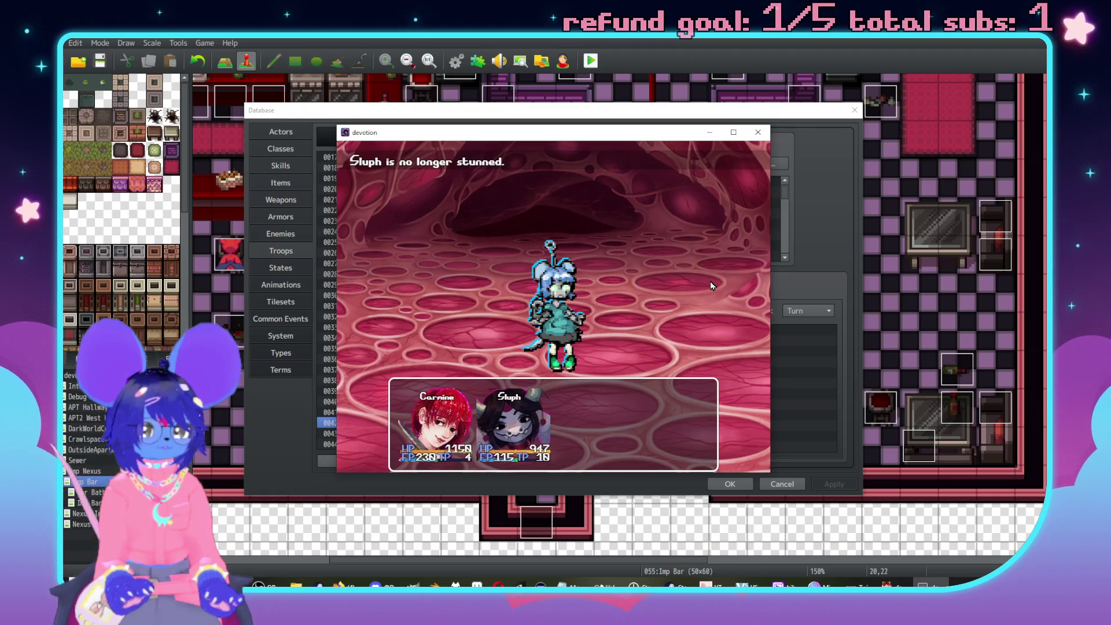
key(Return)
key(Return)
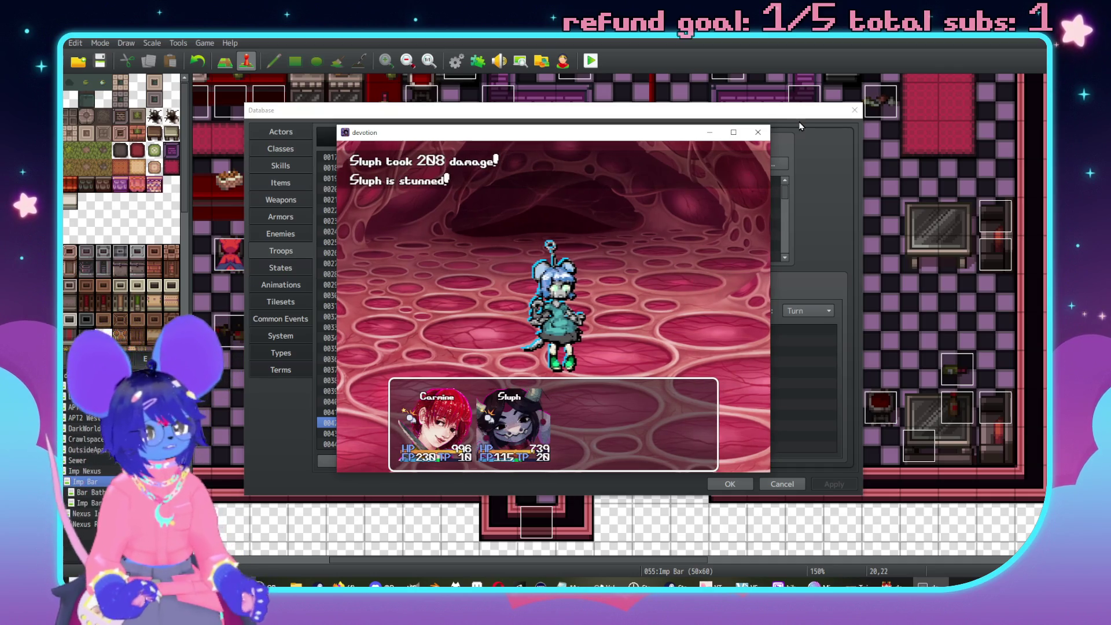
click(758, 133)
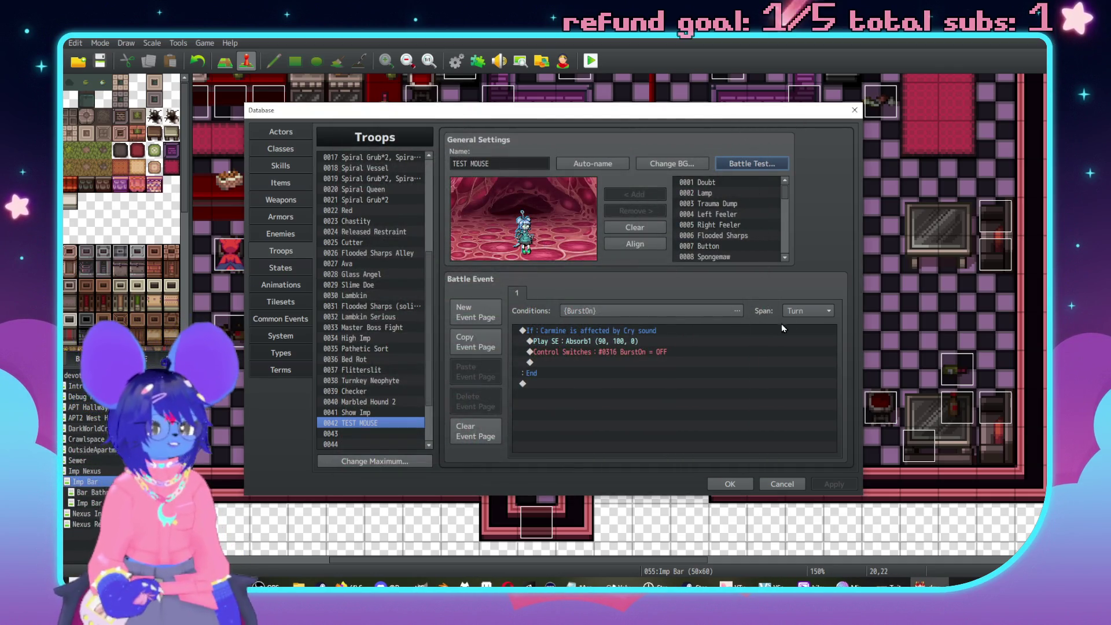
Set the event page span to Moment and paste the Cry sound removal command back.
click(808, 311)
click(805, 354)
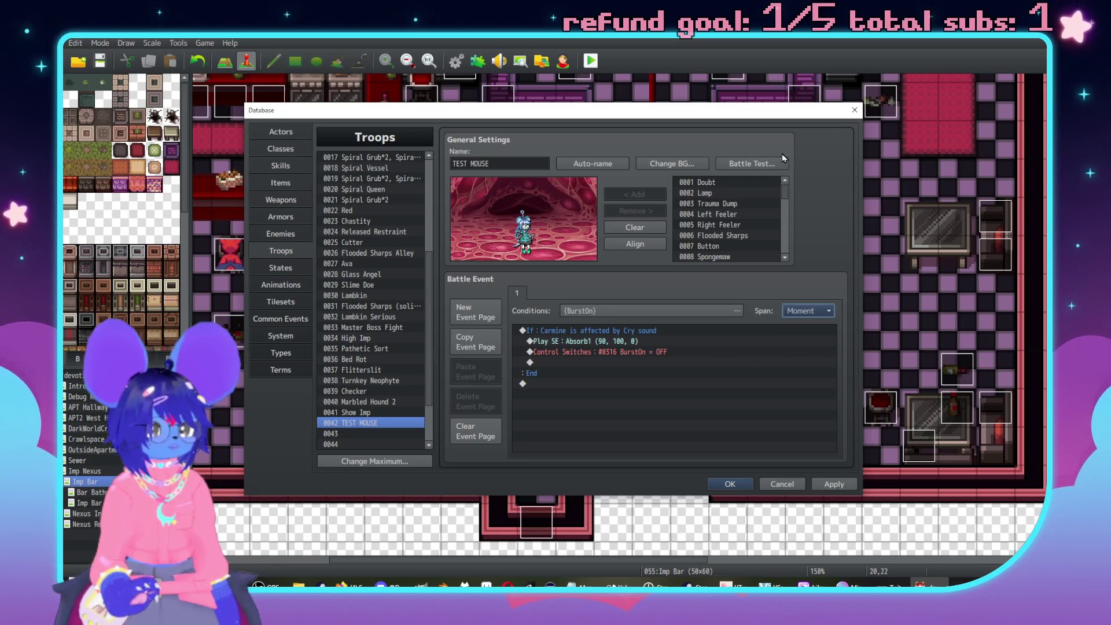
click(639, 357)
key(ctrl+v)
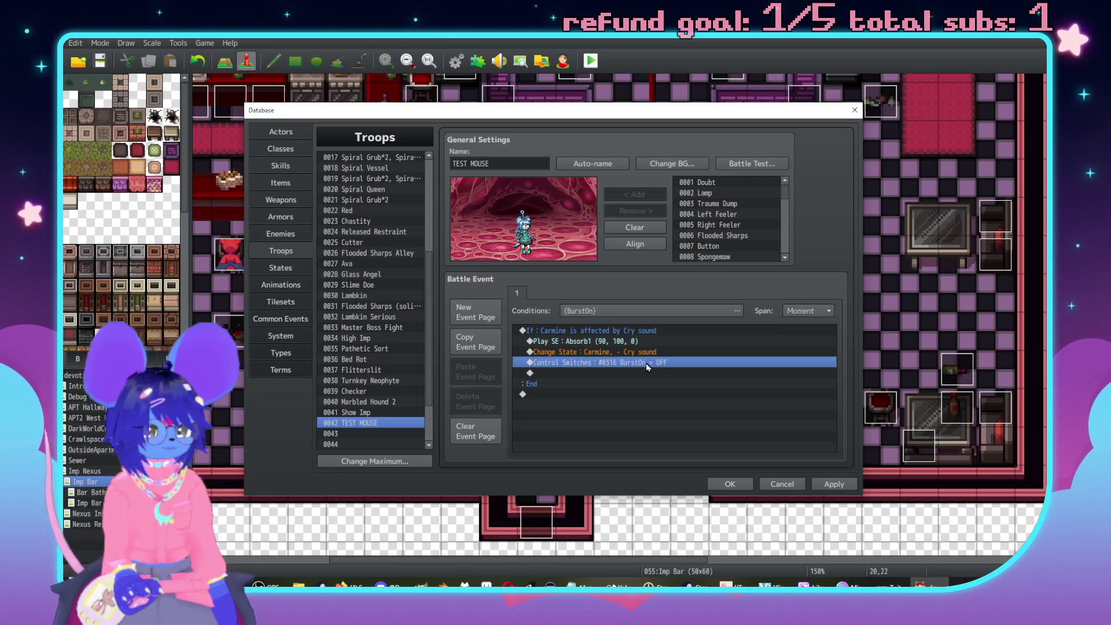
Playtest the TEST MOUSE battle past its opening message, then close the test window.
click(752, 164)
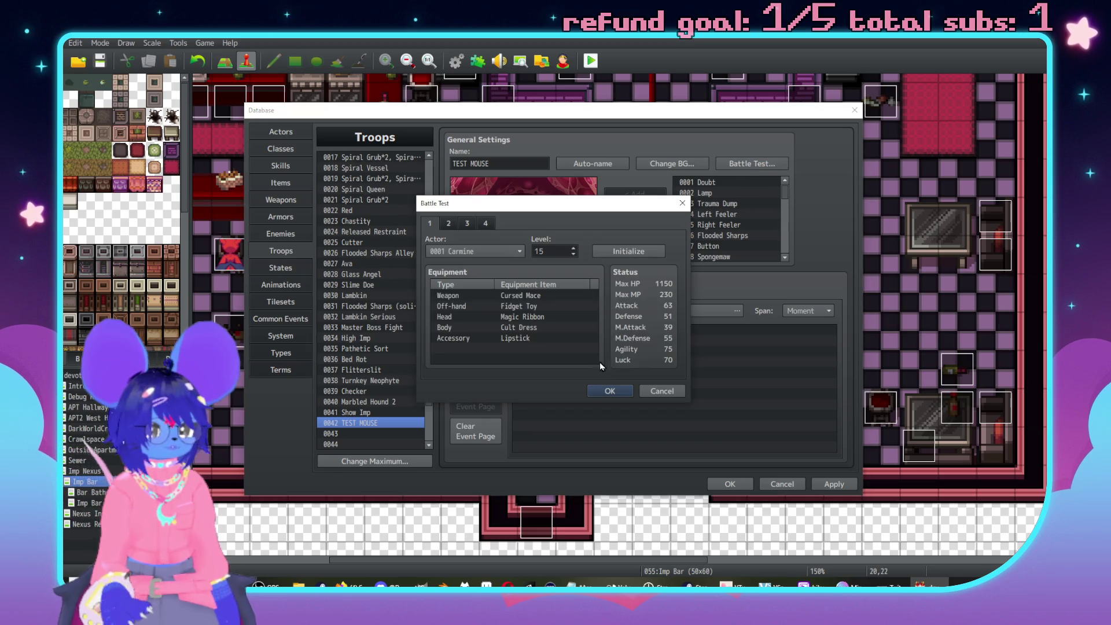
click(613, 393)
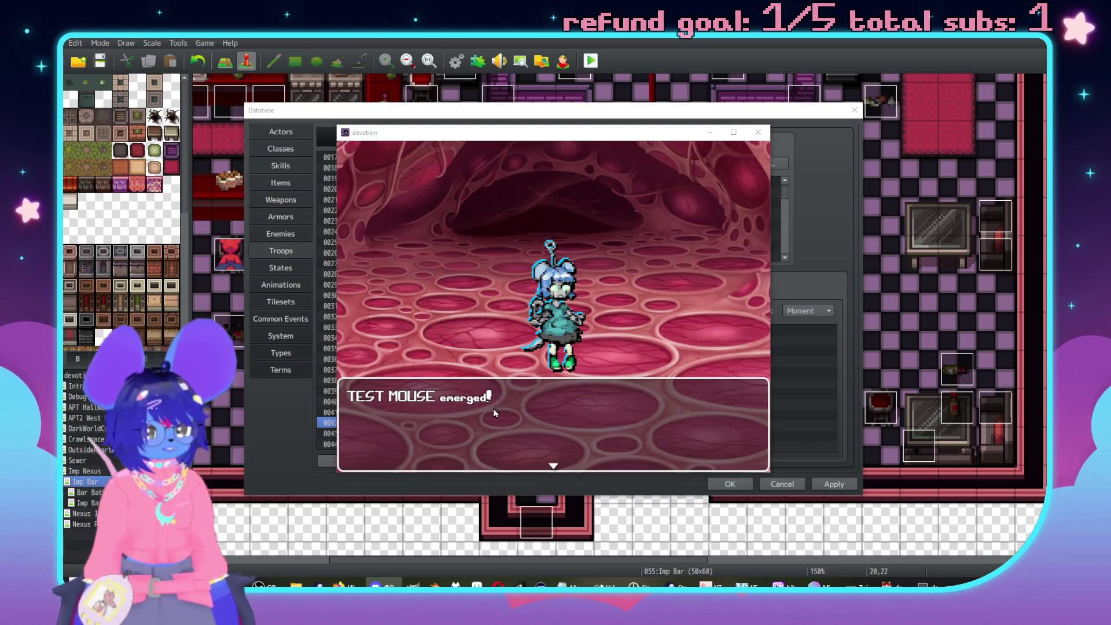
click(602, 352)
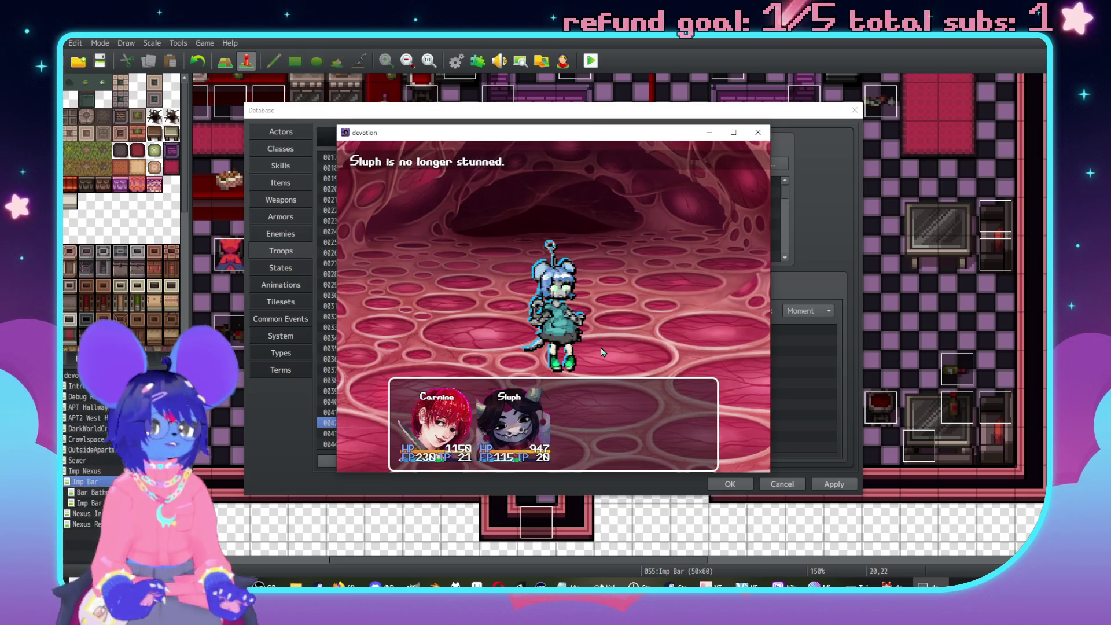
click(758, 132)
click(280, 267)
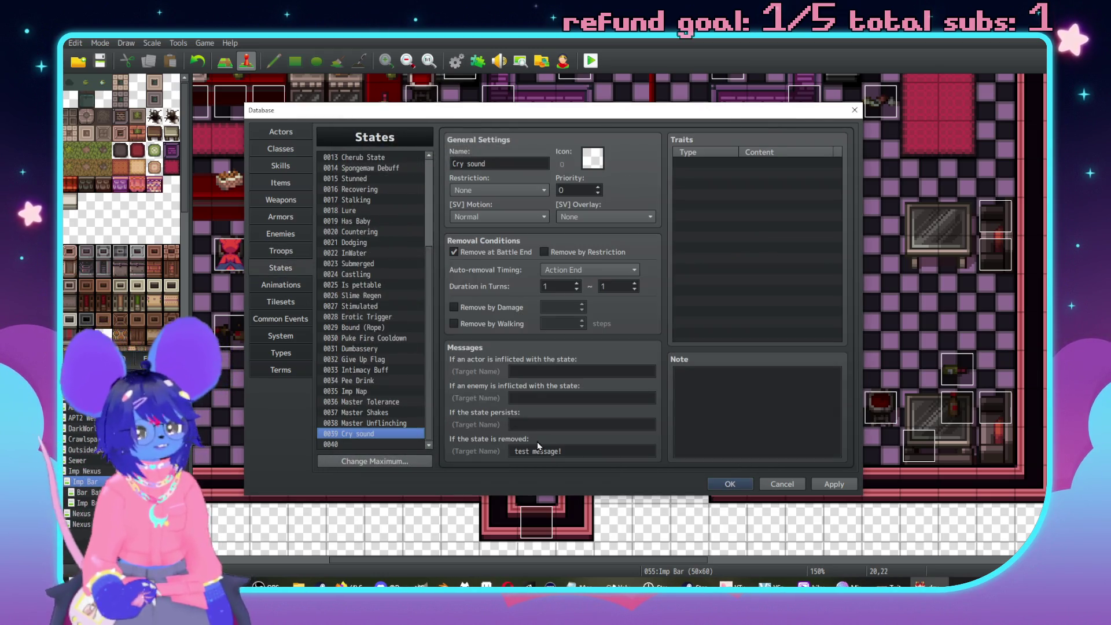
Review the Cry sound 'If the state is removed' message, then return to the TEST MOUSE troop.
triple_click(571, 452)
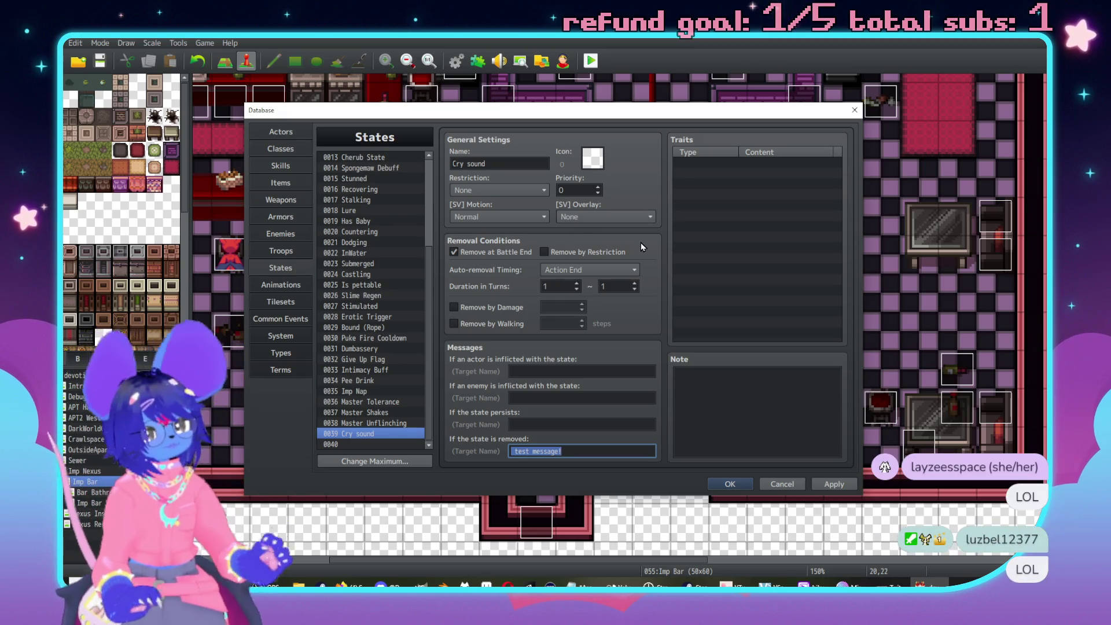
click(593, 452)
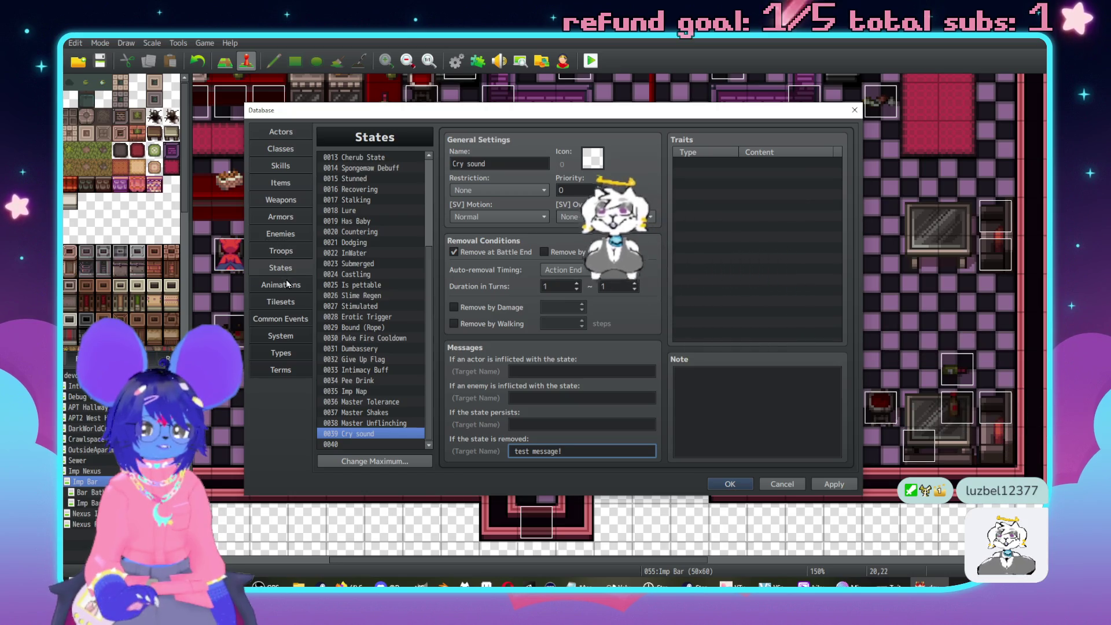
click(281, 250)
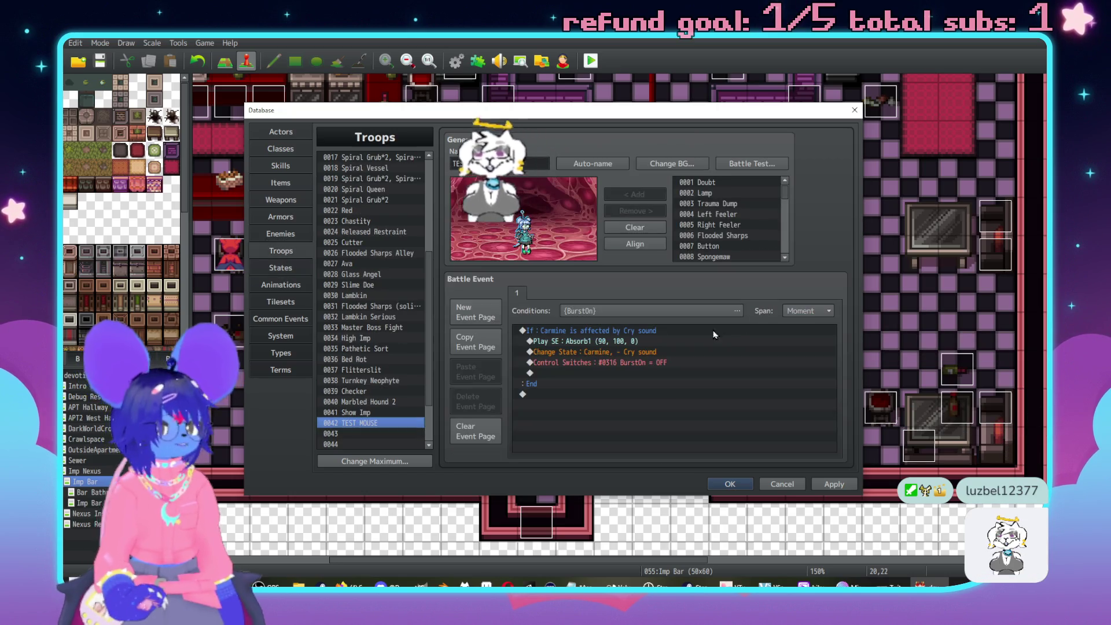
Move the Cry sound Change State line out of the branch to below End.
click(641, 352)
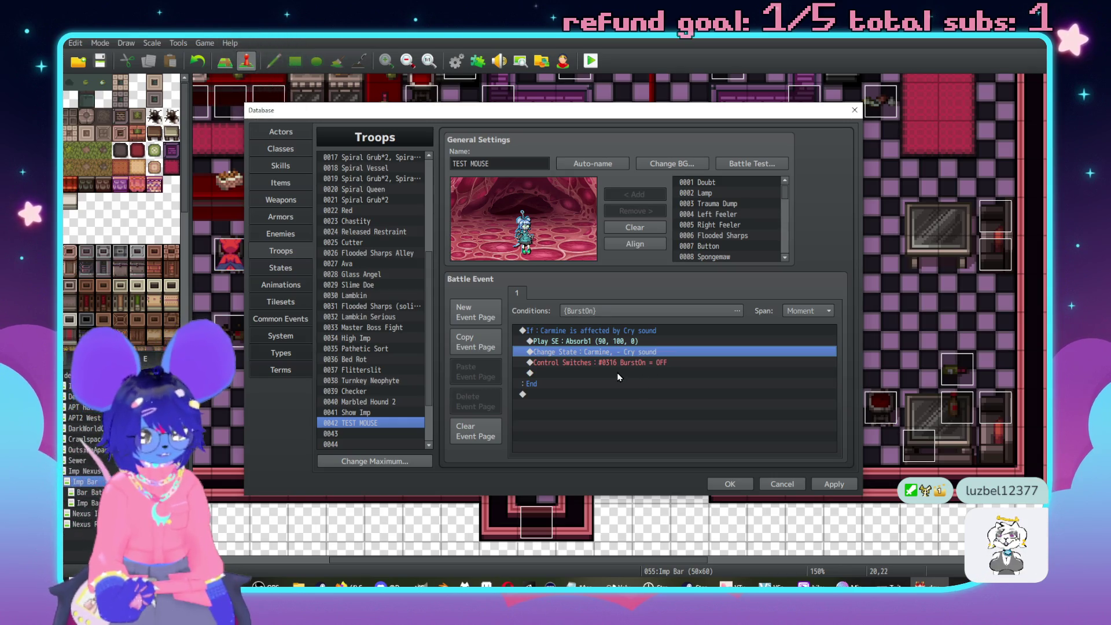
key(Delete)
click(575, 383)
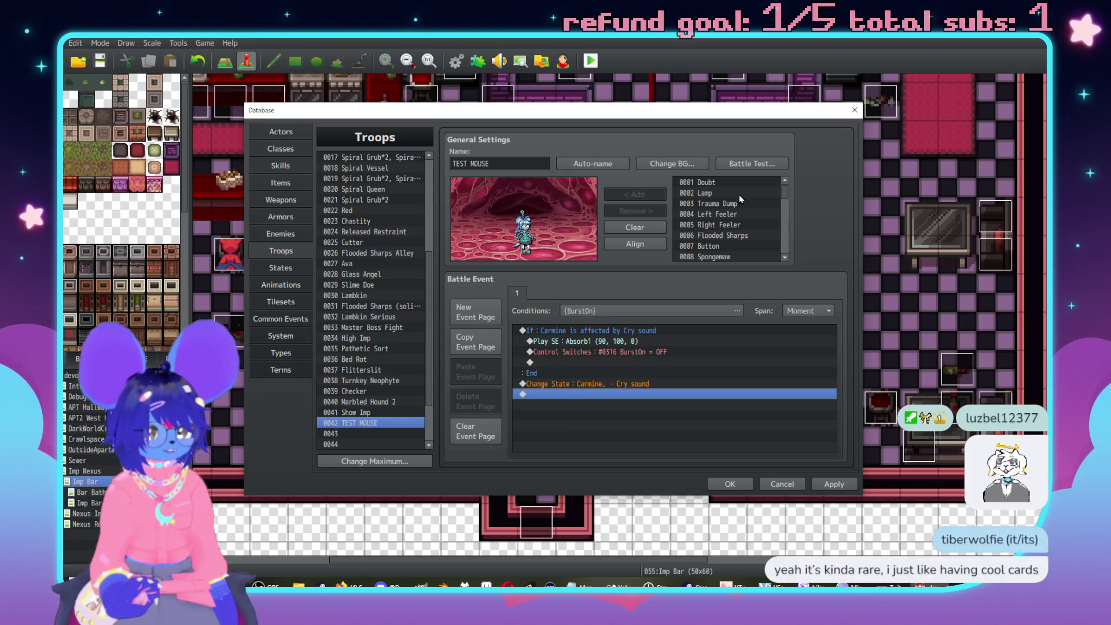
Battle-test the TEST MOUSE troop and play through until the party is defeated.
click(778, 163)
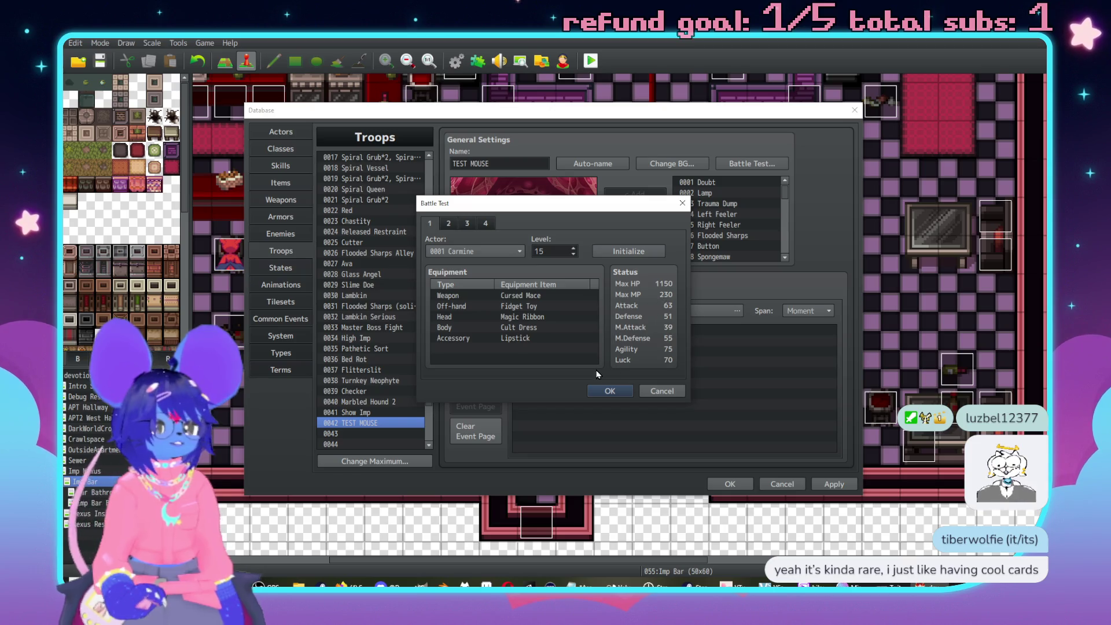
click(610, 391)
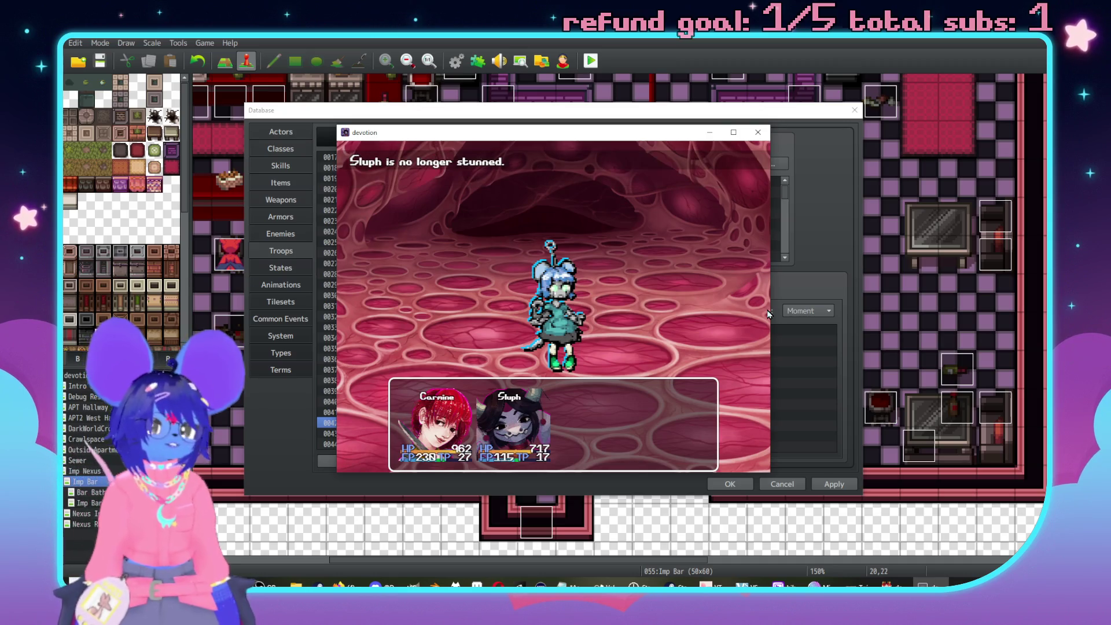
key(Return)
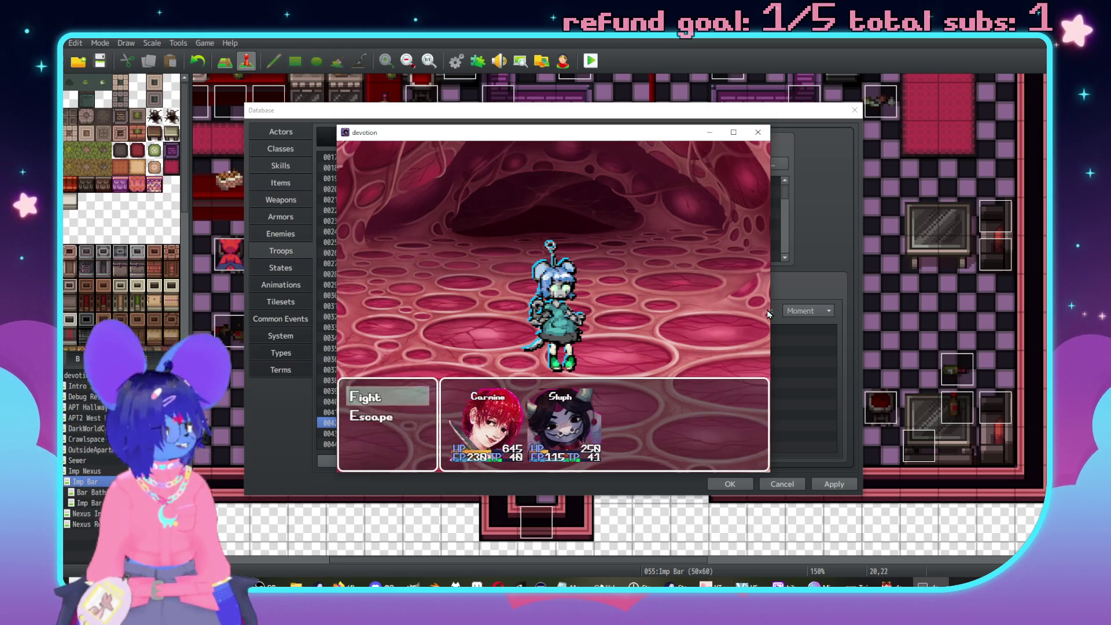
key(Return)
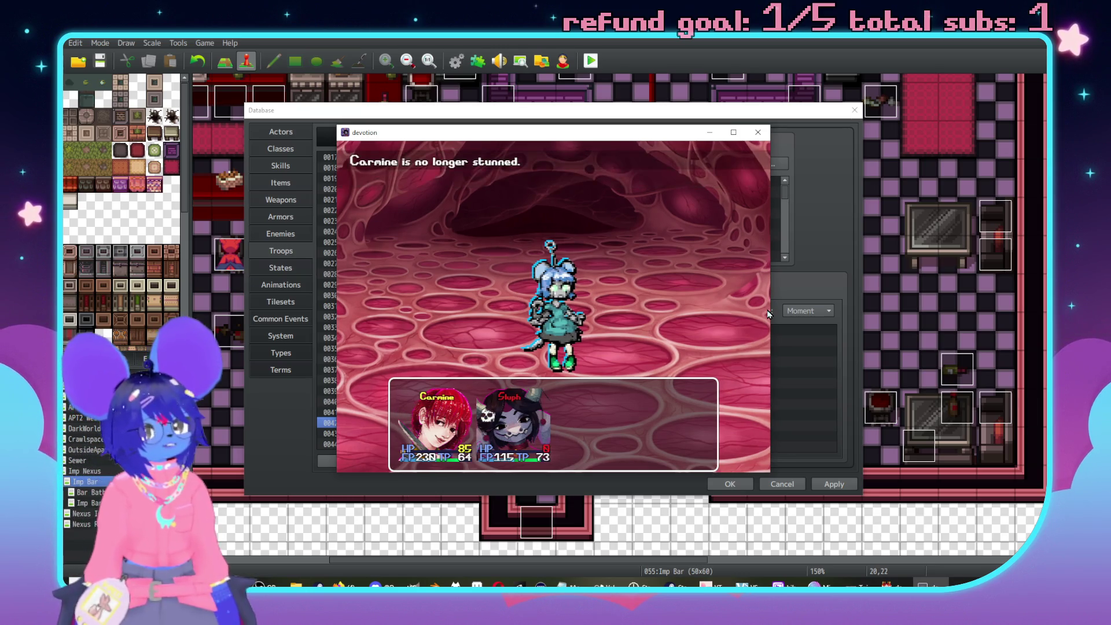
key(Return)
key(Return)
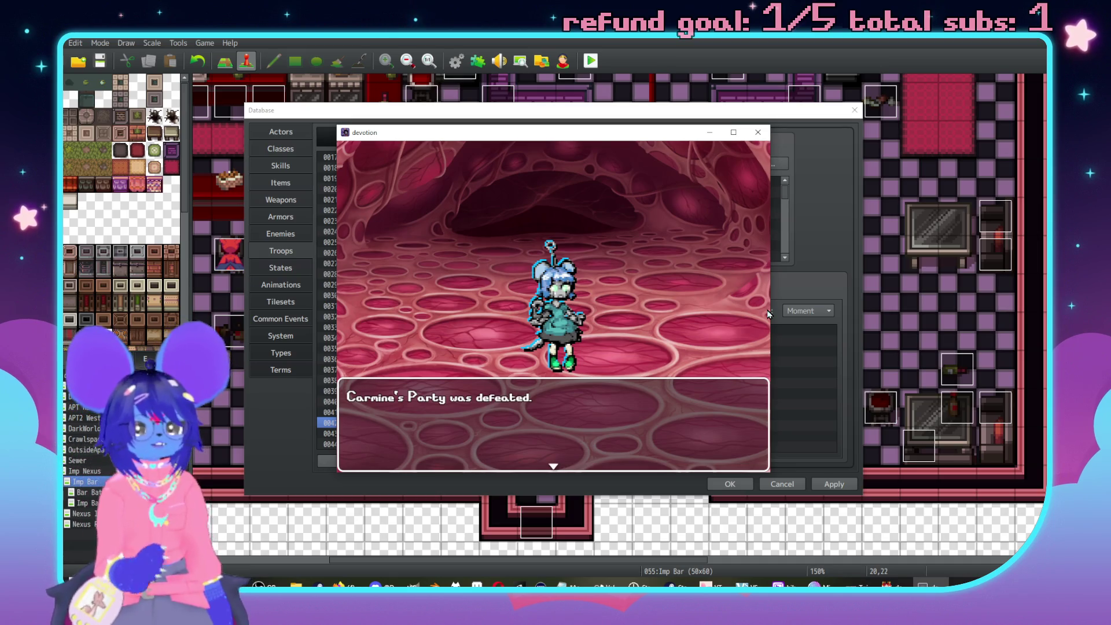
key(Return)
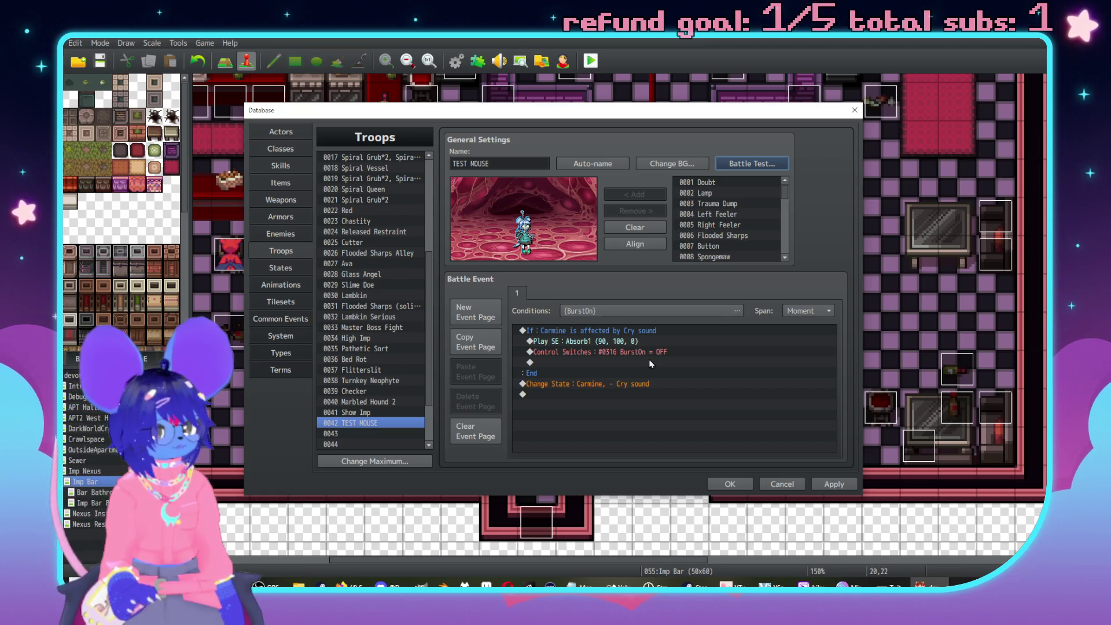
Delete the Cry sound Change State and BurstOn reset lines from the battle event.
click(637, 383)
key(Delete)
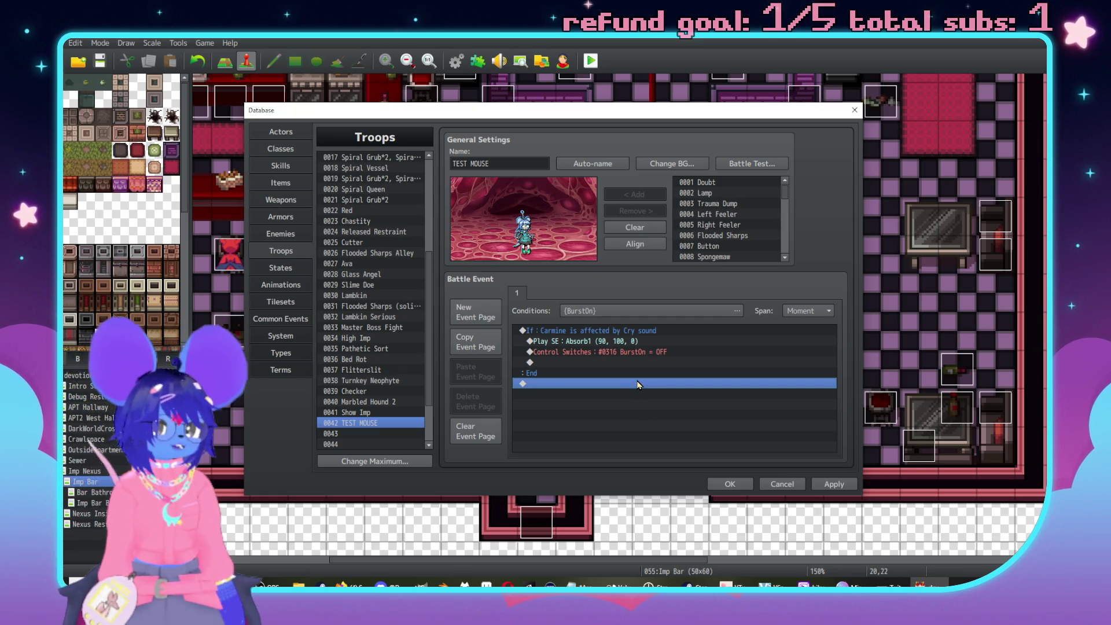
click(626, 363)
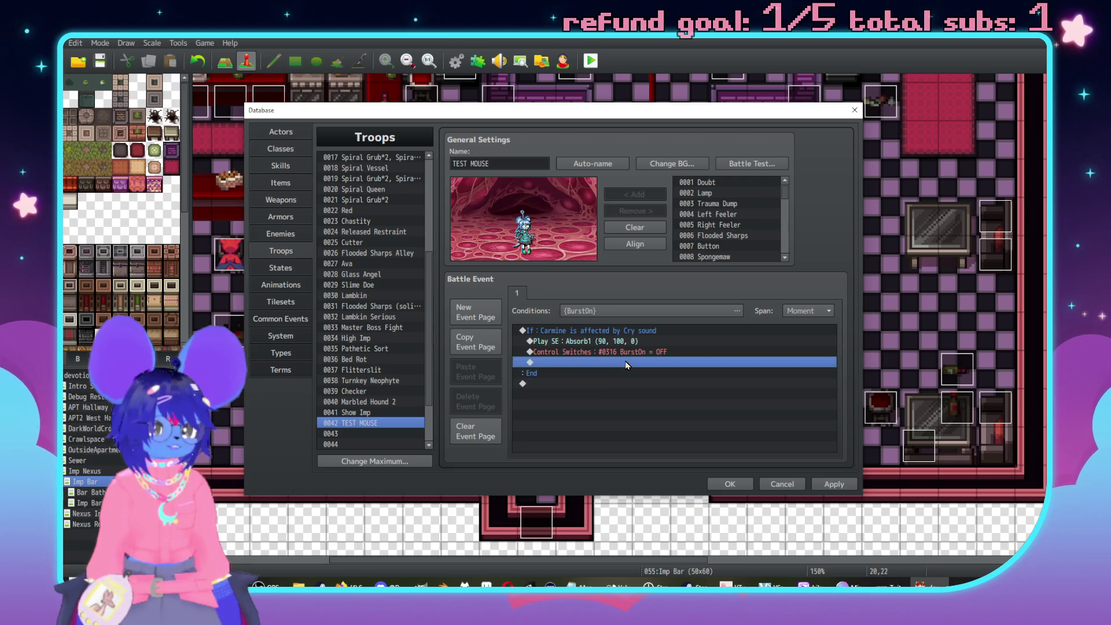
double_click(626, 364)
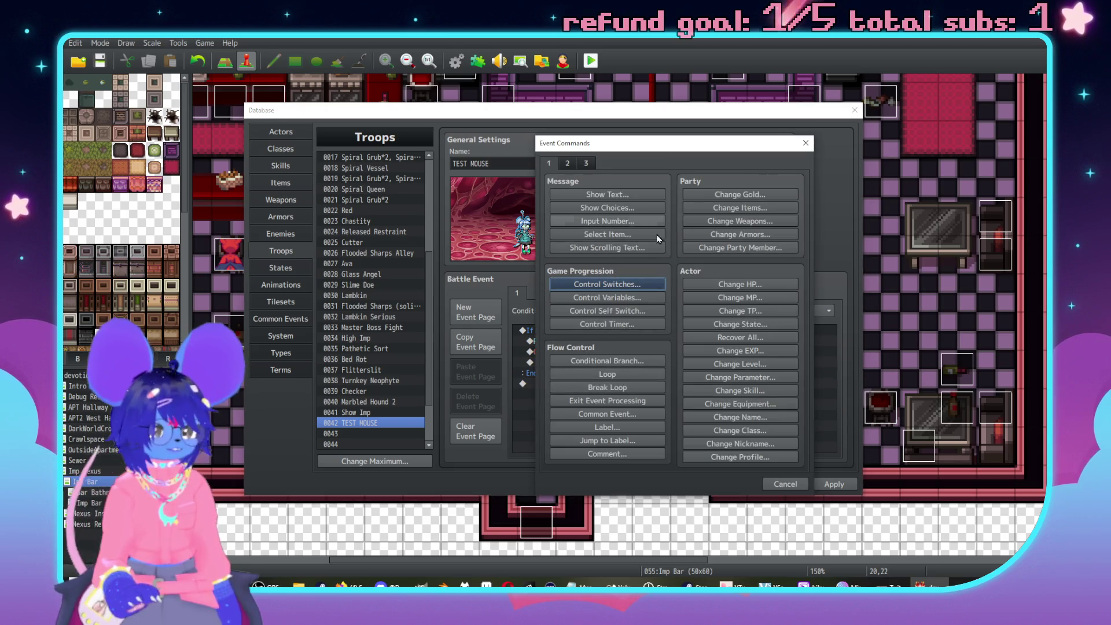
click(800, 480)
key(Delete)
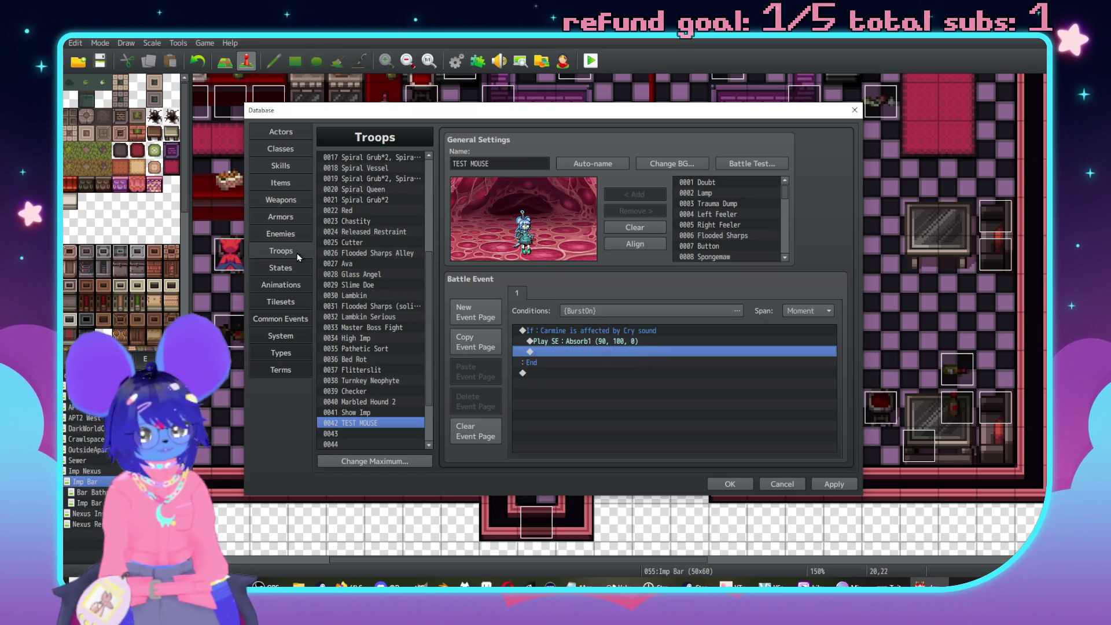
Remove the BurstOn = ON switch command from the Burst Counter common event.
click(281, 166)
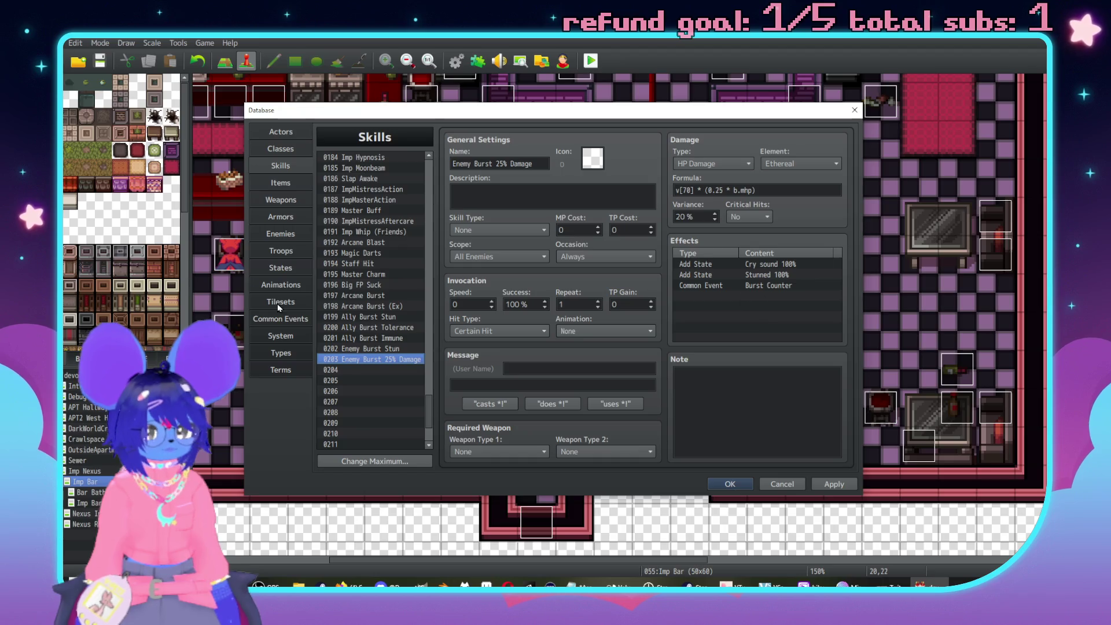
click(280, 319)
click(559, 222)
key(Delete)
Return to the TEST MOUSE troop and start a new battle test.
click(280, 233)
click(281, 250)
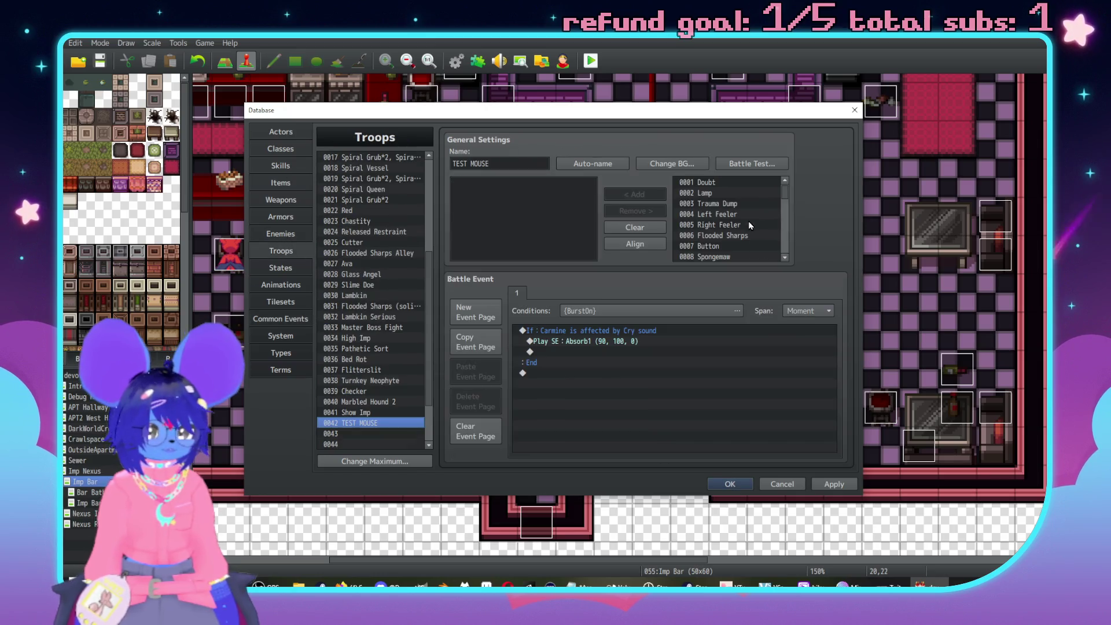
click(752, 164)
click(609, 392)
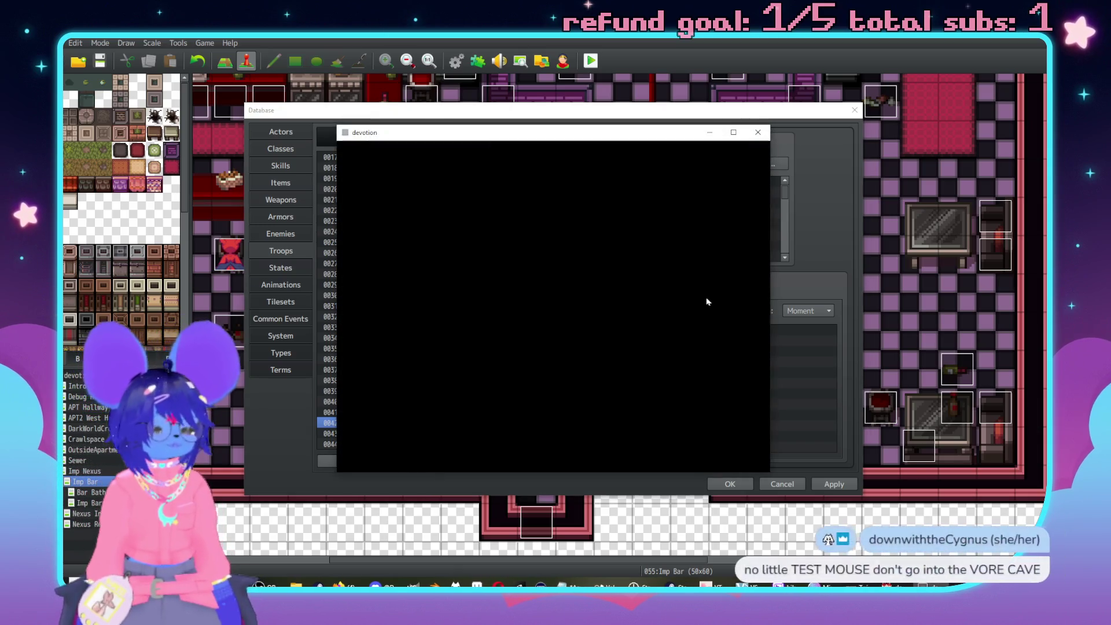
key(Return)
key(Return)
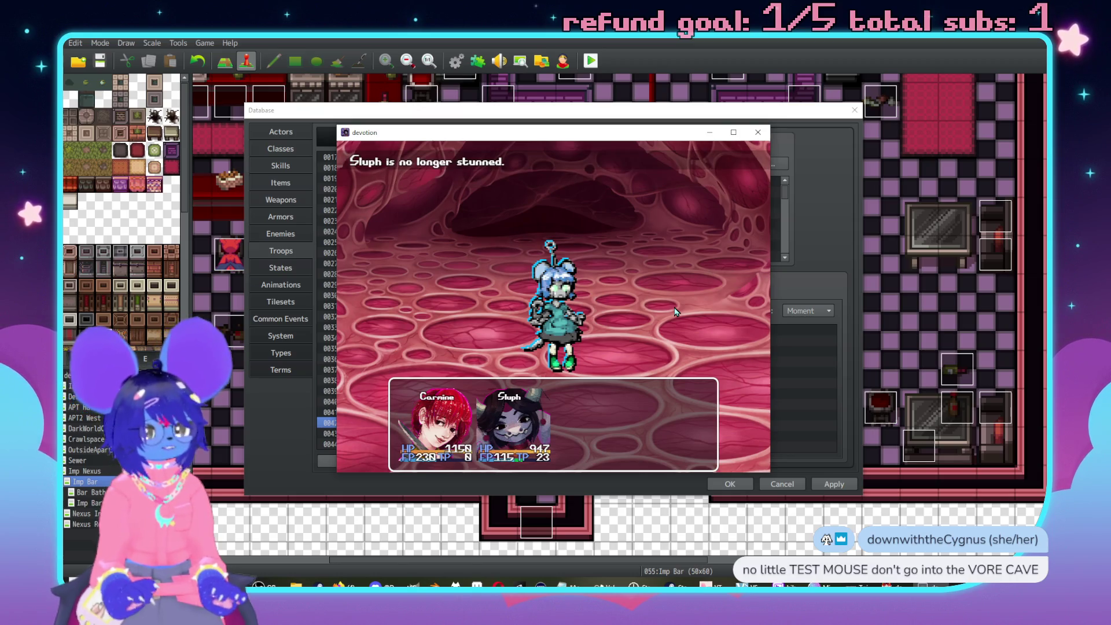
key(Return)
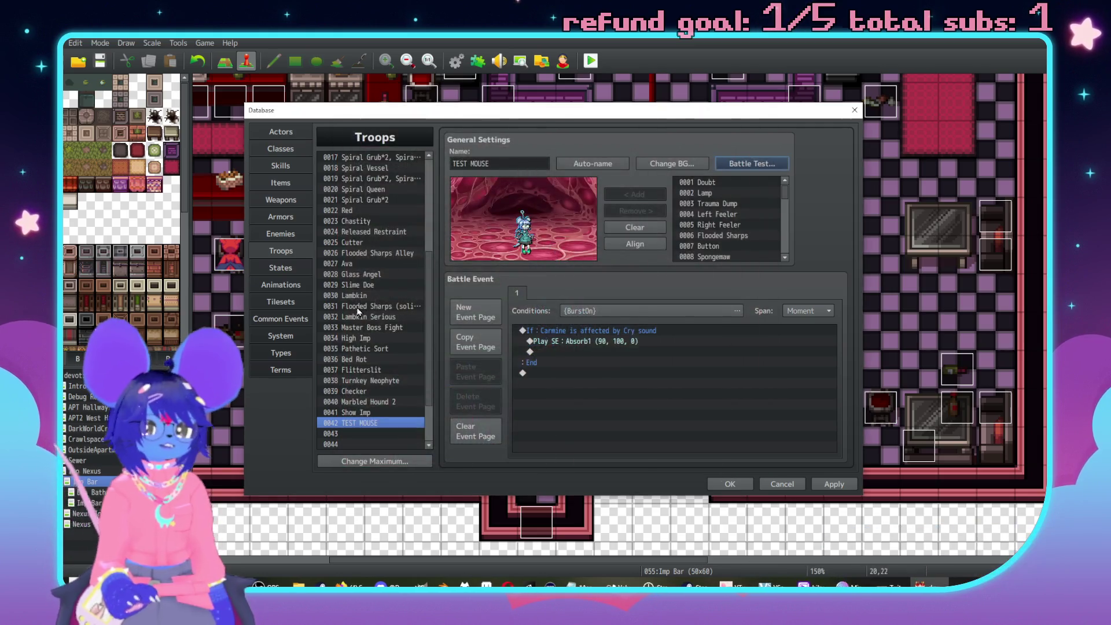
click(304, 269)
Clear the test removal message, then review Burst Counter, TEST MOUSE and the burst skill.
triple_click(544, 452)
key(BackSpace)
key(Tab)
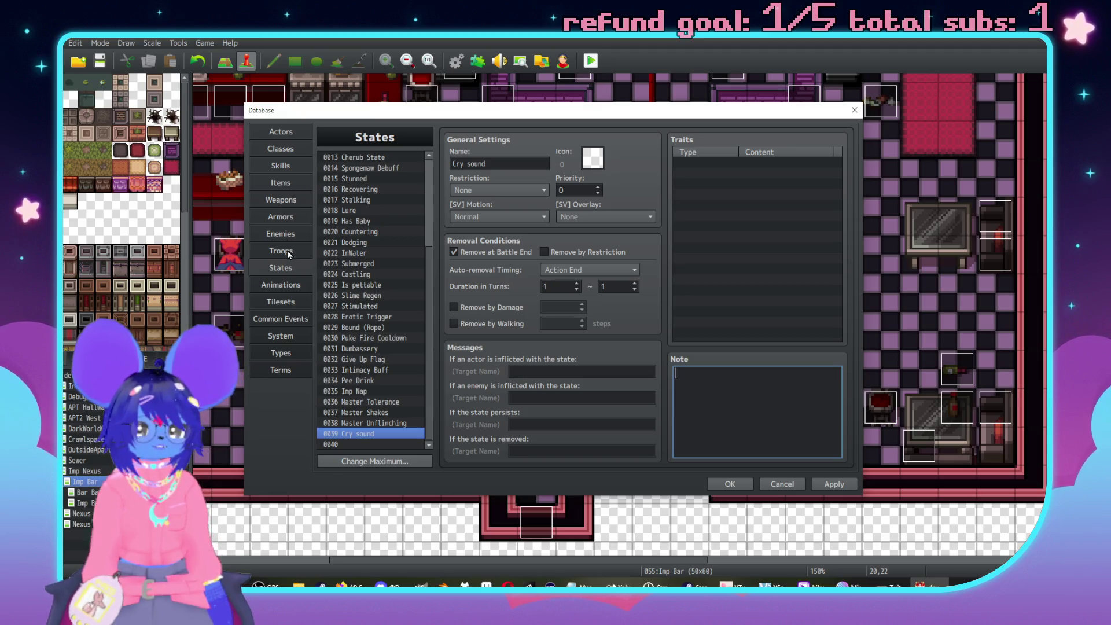
click(289, 319)
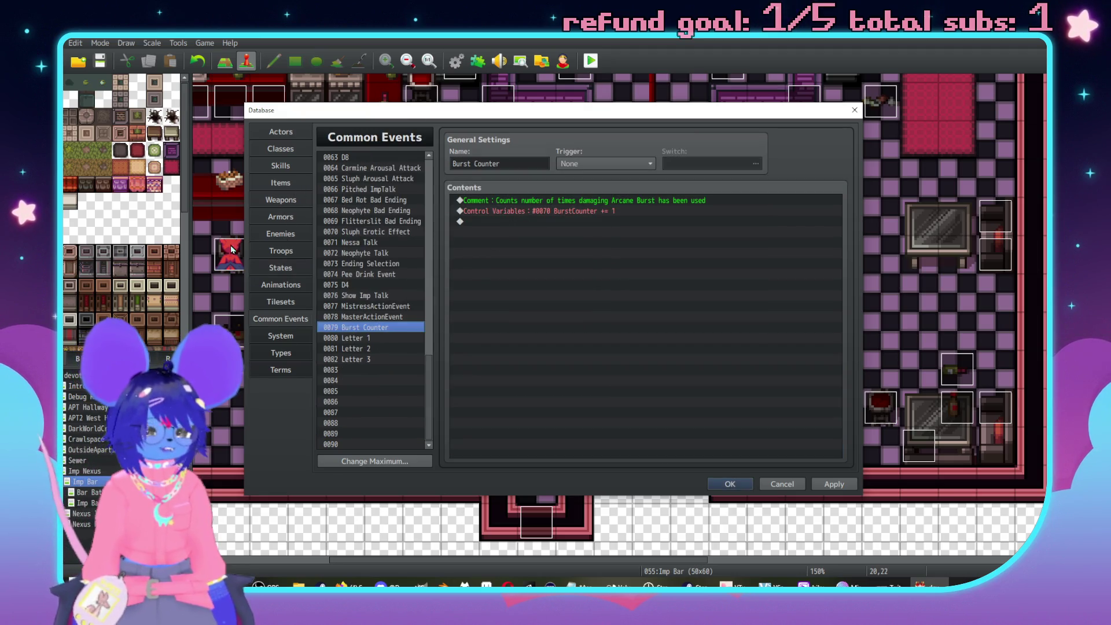
click(282, 253)
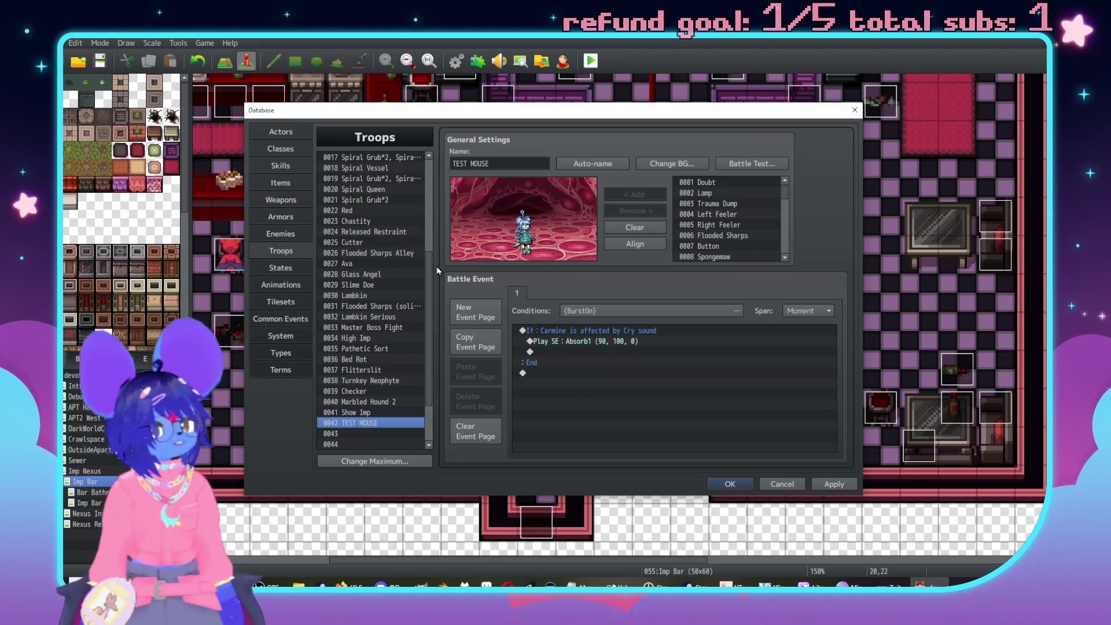
click(281, 166)
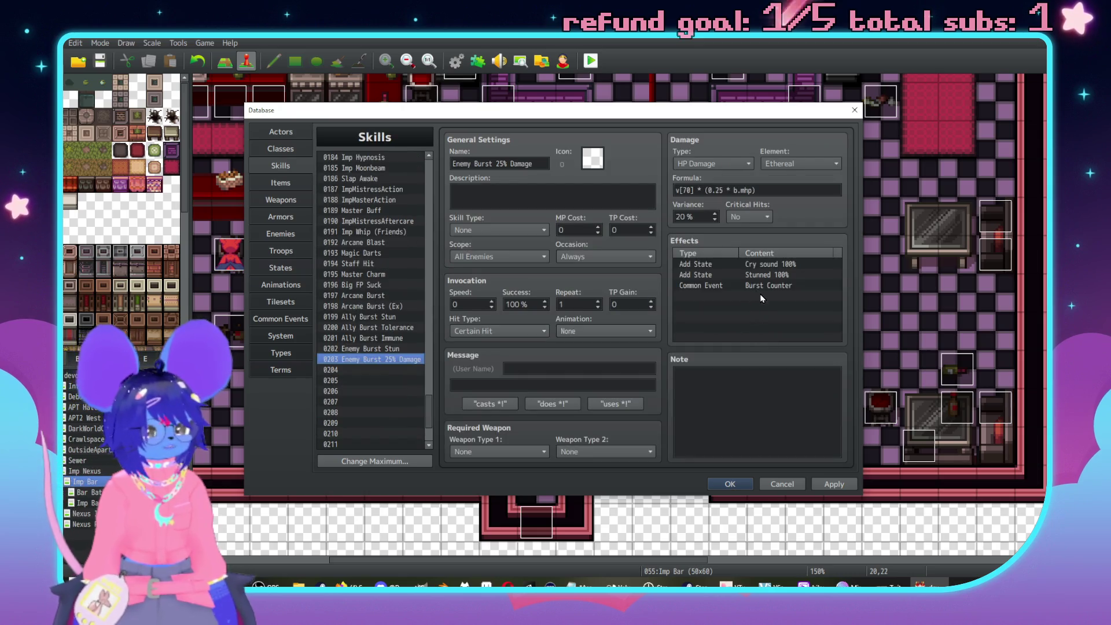
double_click(761, 296)
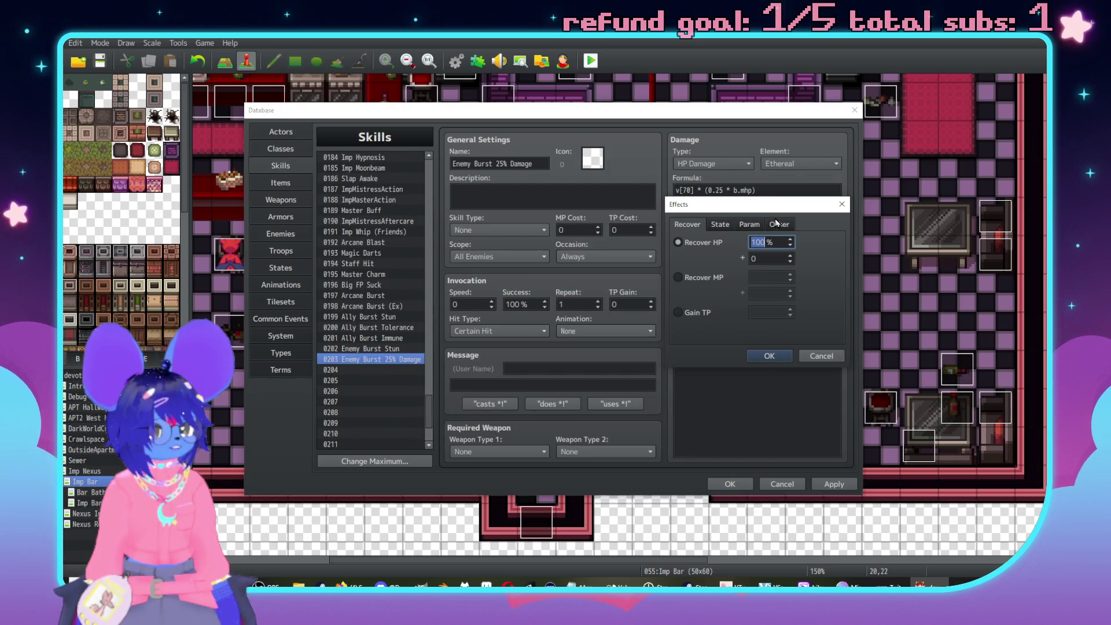
click(821, 356)
Add Control Switches 0316 BurstOn = ON back into the Burst Counter common event.
click(282, 318)
double_click(469, 221)
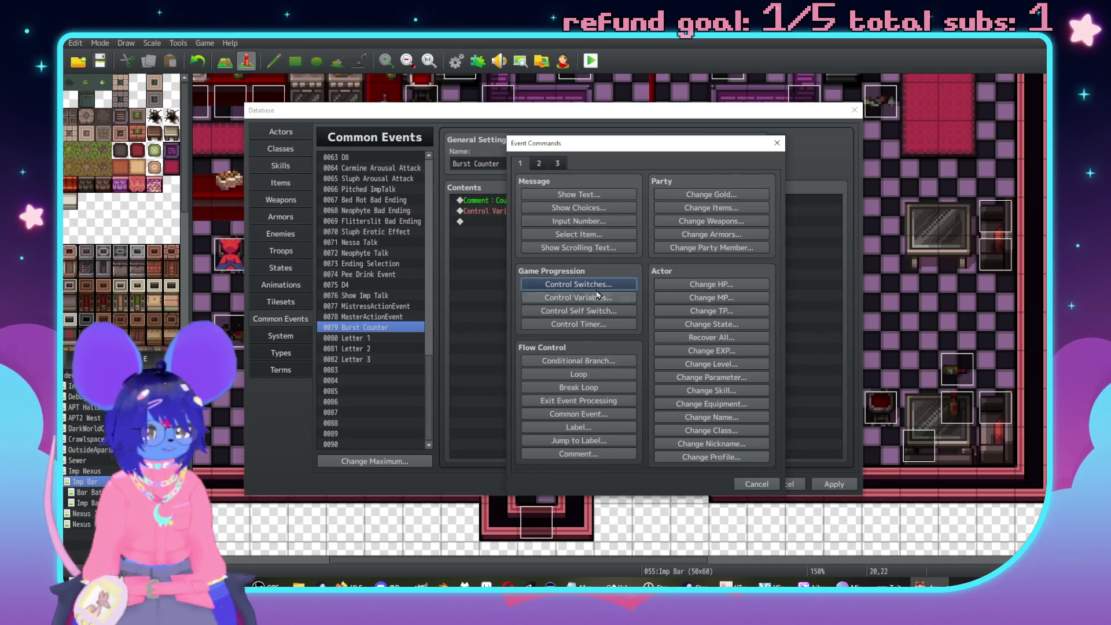
click(597, 285)
click(692, 295)
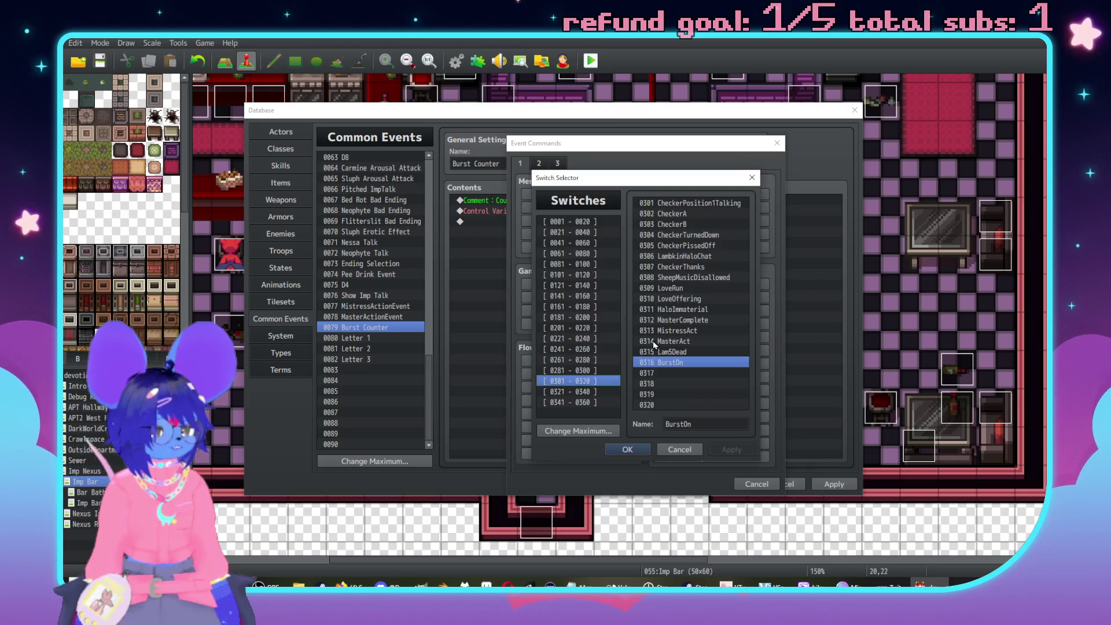
click(641, 450)
click(672, 366)
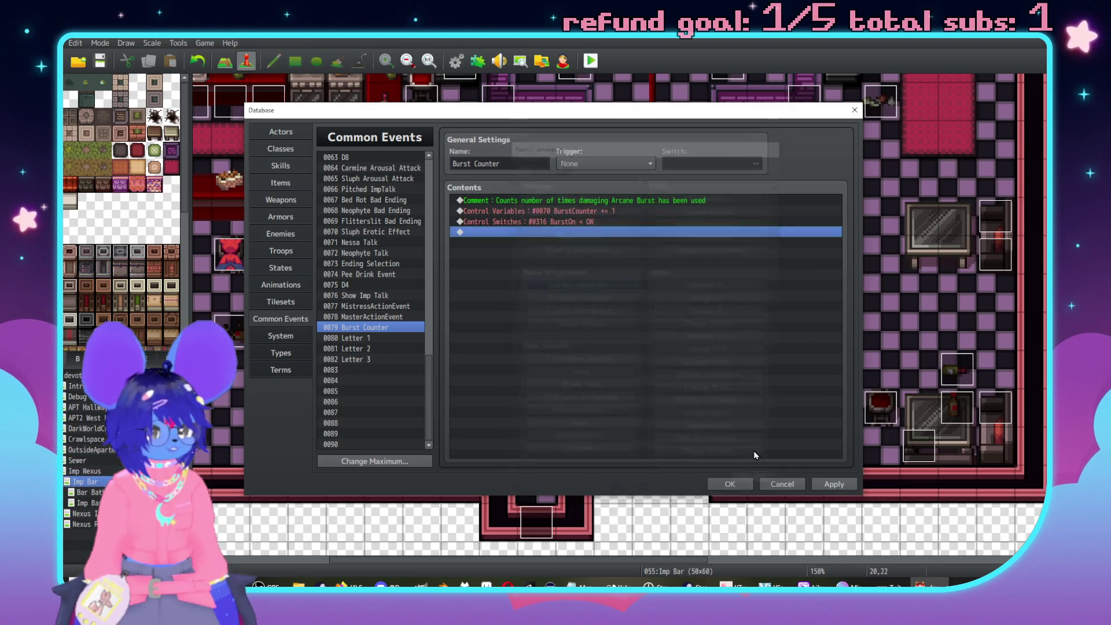
click(834, 484)
Add Control Switches 0316 BurstOn = OFF at the end of the TEST MOUSE battle event.
click(290, 252)
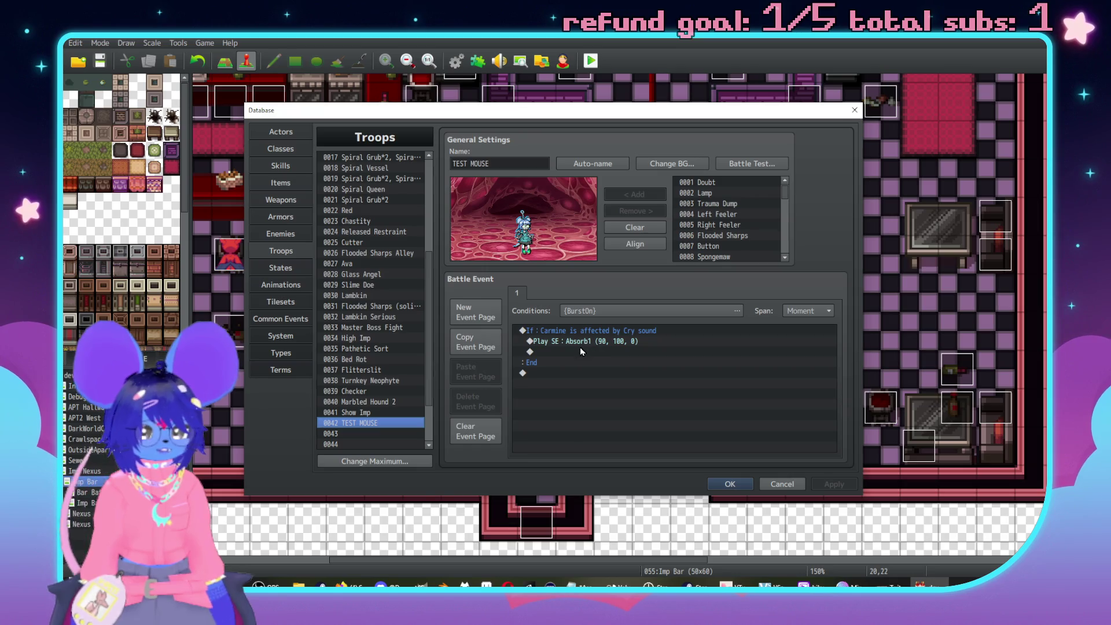
click(582, 351)
double_click(567, 372)
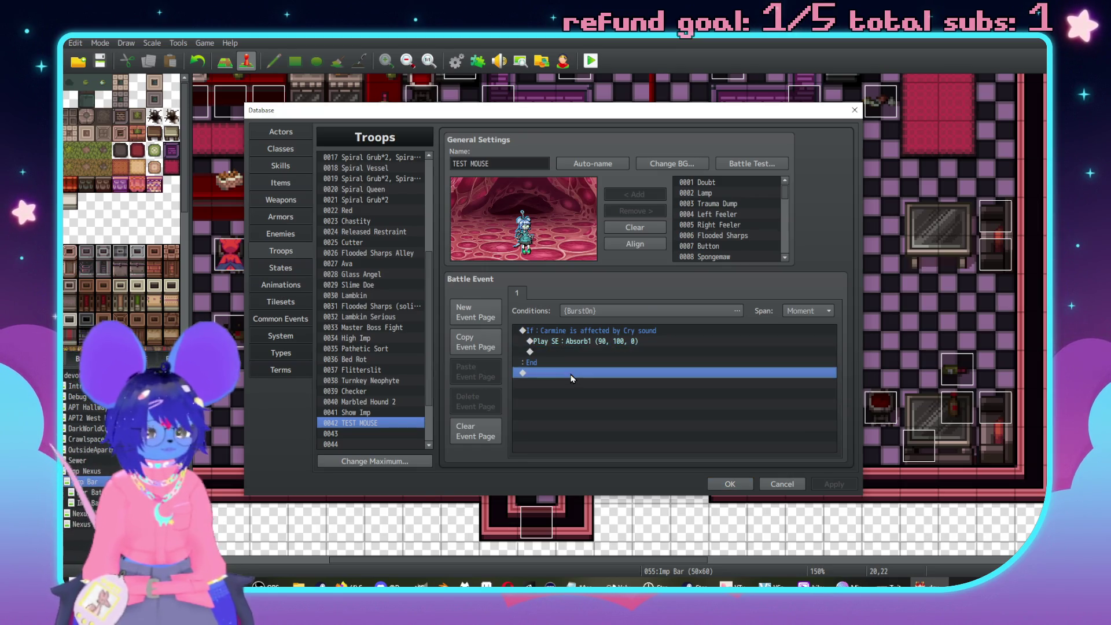
click(615, 285)
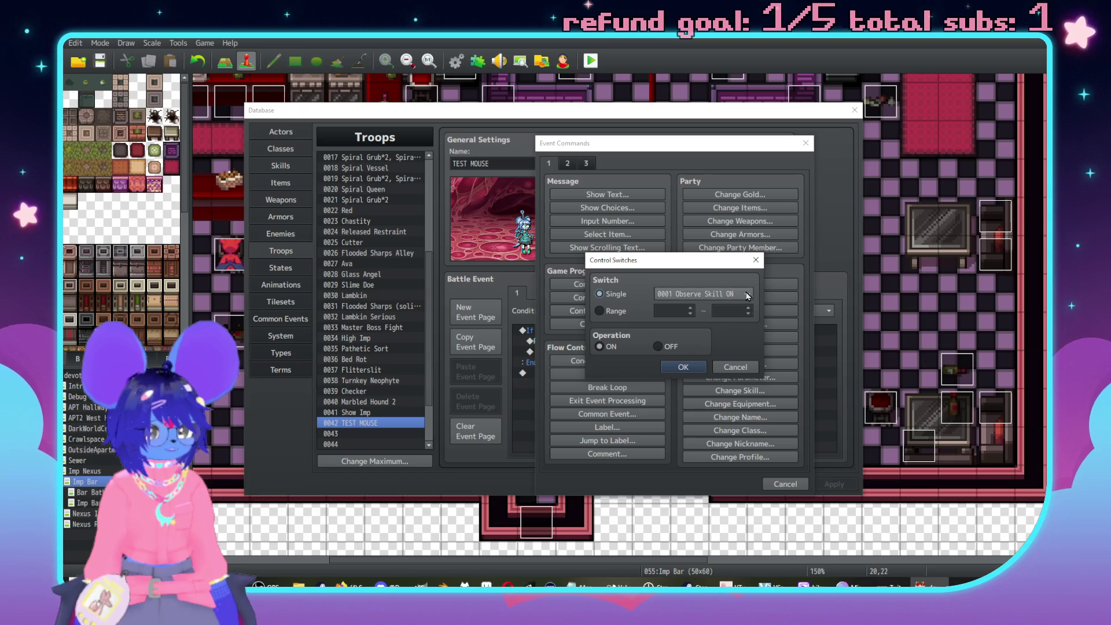
click(703, 294)
click(665, 450)
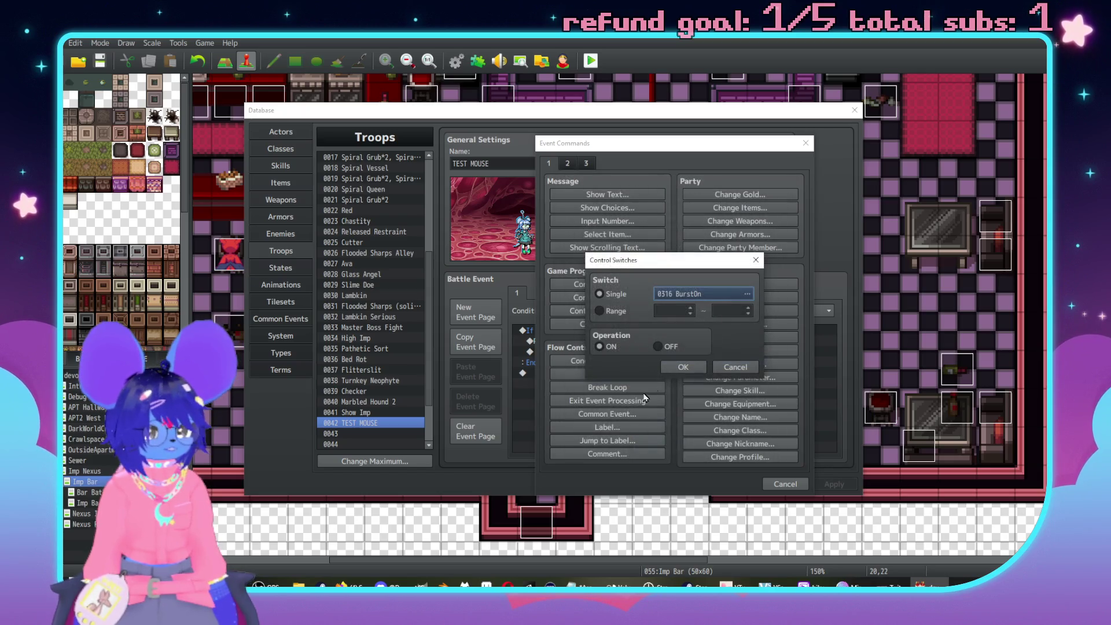
click(660, 346)
click(686, 369)
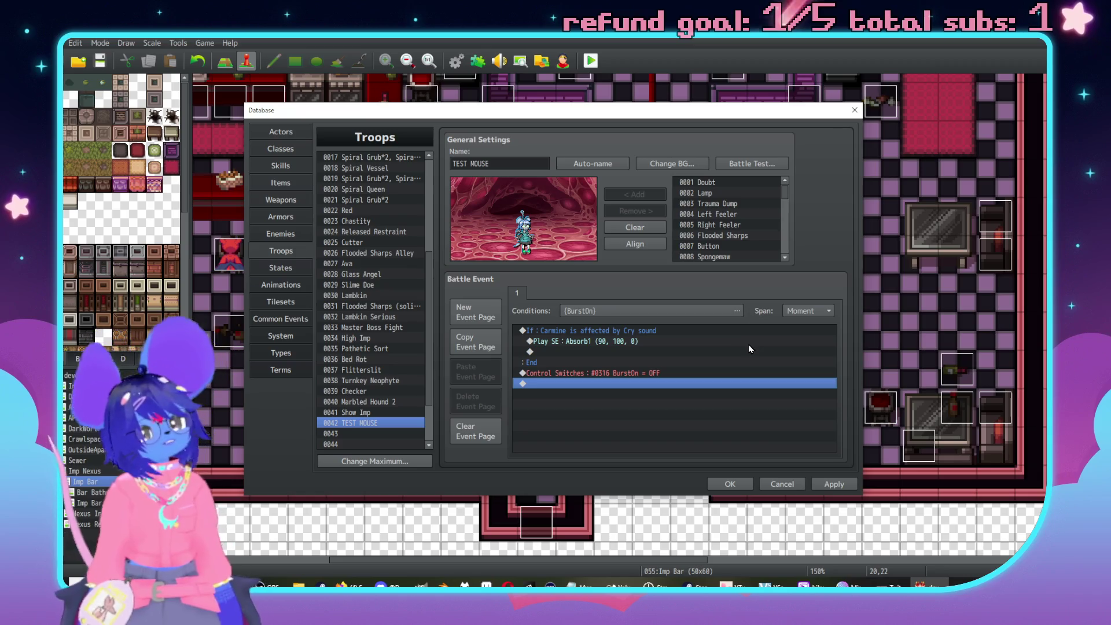
click(740, 169)
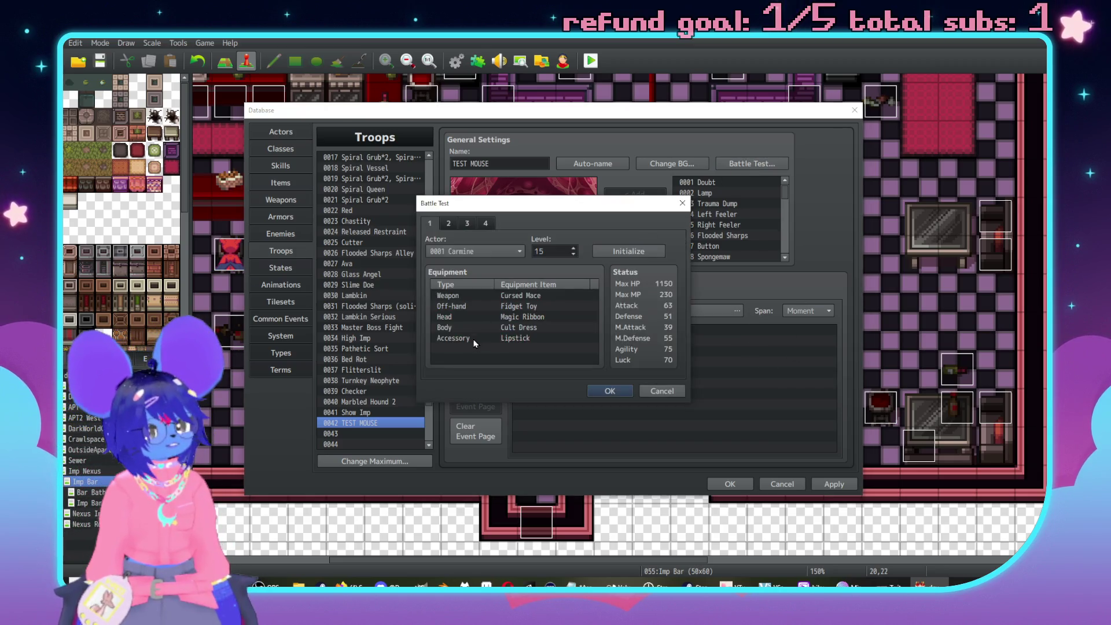
Run the TEST MOUSE test battle, advancing the turns with Enter, then close the test window.
click(618, 394)
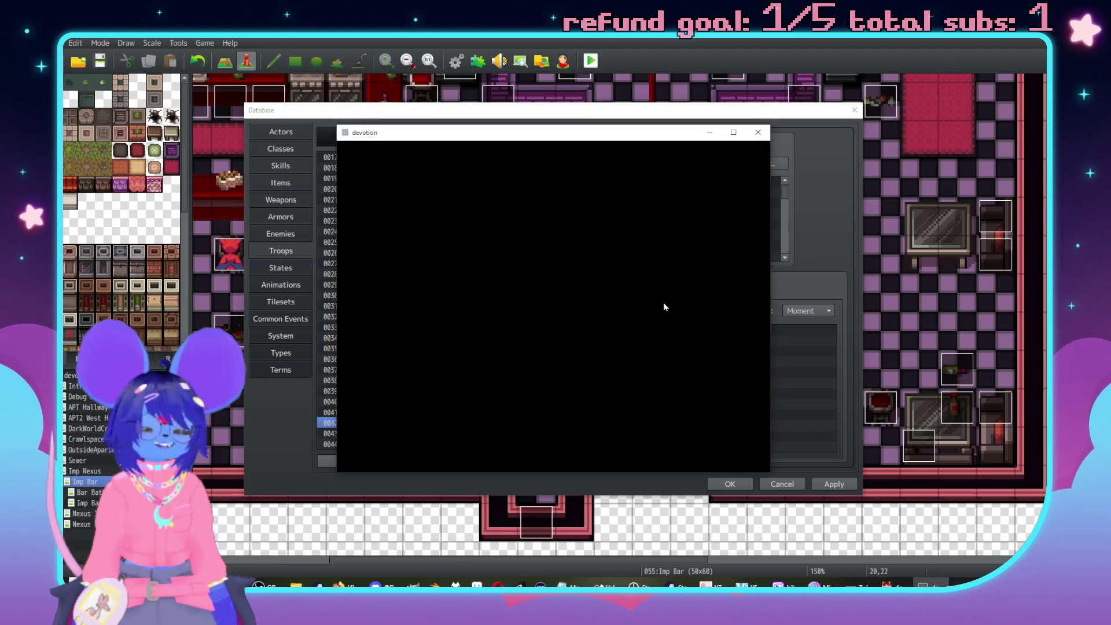
key(Return)
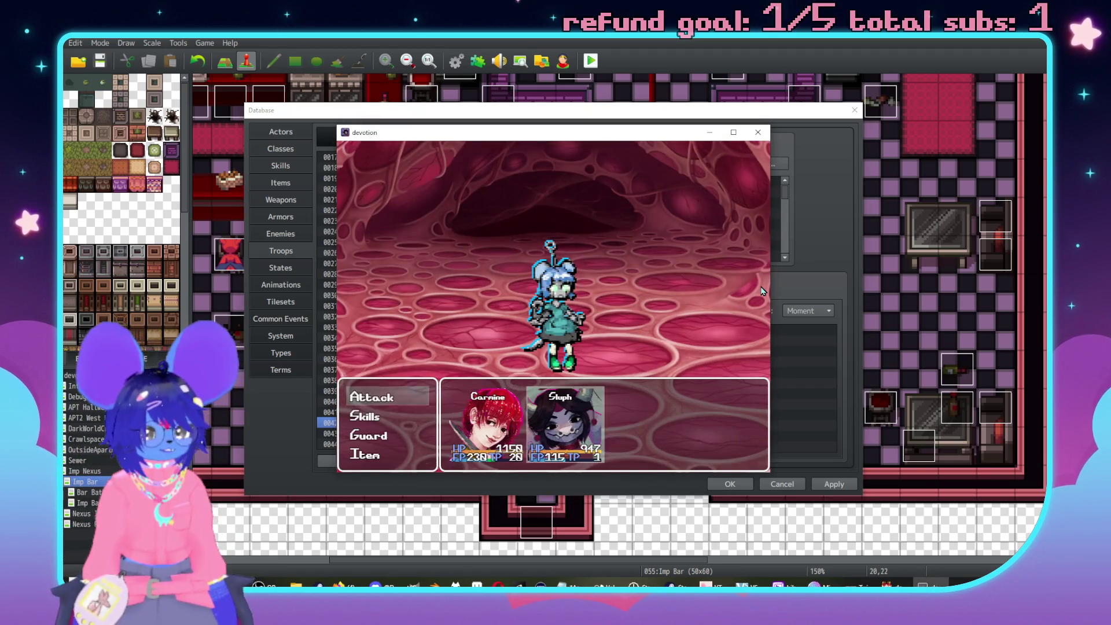
key(Return)
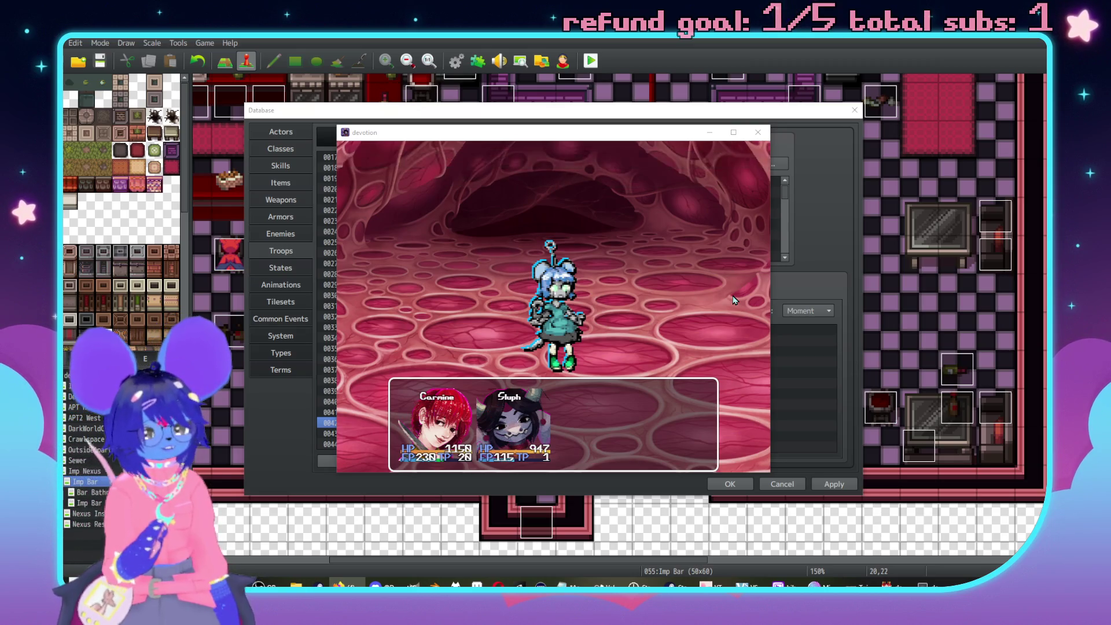
key(Return)
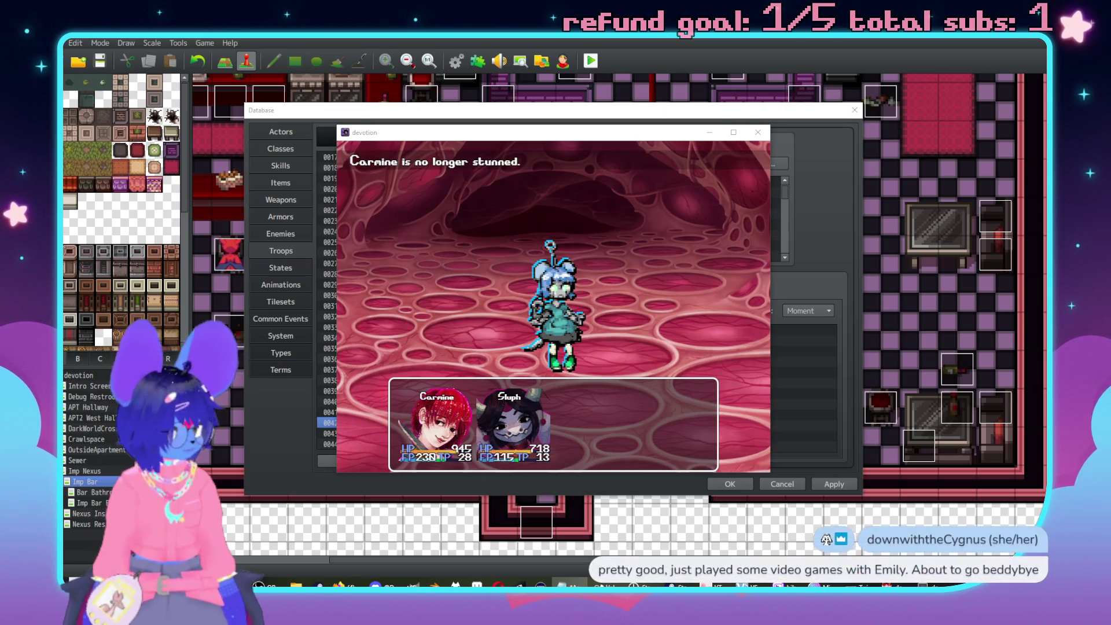
key(Return)
key(Return)
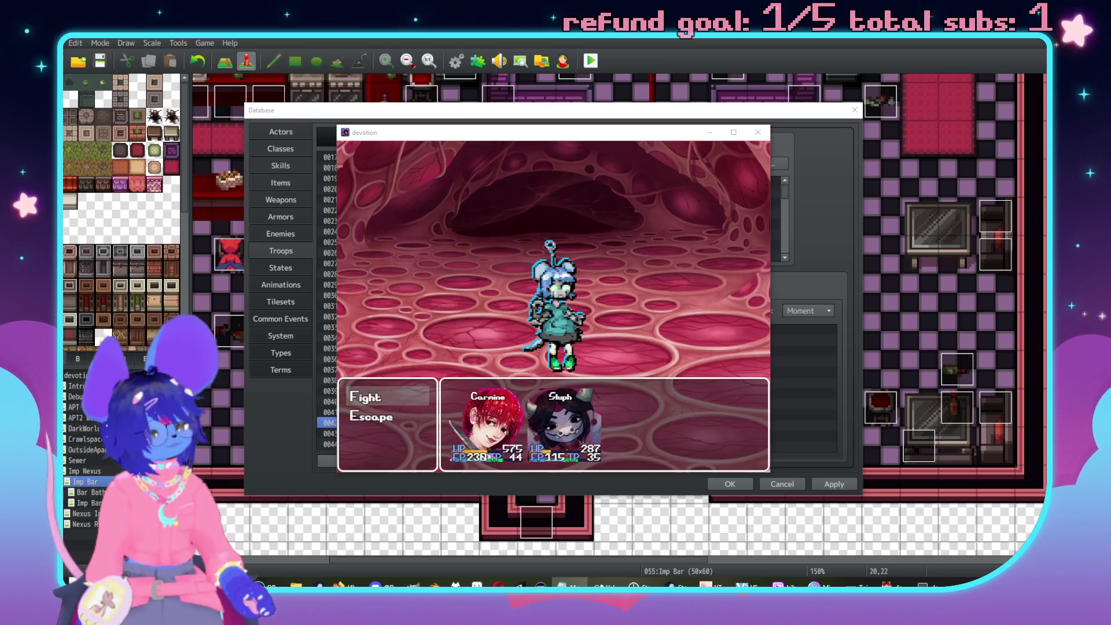
click(748, 136)
double_click(561, 384)
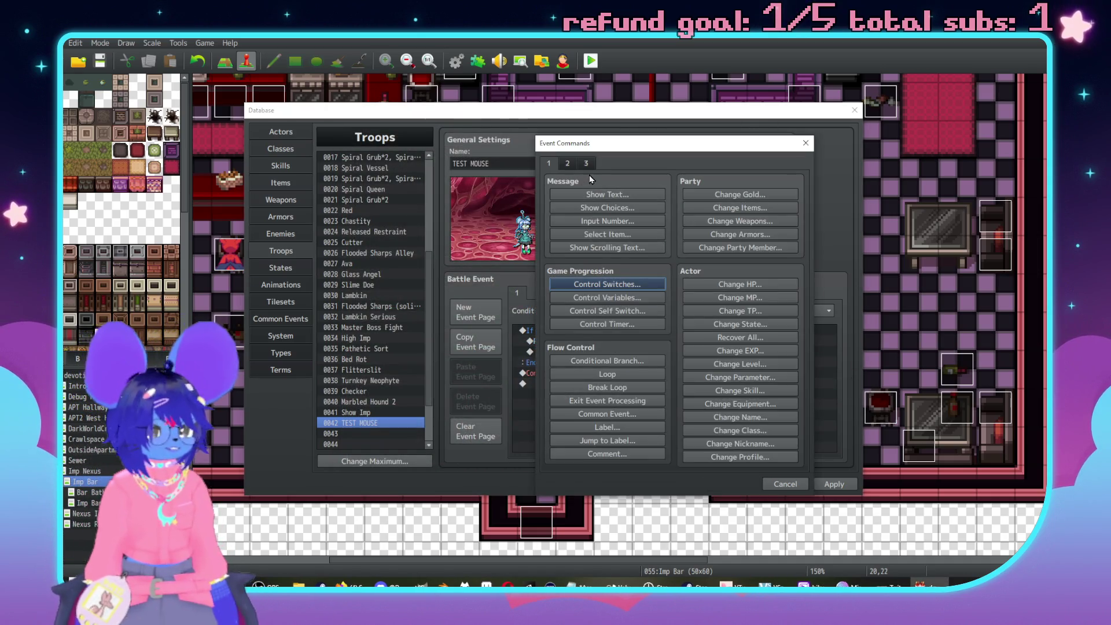
click(583, 195)
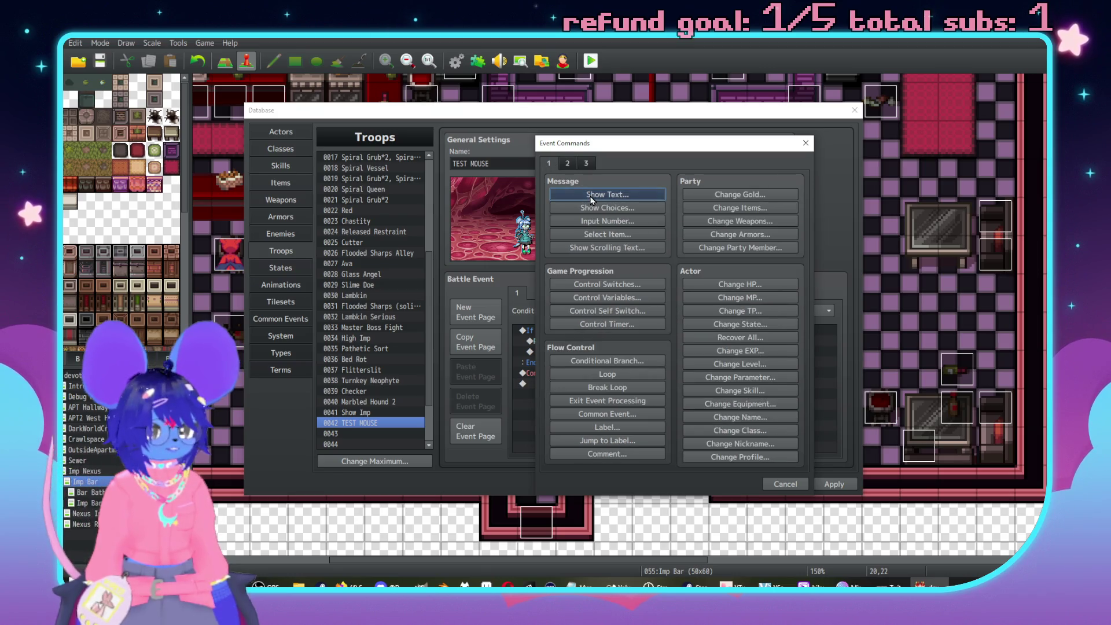
click(620, 346)
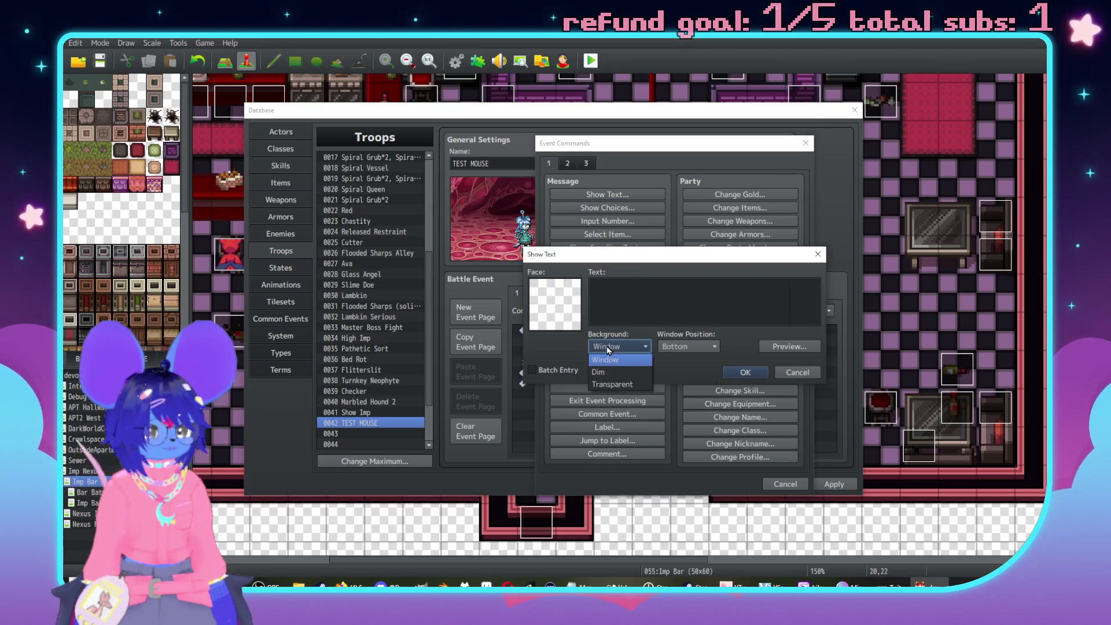
click(689, 346)
click(689, 384)
click(804, 370)
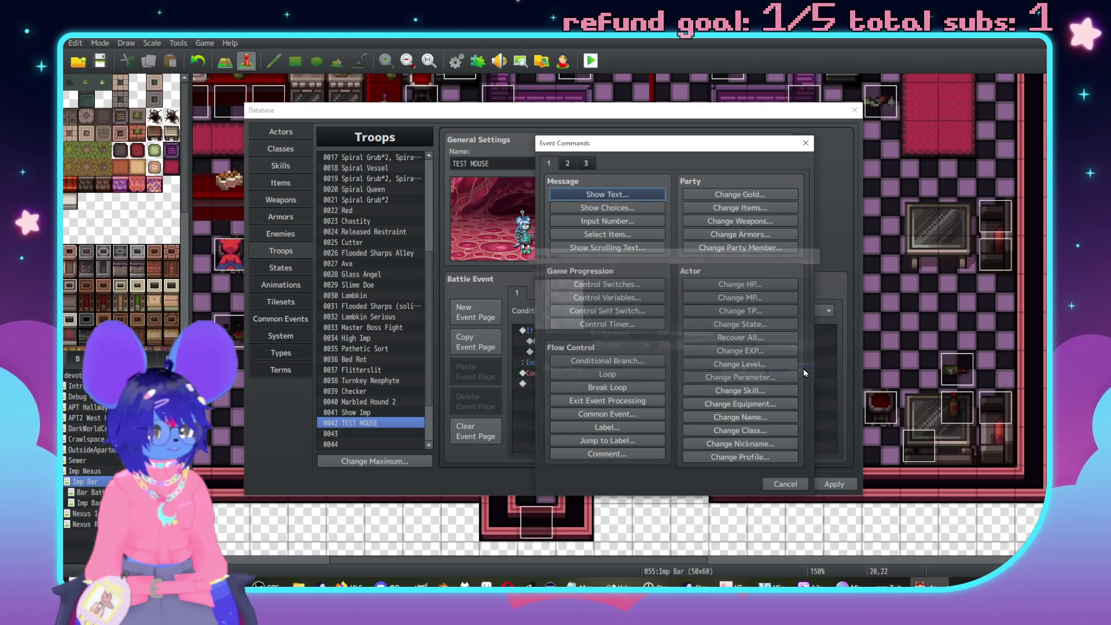
click(588, 164)
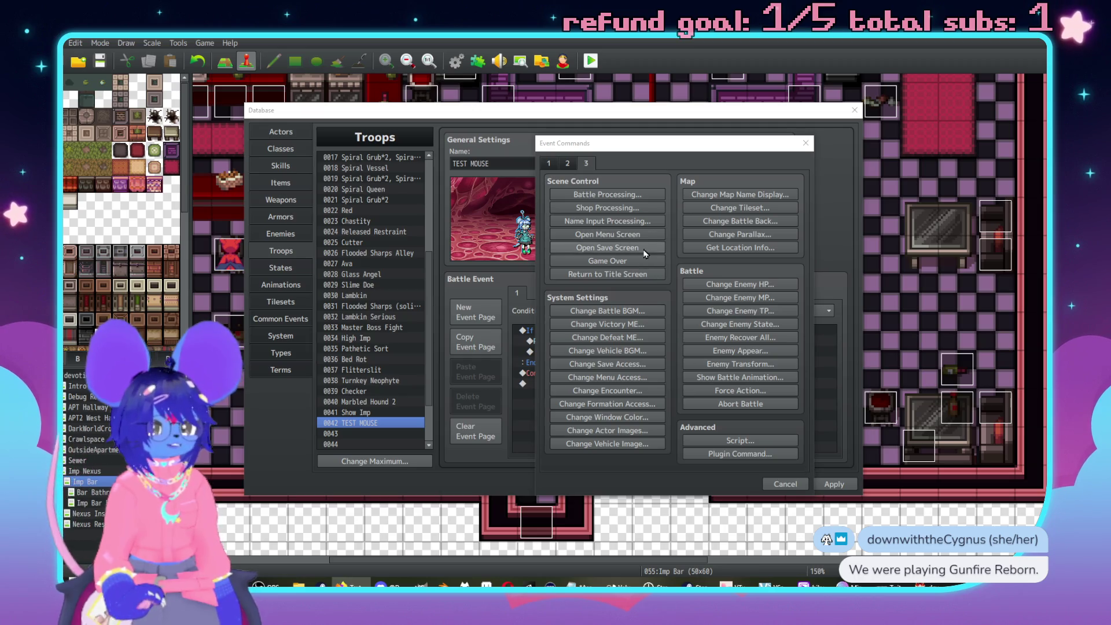
click(797, 483)
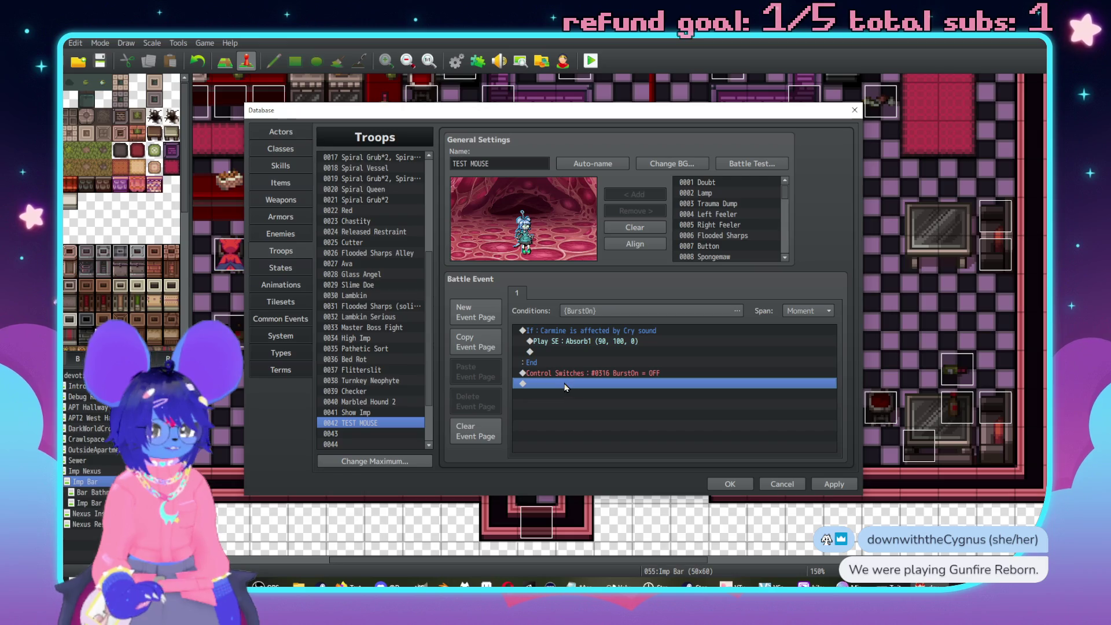
double_click(570, 384)
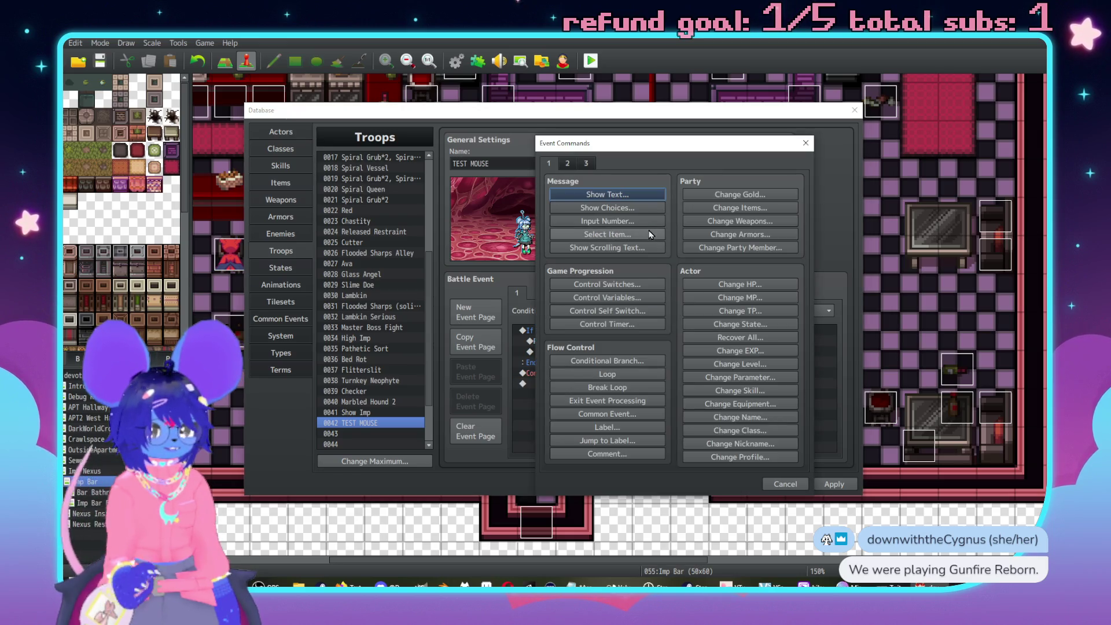
click(796, 483)
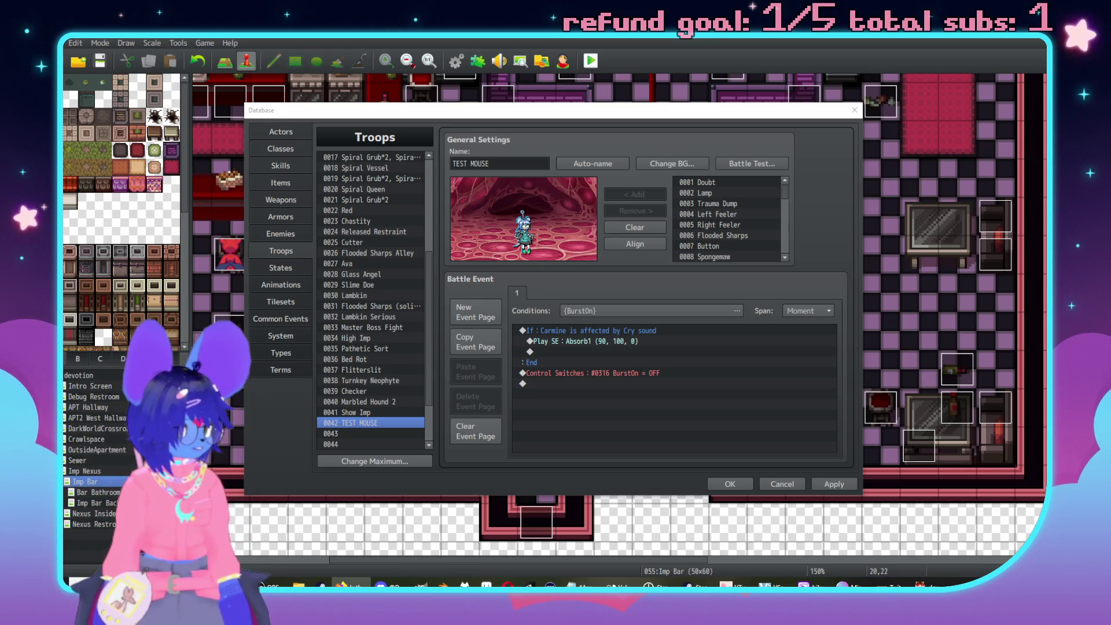
double_click(563, 387)
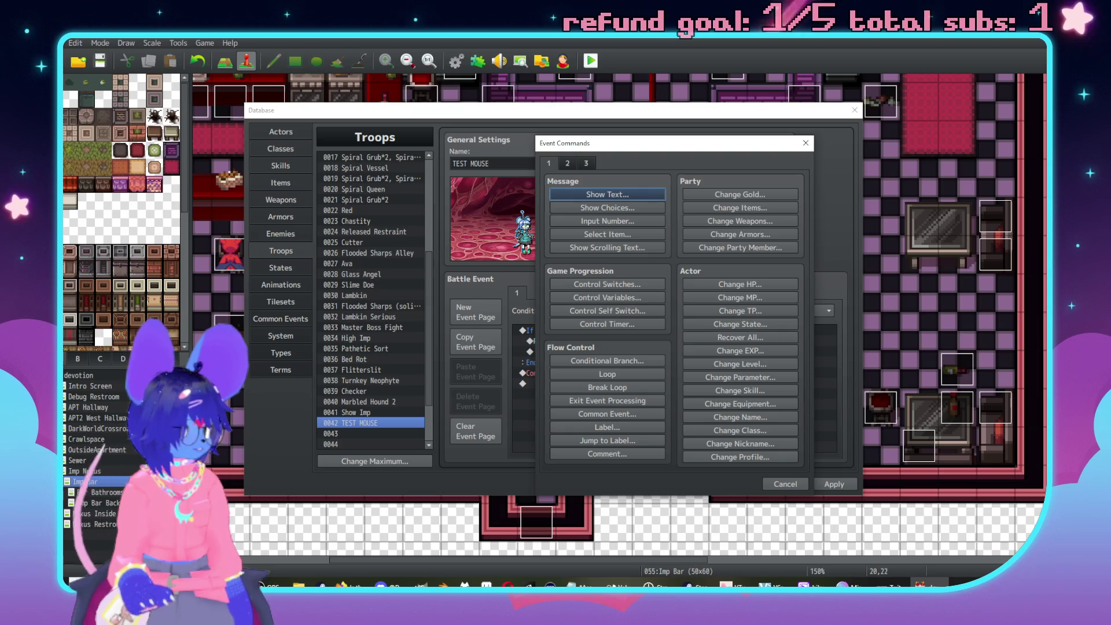
key(alt+Tab)
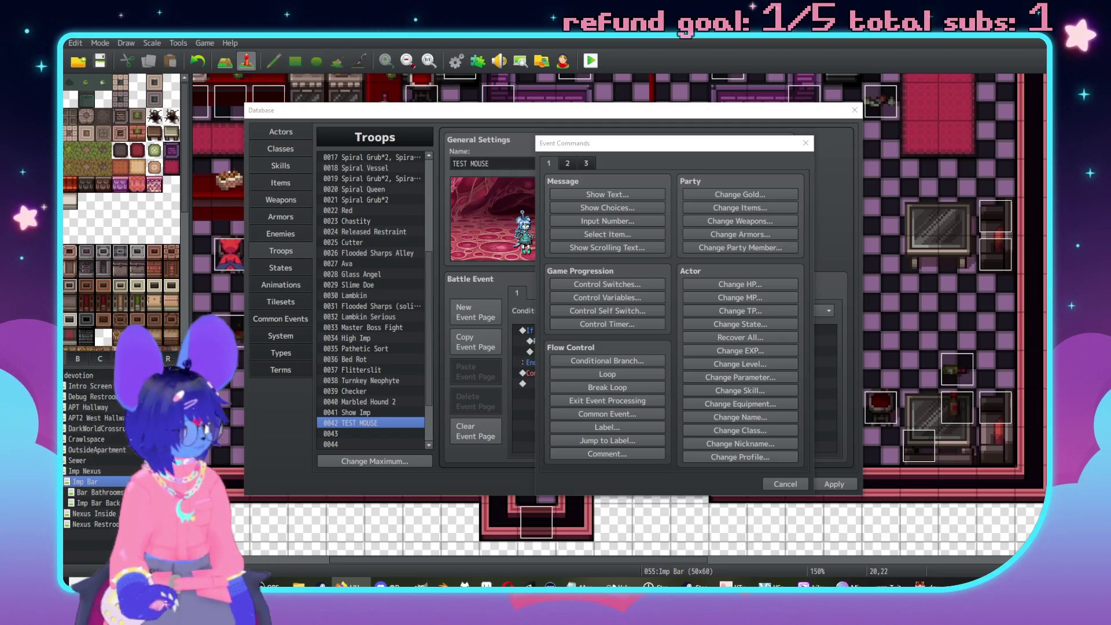
click(786, 484)
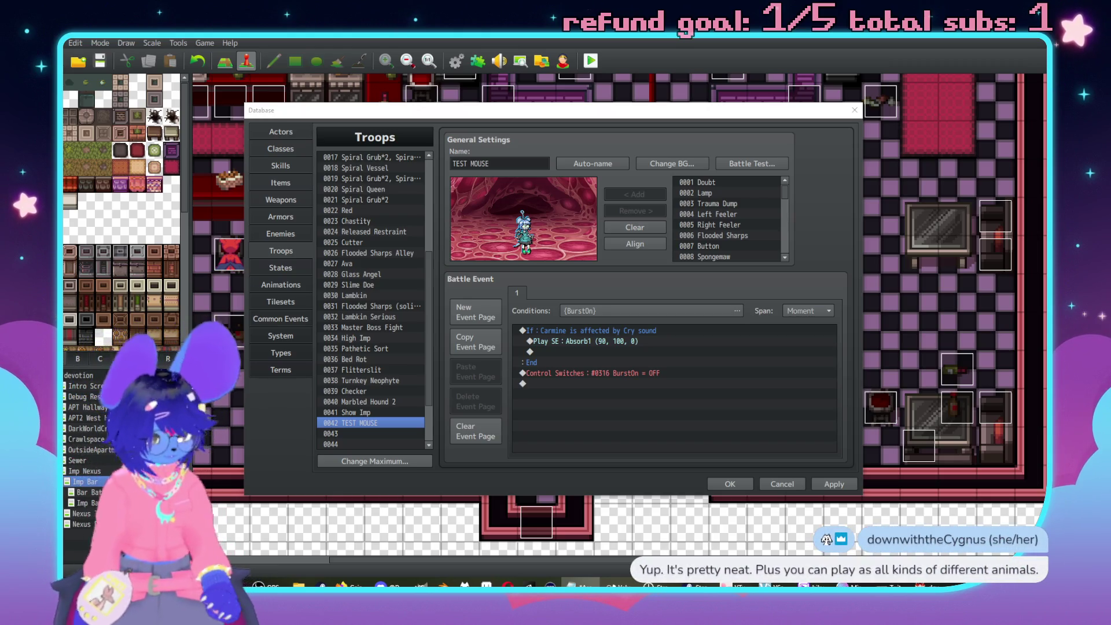
click(578, 408)
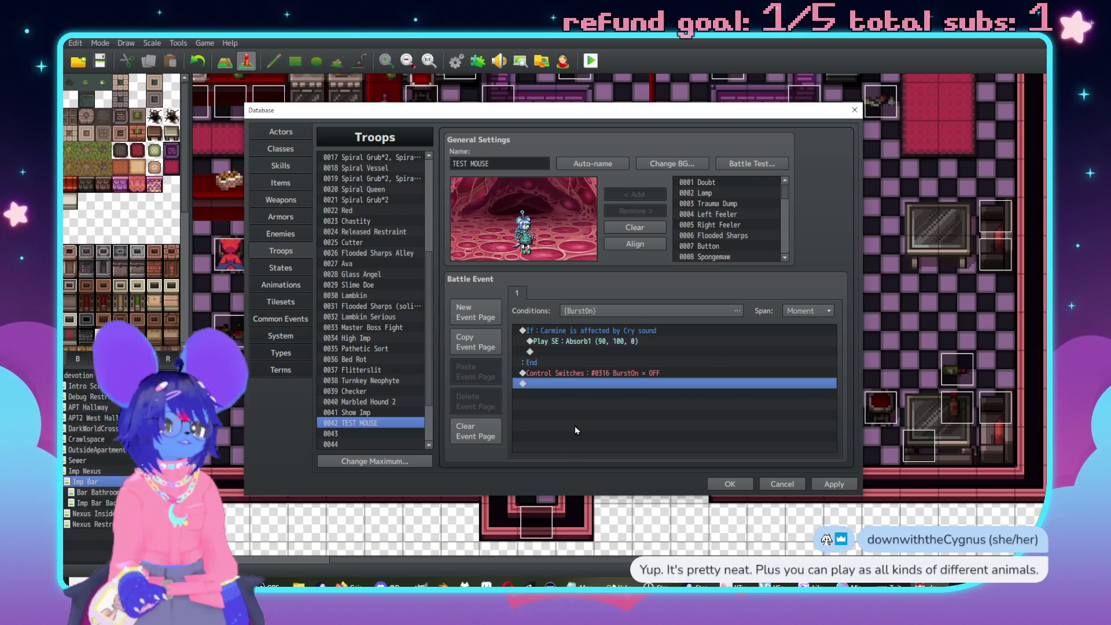
Review the Absorb1 SE line, then switch to the Database skills list and scroll down.
click(567, 342)
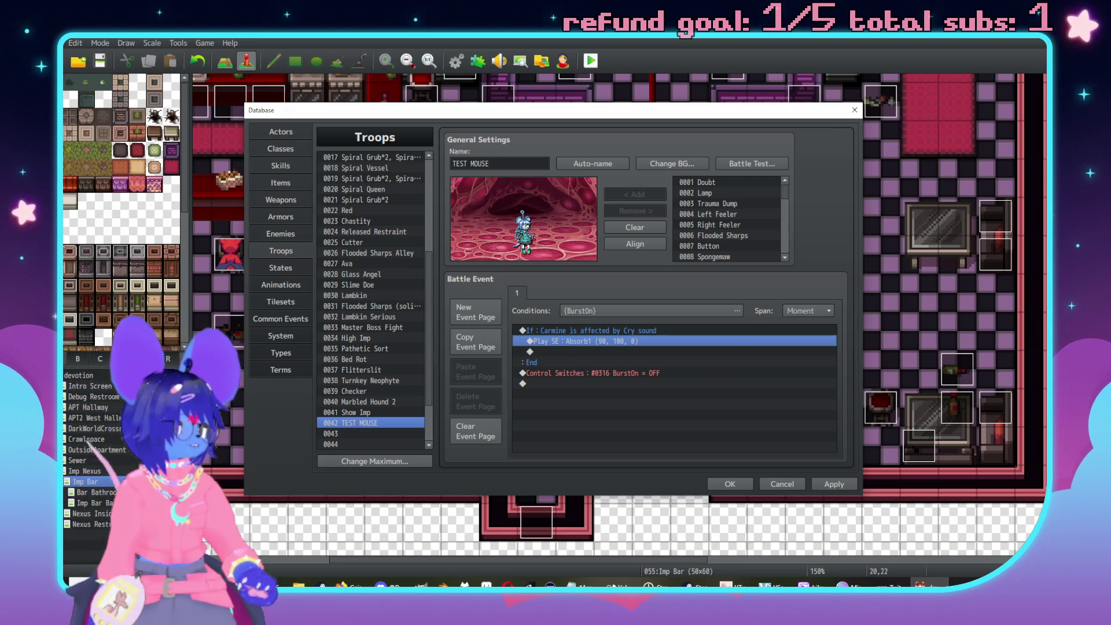
key(alt+Tab)
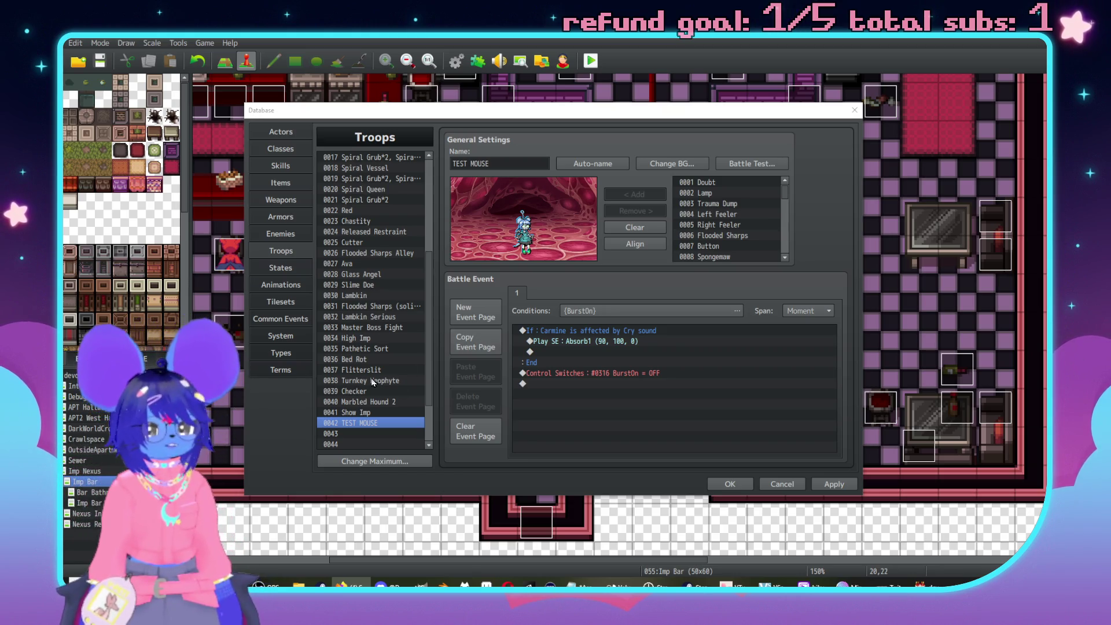
scroll(382, 371, down, 2)
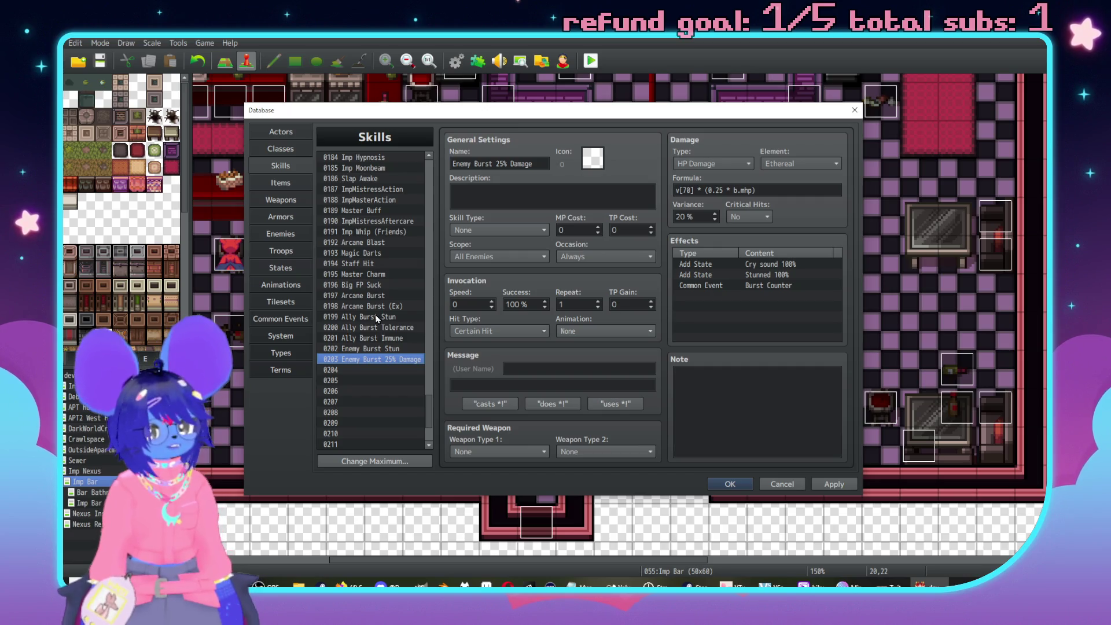
Look over burst skills 0199 to 0202 and reselect Enemy Burst 25% Damage.
click(376, 318)
click(391, 328)
click(403, 339)
click(409, 349)
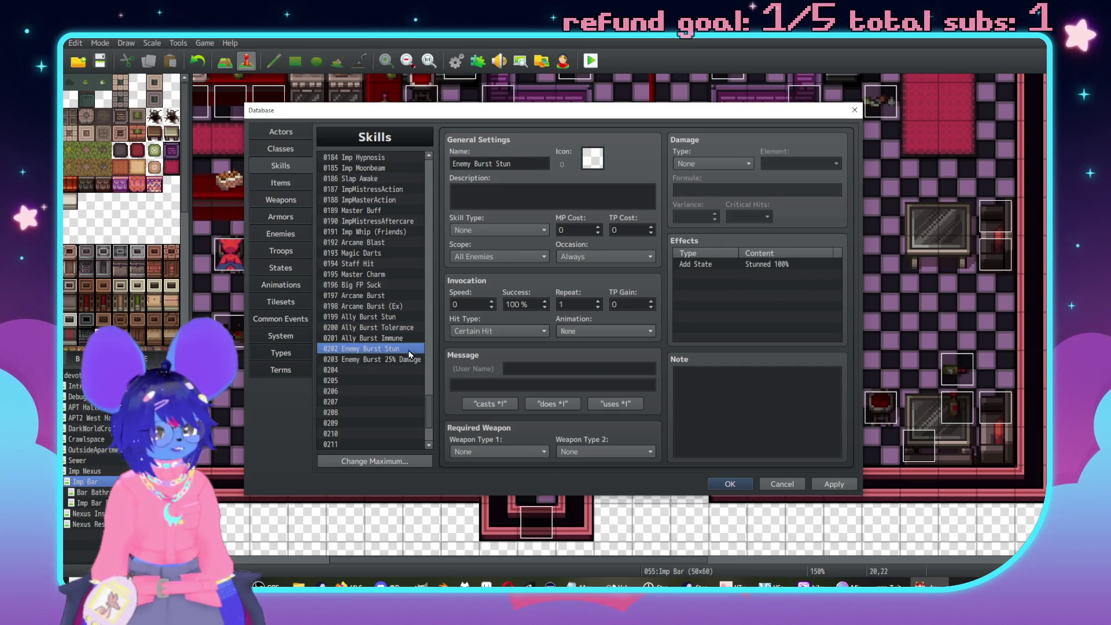
click(406, 360)
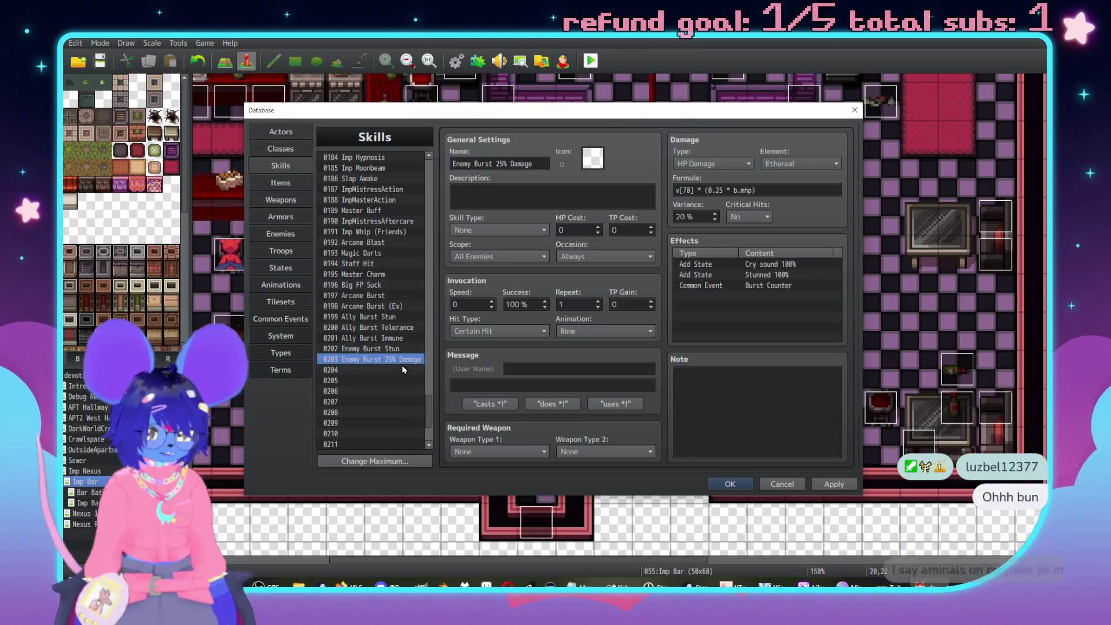
Paste the skill into slot 0204 and rename it Enemy Burst 10% Damage.
click(403, 369)
key(ctrl+v)
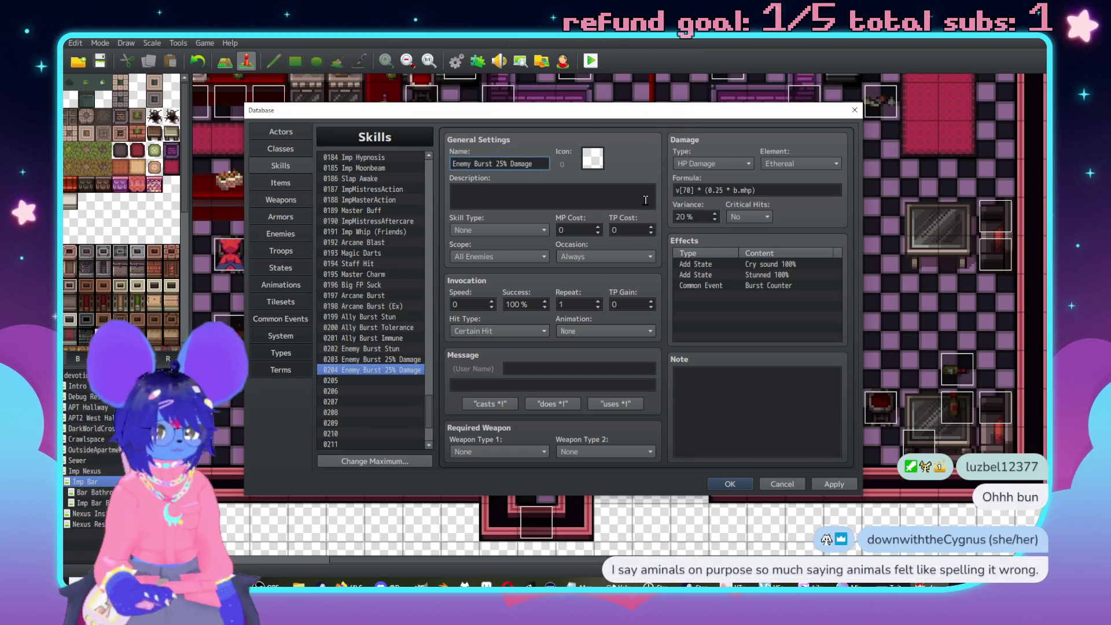
key(Delete)
key(BackSpace)
text(10)
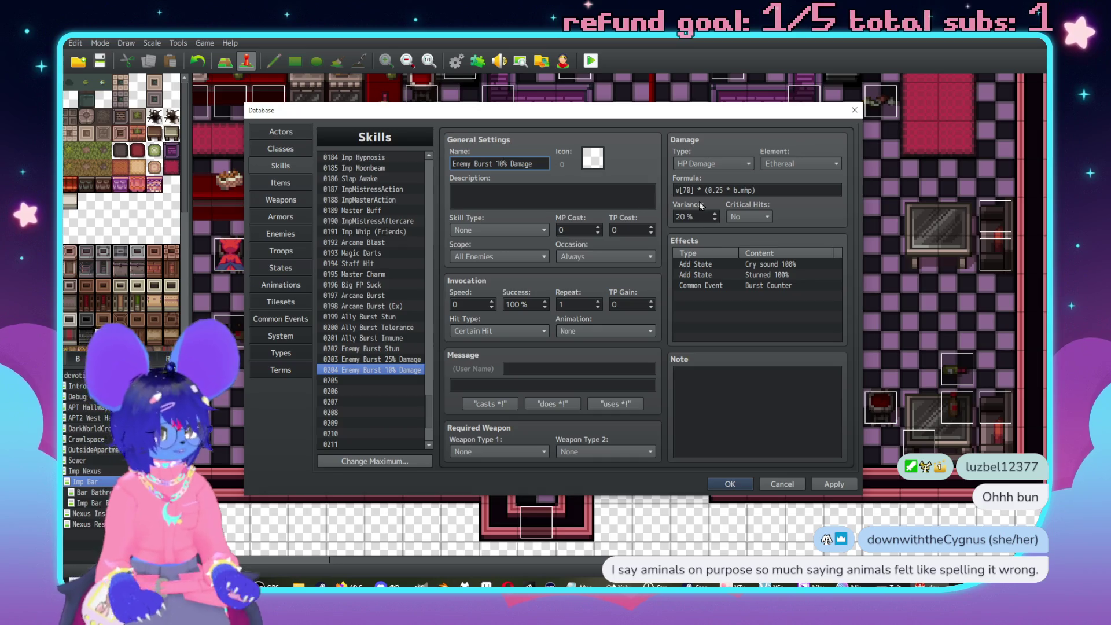